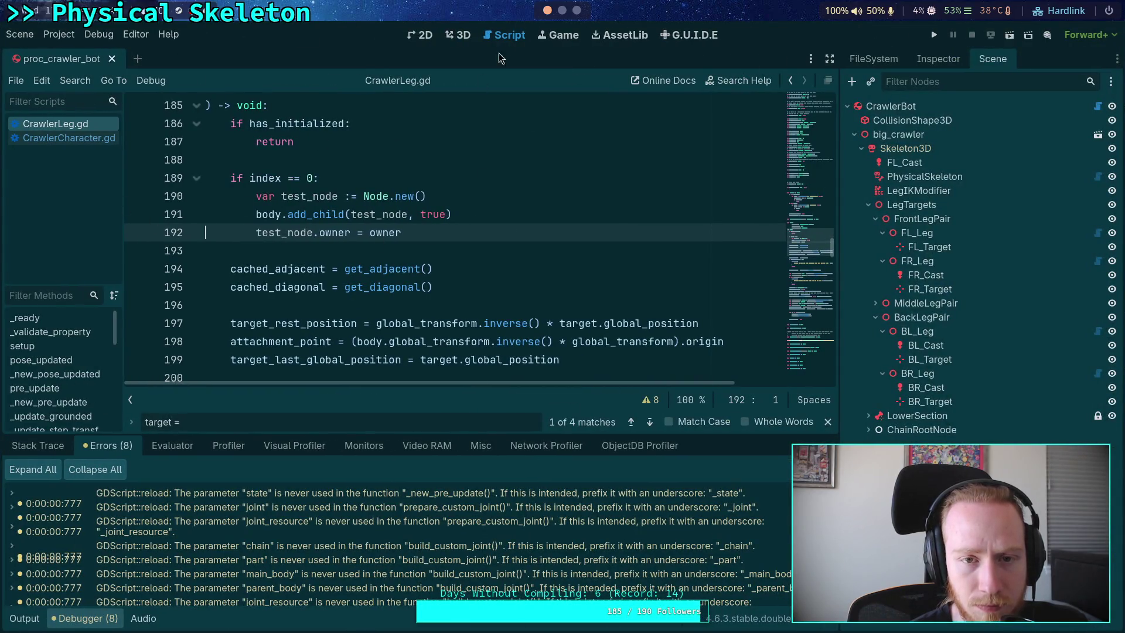
Step: Switch to the terminal workspace showing the planet-game git diff
left_click(562, 10)
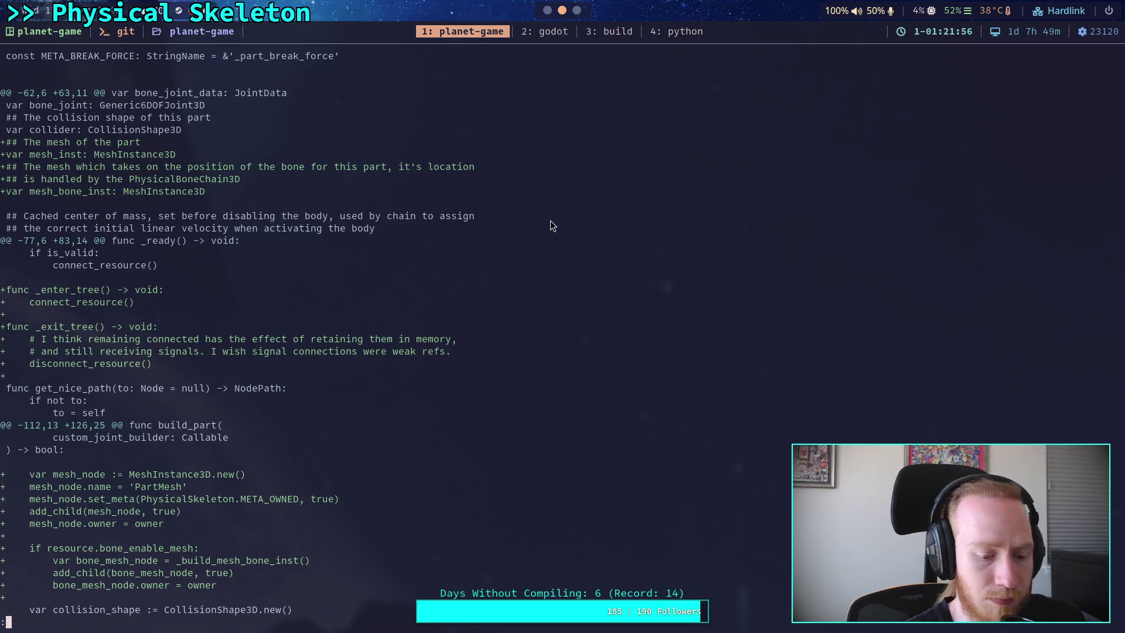
Step: Exit the git diff, launch Neovim in the project, and open godot-game's icon.svg.import
type("qclear")
key("Return")
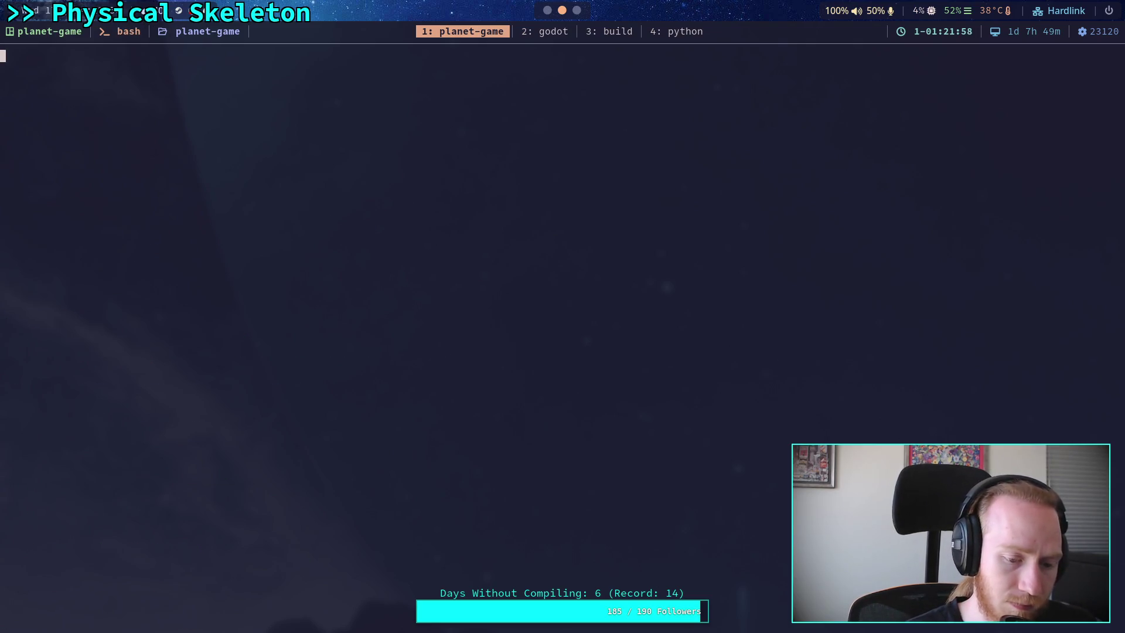
type("nvim")
key("Return")
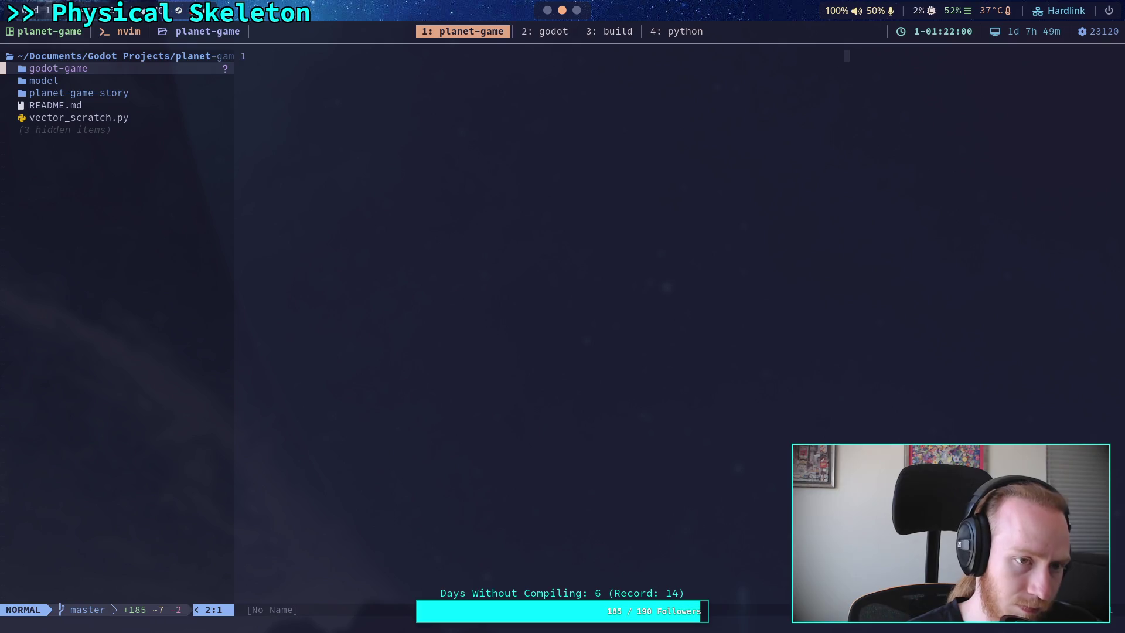
key("Return")
key("j")
key("j")
key("j")
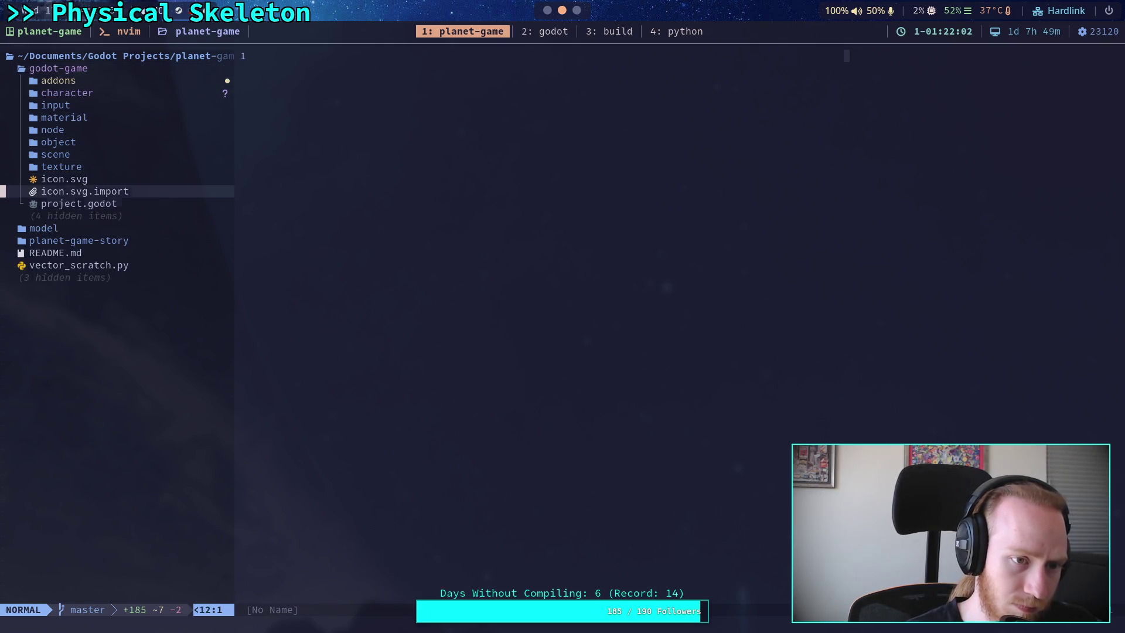
key("k")
key("Return")
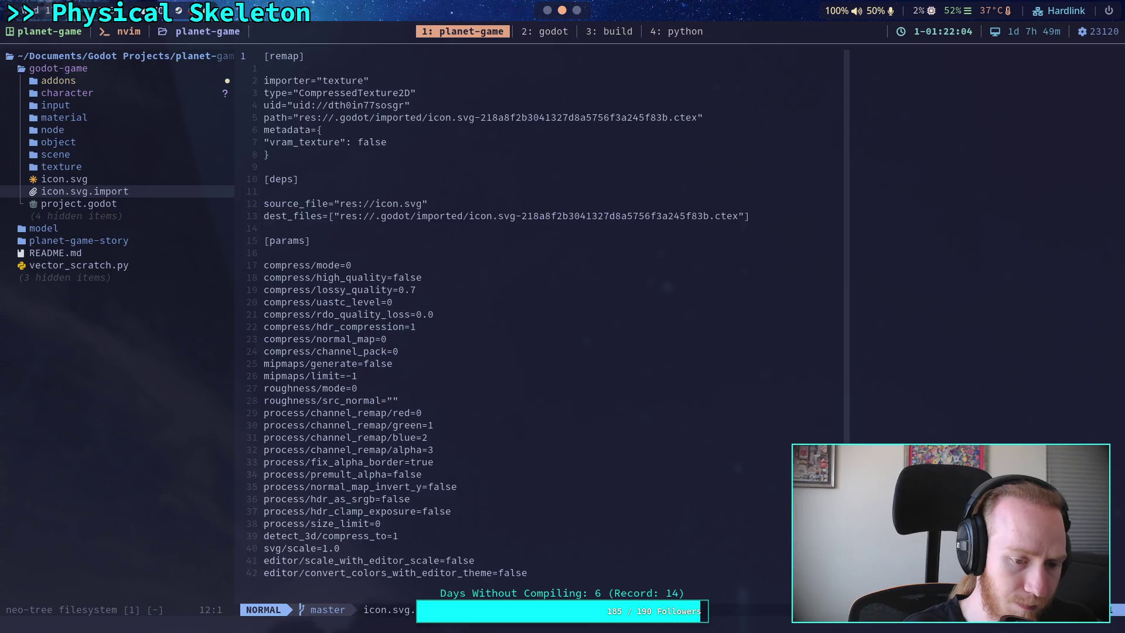
Step: Live-grep the game project for PhysicalBone, then close the results
key("space")
type("fgPhysicalBoneSimu")
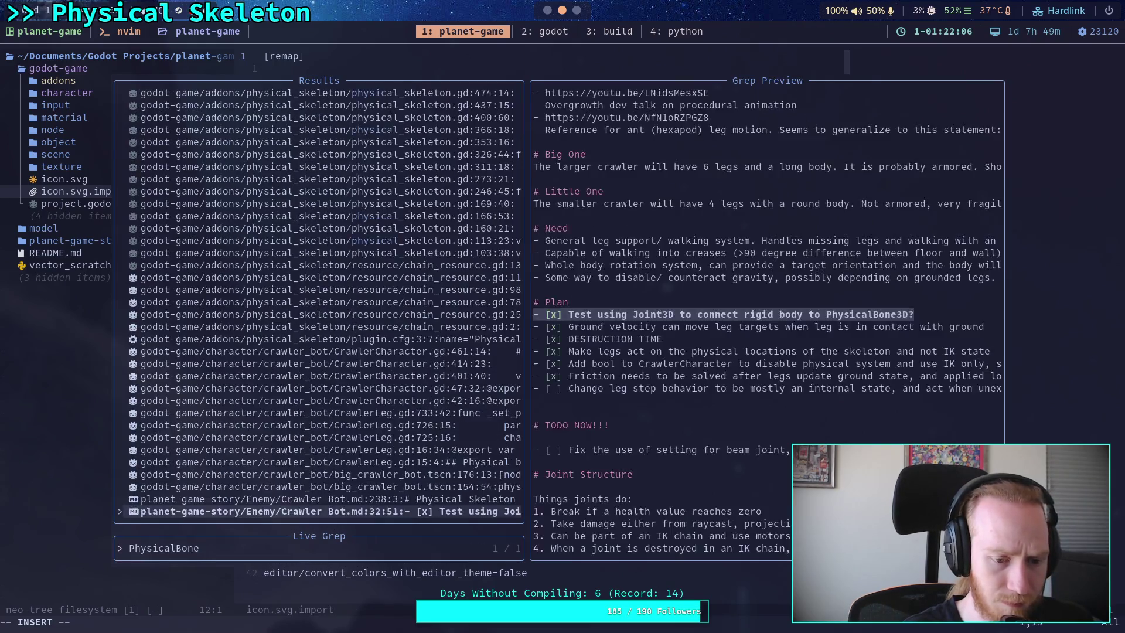
key("BackSpace")
key("BackSpace")
key("BackSpace")
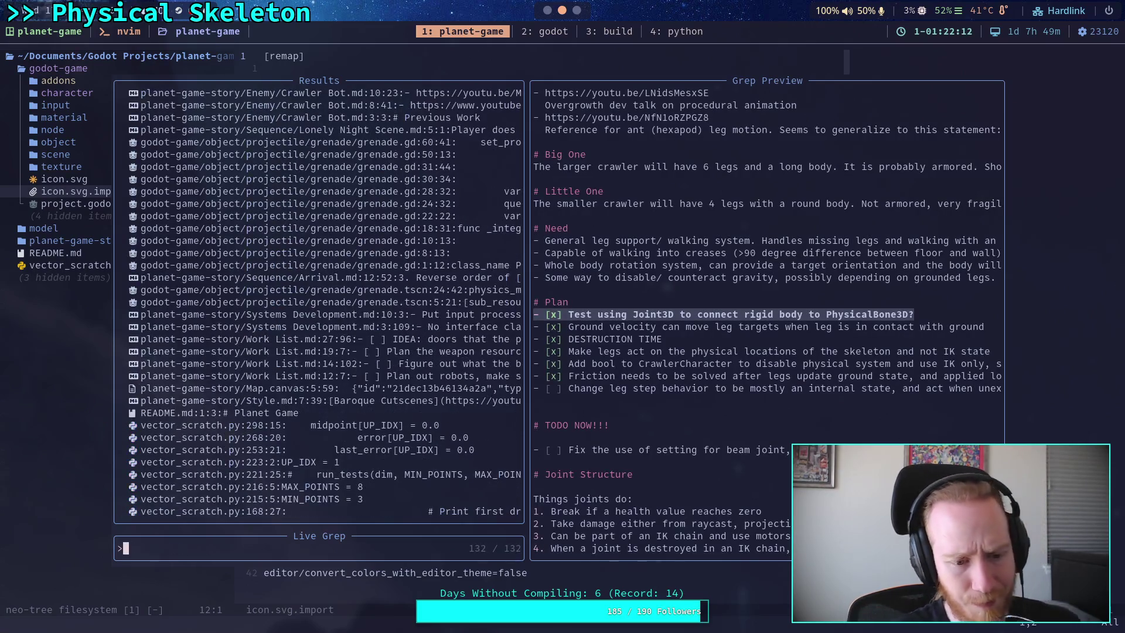
key("Escape")
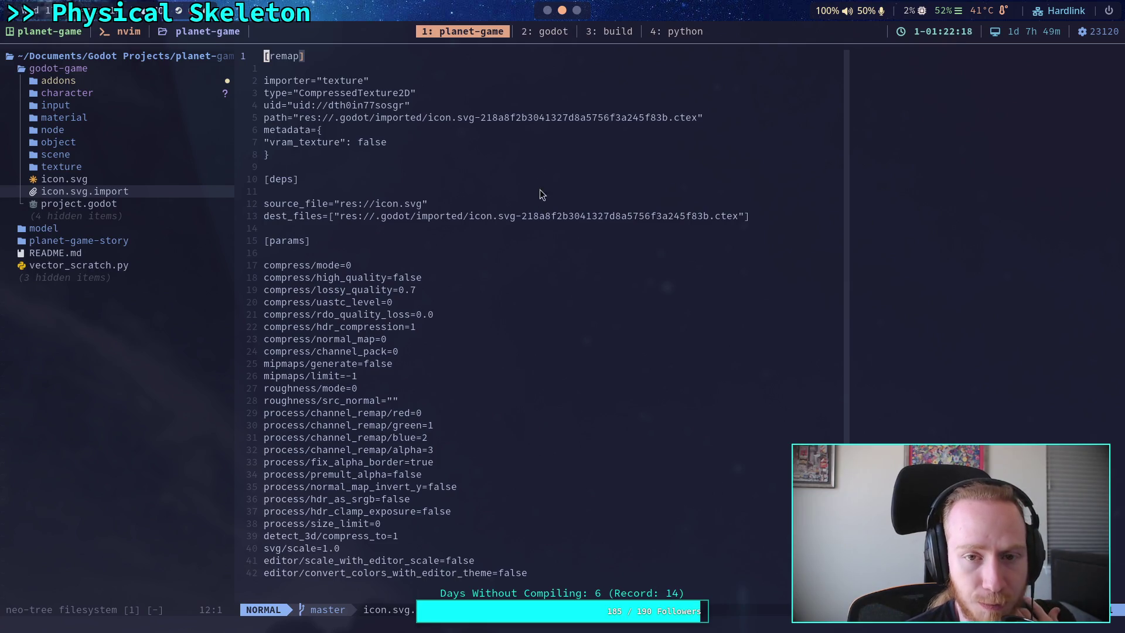
Step: Move to the godot engine source window and focus the object.h pane
key("super+2")
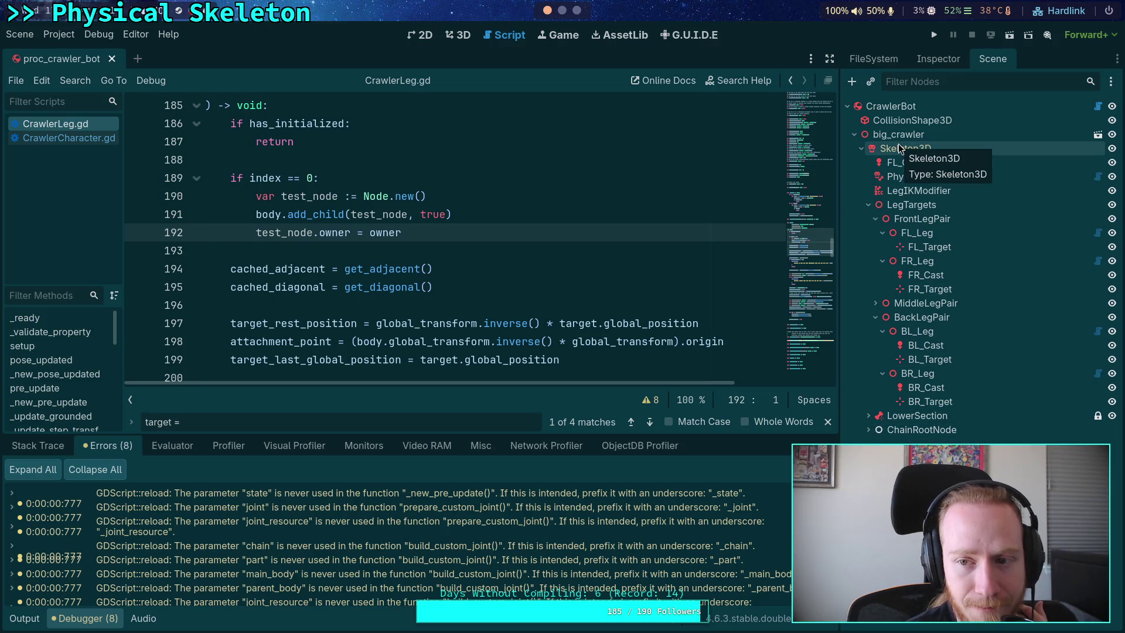
left_click(562, 10)
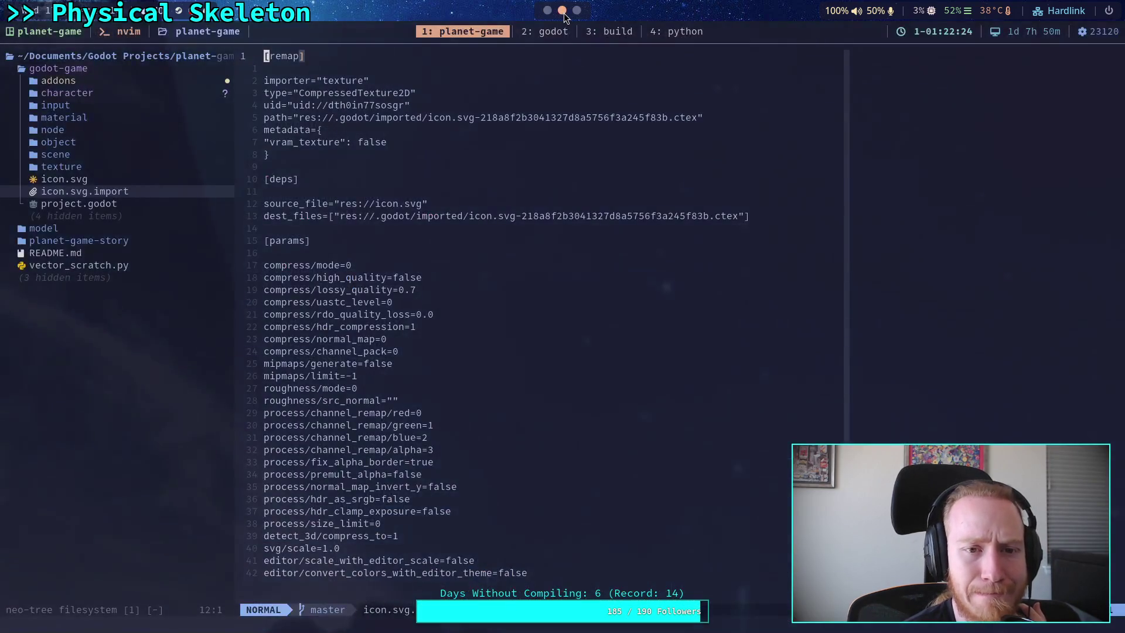
left_click(549, 31)
left_click(567, 222)
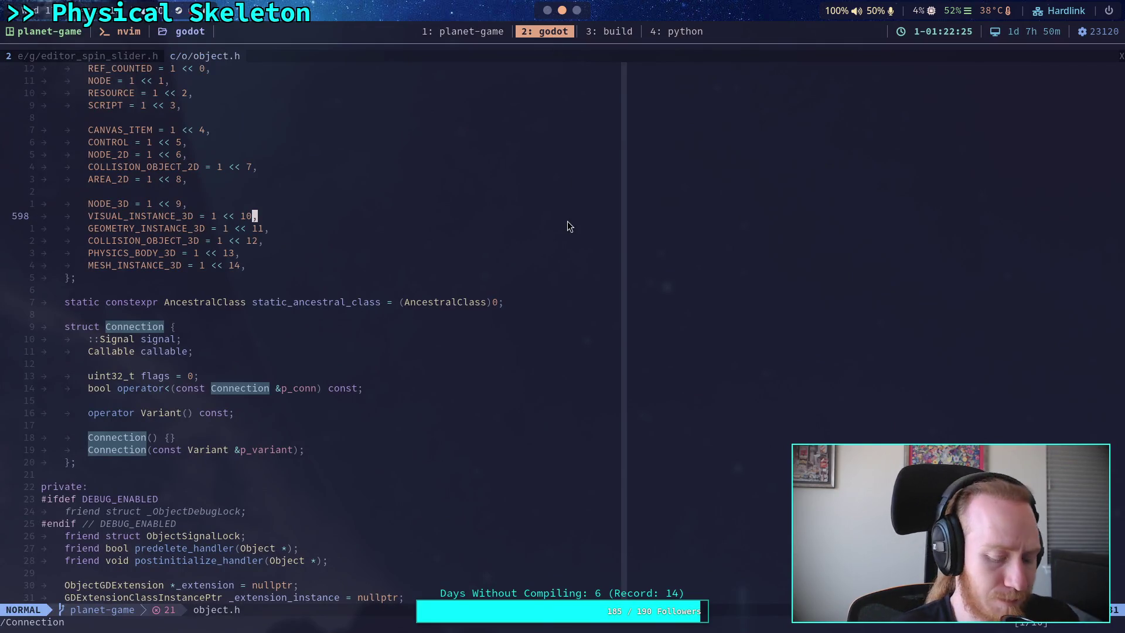
Step: Live-grep PhysicalBoneSimulator3D, preview Skeleton3D's simulator creation in skeleton_3d.cpp, then return to the game window
key("space")
type("fgPhysicalBone")
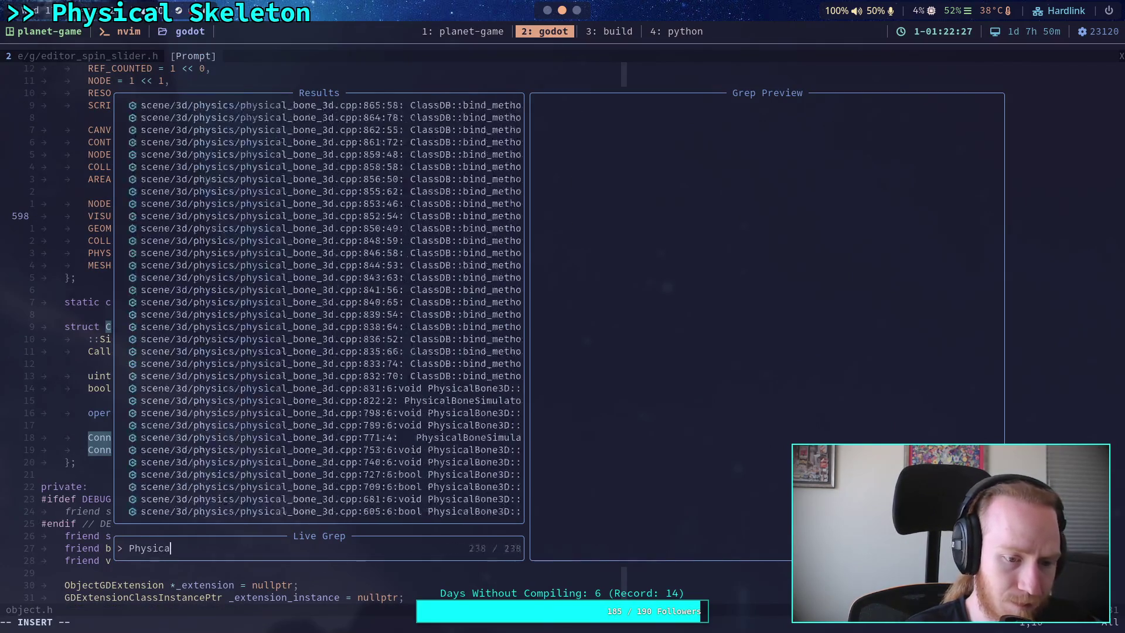
type("Simulat")
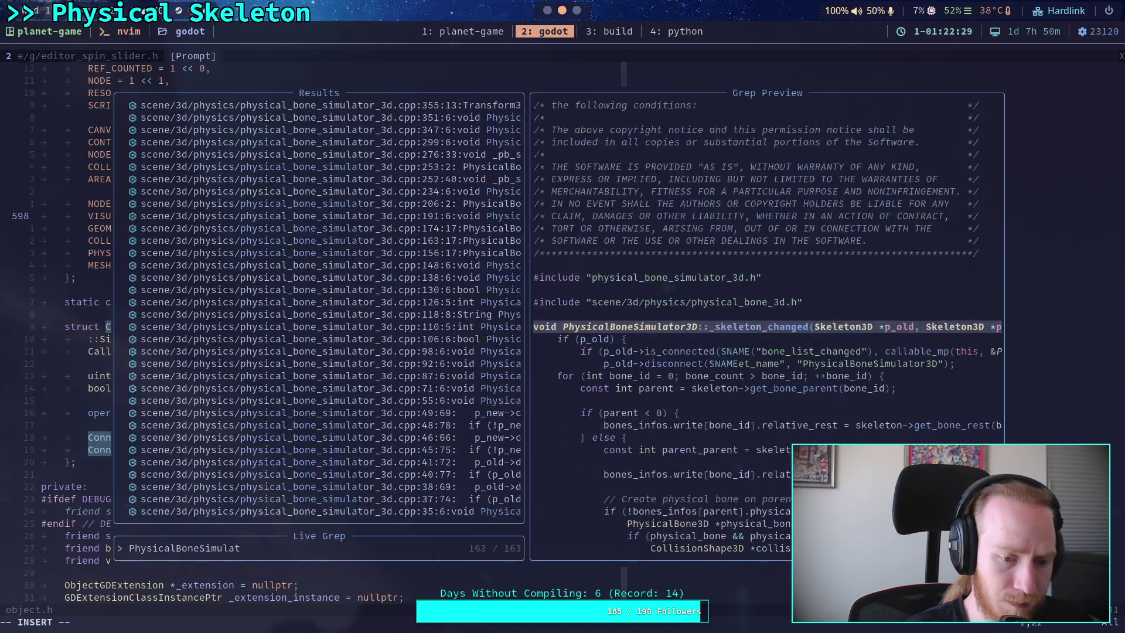
type("or3D")
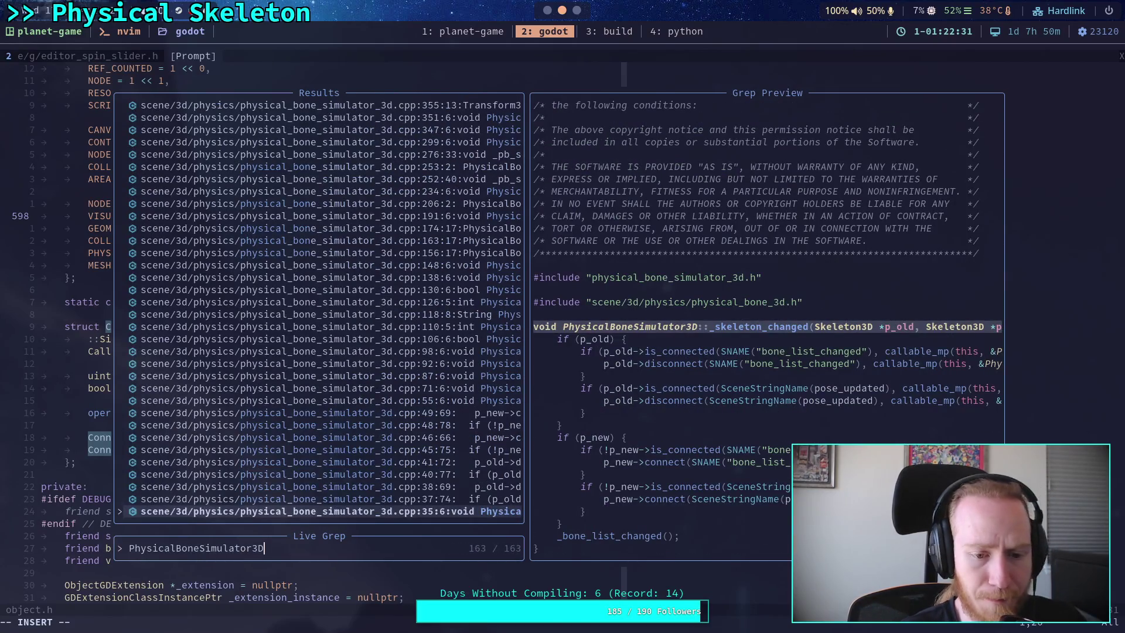
key("Up")
key("Up")
key("Up")
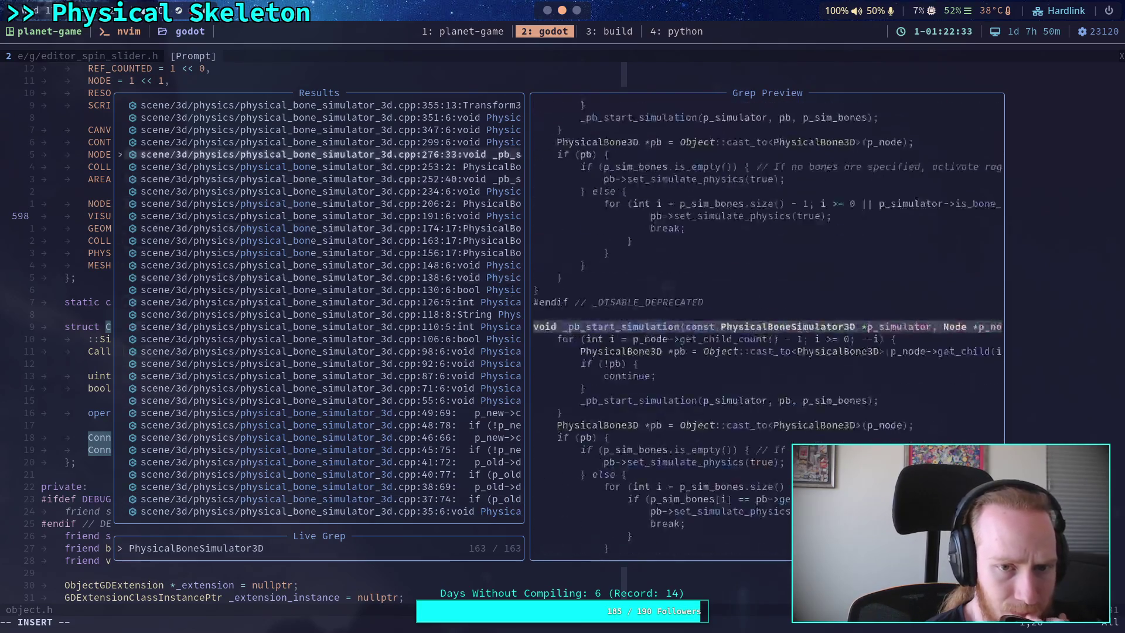
key("Up")
key("Up")
key("Up")
key("Down")
key("Down")
key("Down")
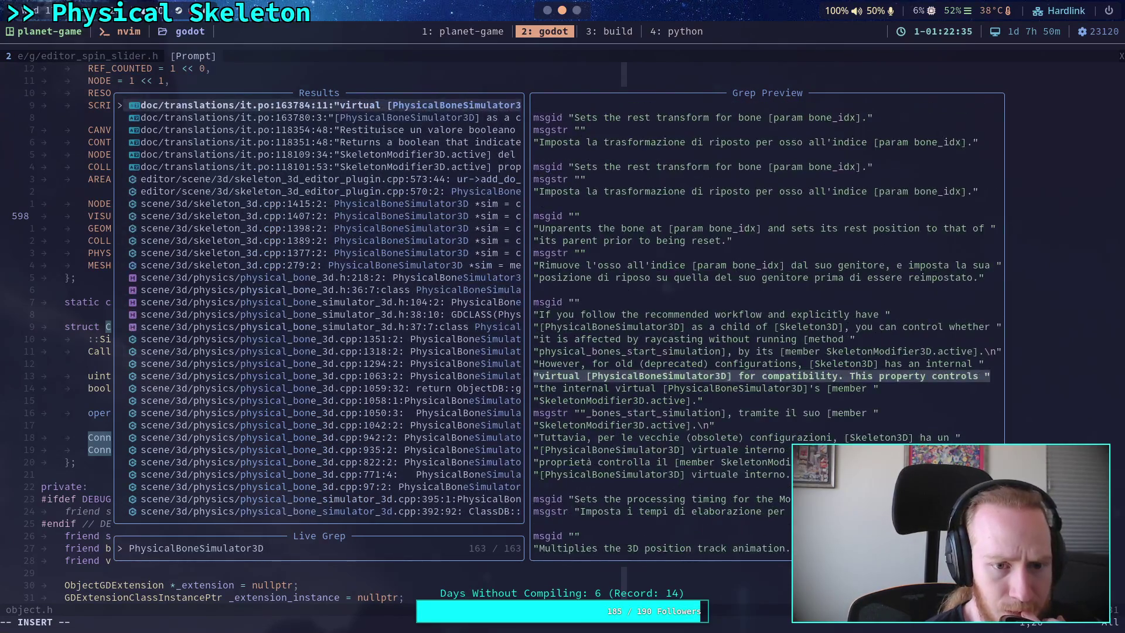
key("Up")
key("Up")
key("Up")
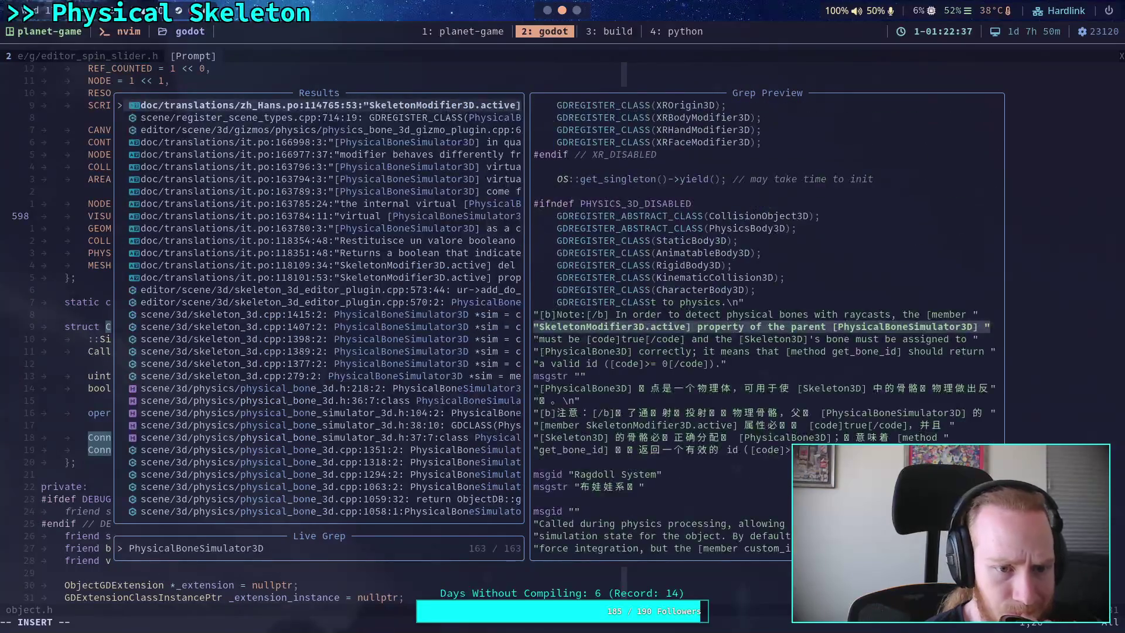
key("Down")
key("Down")
key("Down")
key("Down")
key("Down")
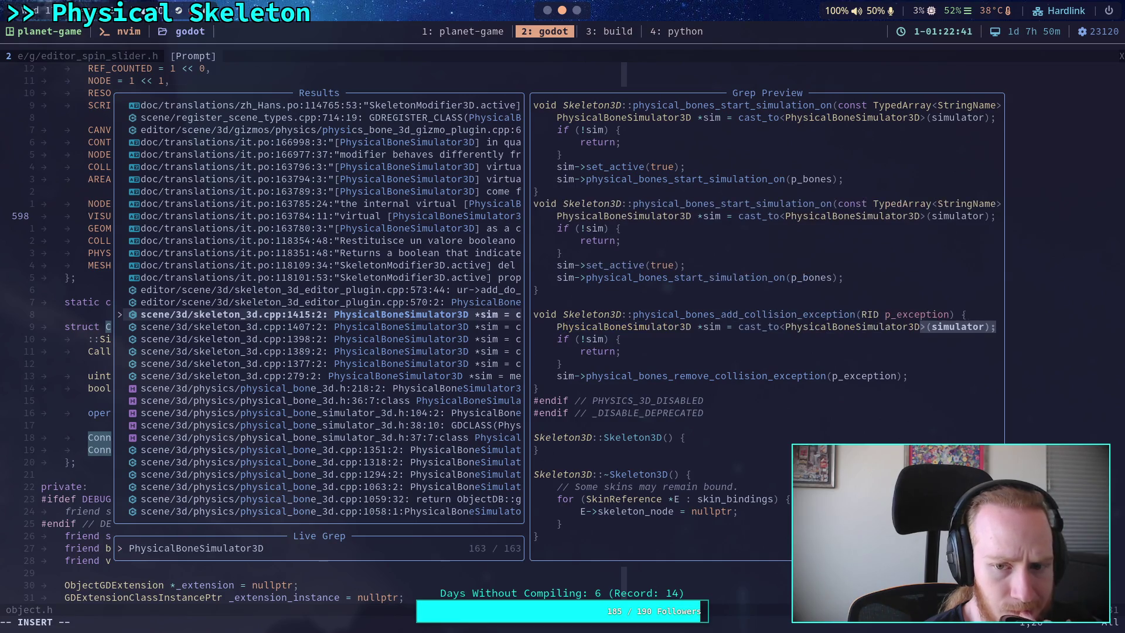
key("Down")
key("Down")
key("Down")
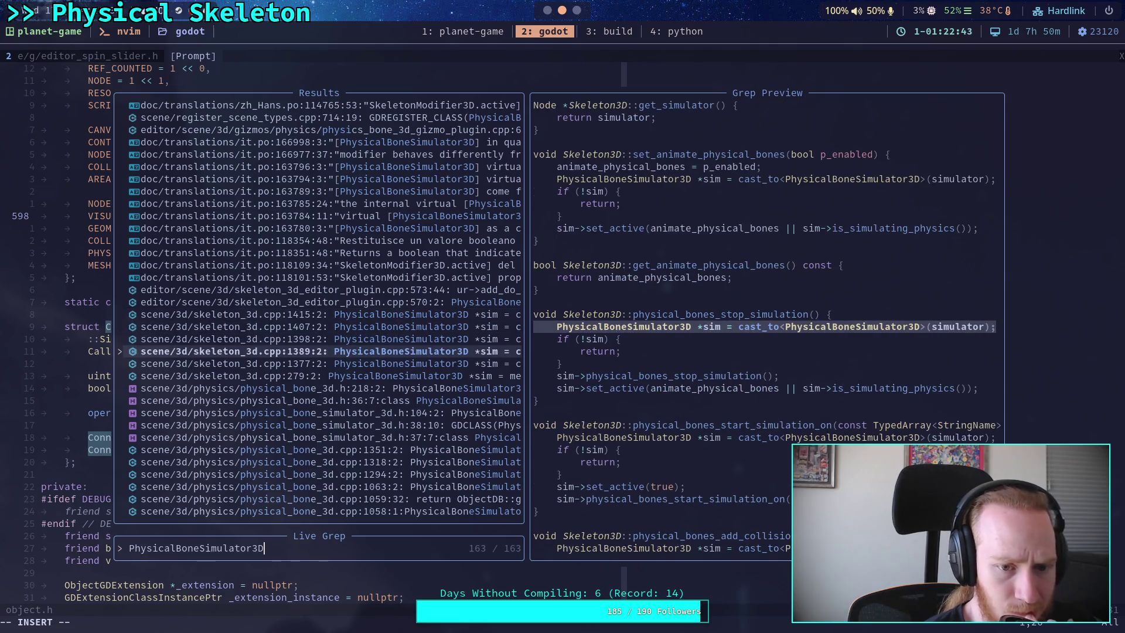
key("Down")
key("Down")
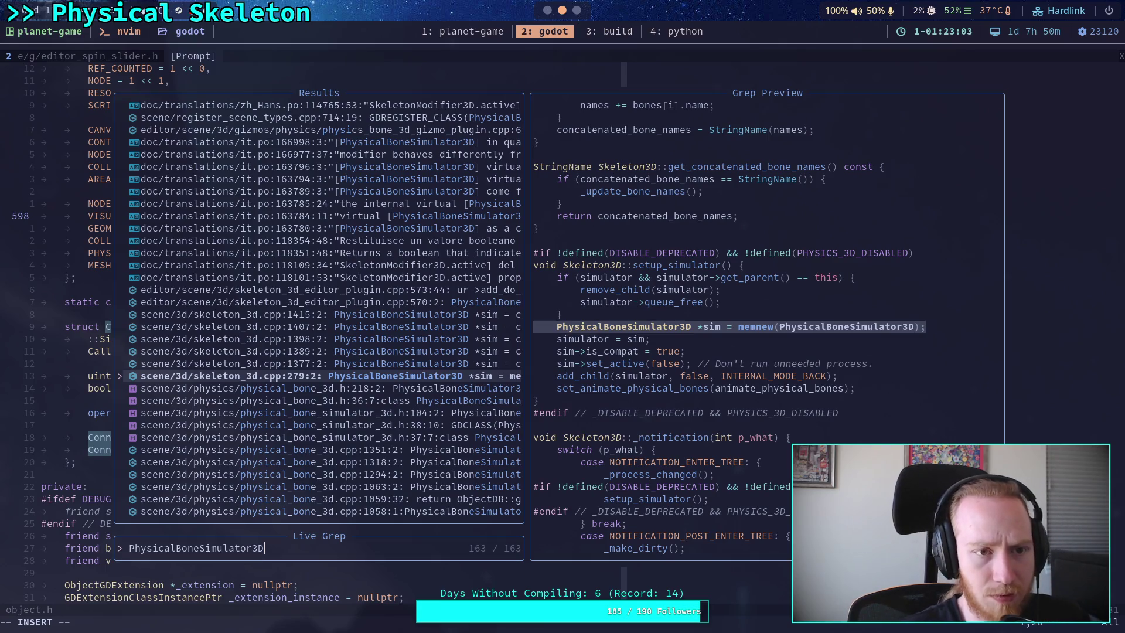
left_click(480, 28)
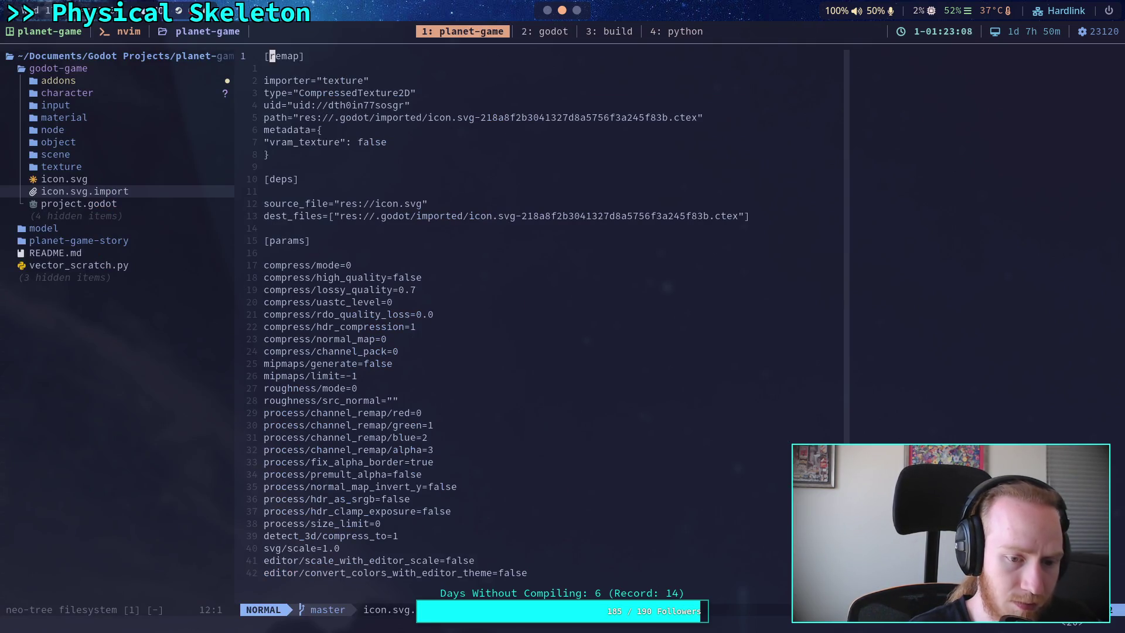
Step: Live-grep planet-game for setup_, close the search, and go to tmux window 2 (godot)
key("space")
type("sgsetup_sk")
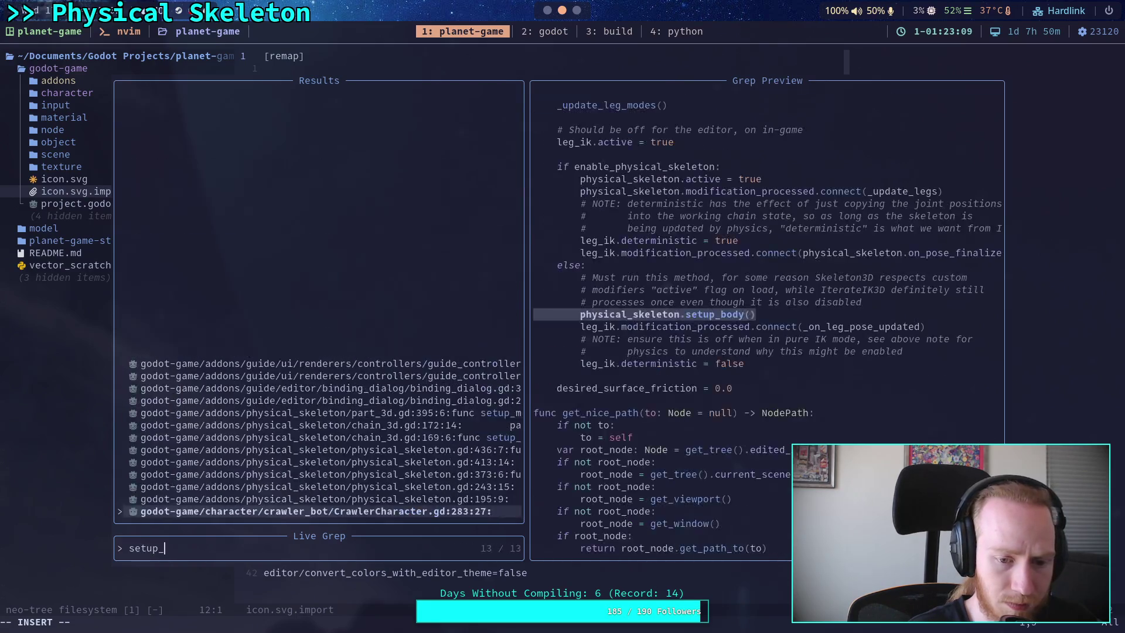
key("BackSpace")
key("BackSpace")
key("BackSpace")
key("Escape")
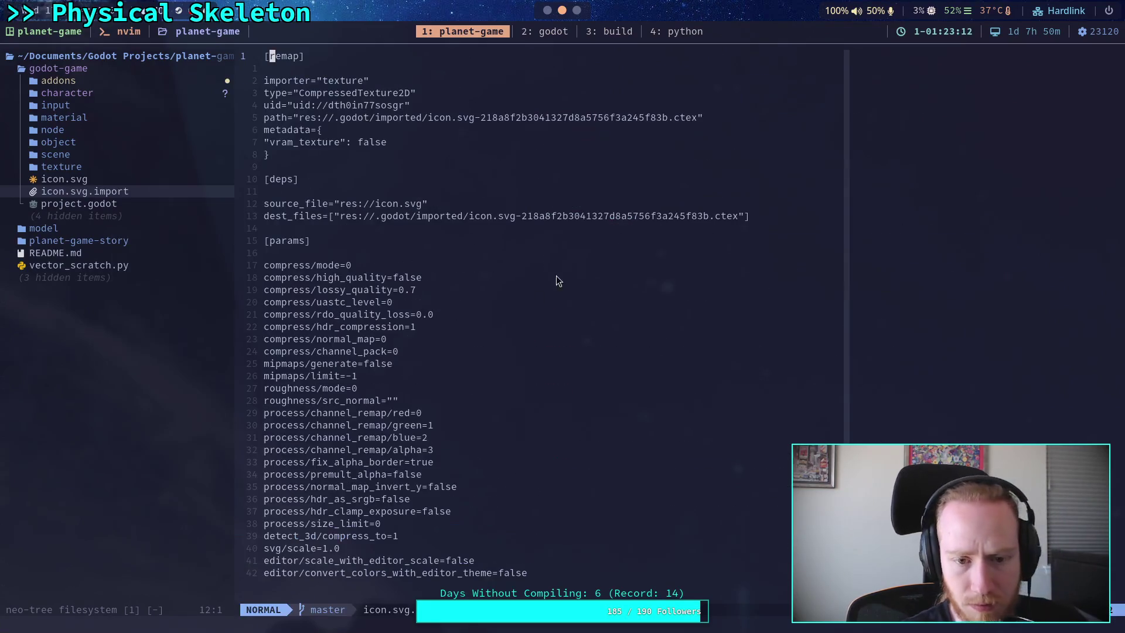
key("ctrl+b")
key("2")
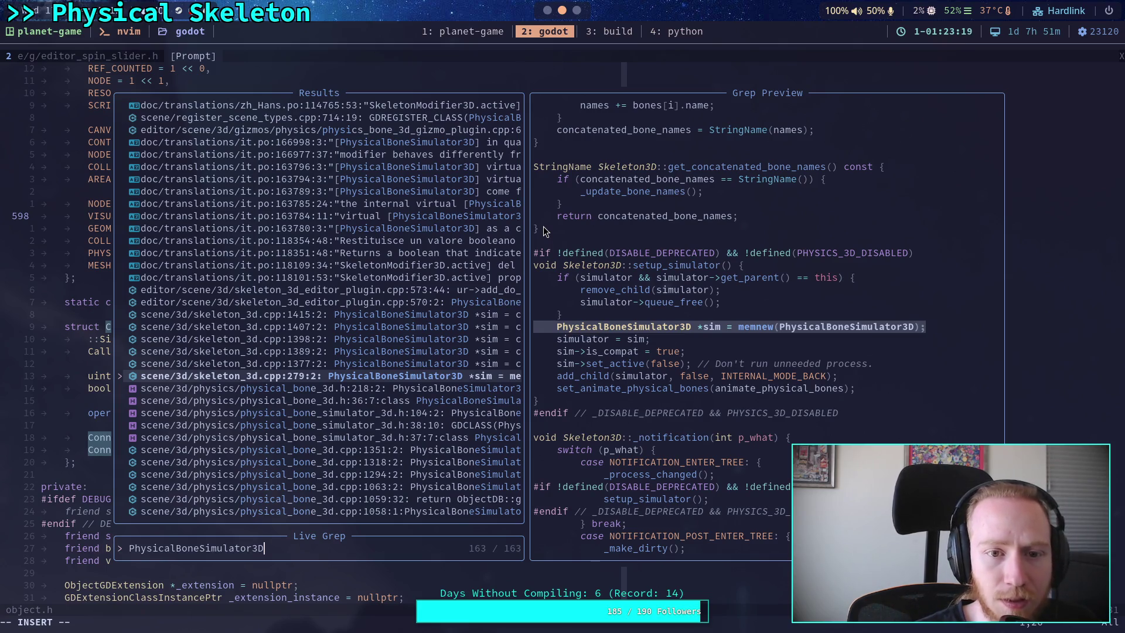
Step: Live-grep setup_simulator, compare the skeleton_3d.cpp:293 call with its definition, then query DISABLE_DEPRECATED
key("BackSpace")
key("BackSpace")
key("BackSpace")
type("setup")
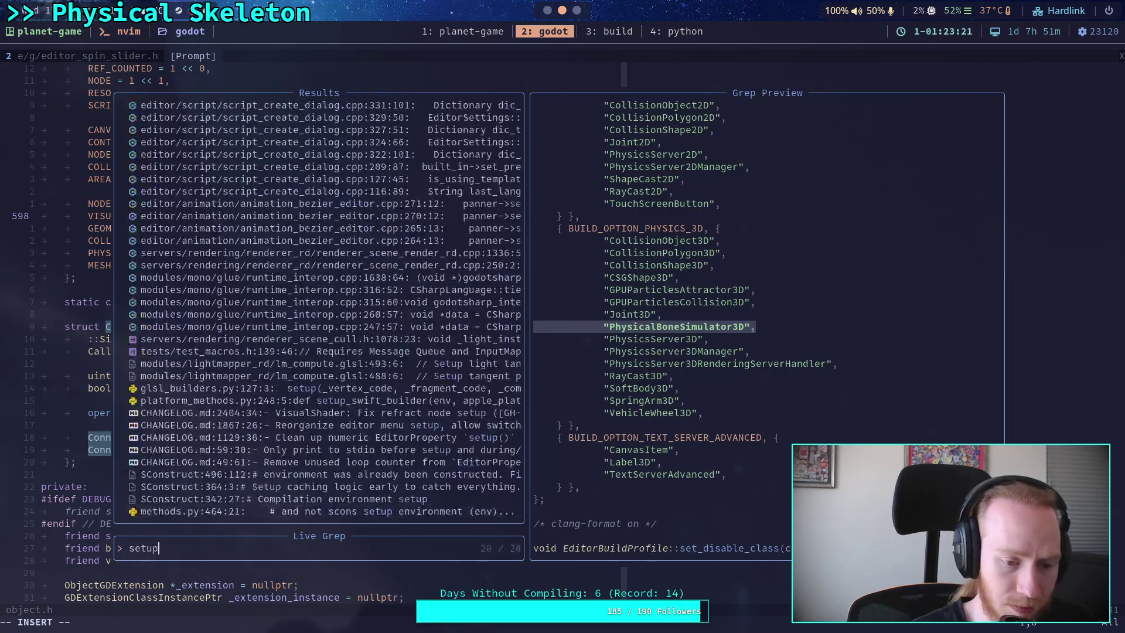
type("_simulator")
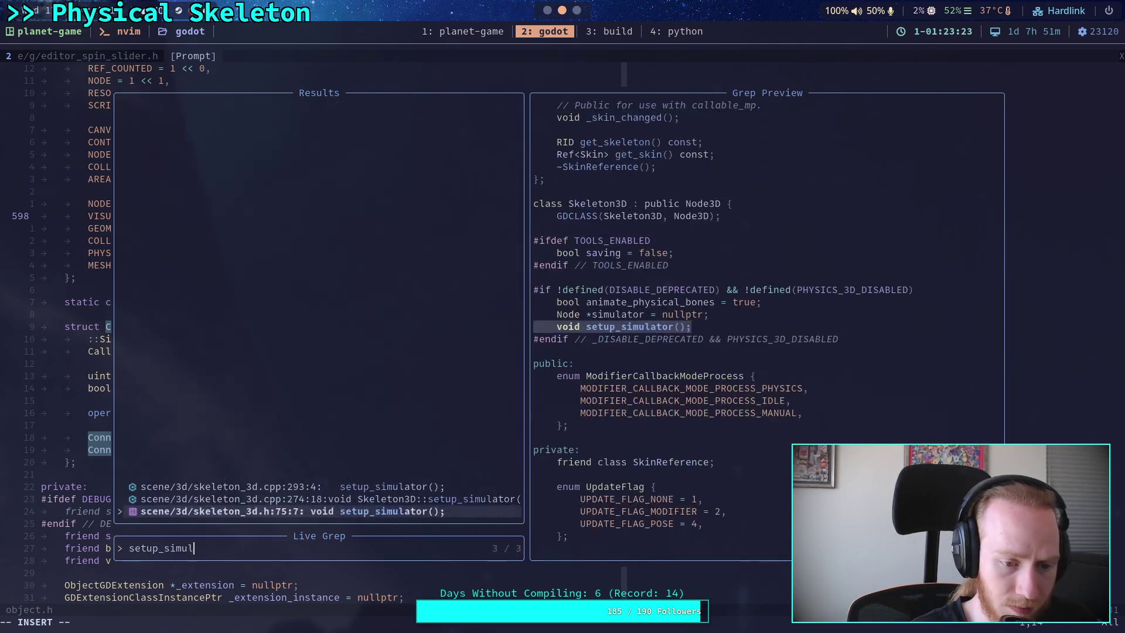
key("Up")
key("Up")
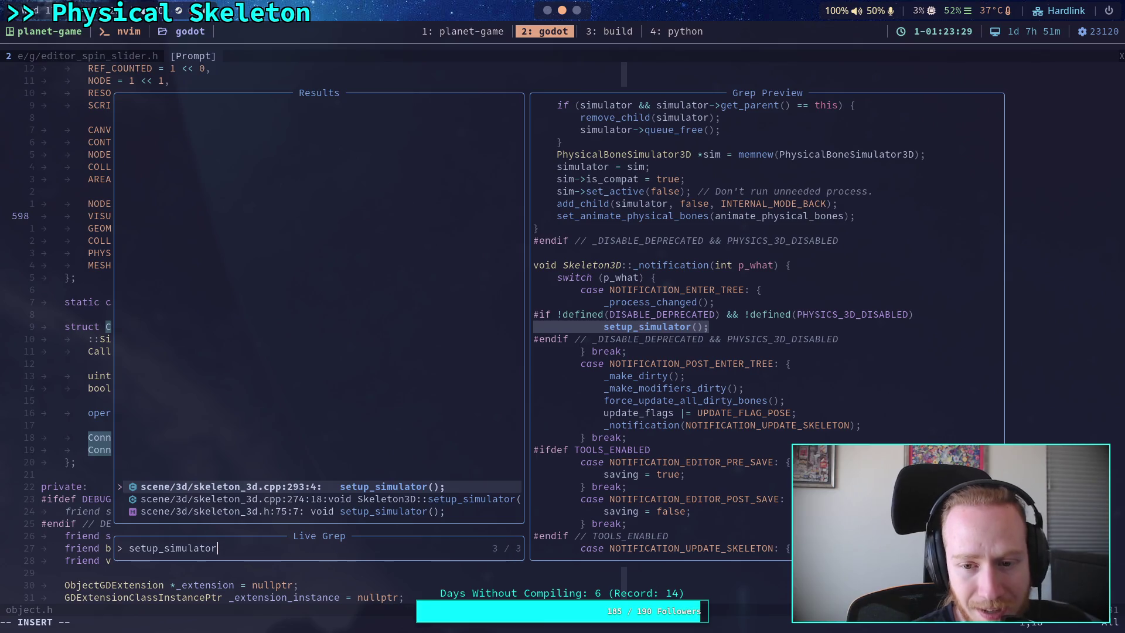
key("Down")
key("Down")
key("Up")
key("Up")
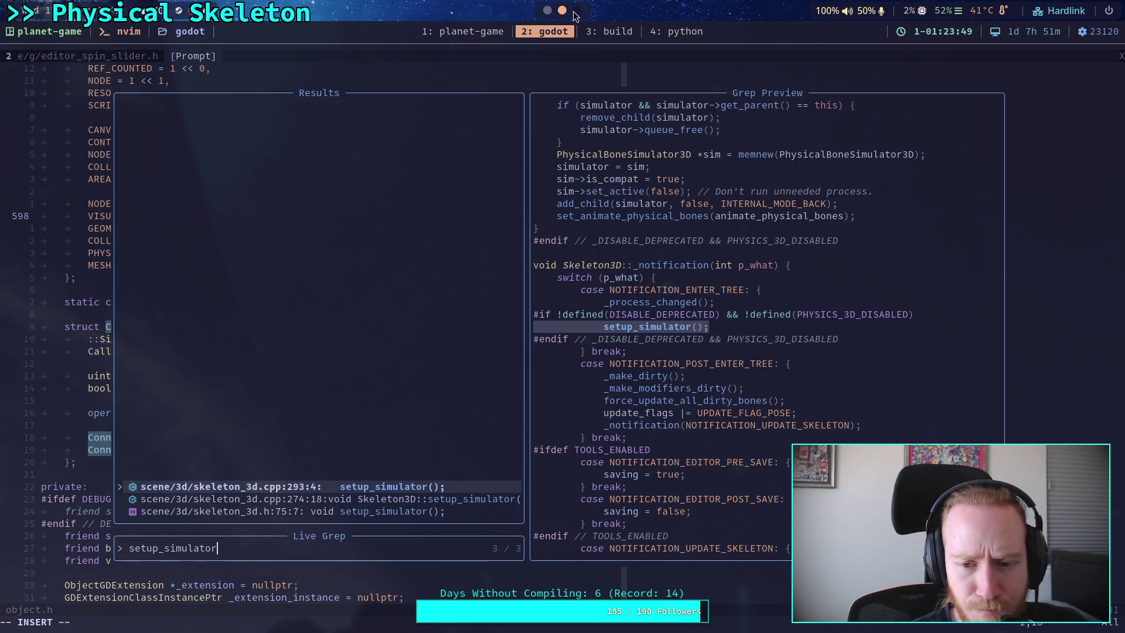
key("Down")
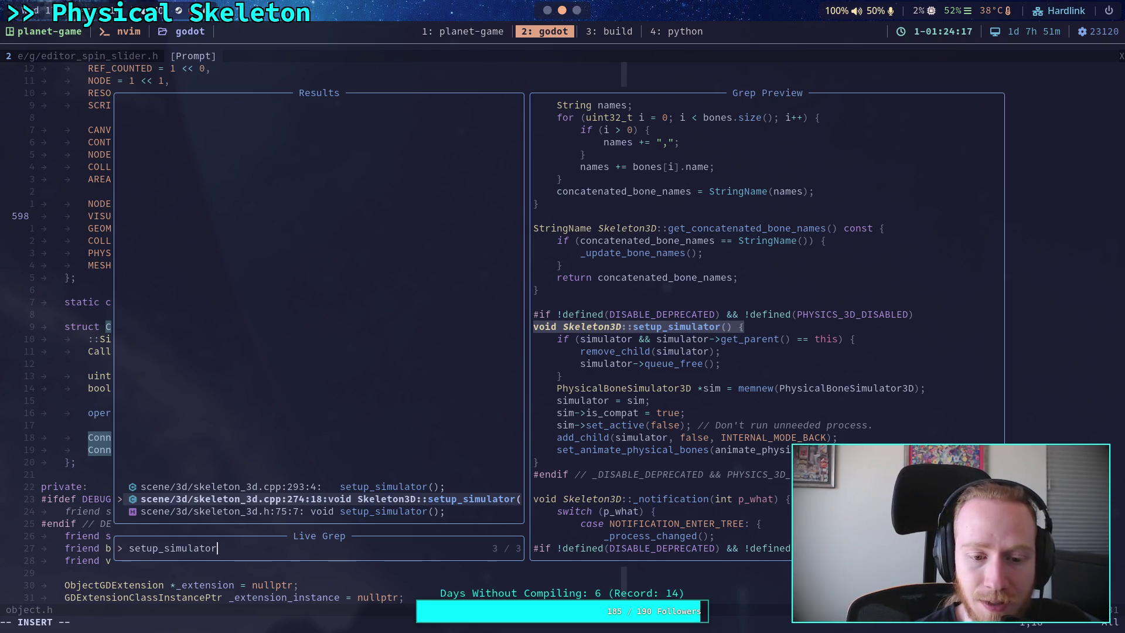
key("Up")
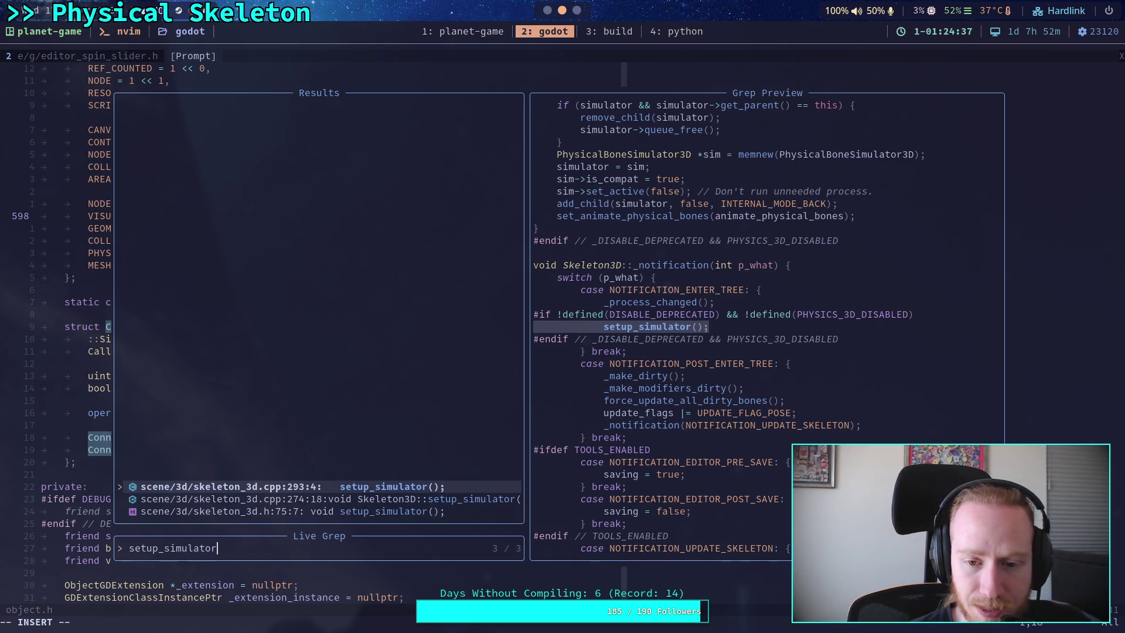
key("BackSpace")
key("BackSpace")
key("BackSpace")
type("DISAB")
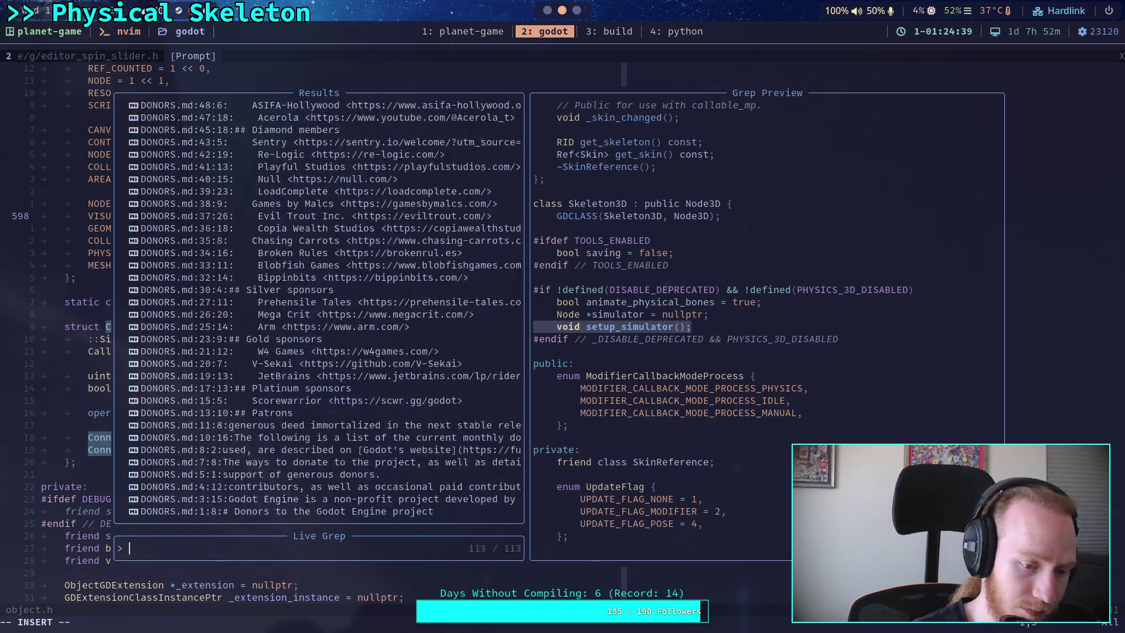
type("LE_")
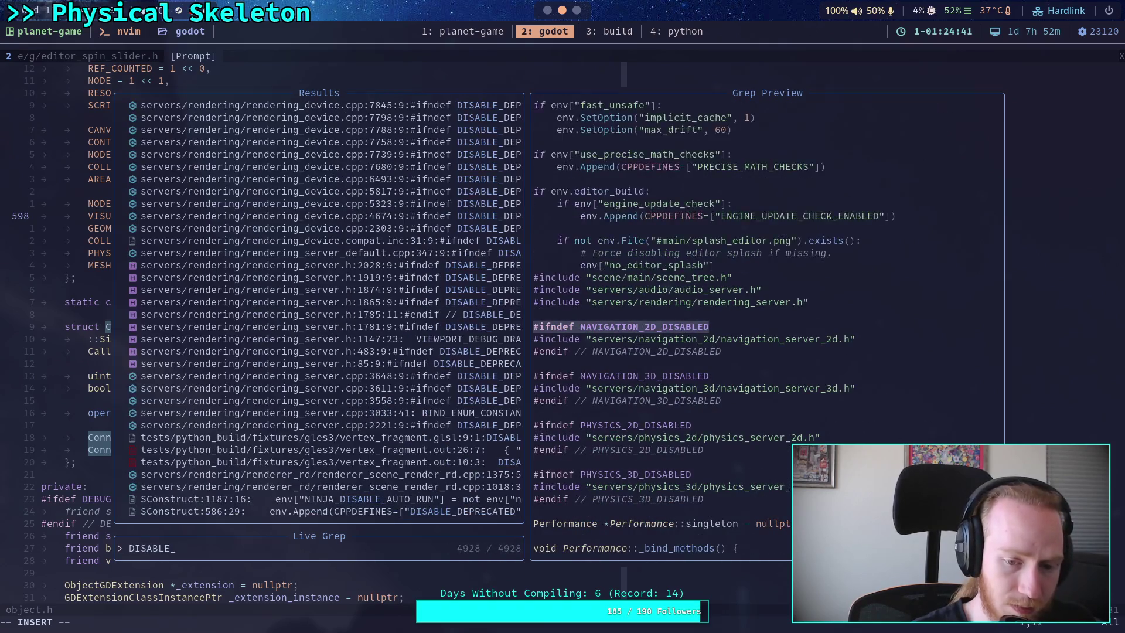
type("DEPRECATED")
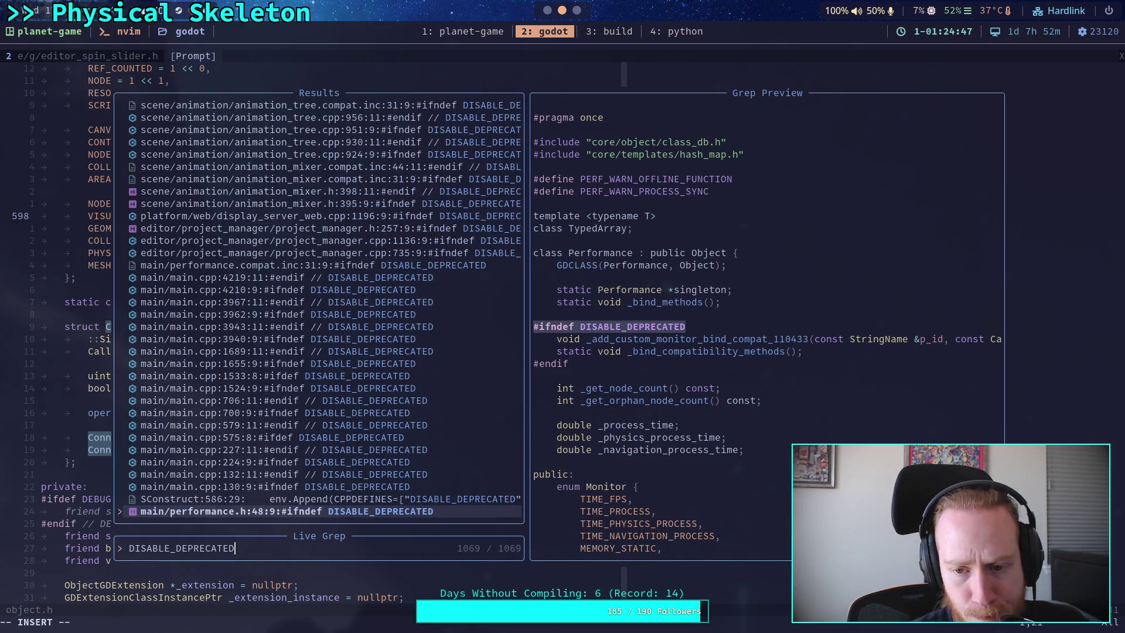
Step: Preview DISABLE_DEPRECATED guards in project_manager, display_server_web.cpp and animation_mixer files
key("Up")
key("Up")
key("Up")
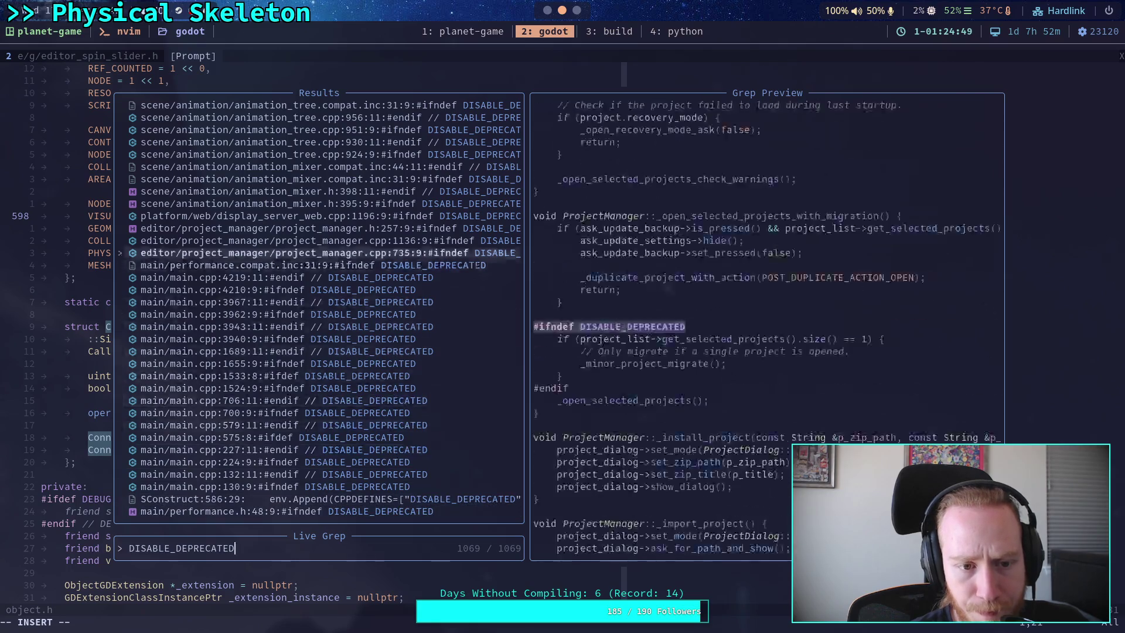
key("Up")
key("Down")
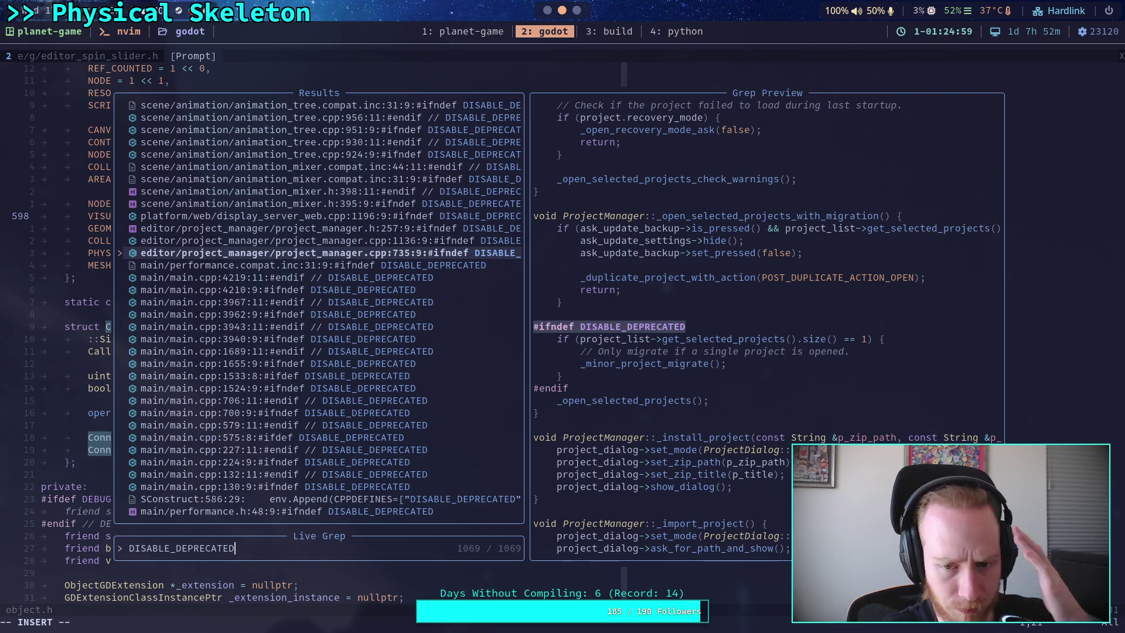
key("Up")
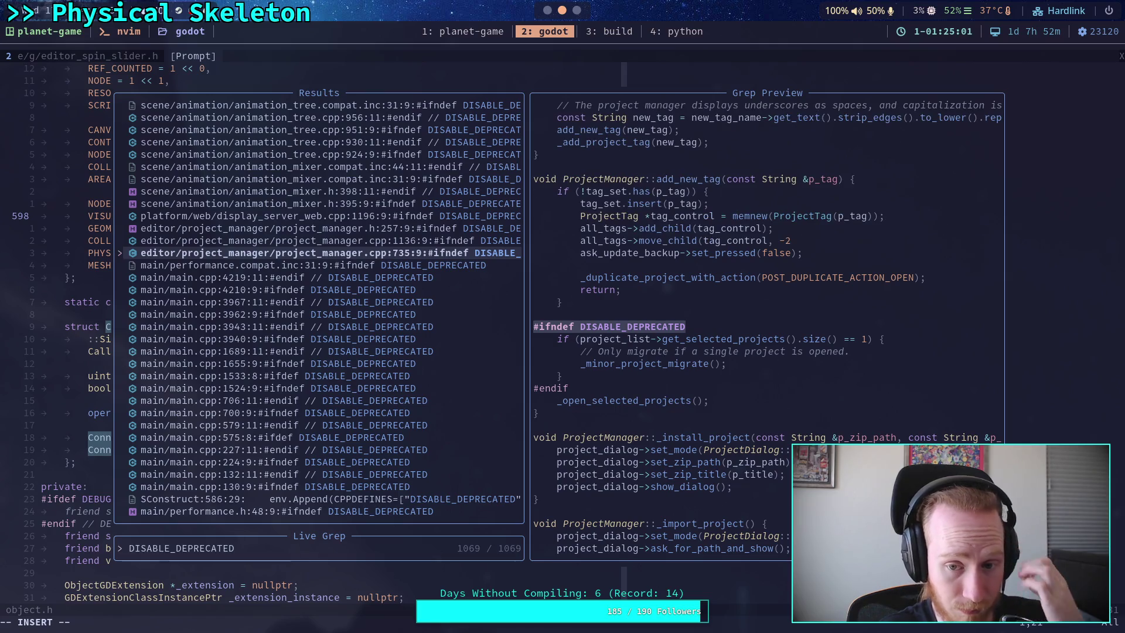
key("Up")
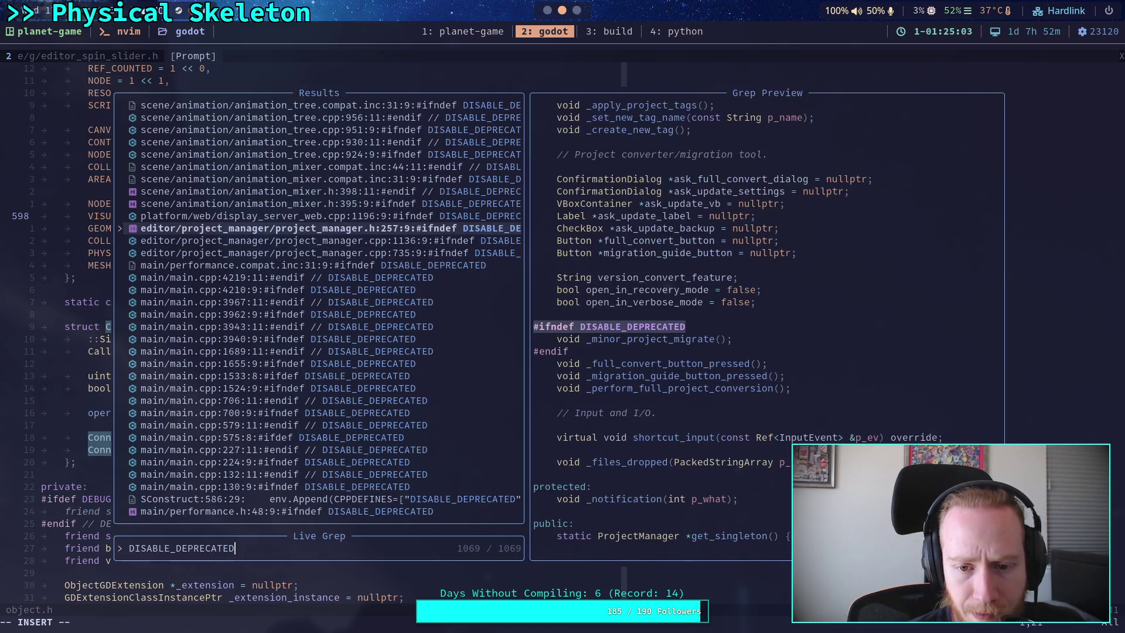
key("Up")
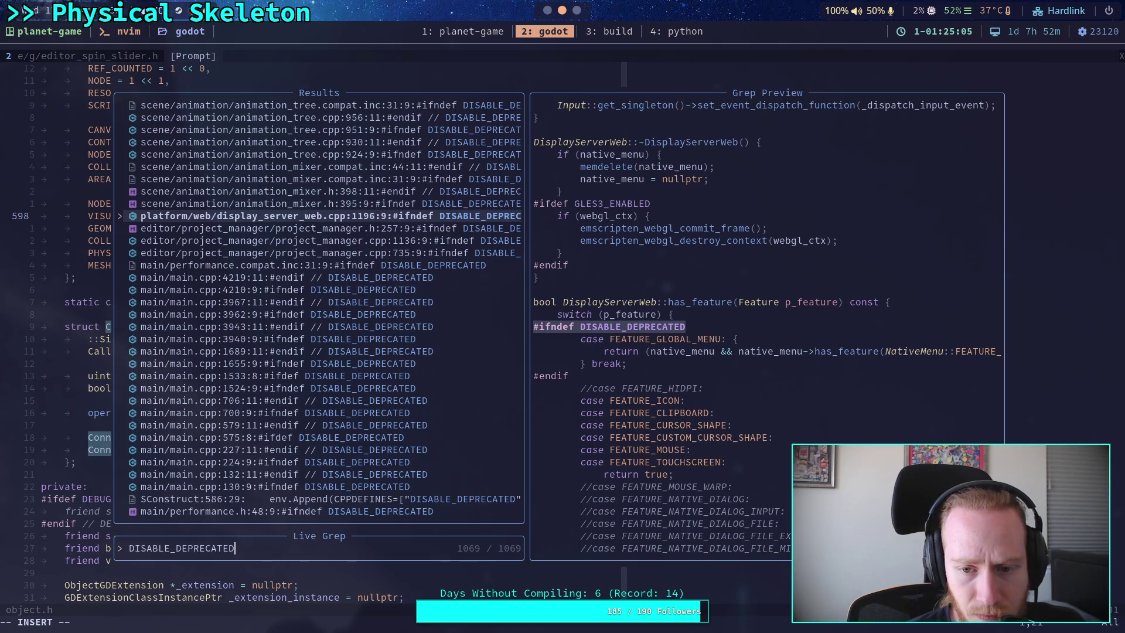
key("Up")
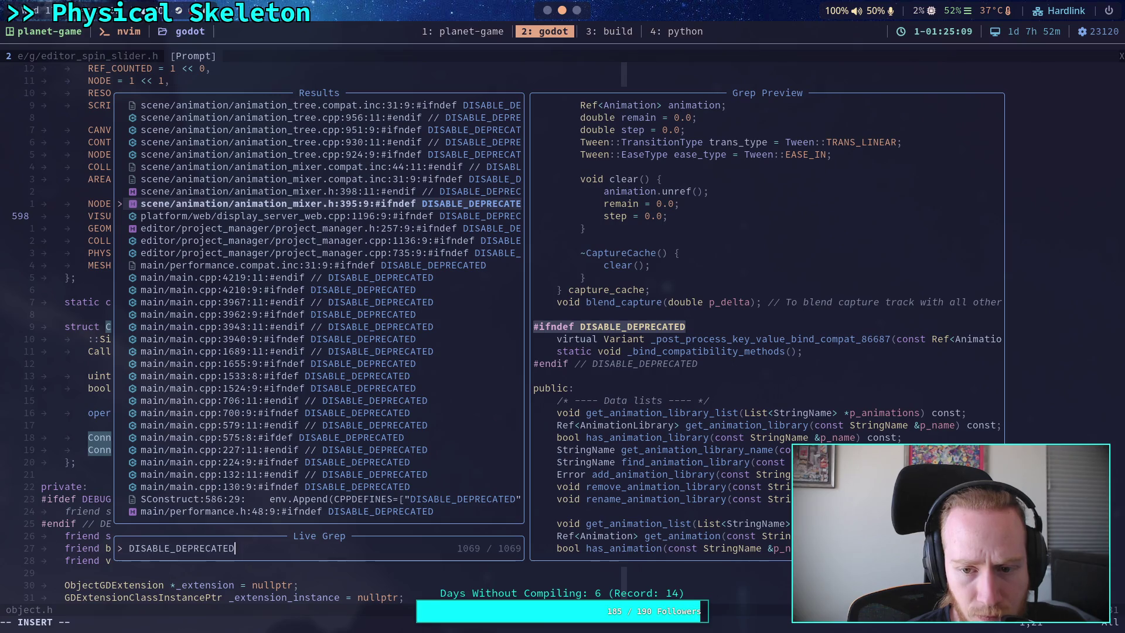
key("Up")
key("Up")
key("Up")
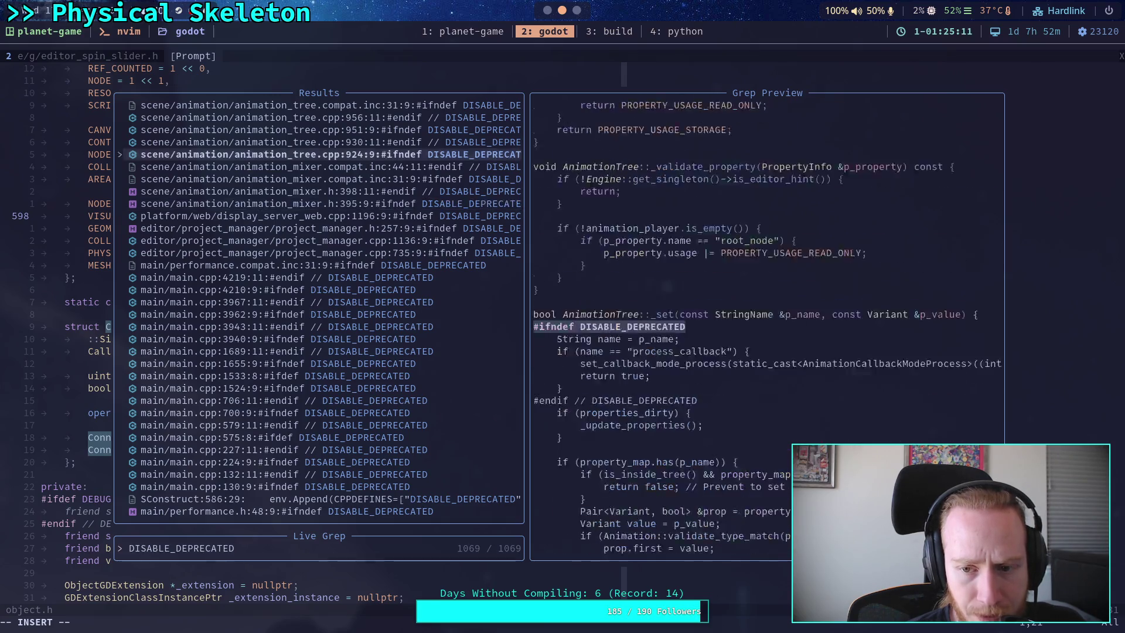
key("Up")
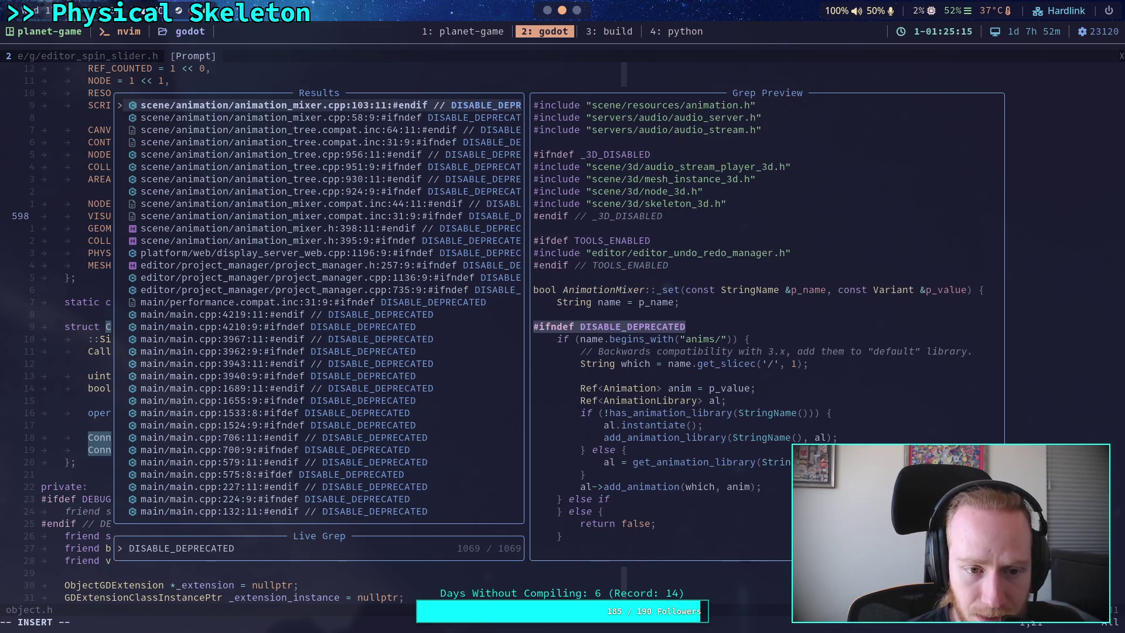
key("Up")
key("Up")
key("Up")
key("Up")
key("Up")
key("Up")
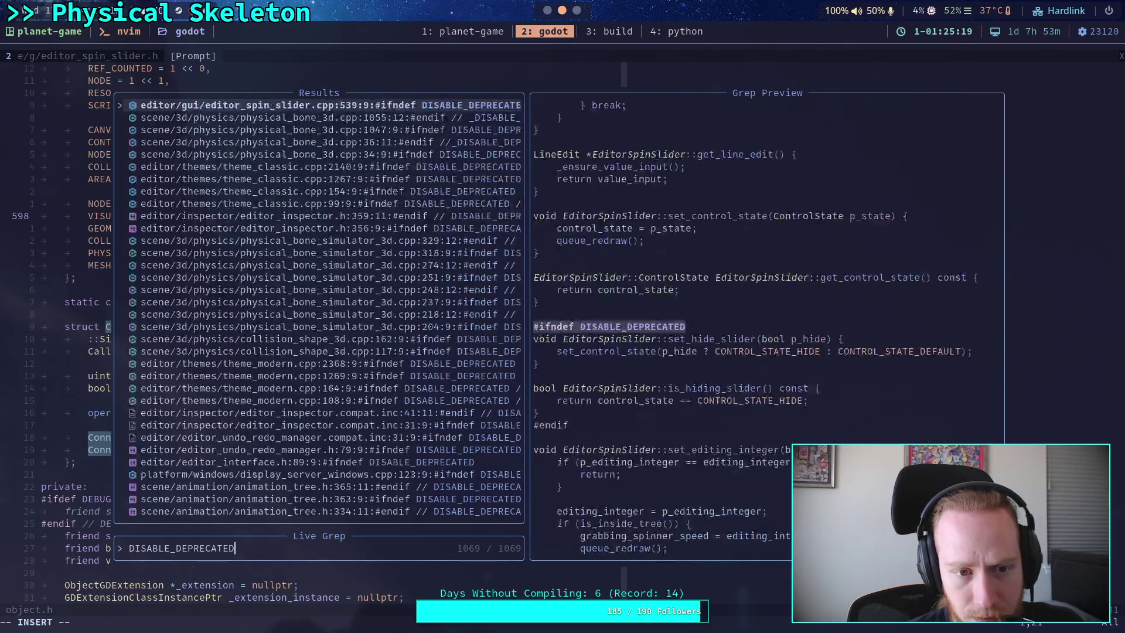
Step: Preview the guards in physical_bone_simulator_3d.cpp and shape_cast_3d, then start a setup_simulator query
key("Down")
key("Down")
key("Down")
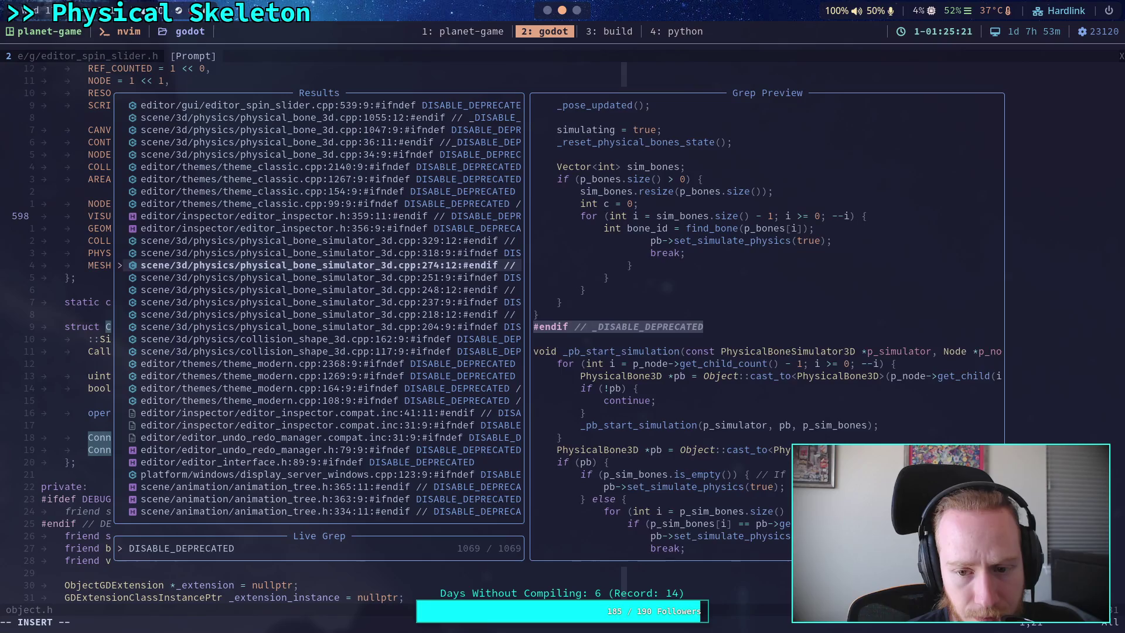
key("Up")
key("Up")
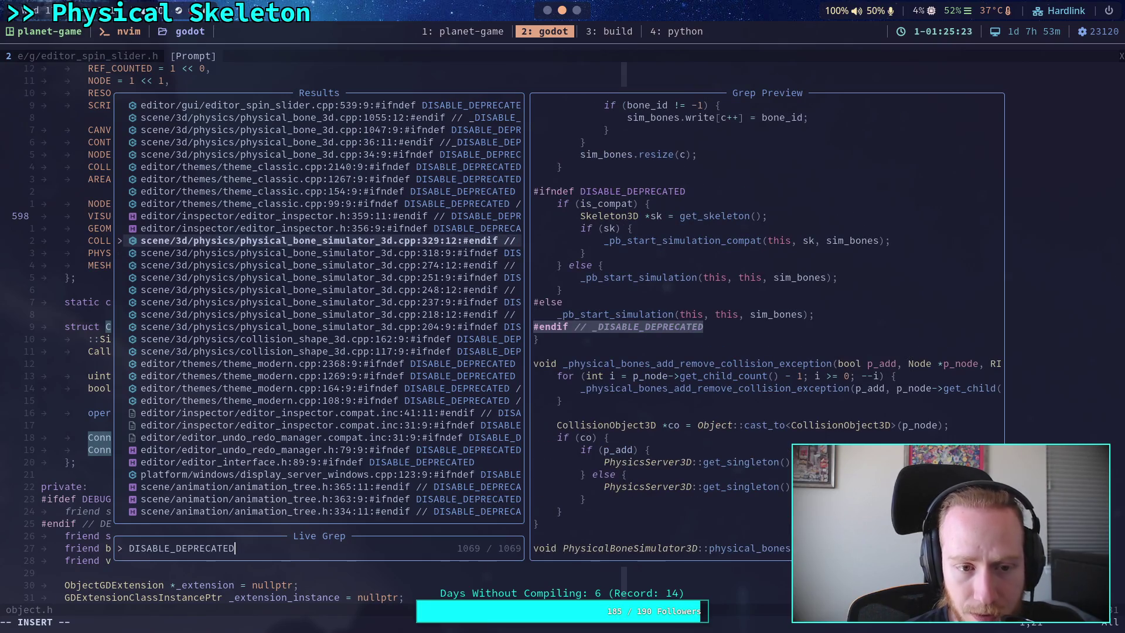
key("Up")
key("Up")
key("Up")
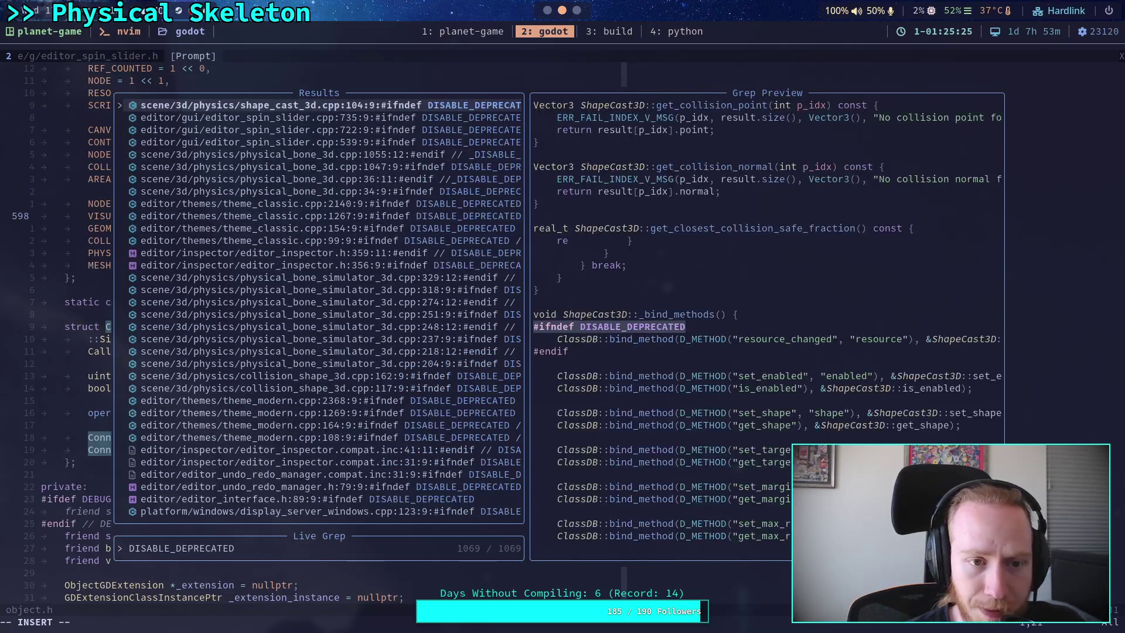
key("Up")
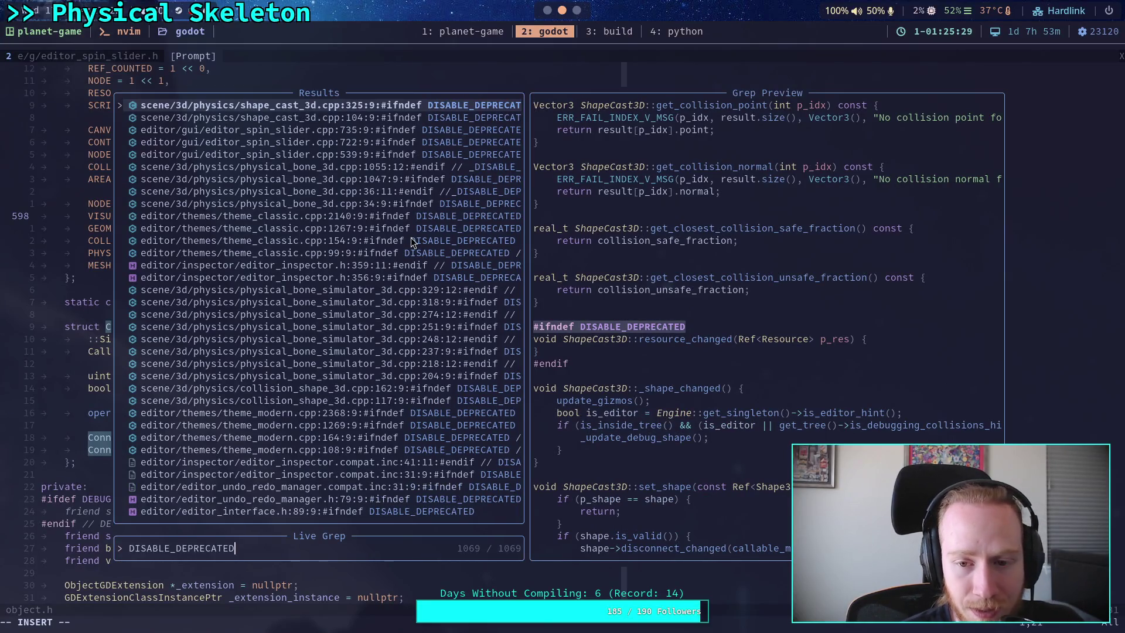
key("Up")
key("Up")
key("Up")
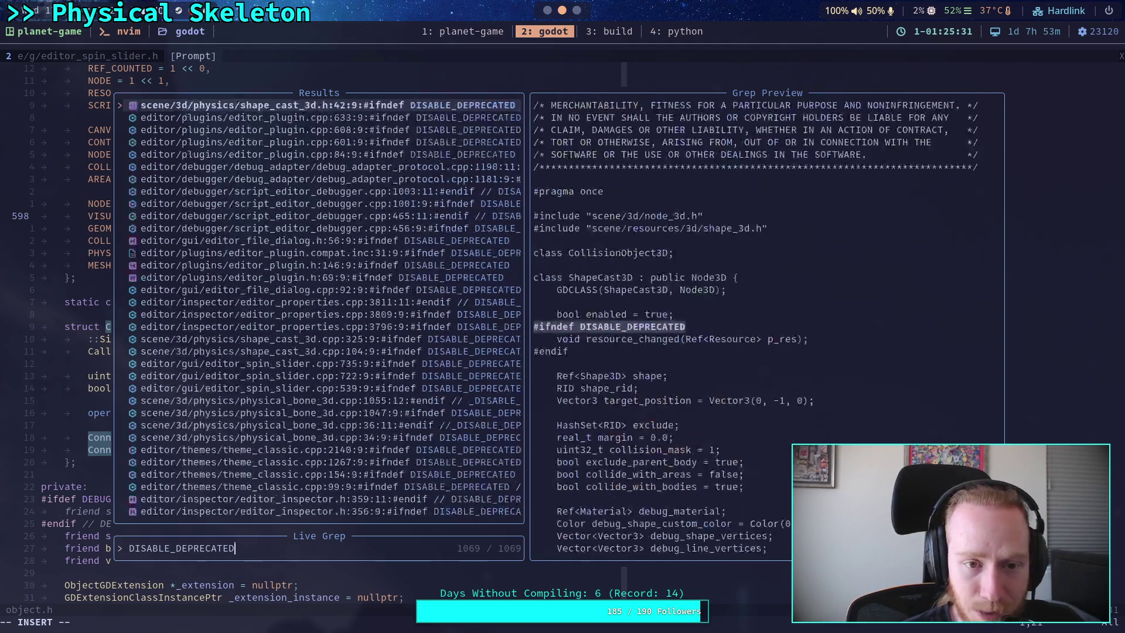
key("Down")
key("Down")
key("Down")
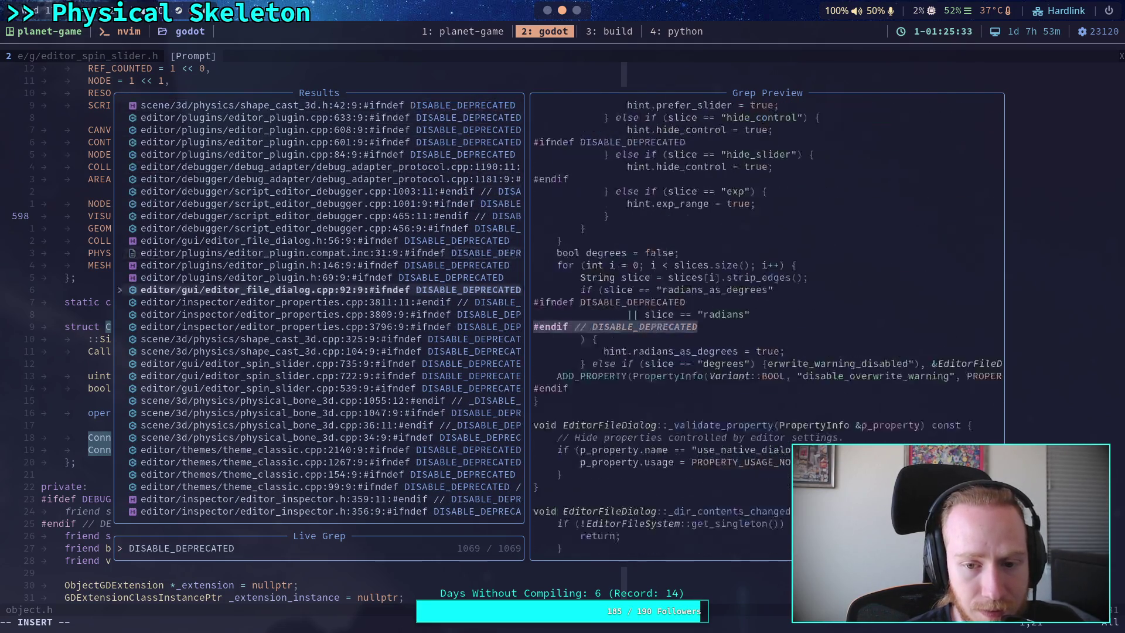
key("Down")
key("Down")
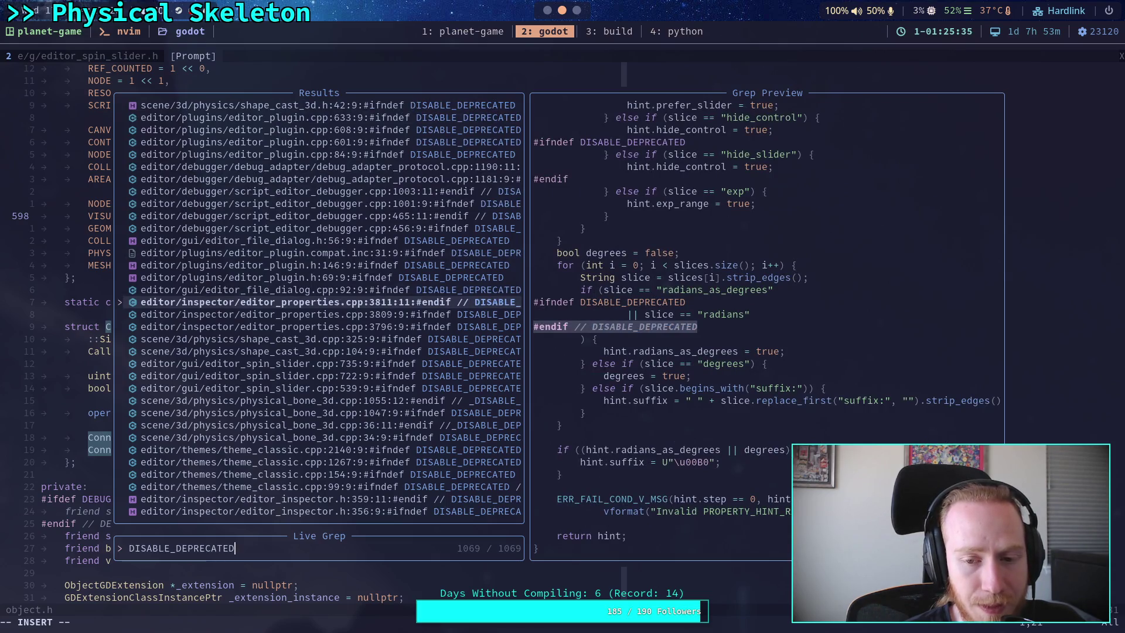
key("BackSpace")
key("BackSpace")
key("BackSpace")
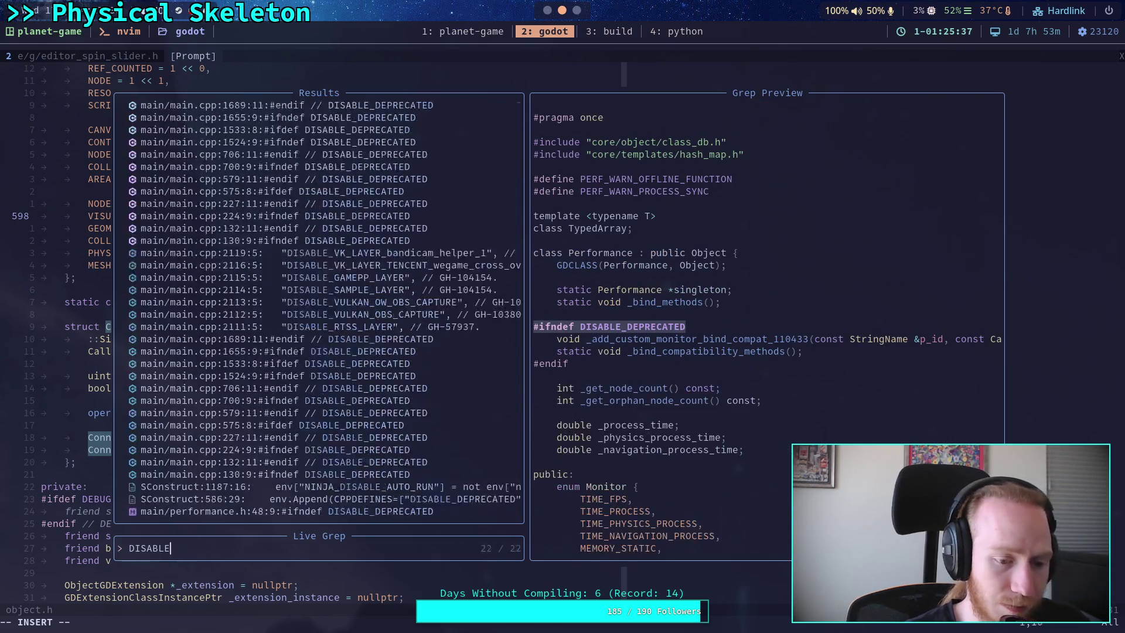
type("setup-s")
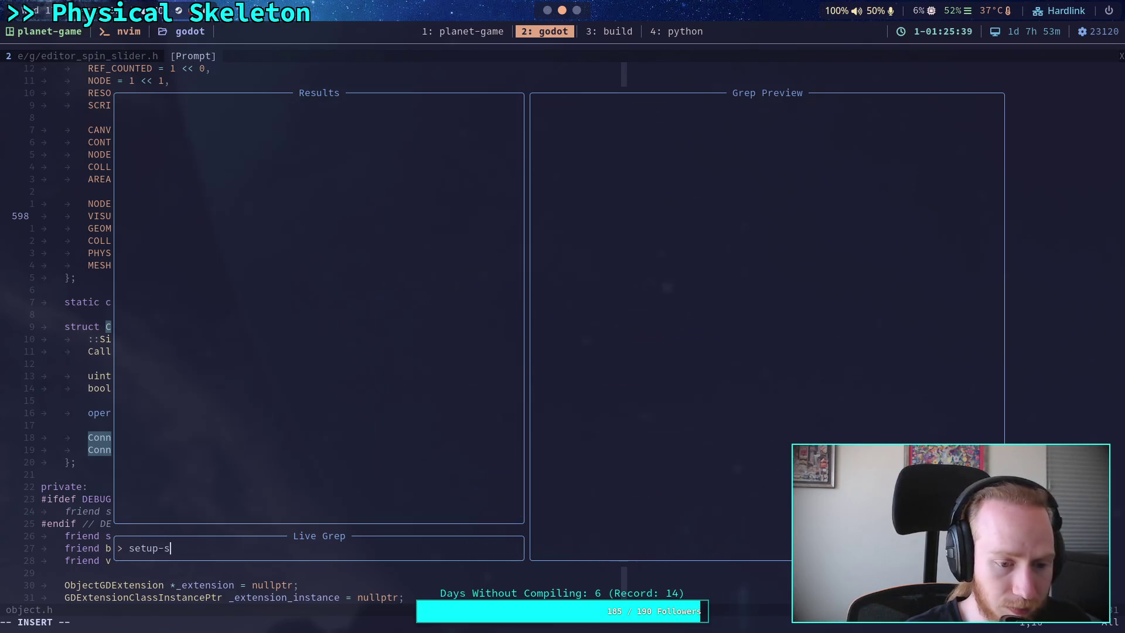
type("_suim")
Step: Correct the query to setup_simulator and open skeleton_3d.cpp at its definition on line 274
key("BackSpace")
type("im")
key("BackSpace")
key("BackSpace")
key("BackSpace")
type("imulator")
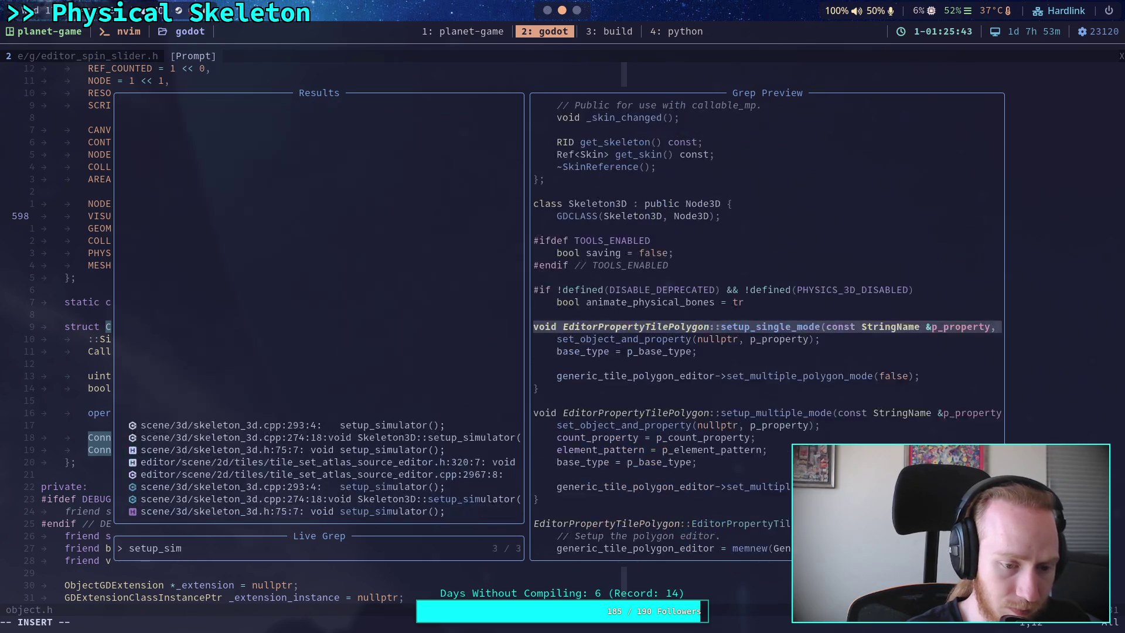
key("Up")
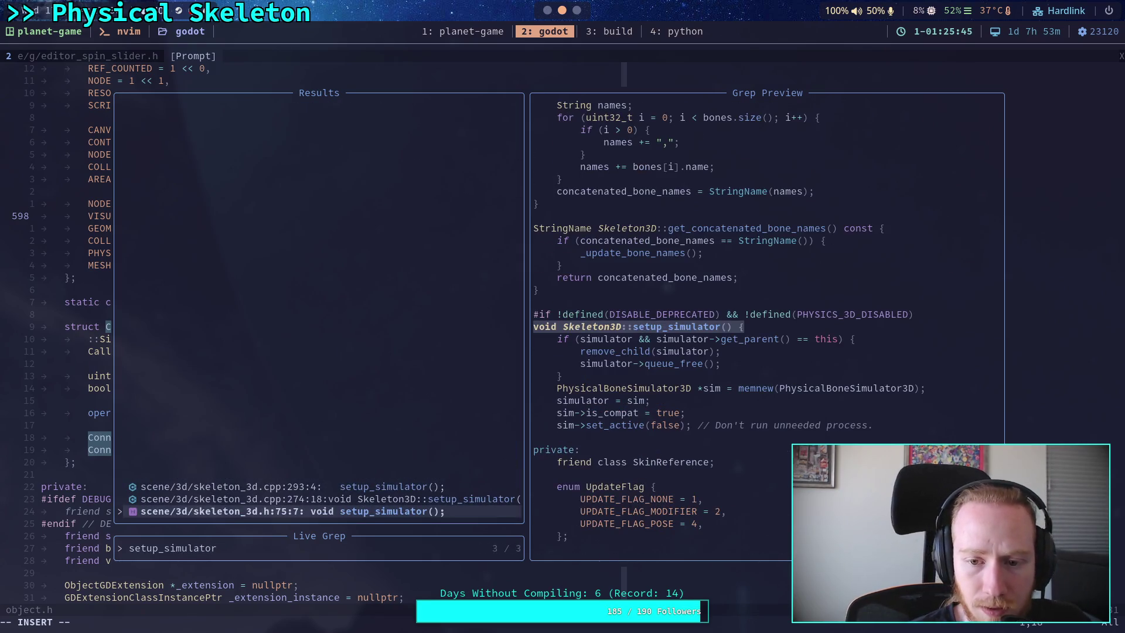
key("Up")
key("Up")
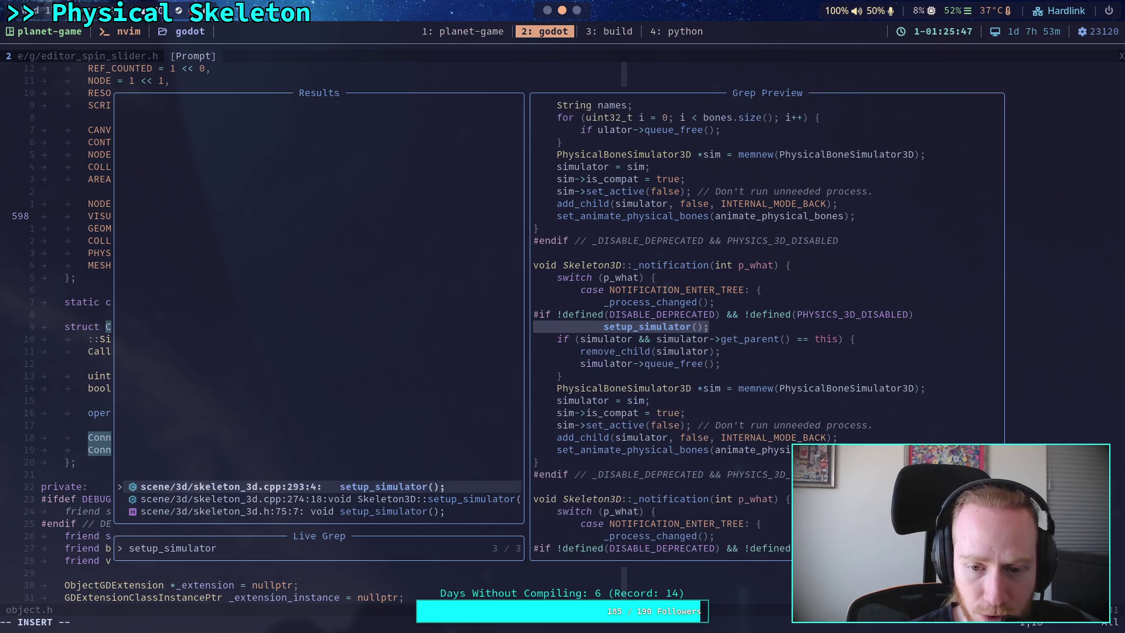
key("Down")
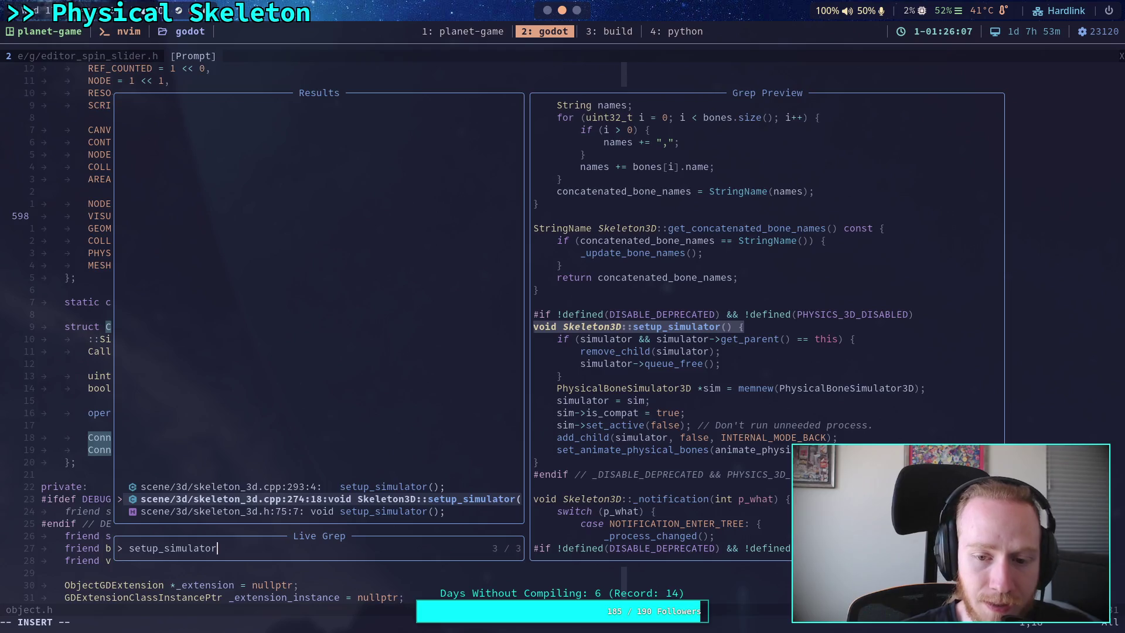
key("Return")
Step: Search skeleton_3d.cpp for simulator and step through its uses to the setup_simulator function
type("/sum")
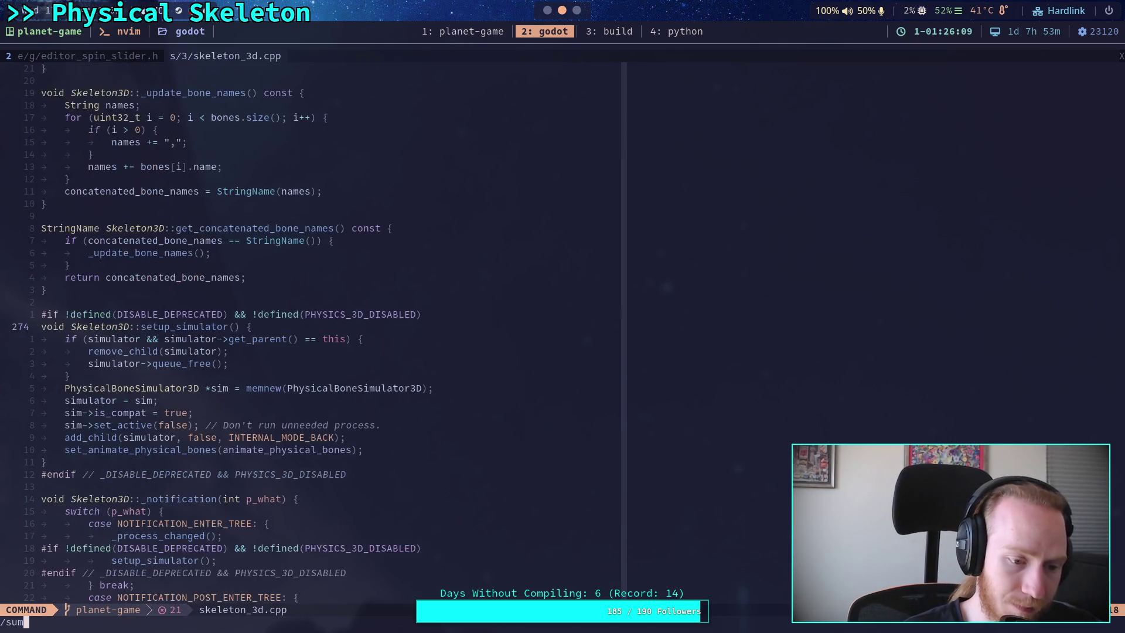
key("BackSpace")
key("BackSpace")
type("imulator")
key("Return")
key("n")
key("n")
key("n")
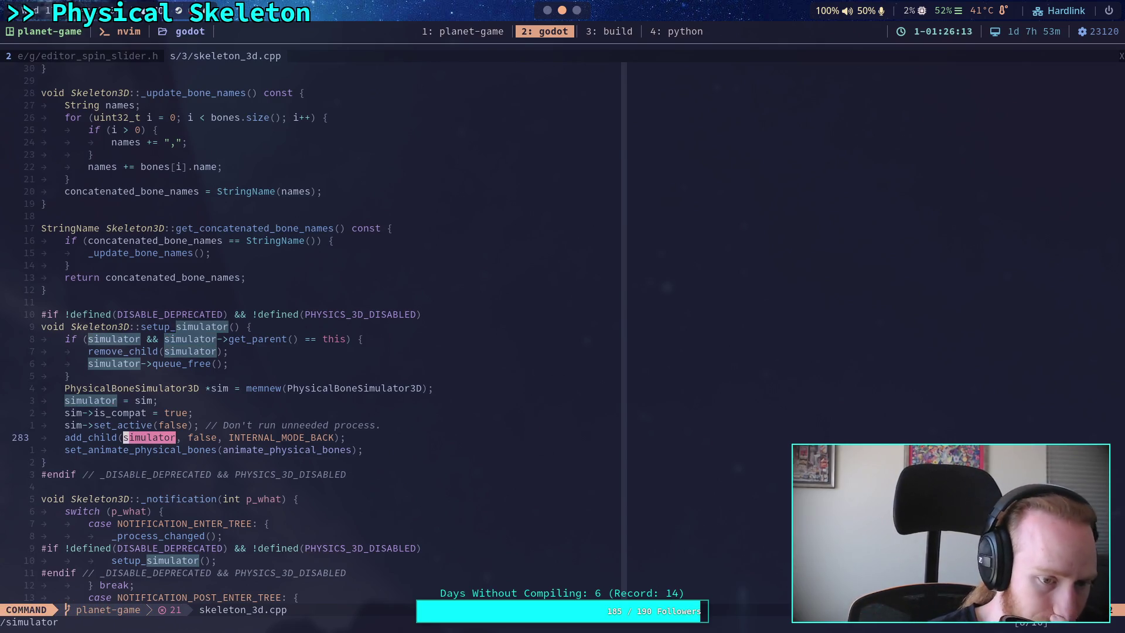
type("nn/")
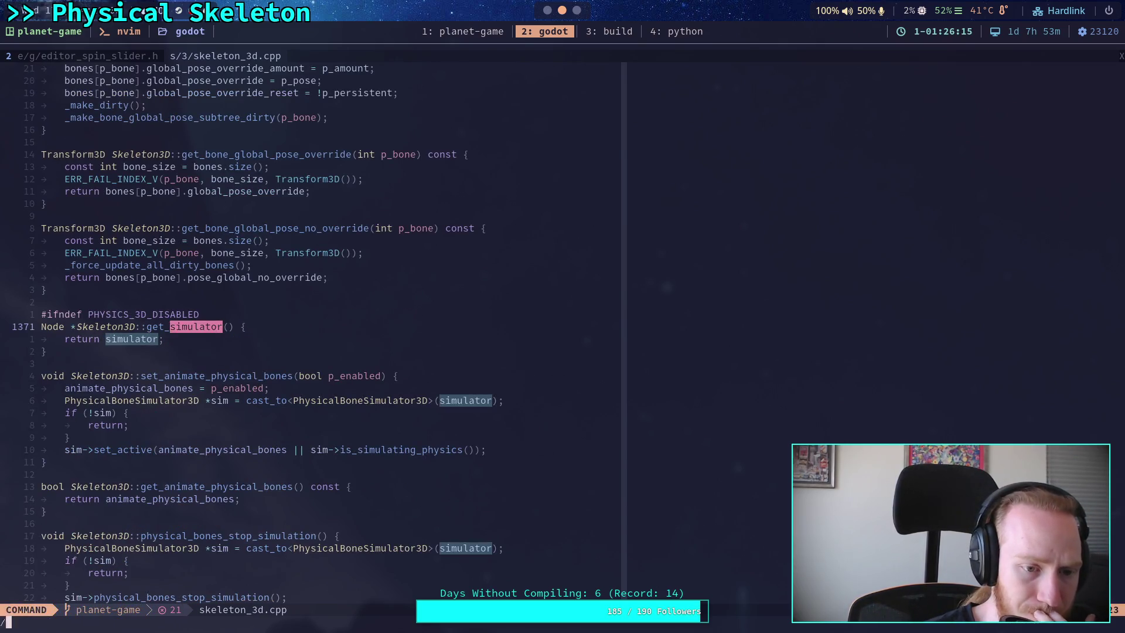
key("Return")
type("/")
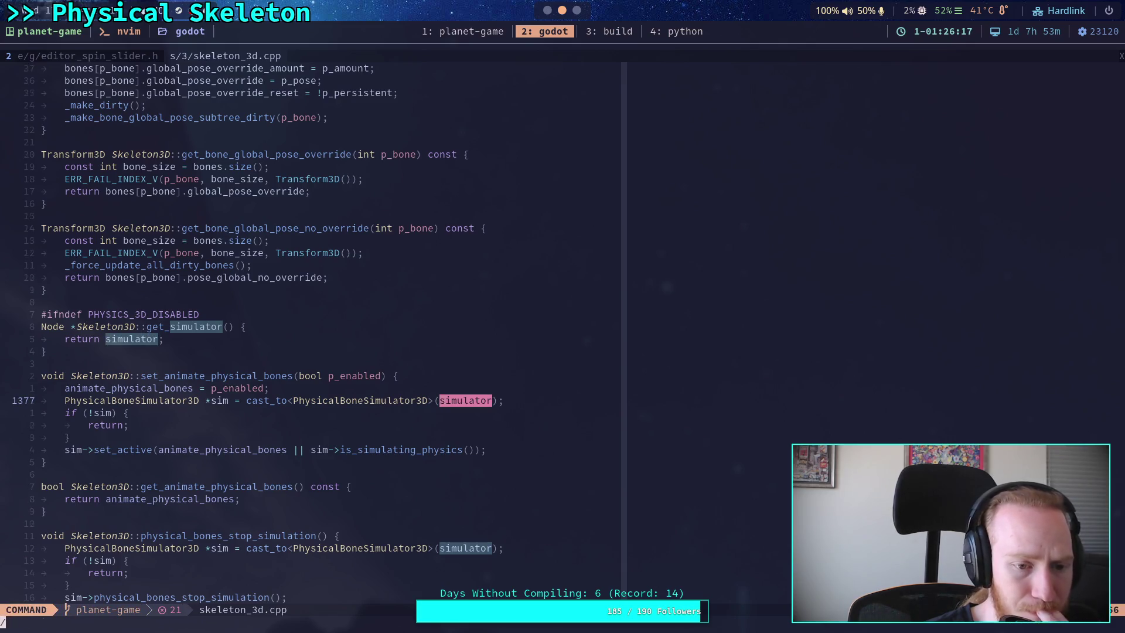
key("Return")
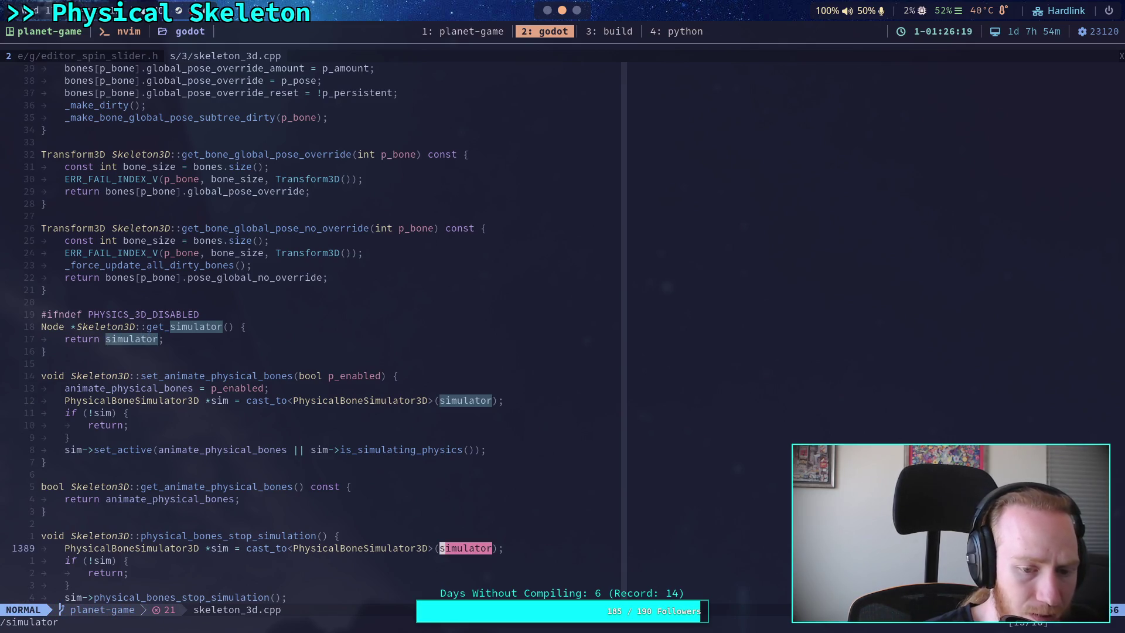
key("n")
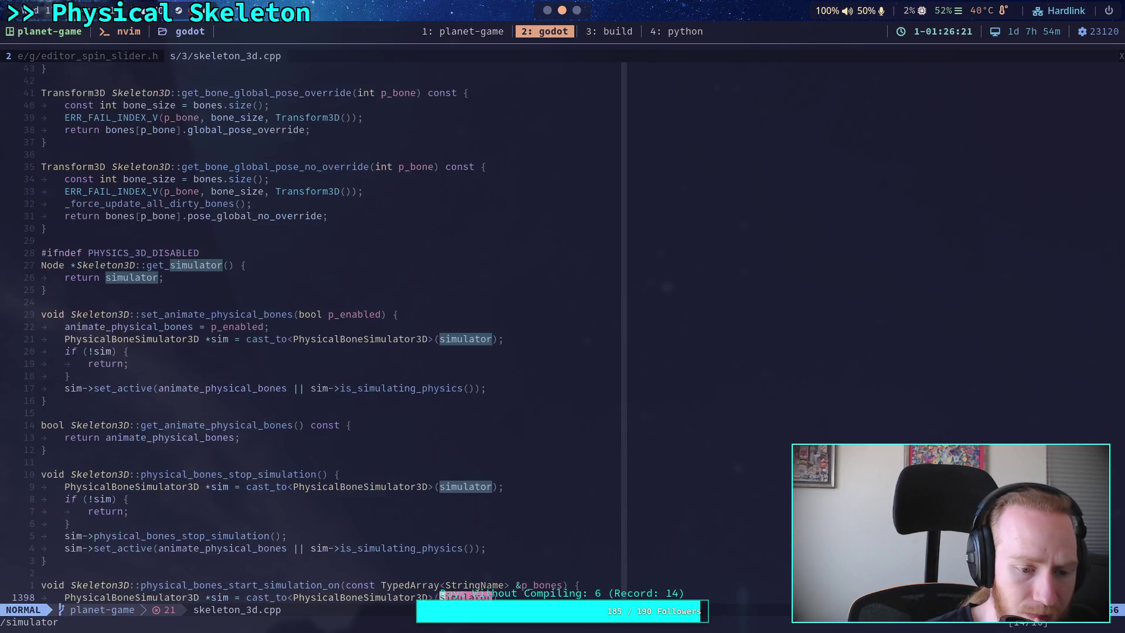
key("n")
key("n")
key("n")
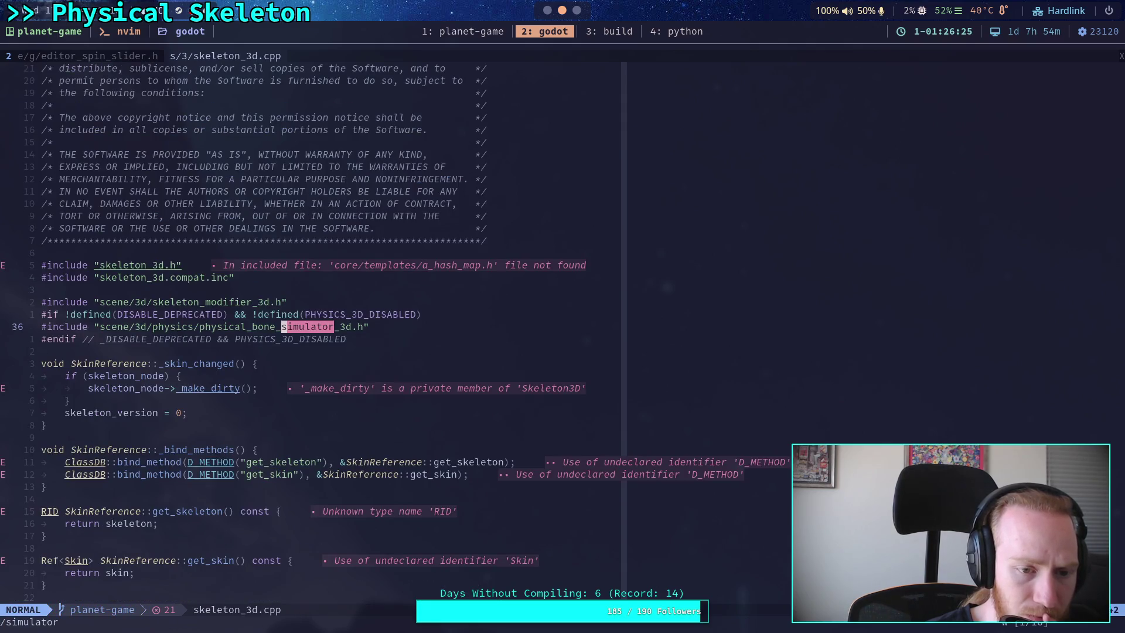
key("n")
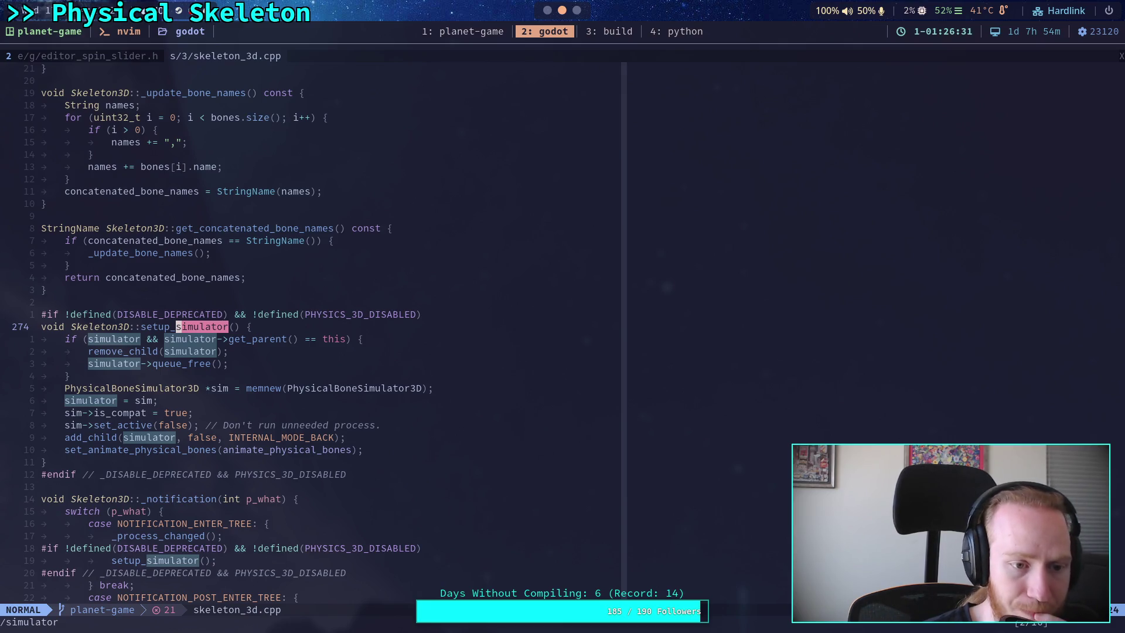
key("dollar")
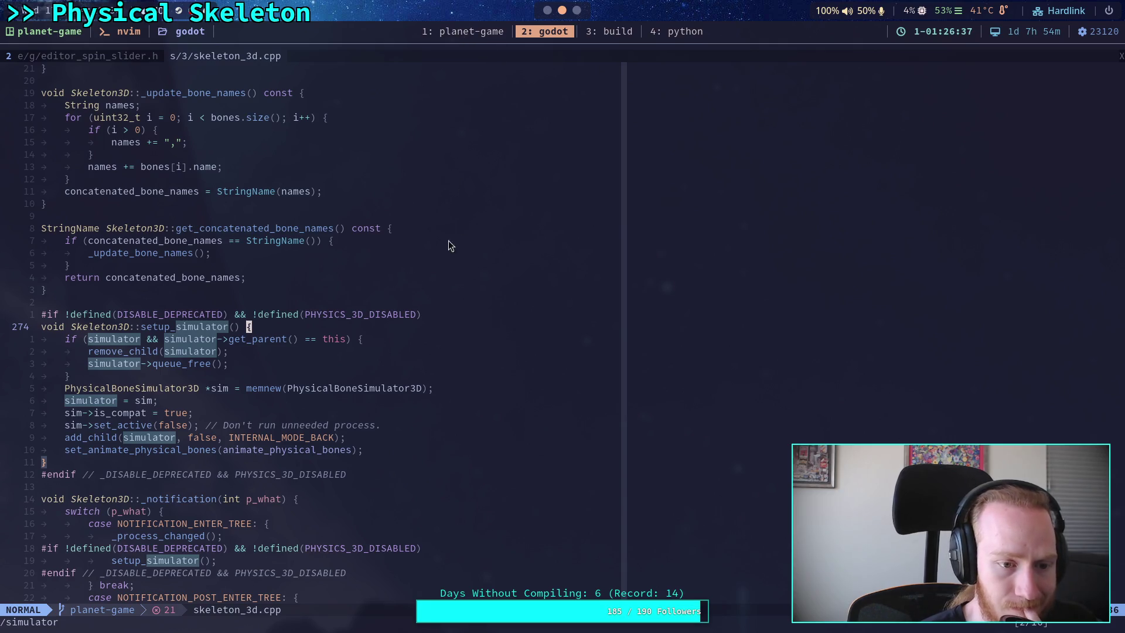
Step: Search DISABLE_DEPRECATED and begin a line selection at the #if guard above setup_simulator
left_click(283, 315)
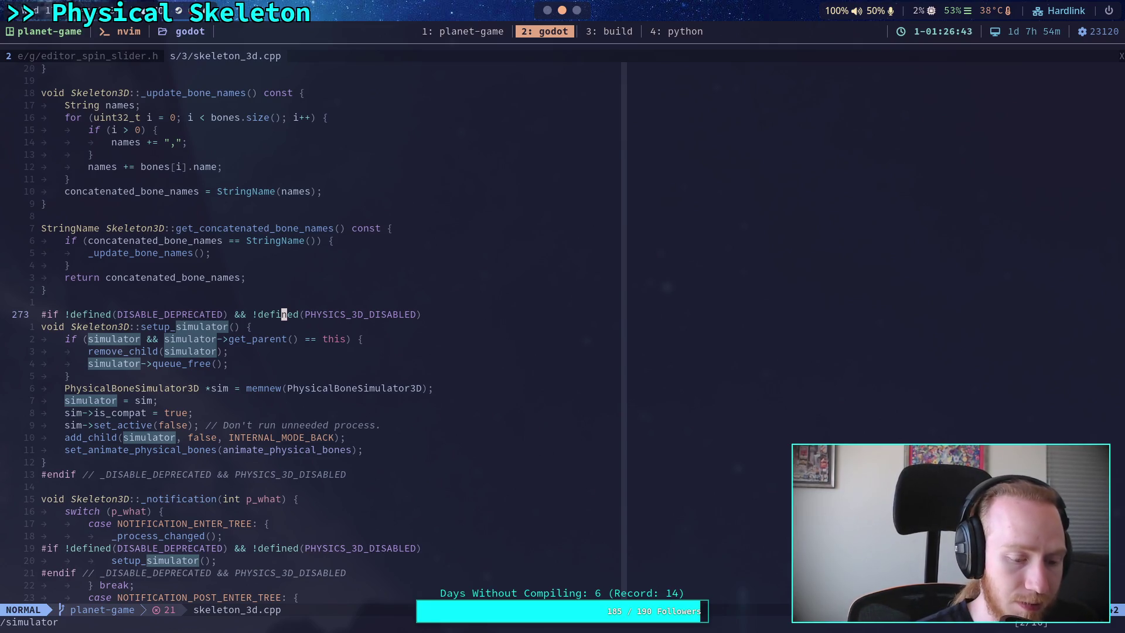
type("/DISABLE_D")
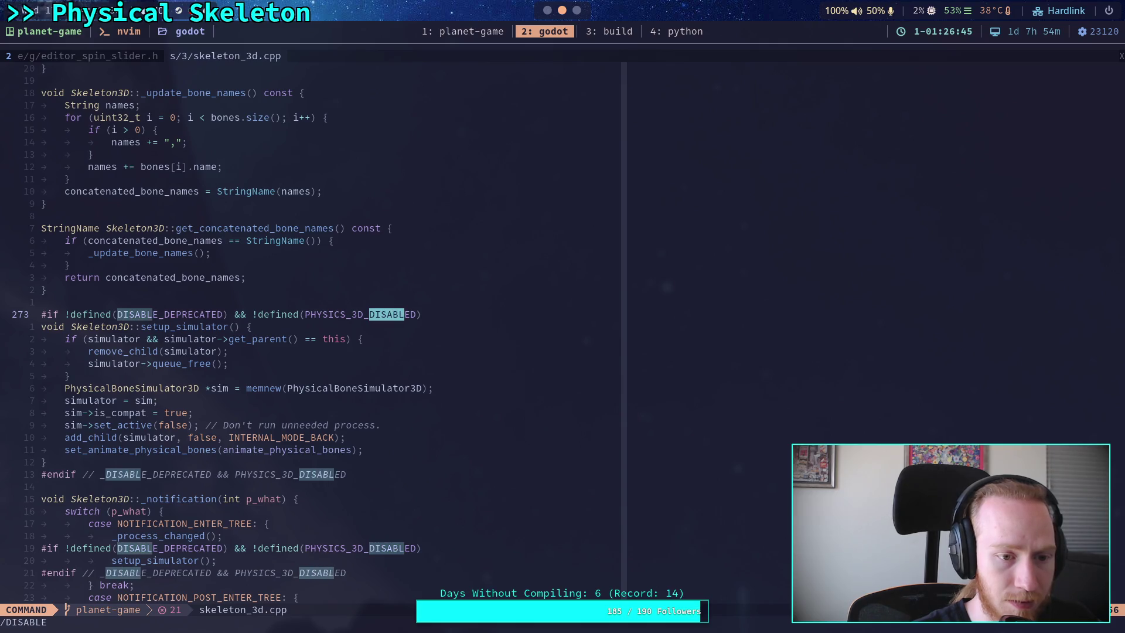
type("EPREA")
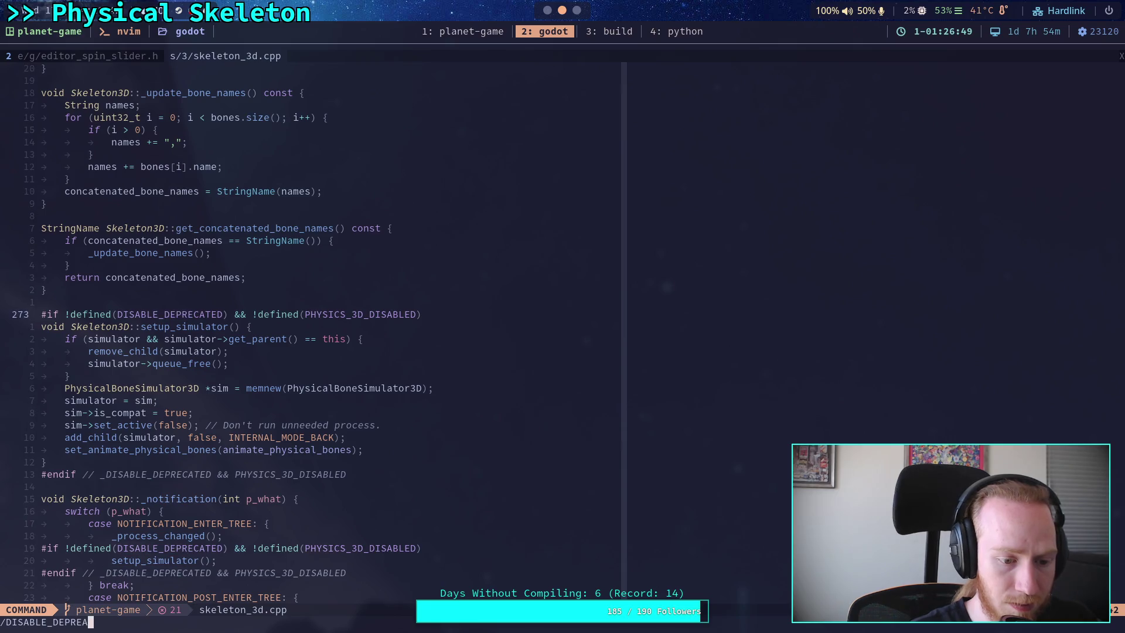
key("ctrl+g")
type("CATED")
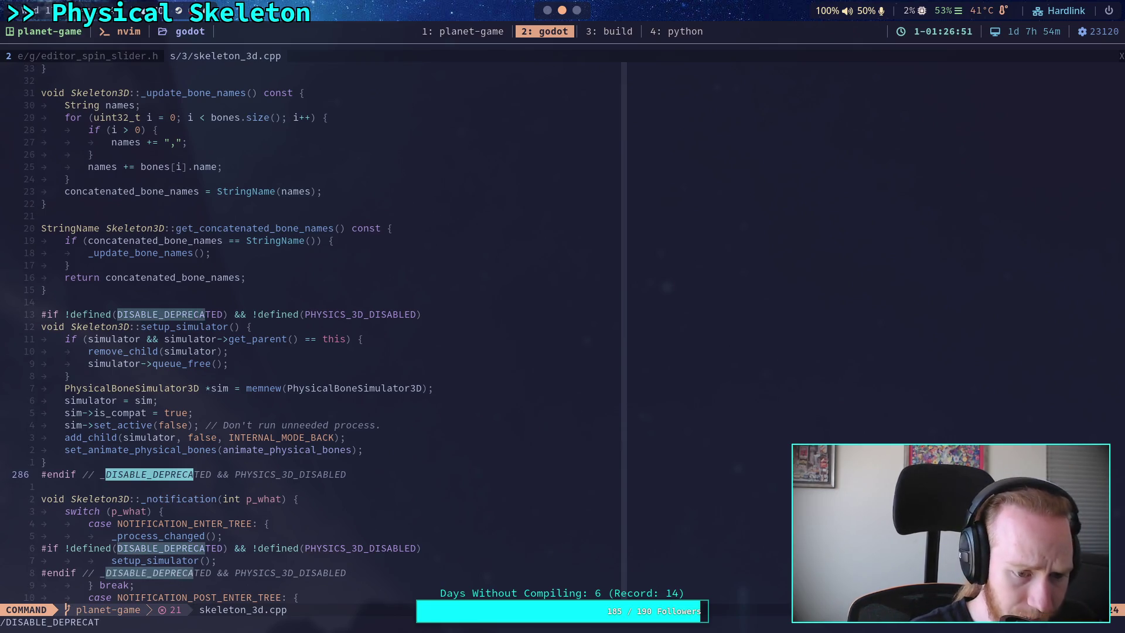
key("Return")
key("k")
key("k")
key("k")
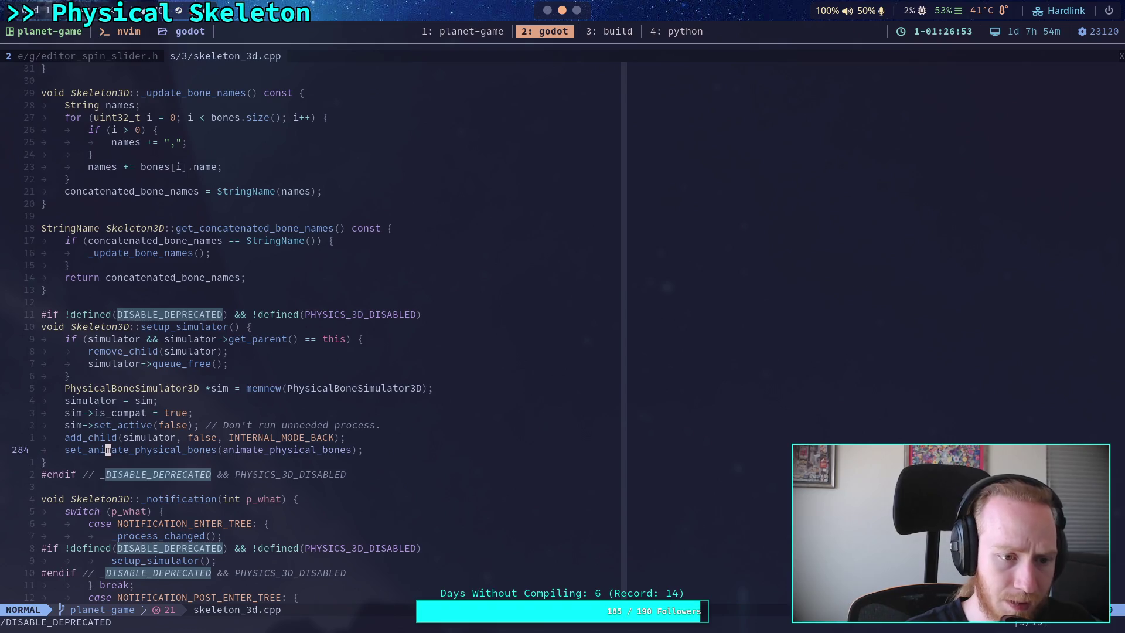
key("j")
key("shift+v")
Step: Delete the guarded setup_simulator function and its guarded call in the ENTER_TREE case
key("j")
key("j")
key("j")
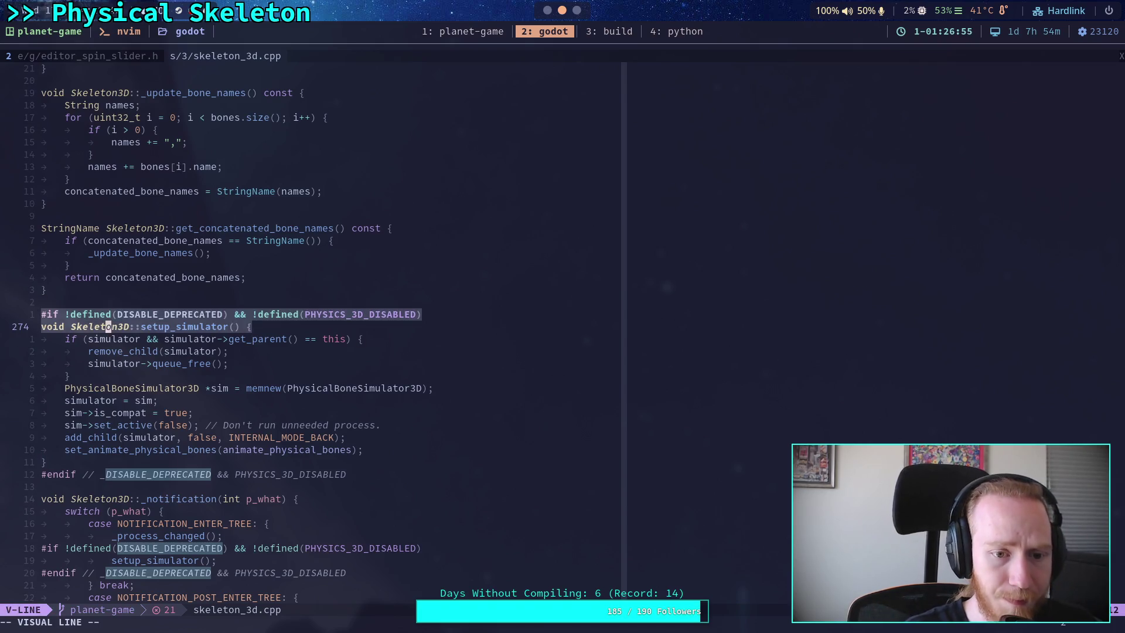
key("d")
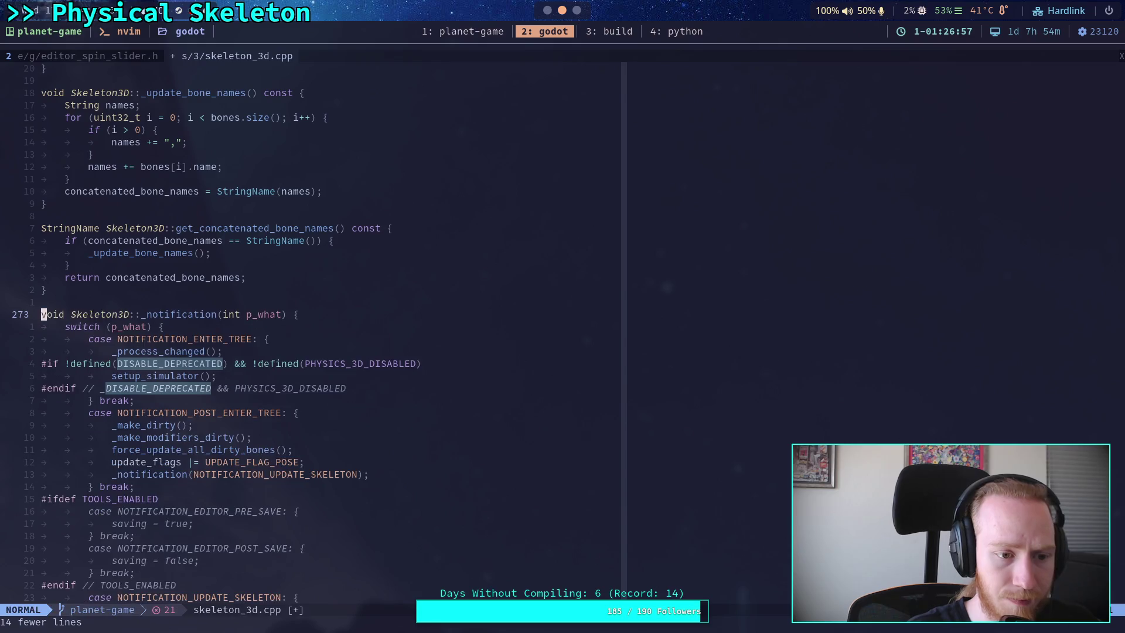
key("j")
key("j")
key("j")
key("j")
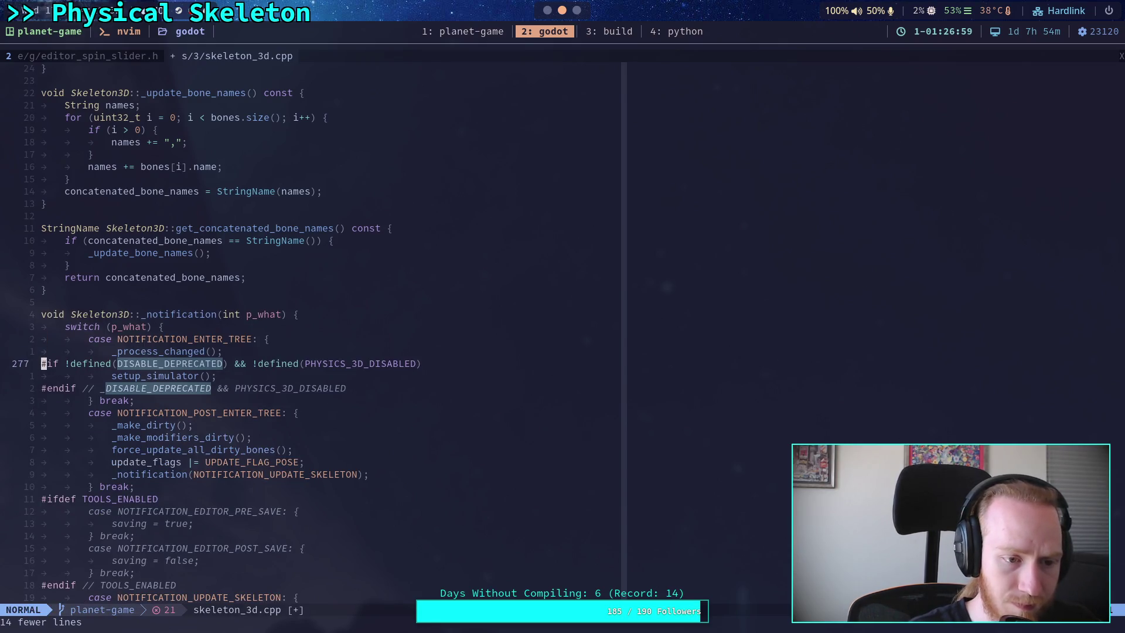
key("shift+v")
key("j")
key("j")
key("d")
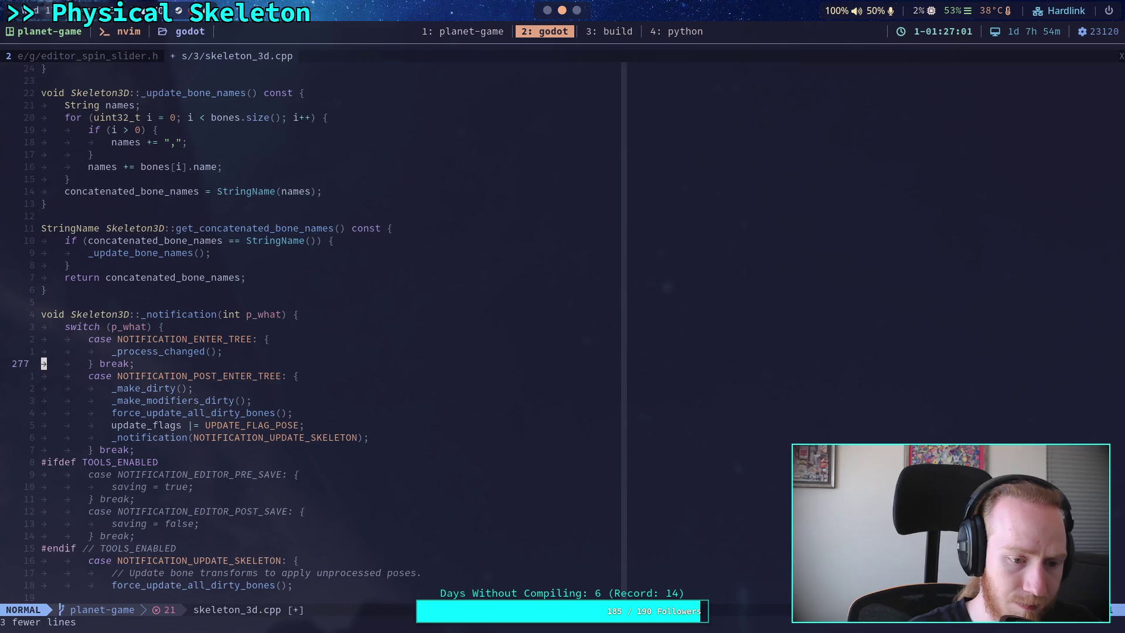
Step: Jump ahead through the next DISABLE_DEPRECATED occurrences in skeleton_3d.cpp
key("n")
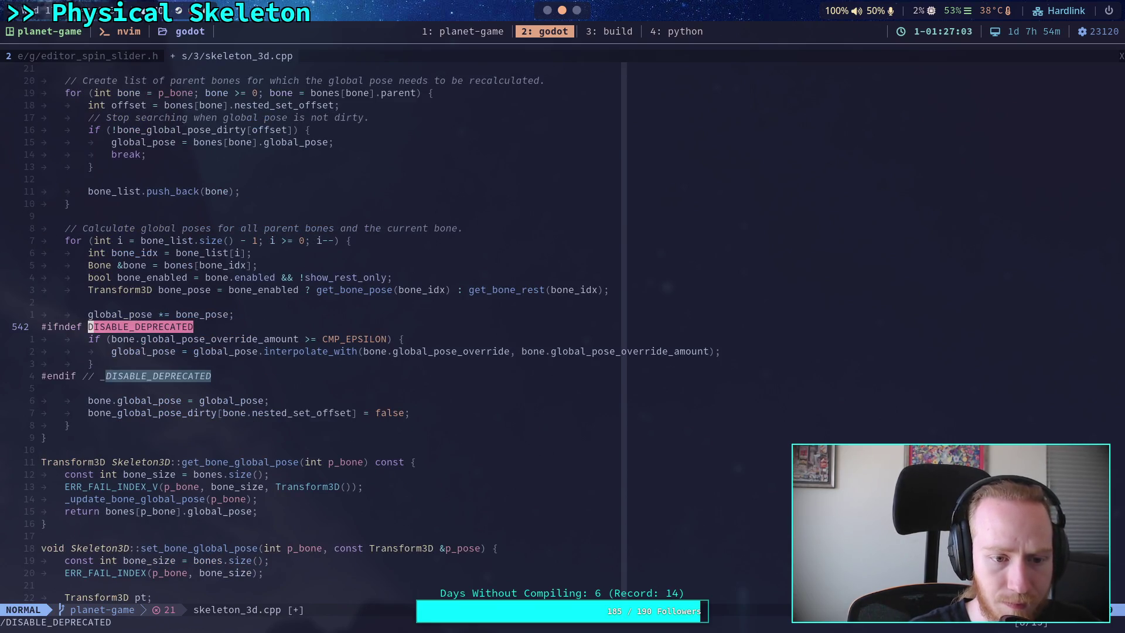
key("n")
key("n")
key("n")
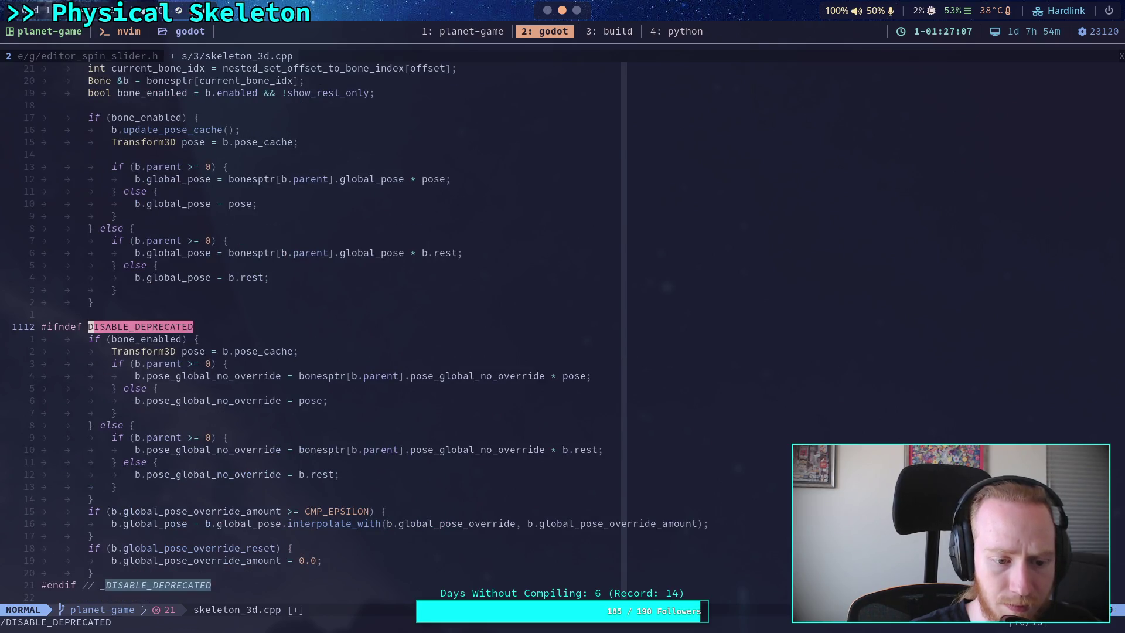
key("n")
key("n")
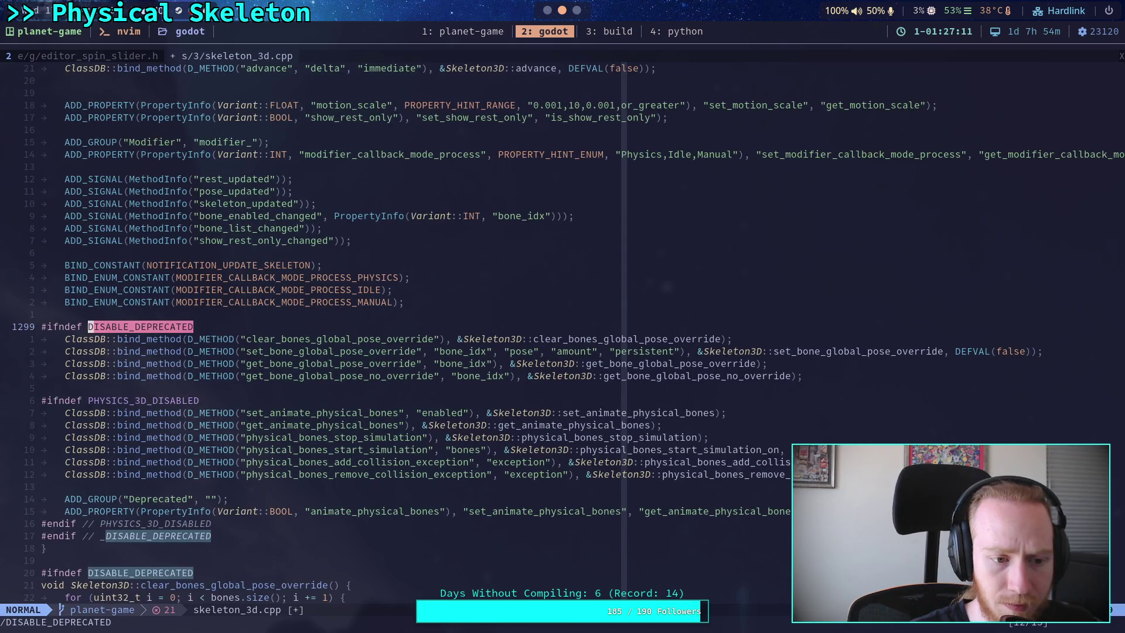
Step: Delete the #ifndef PHYSICS_3D_DISABLED physical-bones bindings block and its leftover blank line
key("n")
key("k")
key("k")
key("k")
key("8")
key("k")
key("shift+v")
key("j")
key("j")
key("j")
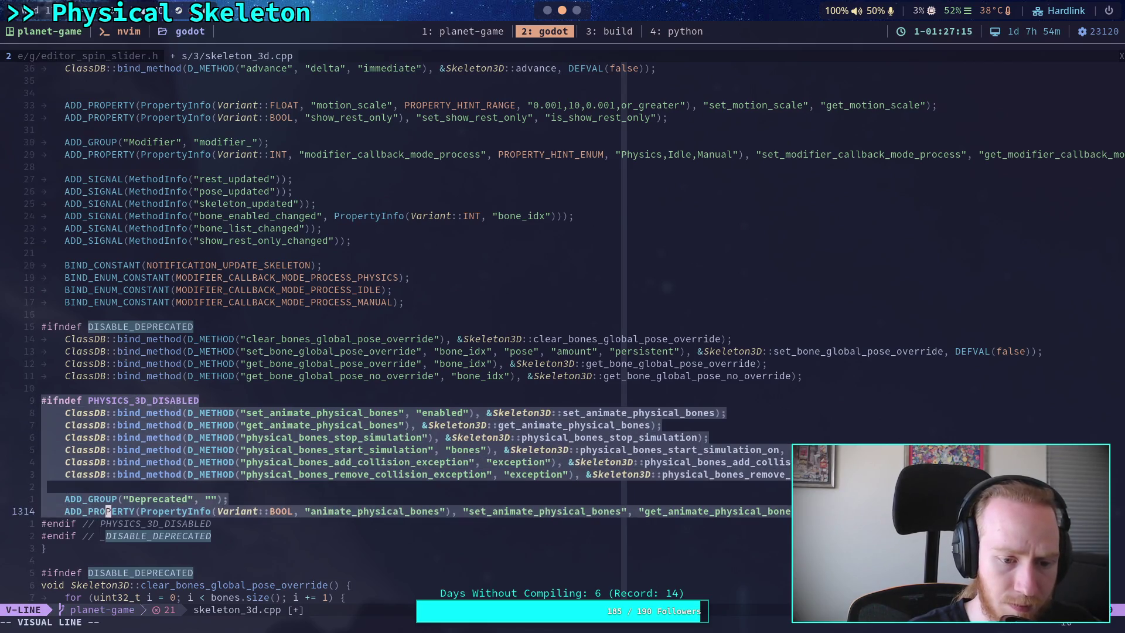
key("j")
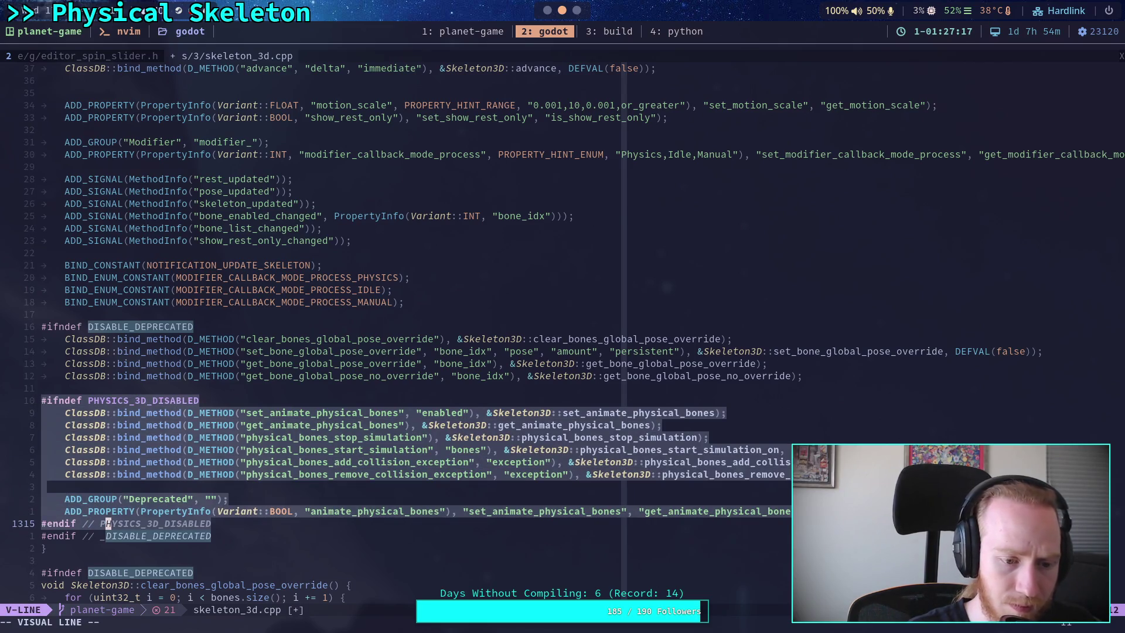
key("c")
key("Escape")
key("d")
key("d")
Step: Remove the 52-line PHYSICS_3D_DISABLED block of get_simulator and physical_bones functions
key("n")
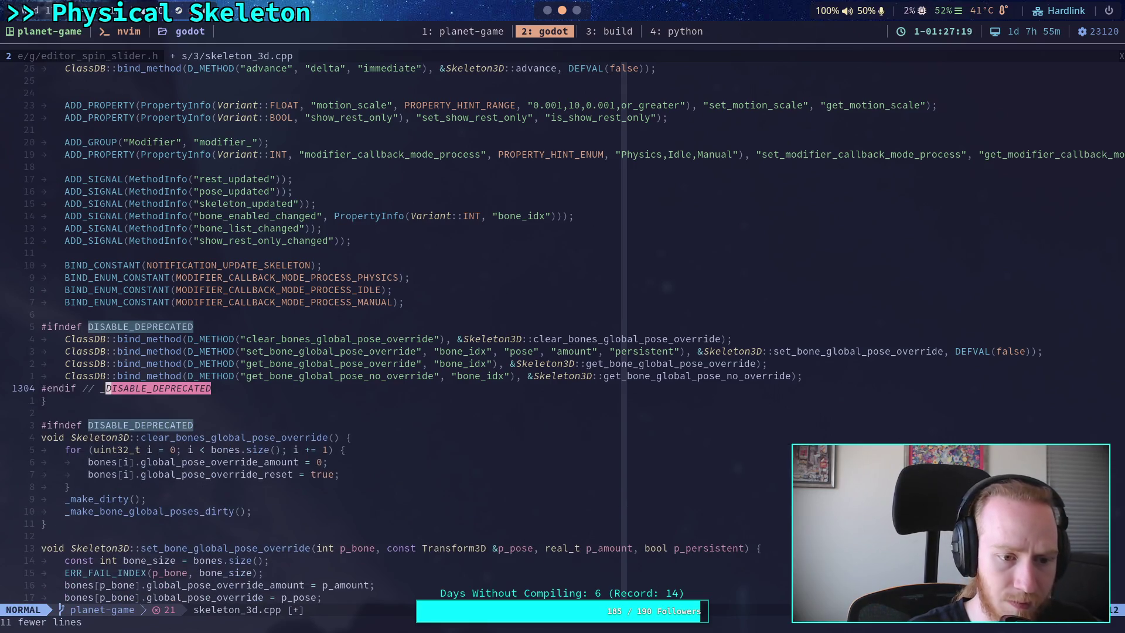
key("n")
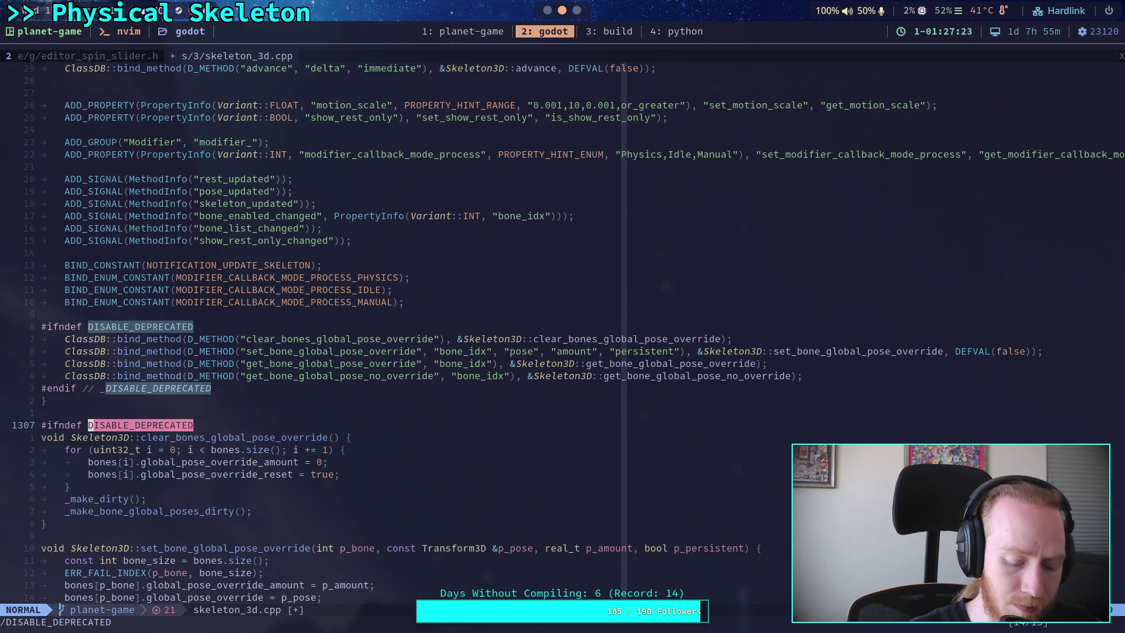
key("n")
key("k")
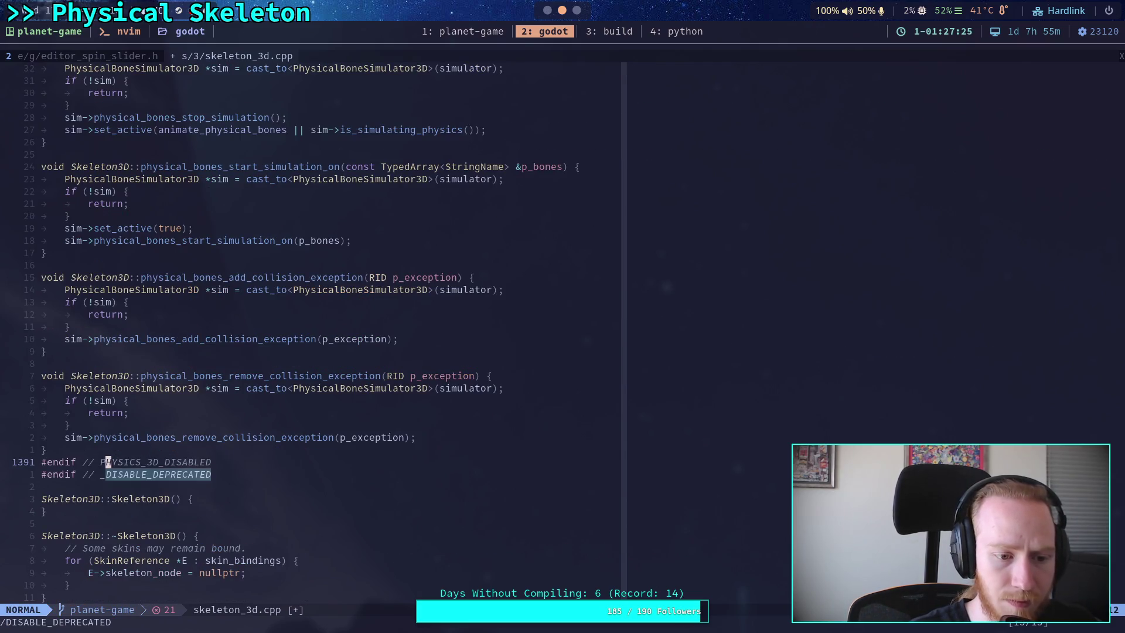
key("V")
key("k")
key("k")
key("k")
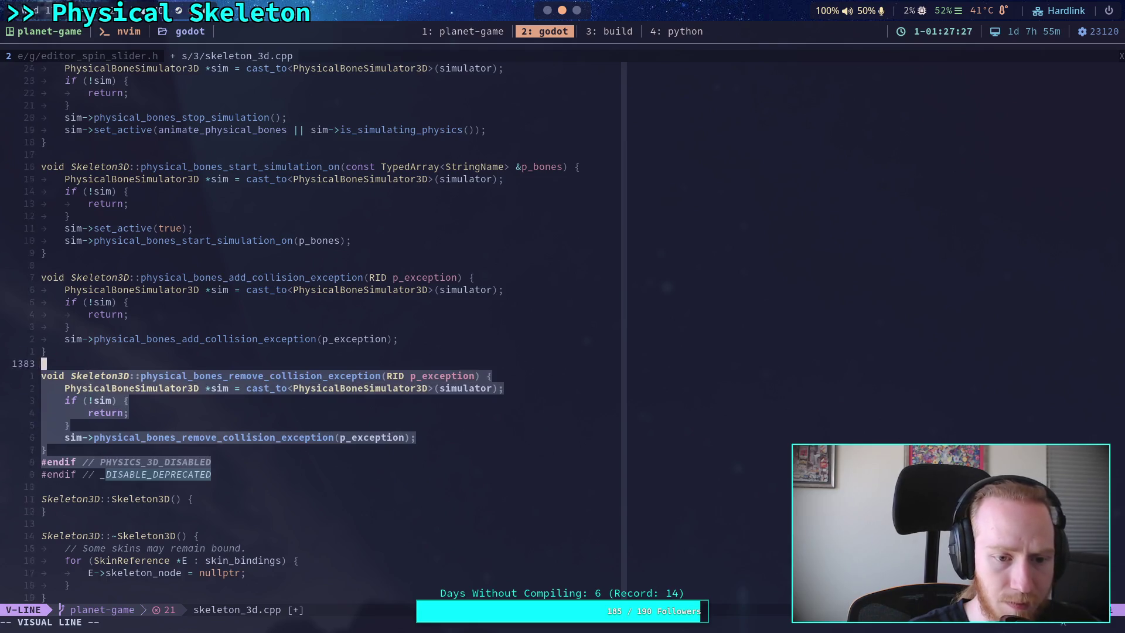
key("k")
key("k")
key("k")
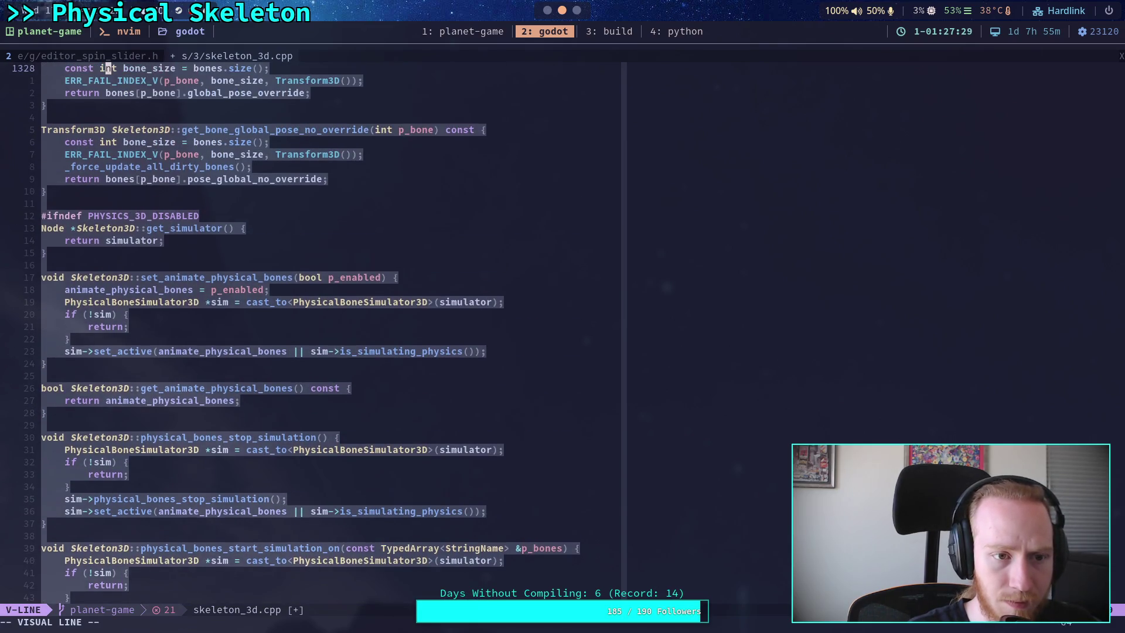
key("j")
key("j")
key("j")
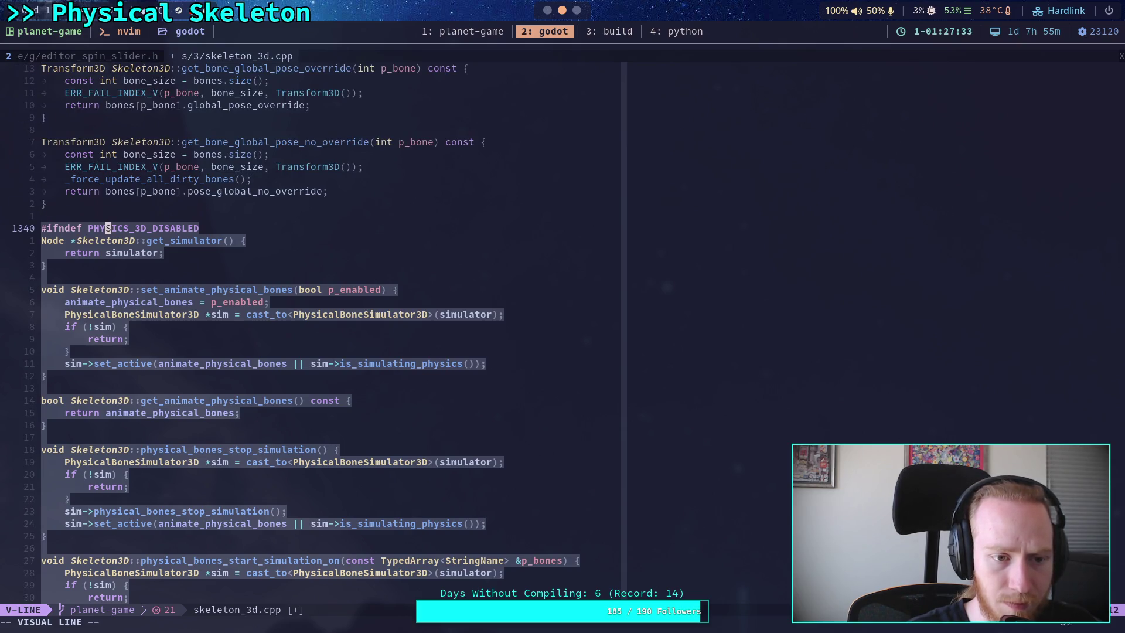
key("d")
key("k")
key("d")
key("d")
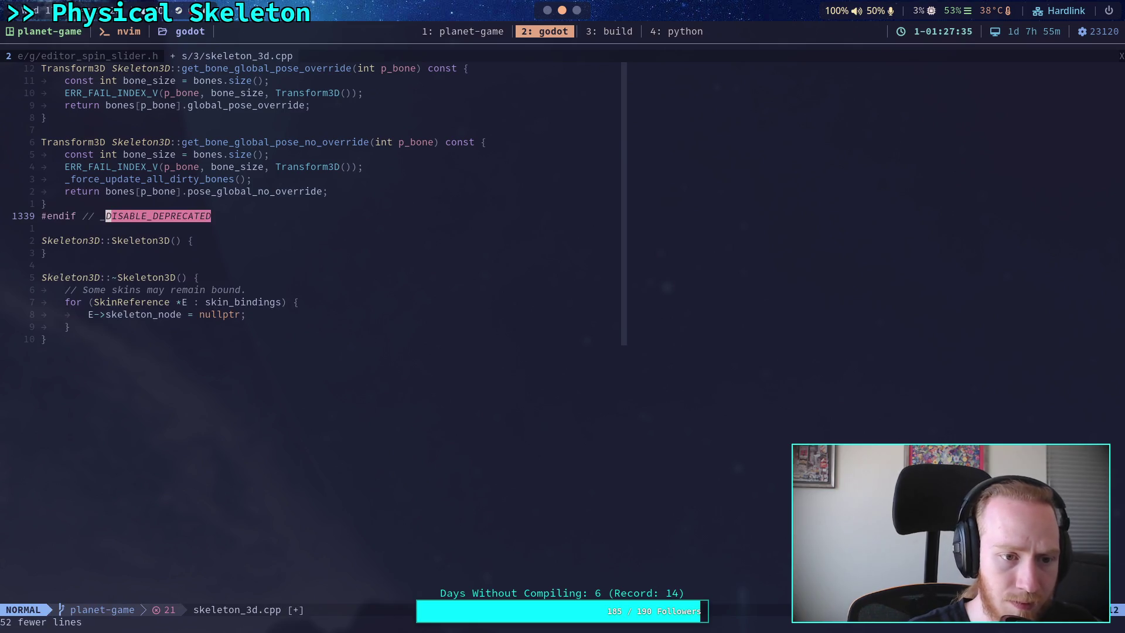
key("n")
scroll(438, 396, "down", 20)
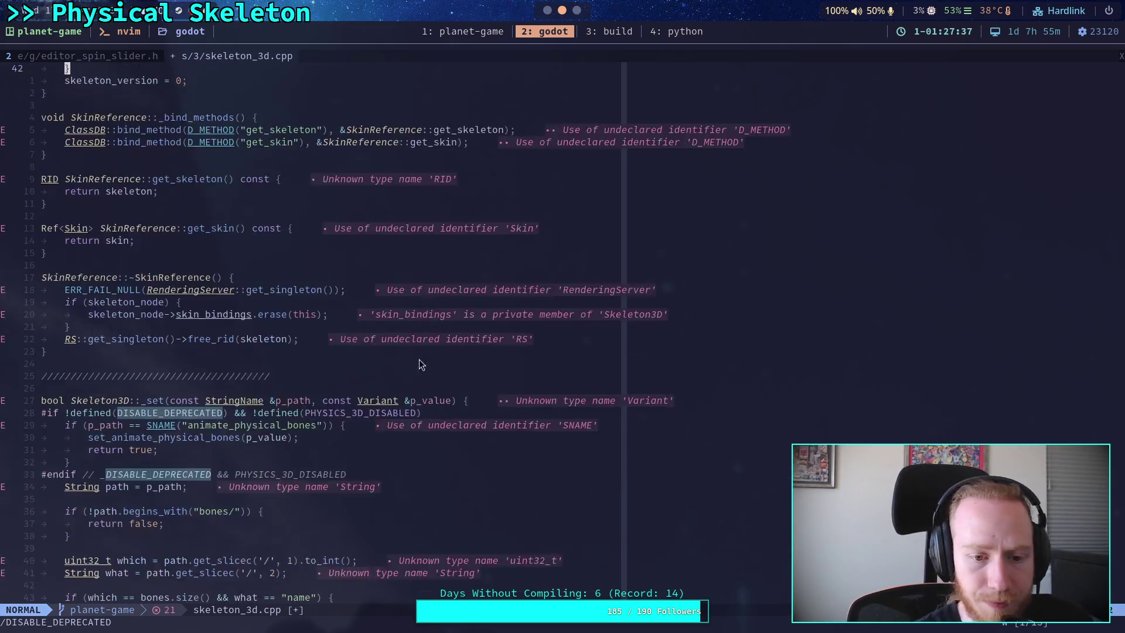
Step: Delete the DISABLE_DEPRECATED animate_physical_bones block from Skeleton3D::_get
scroll(437, 396, "down", 12)
scroll(438, 396, "up", 10)
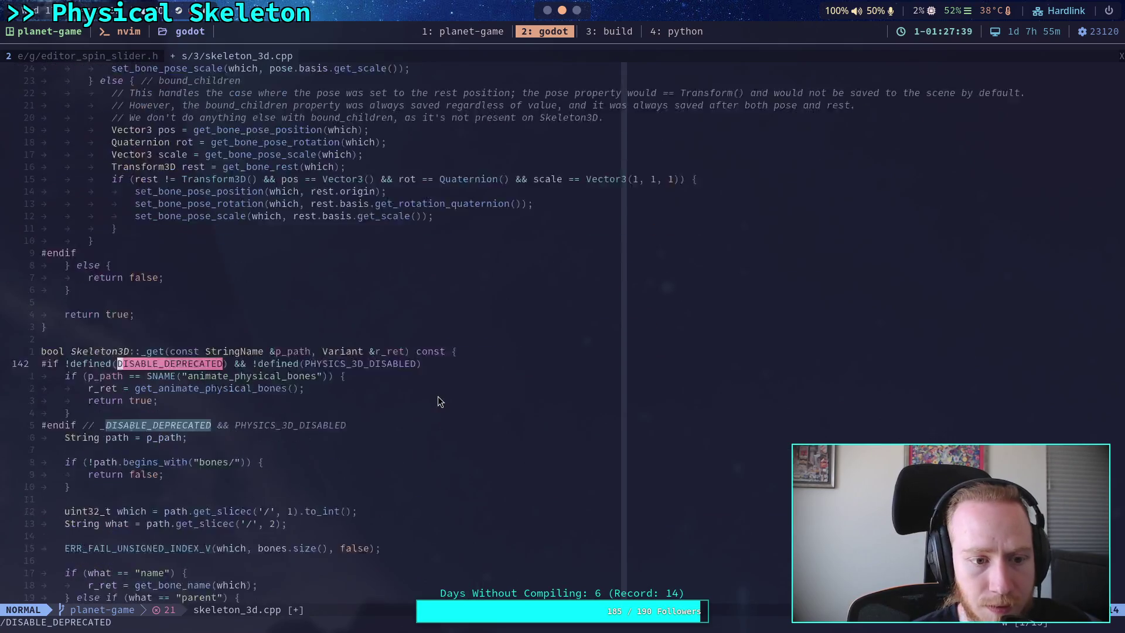
scroll(438, 396, "down", 4)
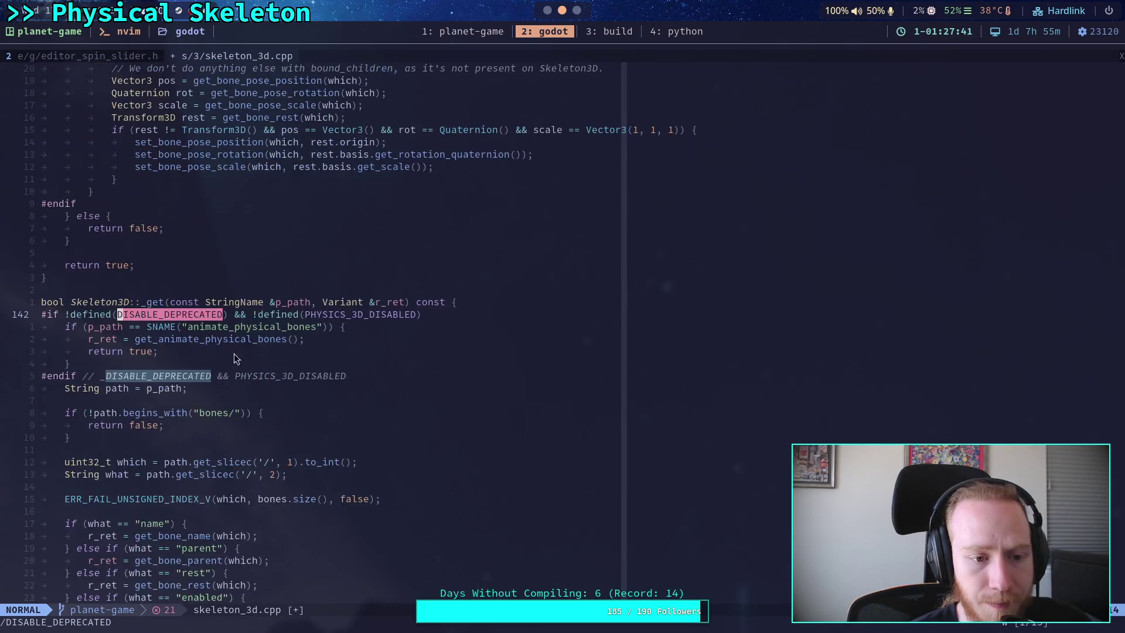
left_click(256, 317)
key("V")
key("j")
key("j")
key("j")
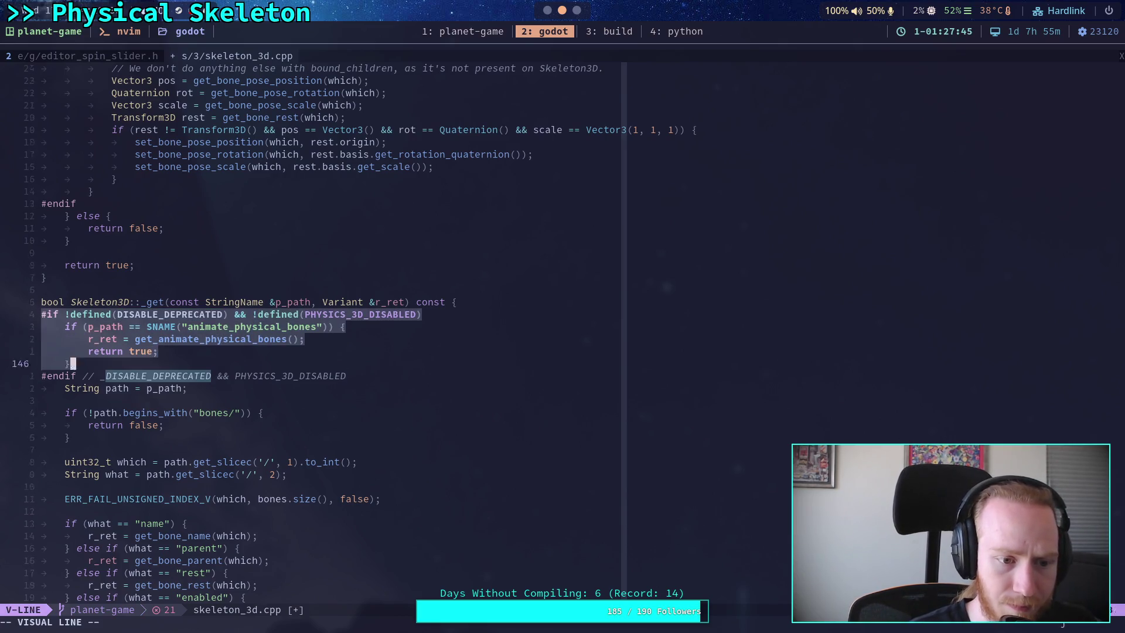
key("d")
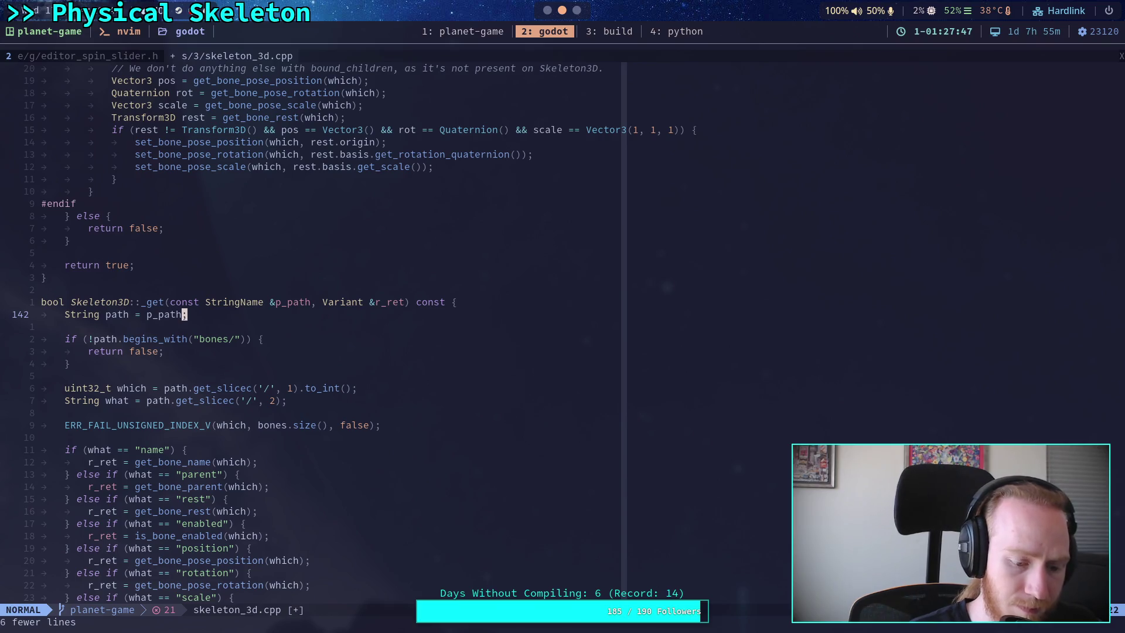
key("u")
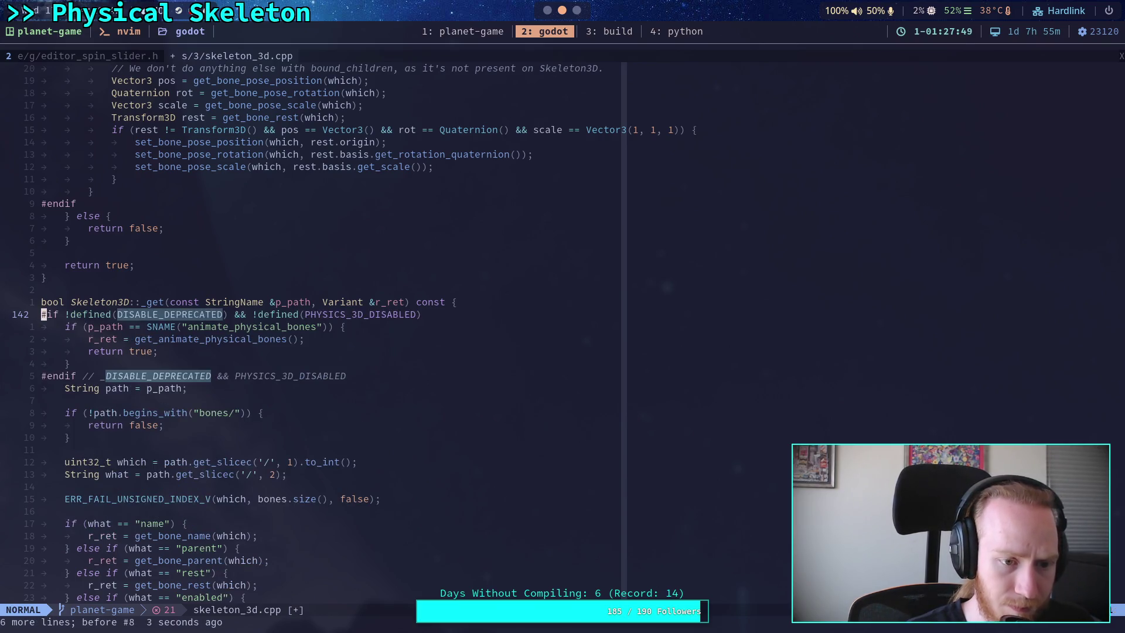
key("V")
key("j")
key("j")
key("j")
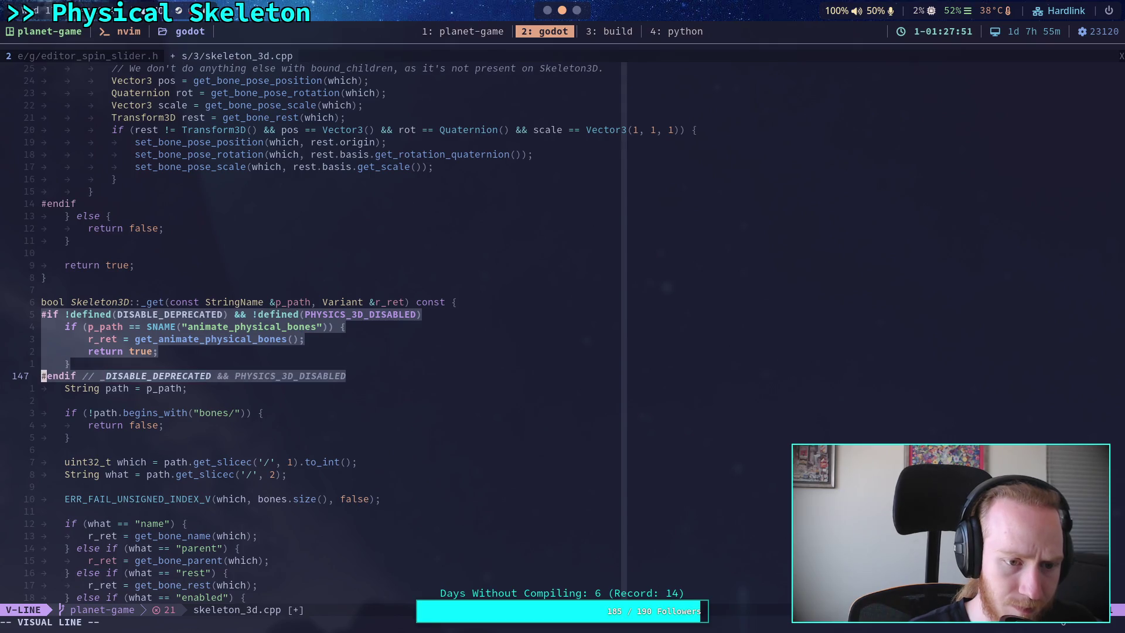
key("d")
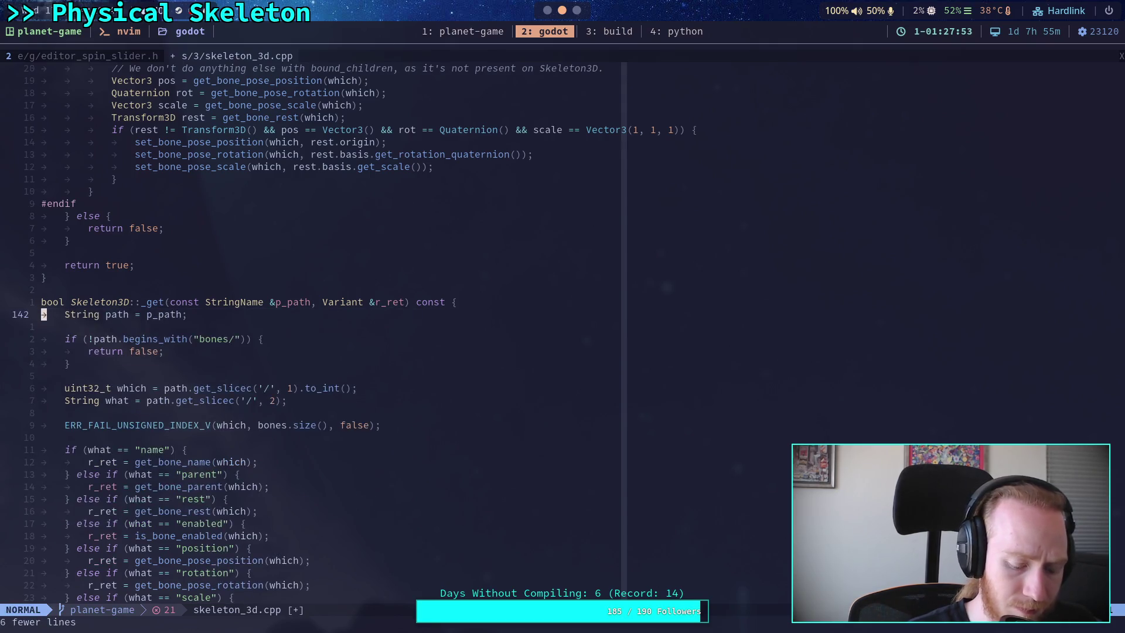
Step: Remove the guarded physical_bone_simulator_3d.h include near the top of skeleton_3d.cpp
key("n")
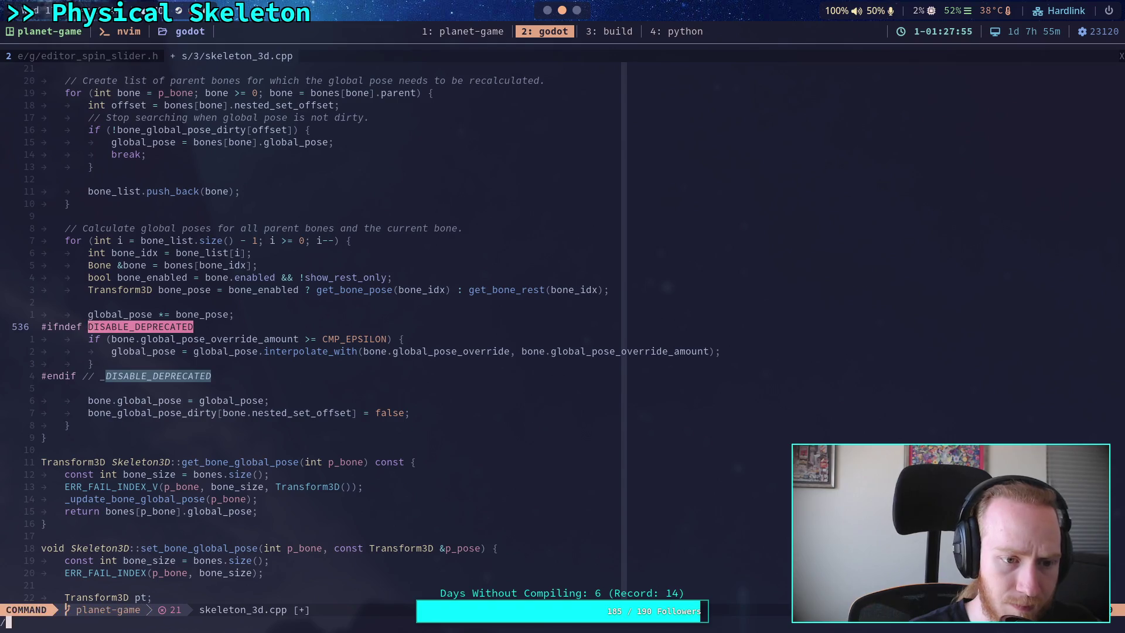
key("n")
key("n")
key("n")
key("Return")
key("n")
key("n")
key("n")
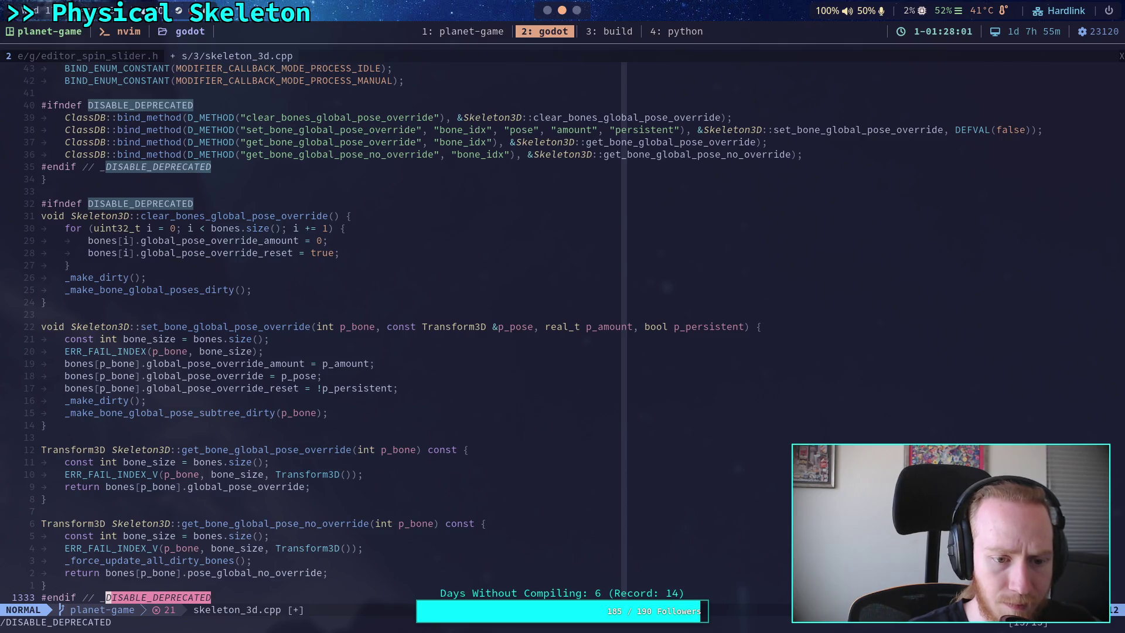
key("slash")
key("Up")
key("Return")
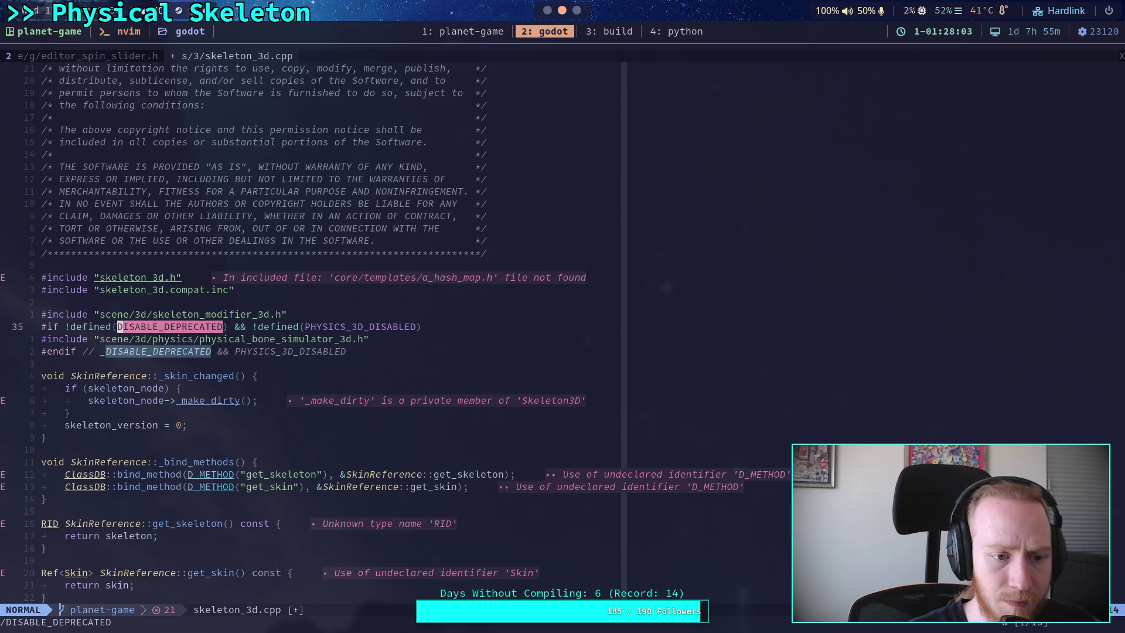
key("shift+v")
key("j")
key("j")
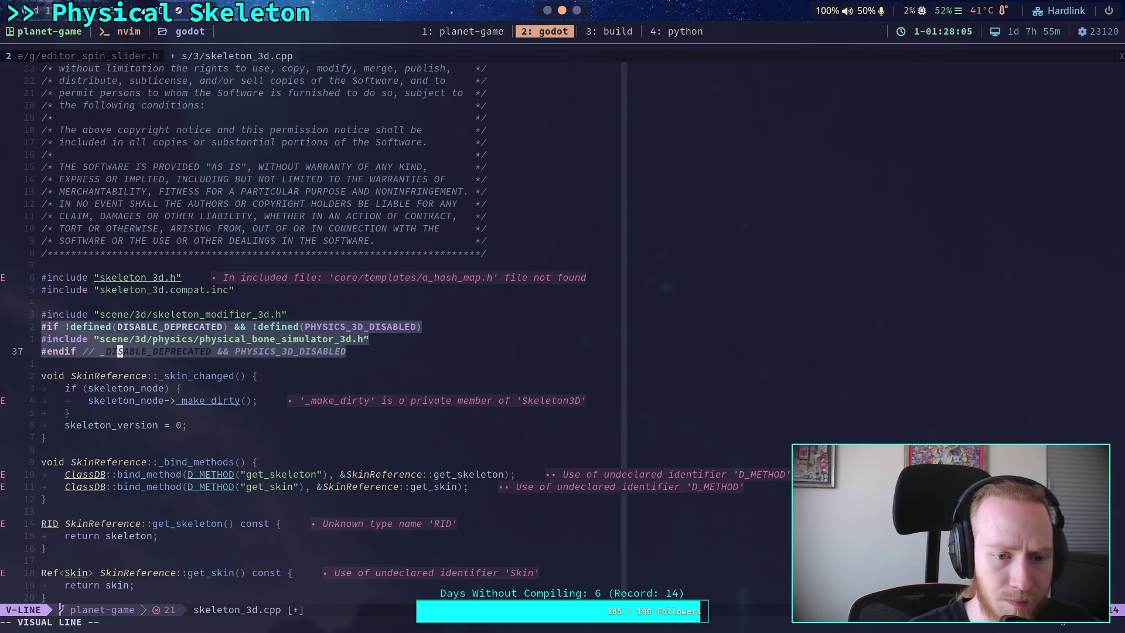
key("d")
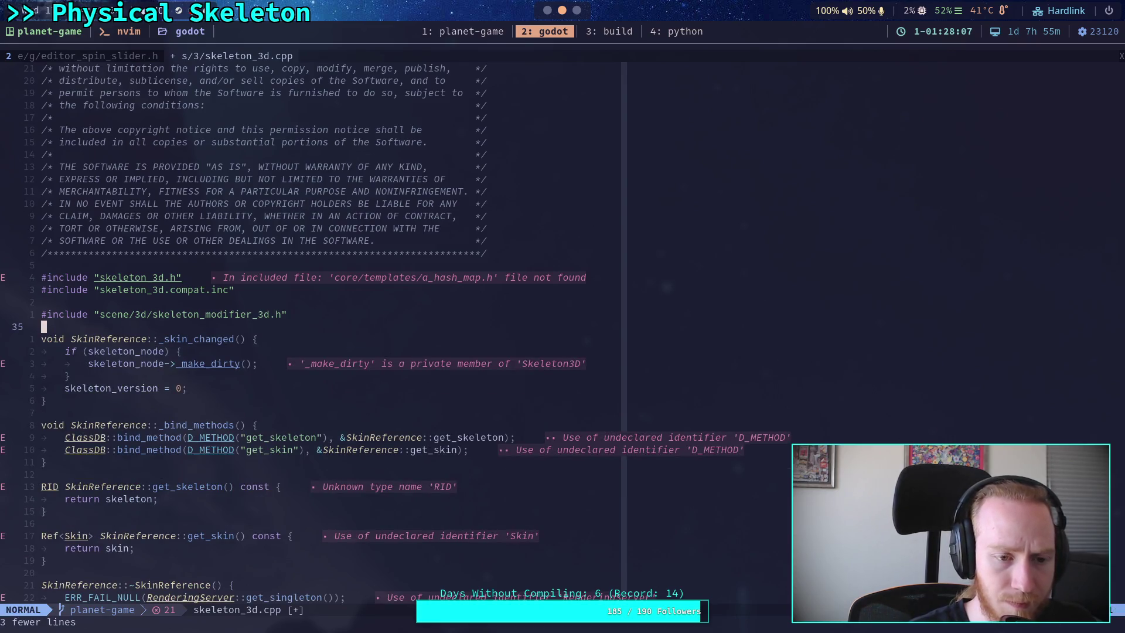
Step: Delete the DISABLE_DEPRECATED animate_physical_bones block from Skeleton3D::_set
key("n")
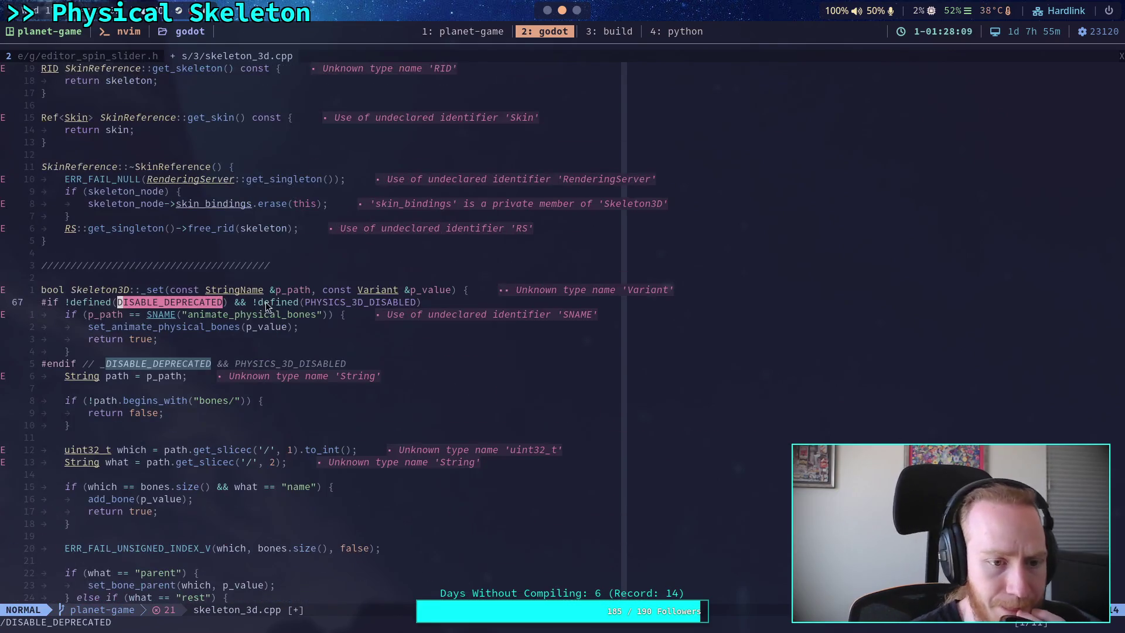
scroll(234, 328, "up", 2)
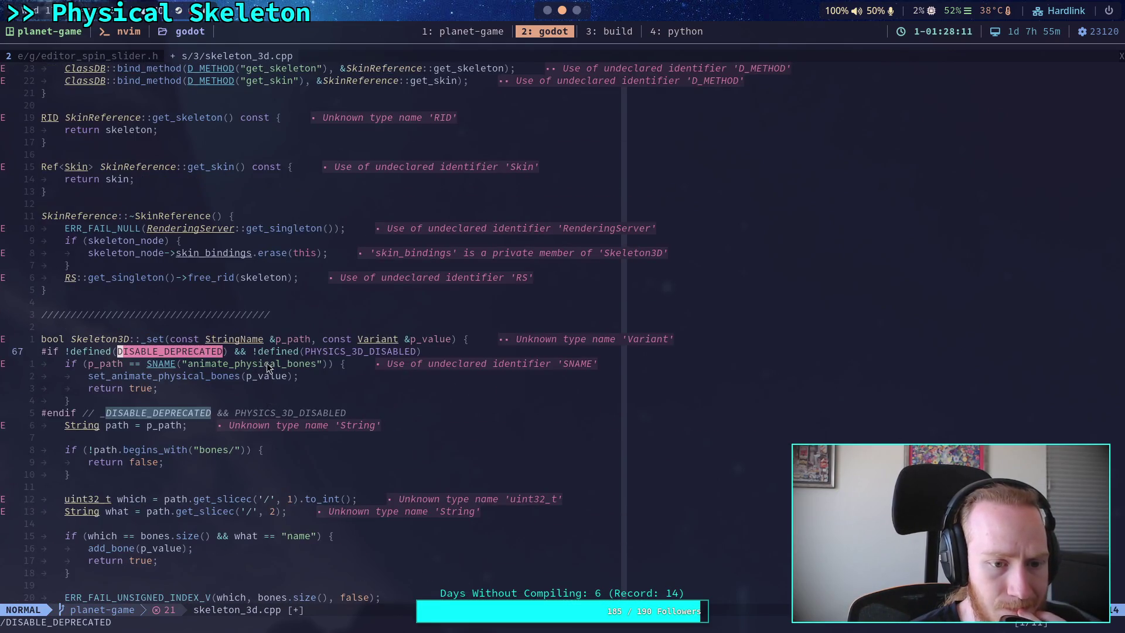
left_click(276, 353)
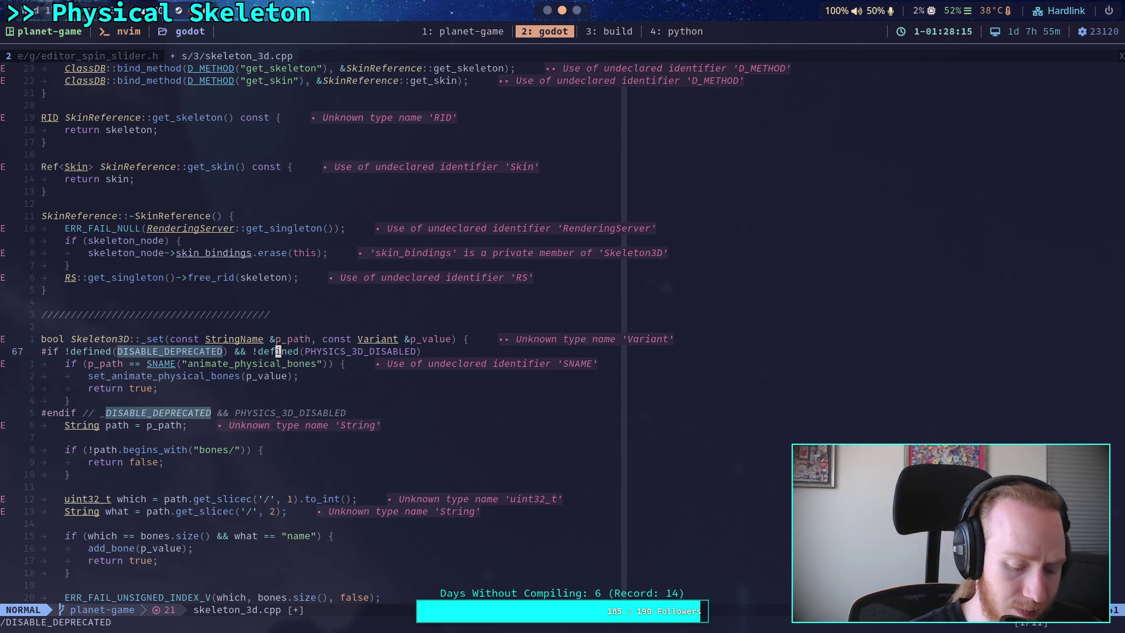
key("shift+v")
key("j")
key("j")
key("j")
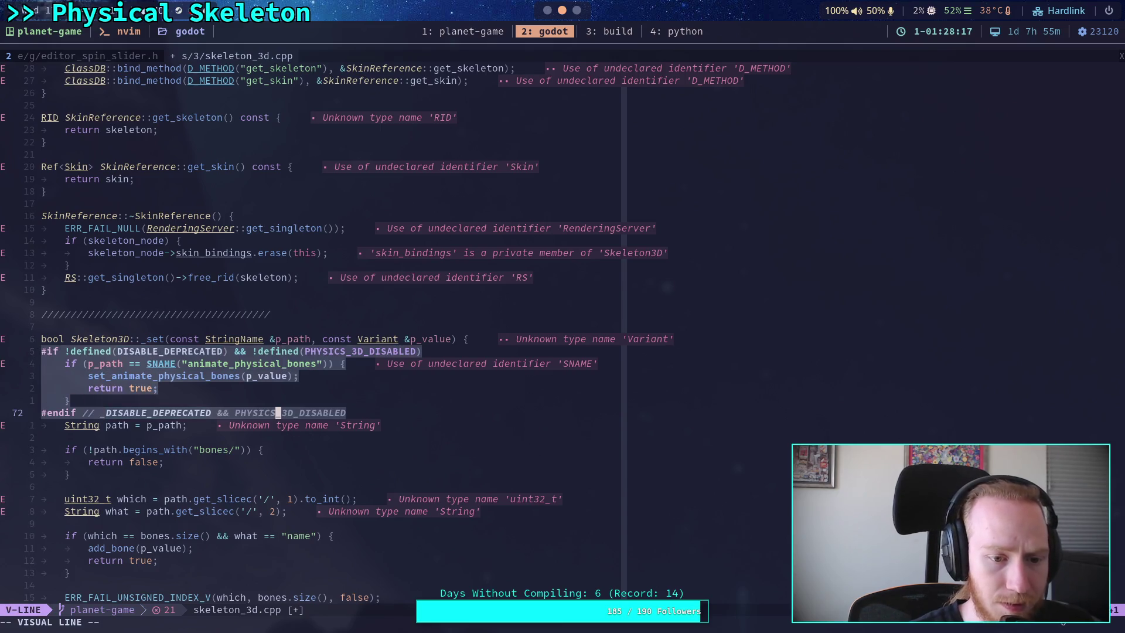
key("d")
key("n")
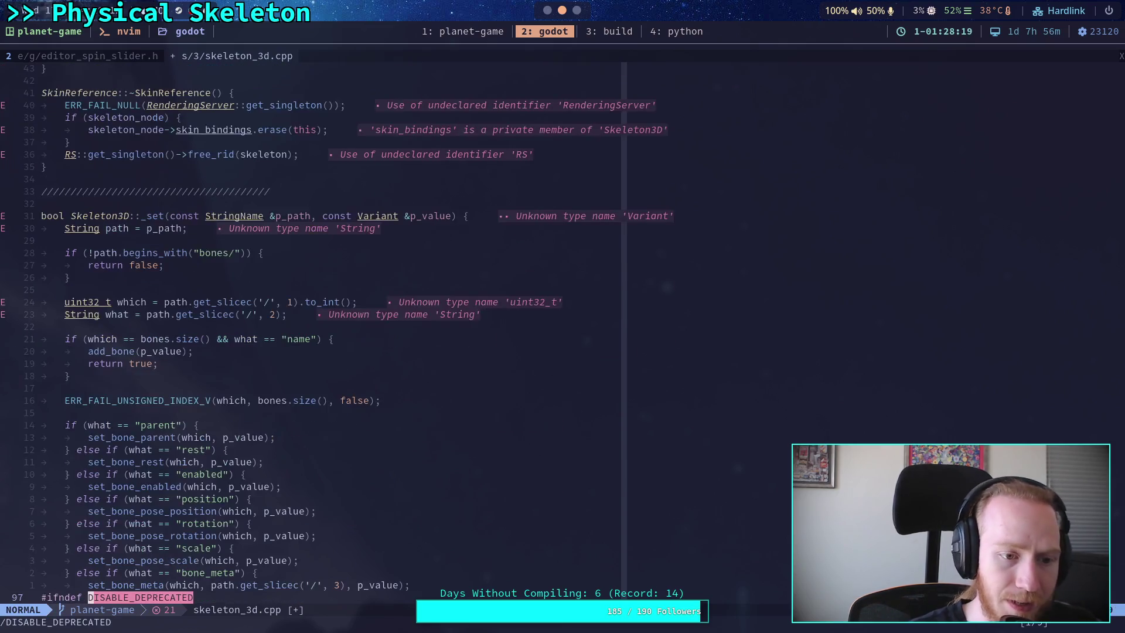
key("j")
key("j")
key("j")
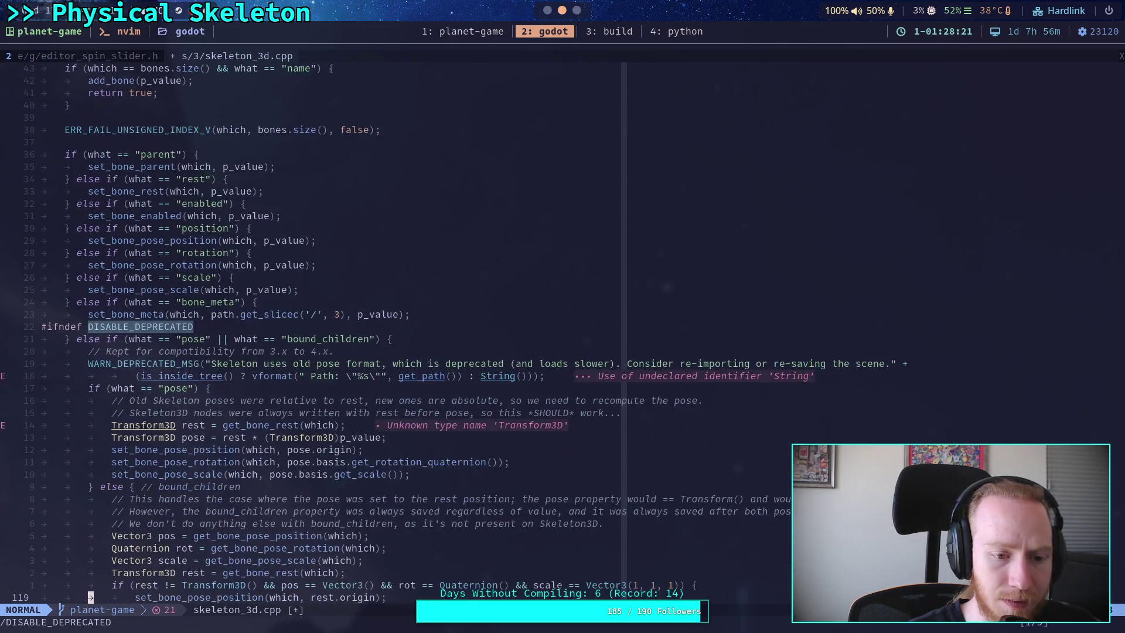
key("j")
key("j")
key("j")
key("k")
key("k")
key("k")
key("k")
key("k")
key("k")
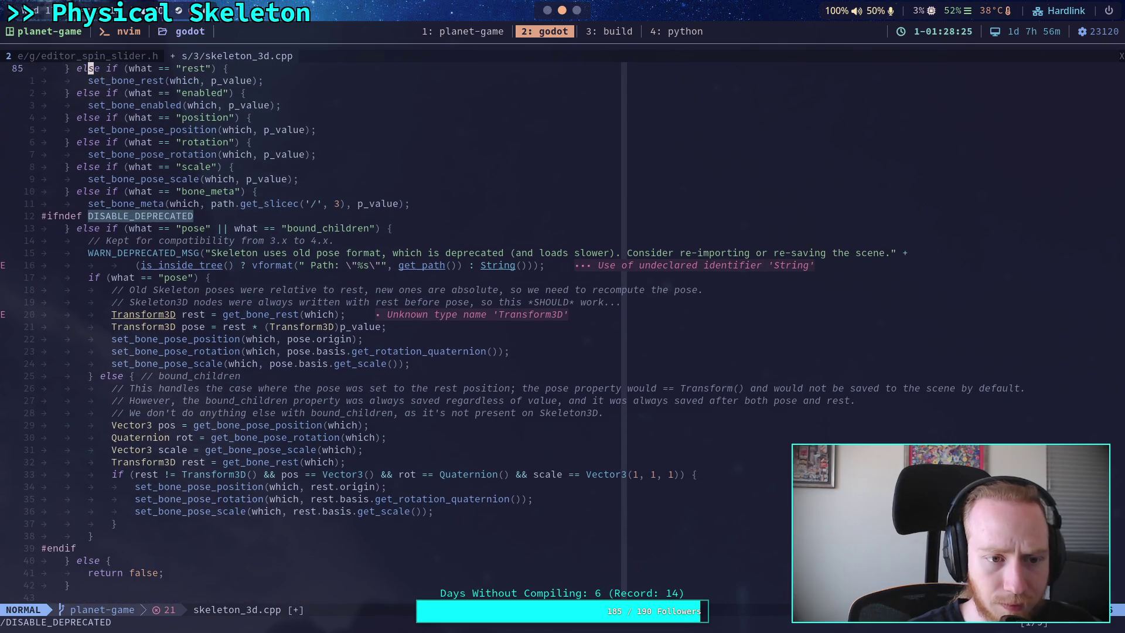
key("n")
key("n")
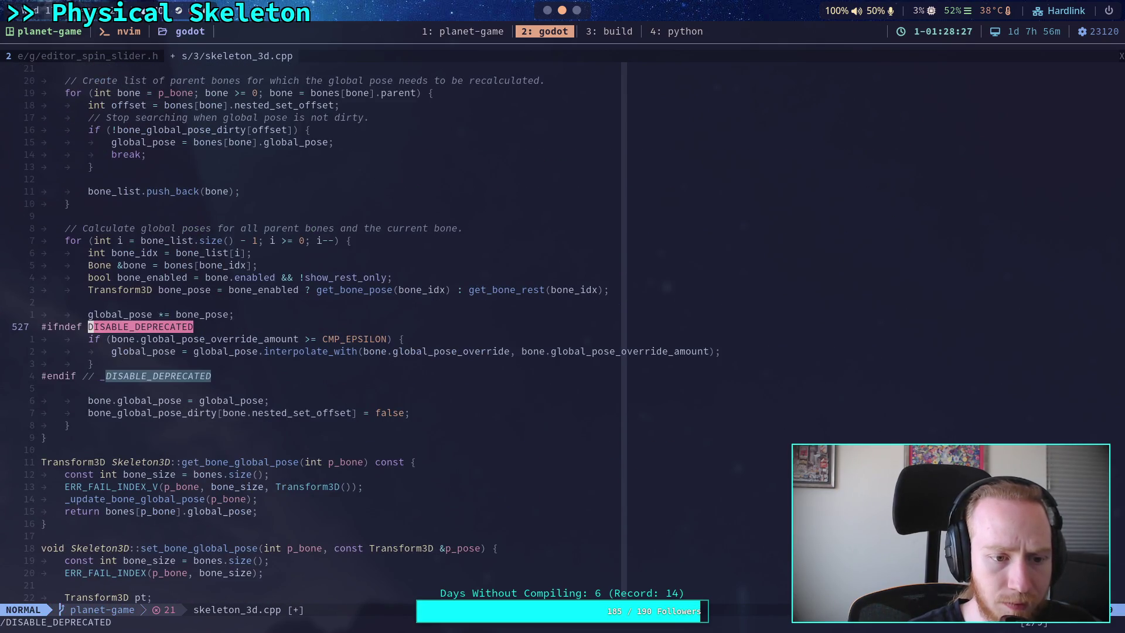
key("n")
key("n")
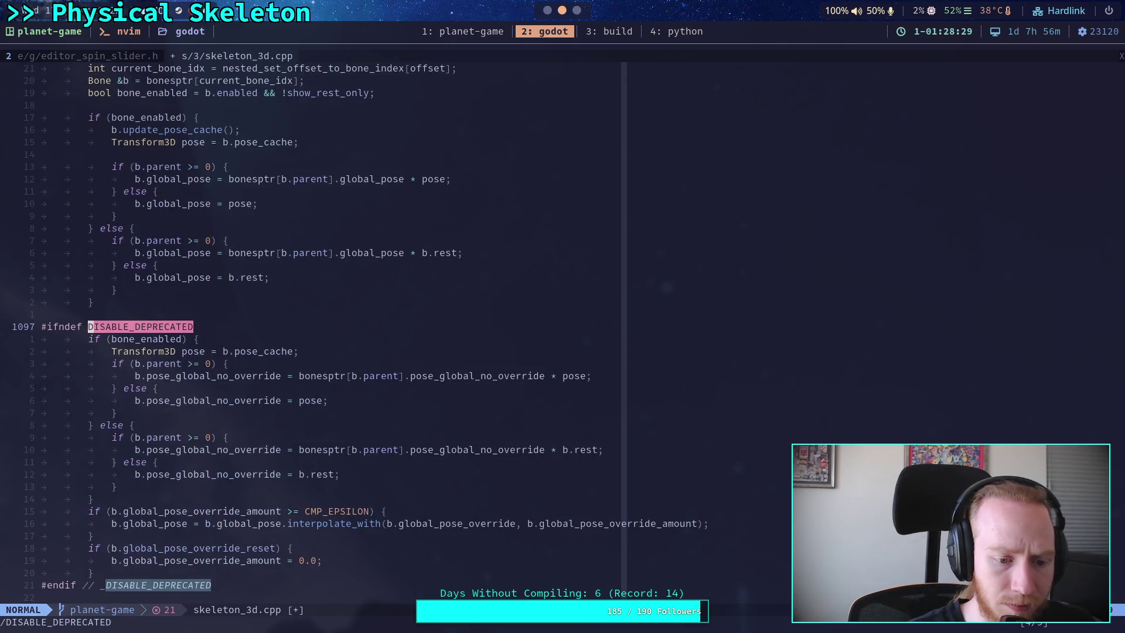
type("PHYSICS")
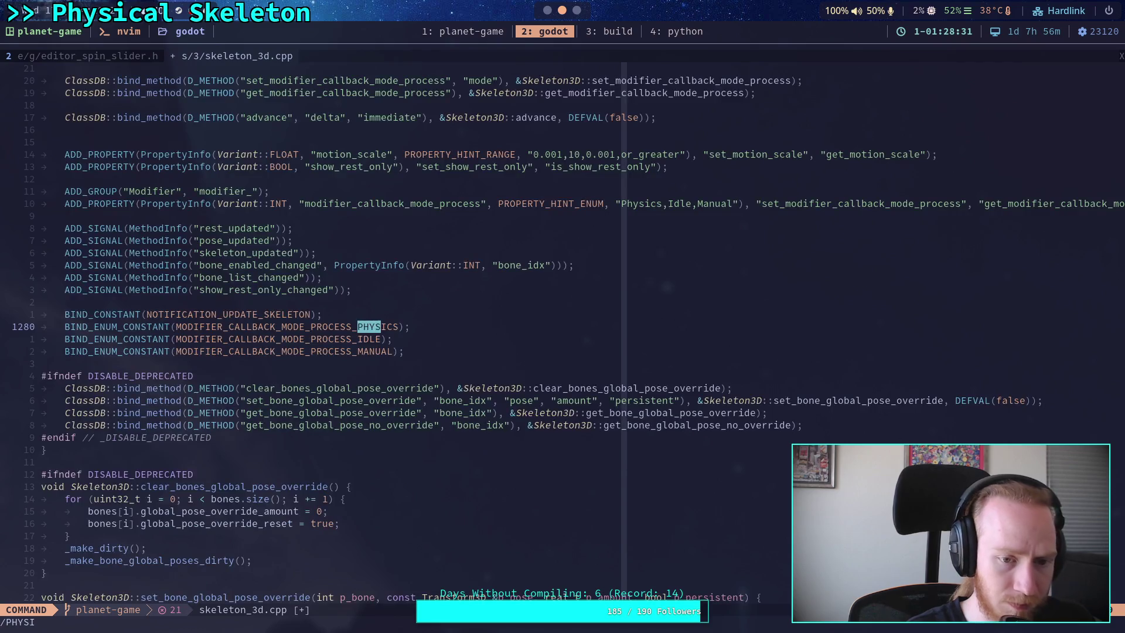
key("Return")
key("n")
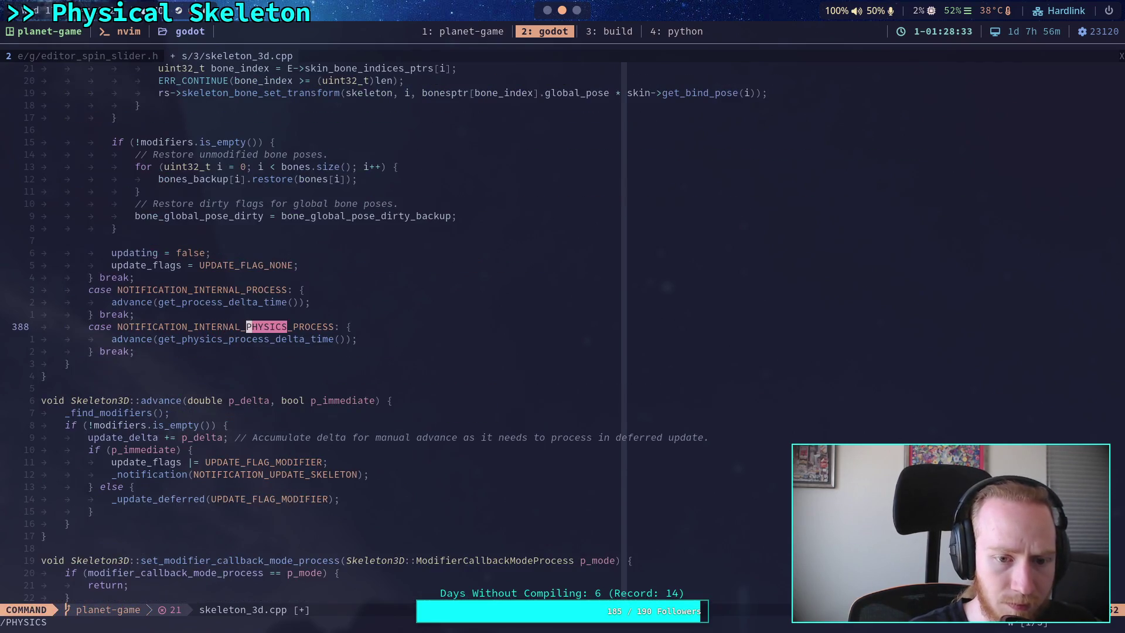
key("n")
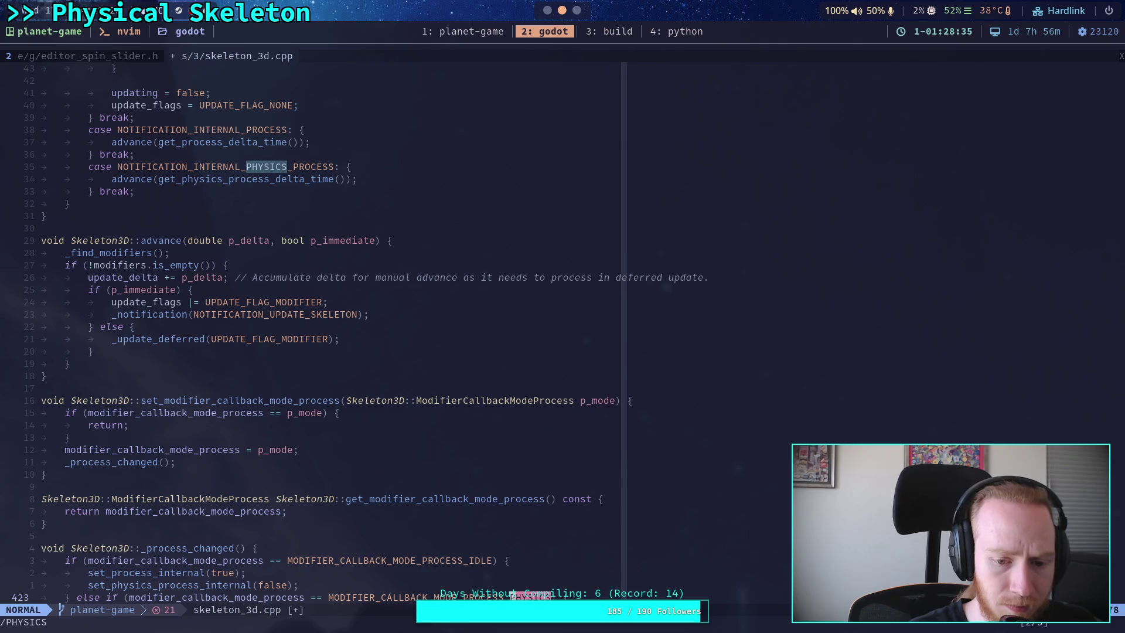
key("n")
key("n")
key("n")
key("n")
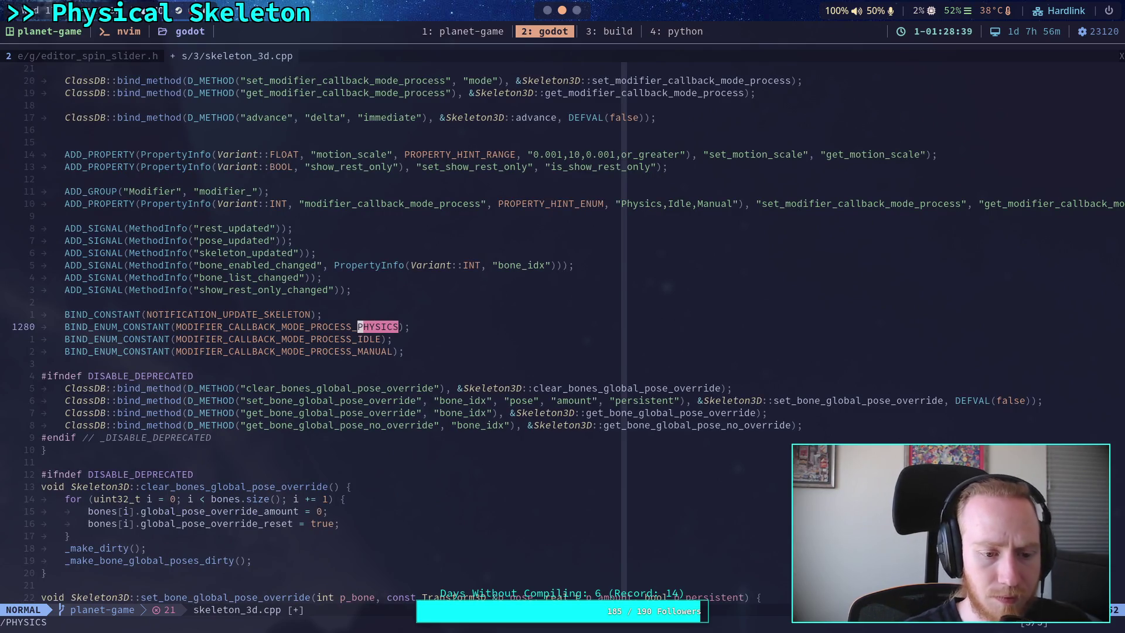
scroll(349, 385, "up", 20)
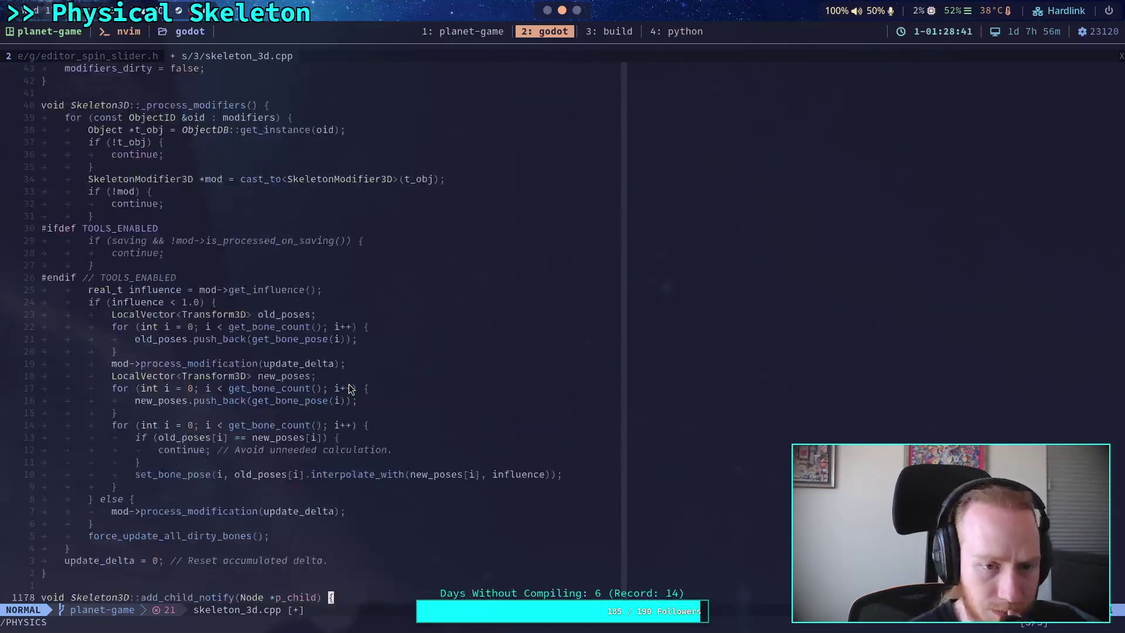
scroll(349, 385, "up", 20)
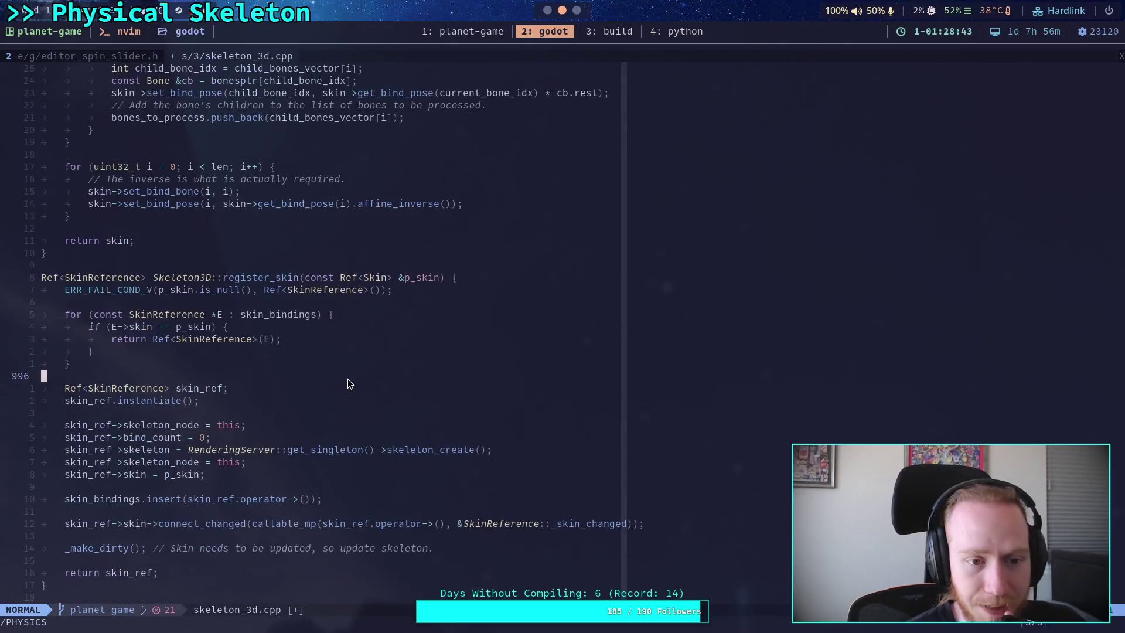
scroll(350, 378, "up", 20)
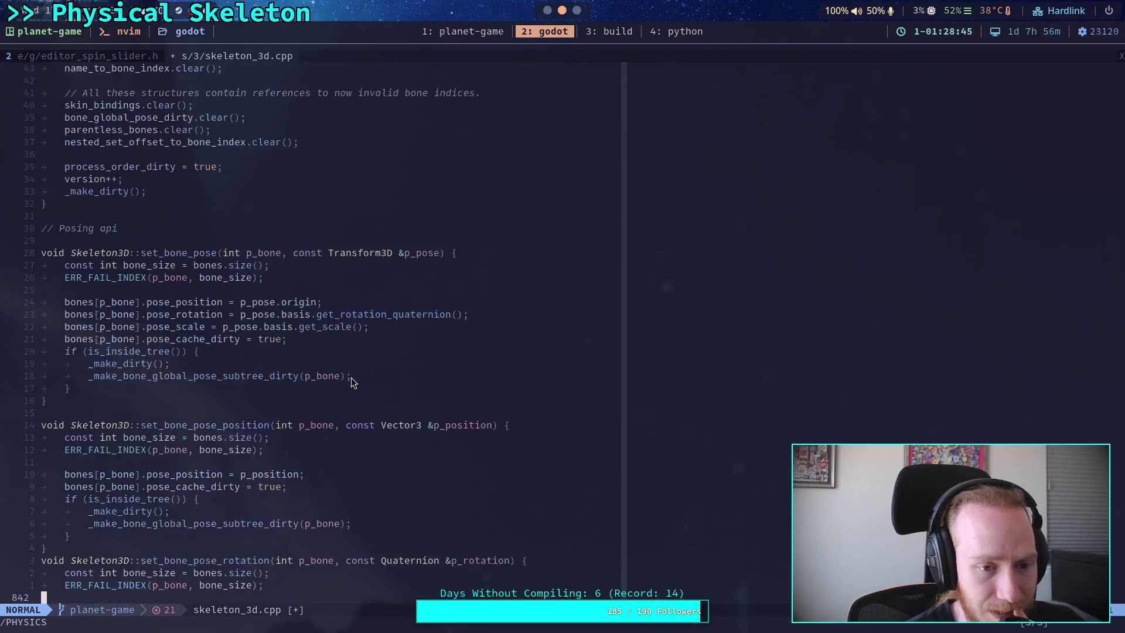
scroll(351, 378, "up", 20)
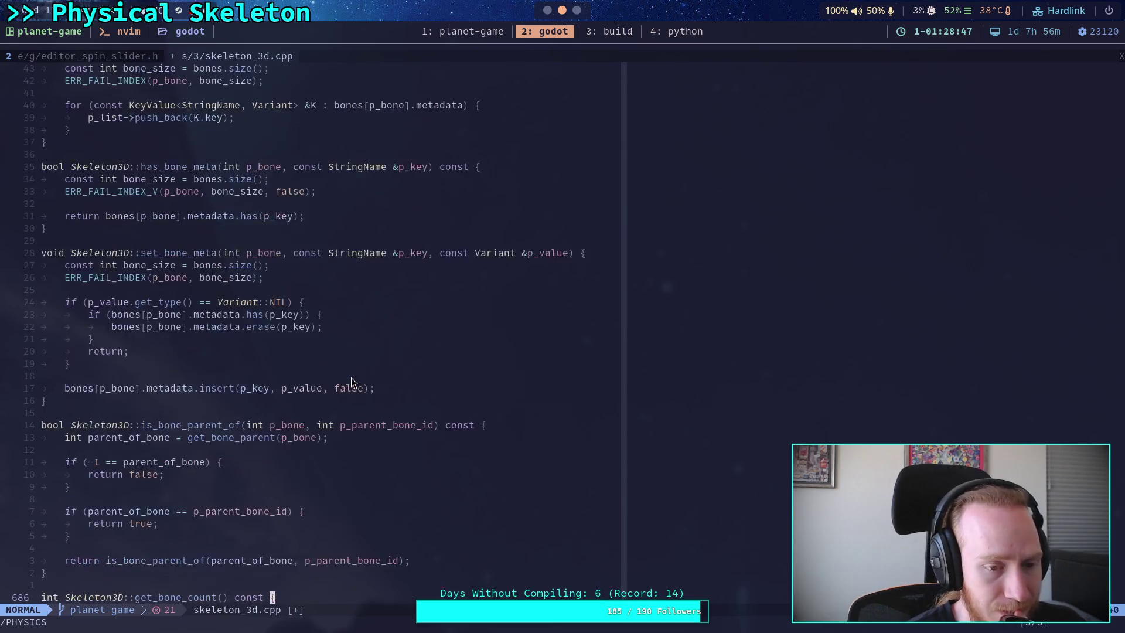
scroll(350, 382, "up", 20)
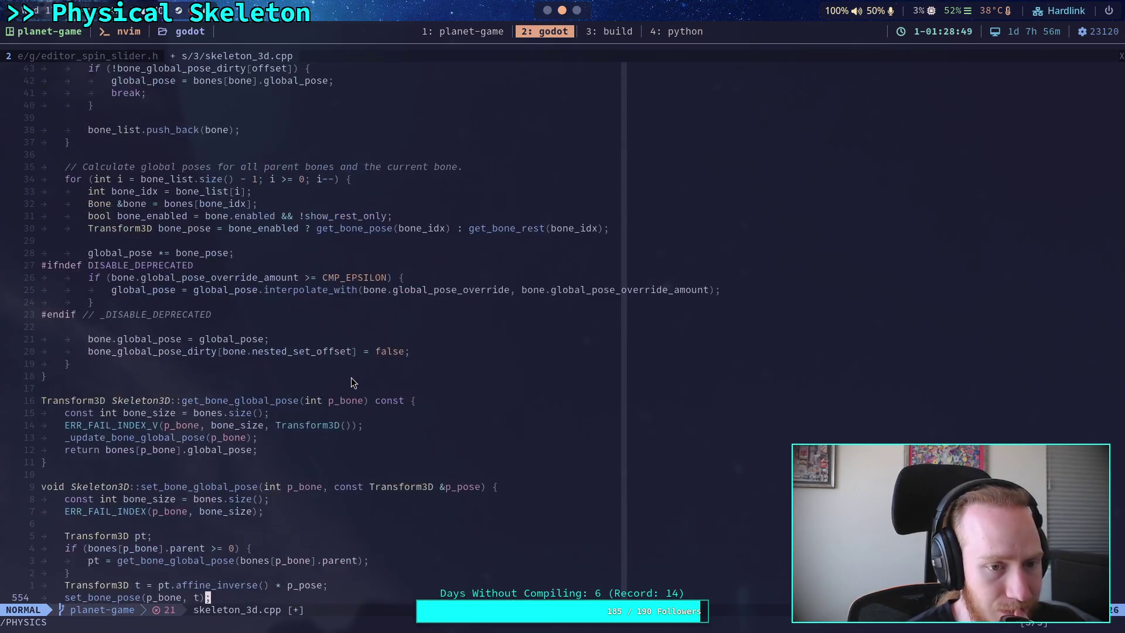
scroll(351, 378, "up", 20)
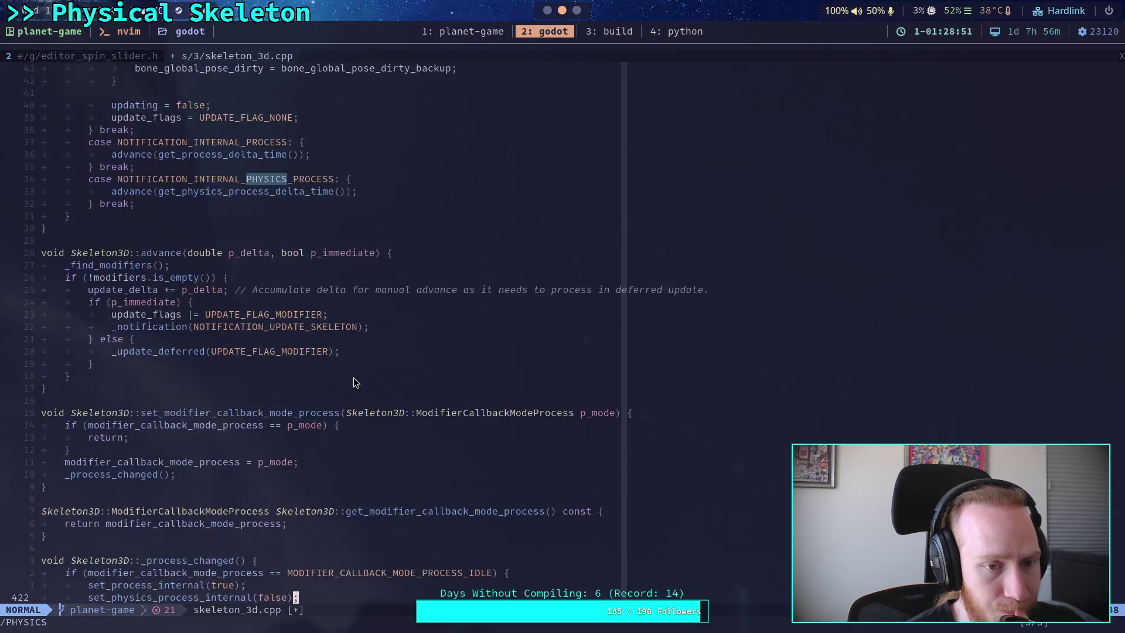
scroll(377, 379, "down", 4)
scroll(402, 378, "up", 20)
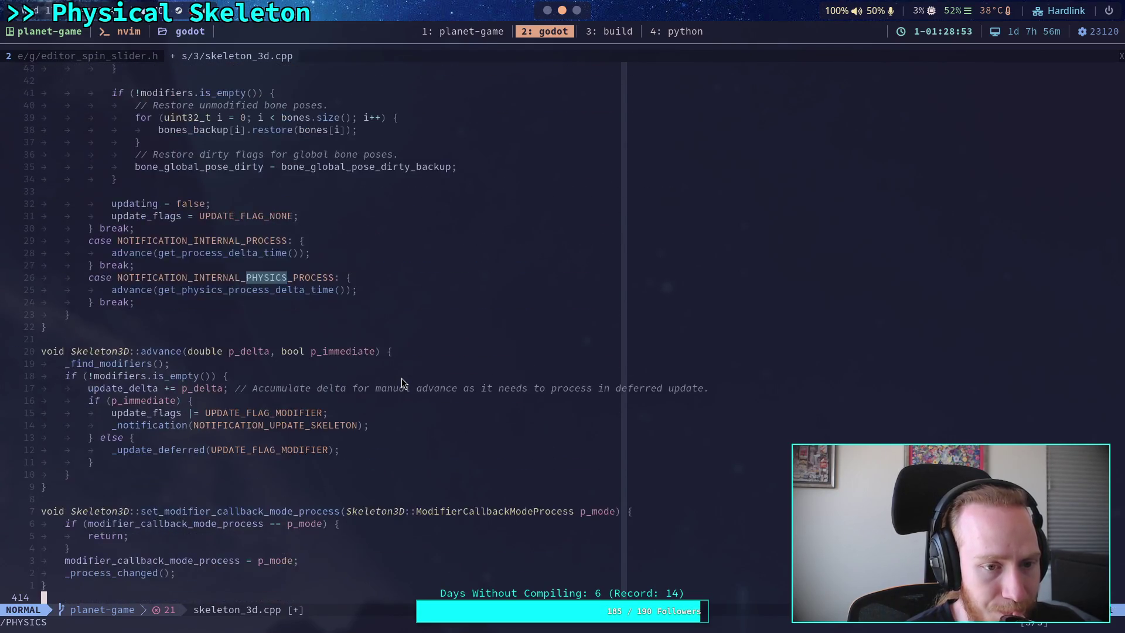
scroll(403, 377, "up", 11)
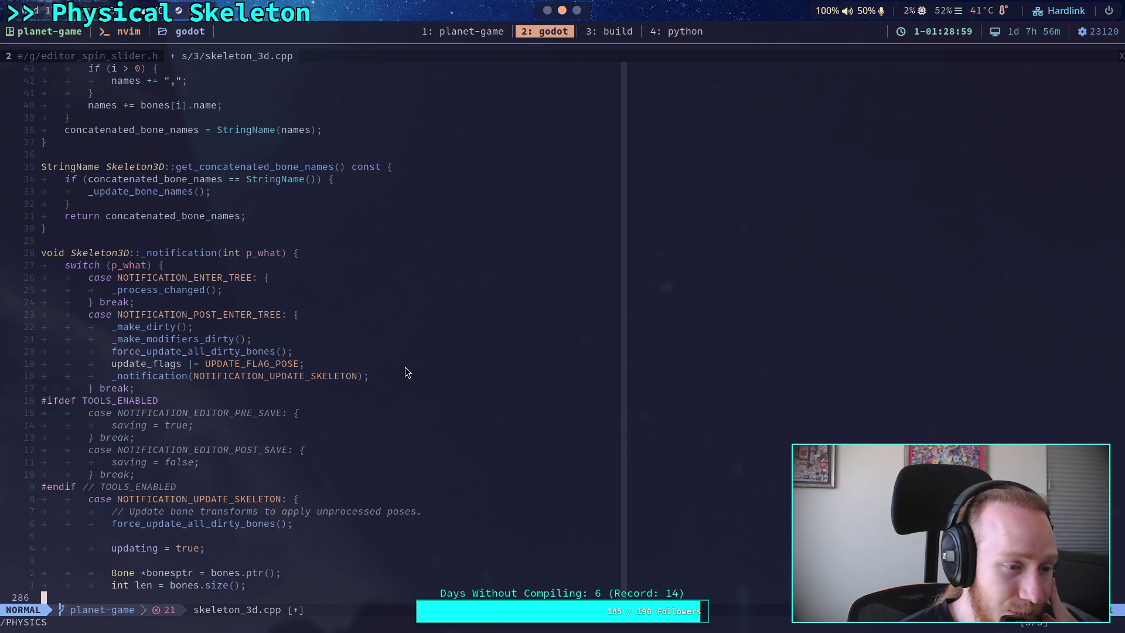
scroll(413, 367, "up", 20)
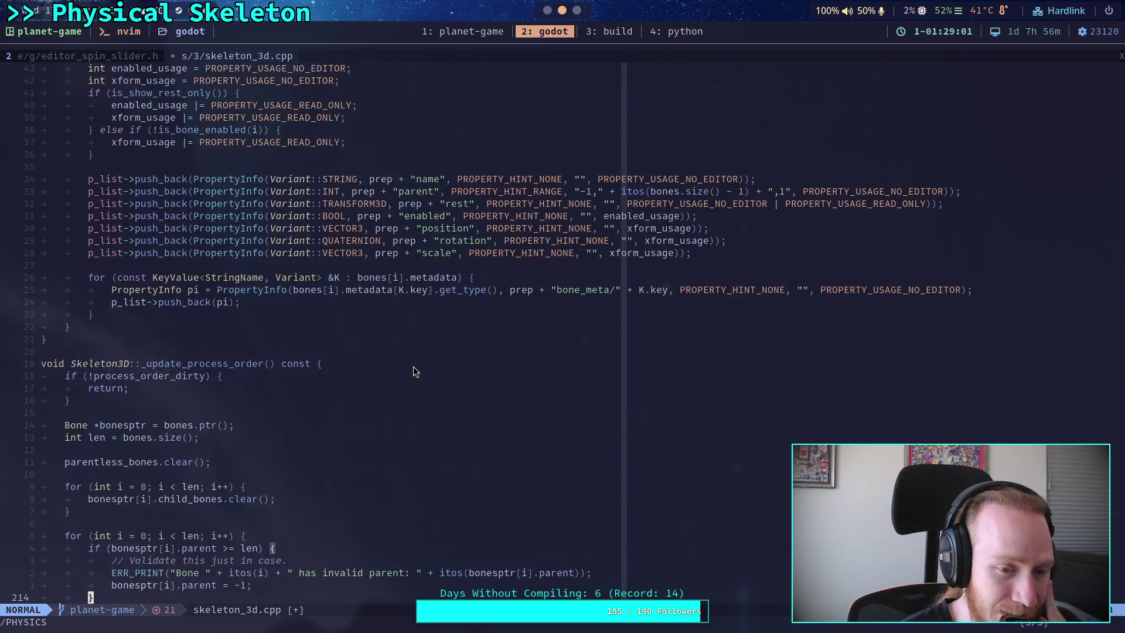
scroll(413, 367, "up", 20)
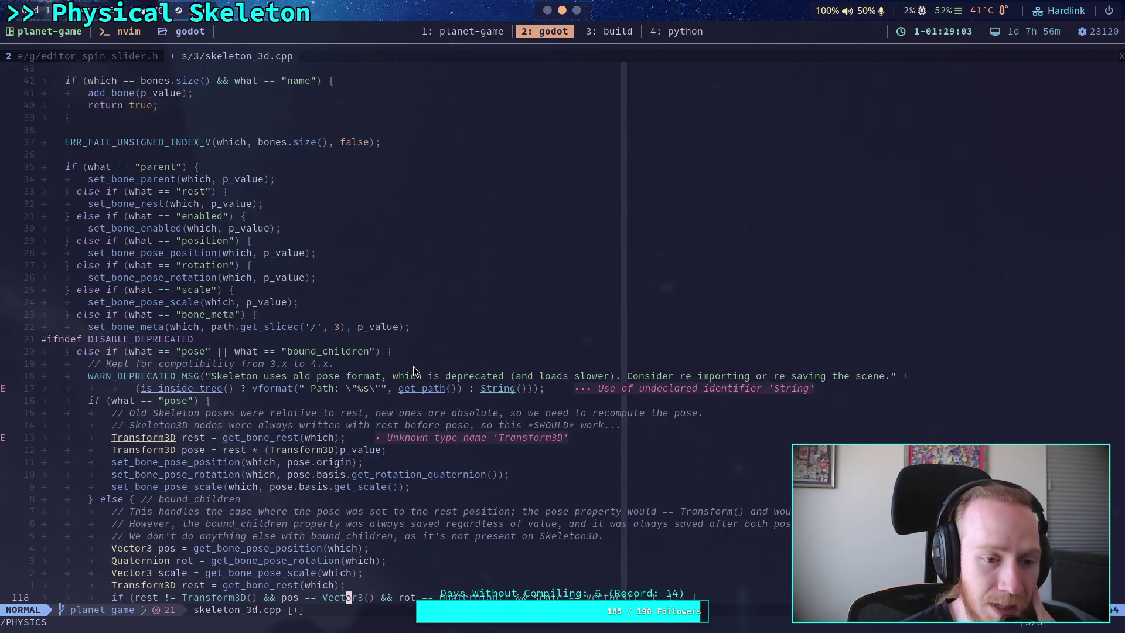
scroll(413, 367, "up", 7)
left_click(203, 511)
left_click_drag(142, 517, 138, 477)
key("Escape")
scroll(138, 478, "up", 7)
left_click(126, 388)
left_click(139, 400)
scroll(139, 402, "down", 7)
left_click(83, 263)
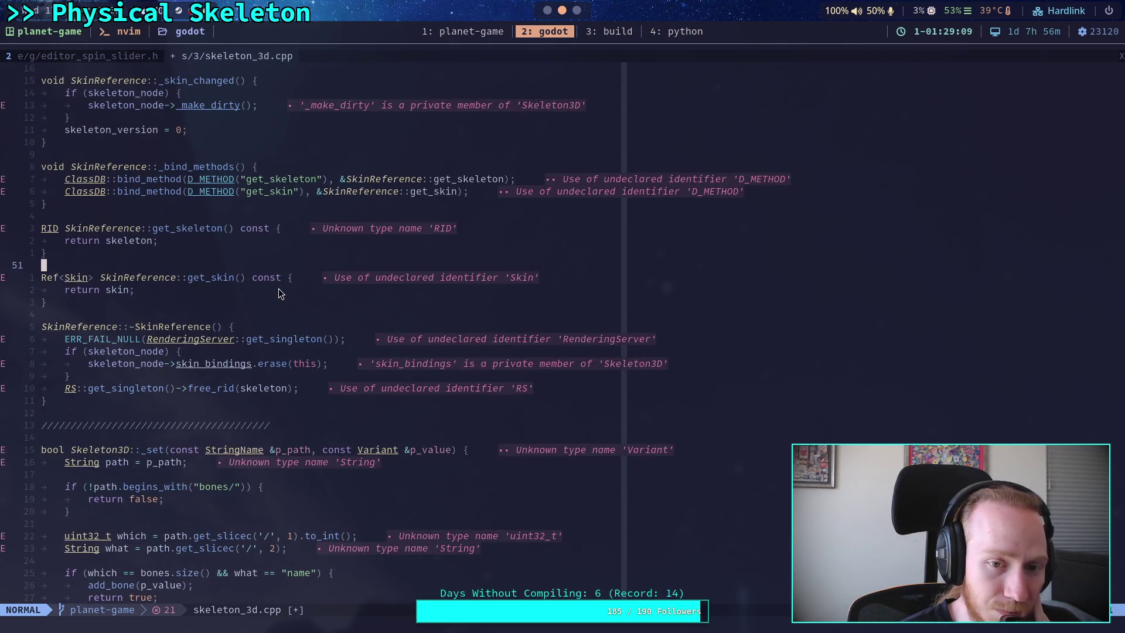
left_click(234, 407)
left_click(231, 414)
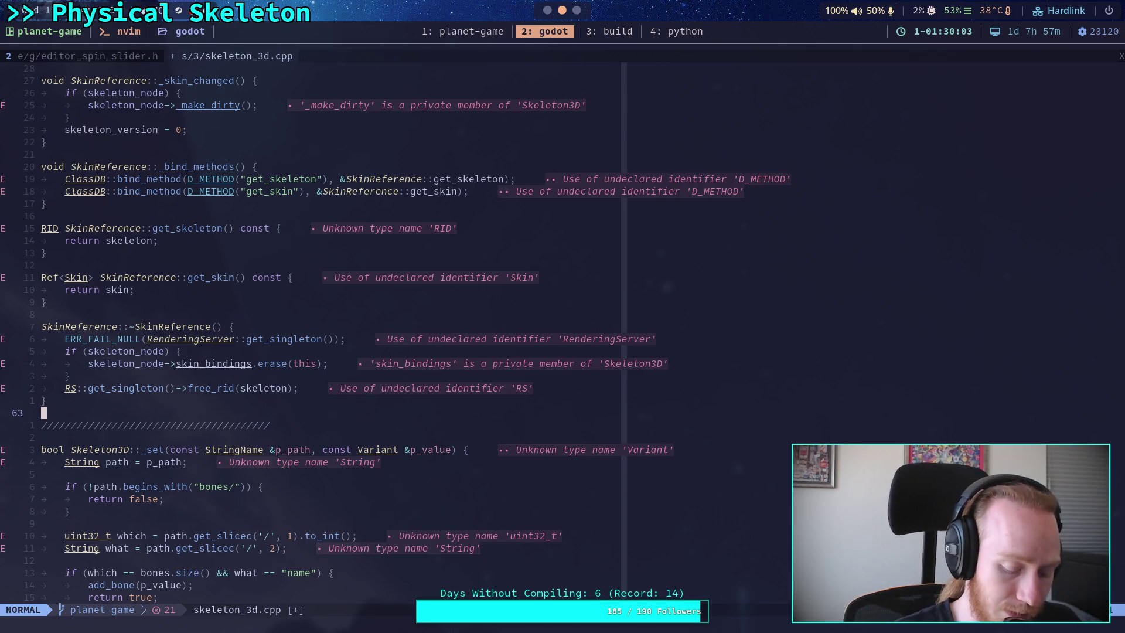
Step: Write skeleton_3d.cpp (1334 lines) with :w, then go to the '3: build' workspace
type(":w")
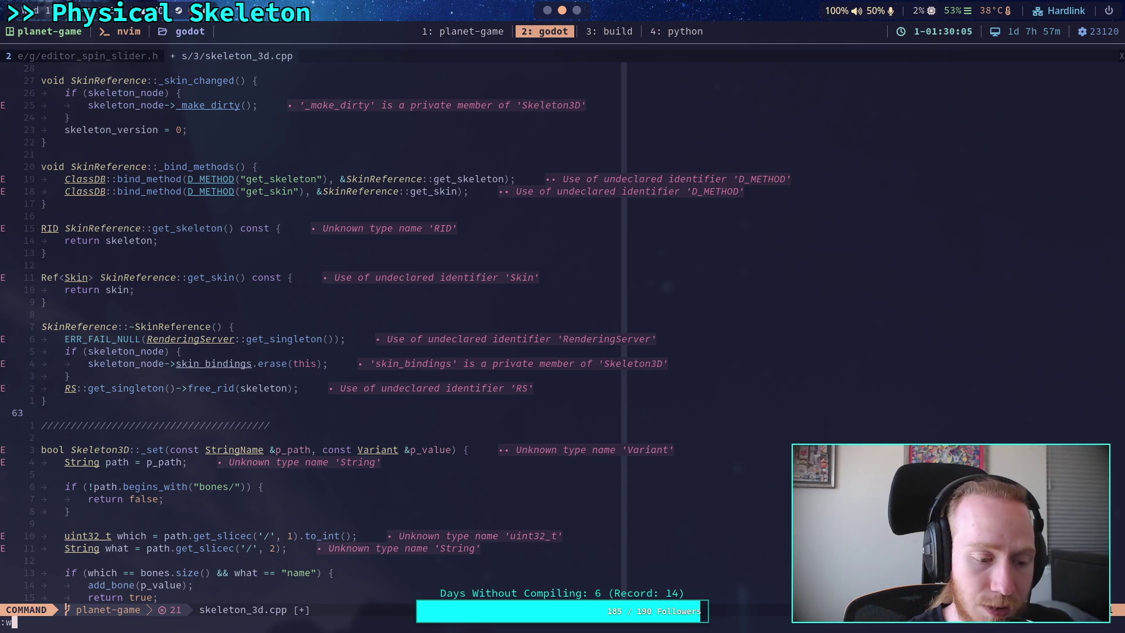
key("Return")
key("d")
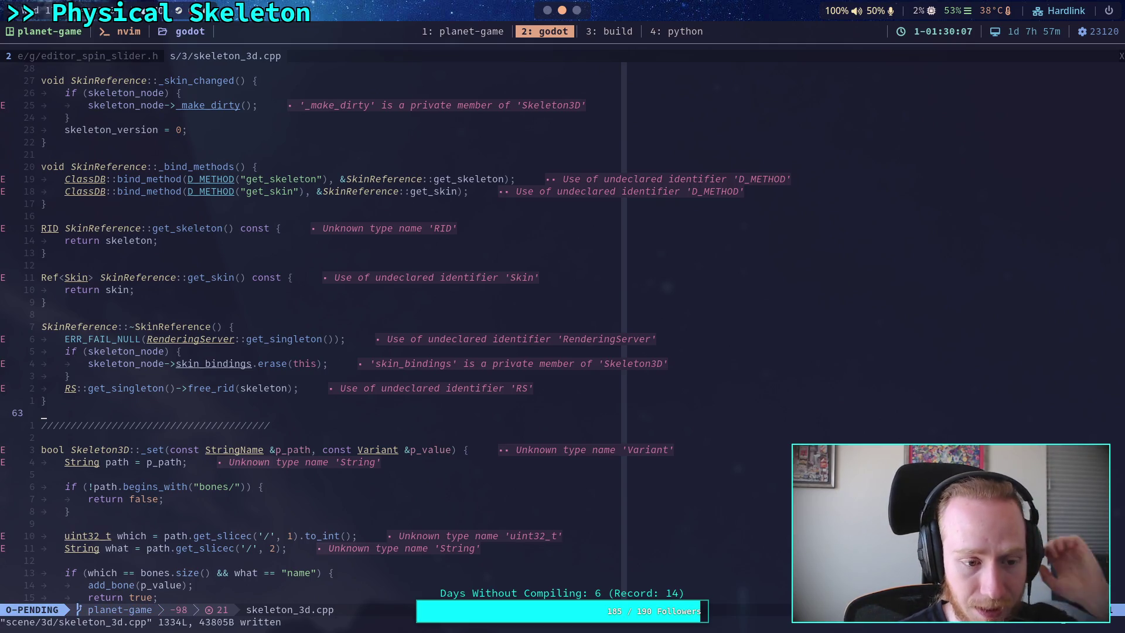
key("Escape")
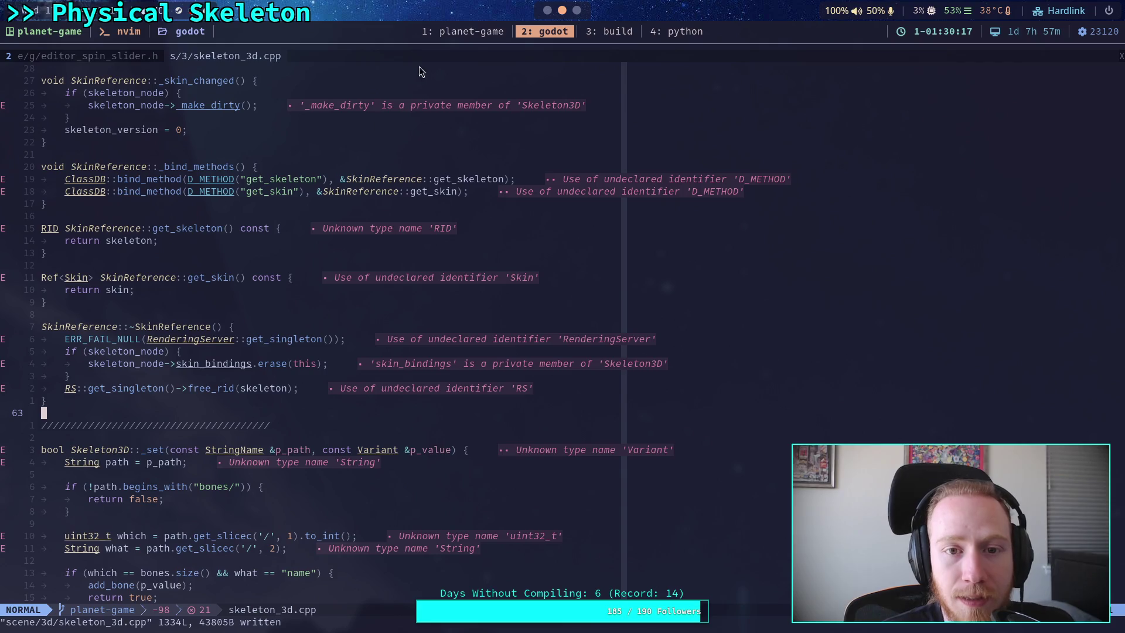
left_click(609, 32)
Step: Run git status, which lists skeleton_3d.cpp as the only unstaged modification, and begin a git command
type("git status")
key("Return")
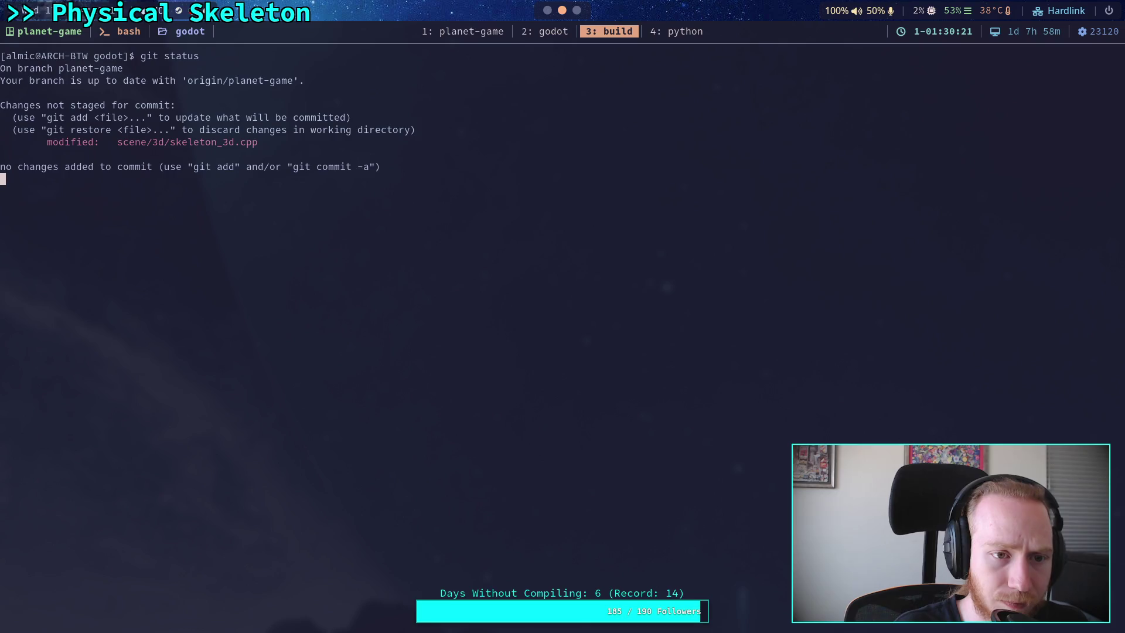
type("git")
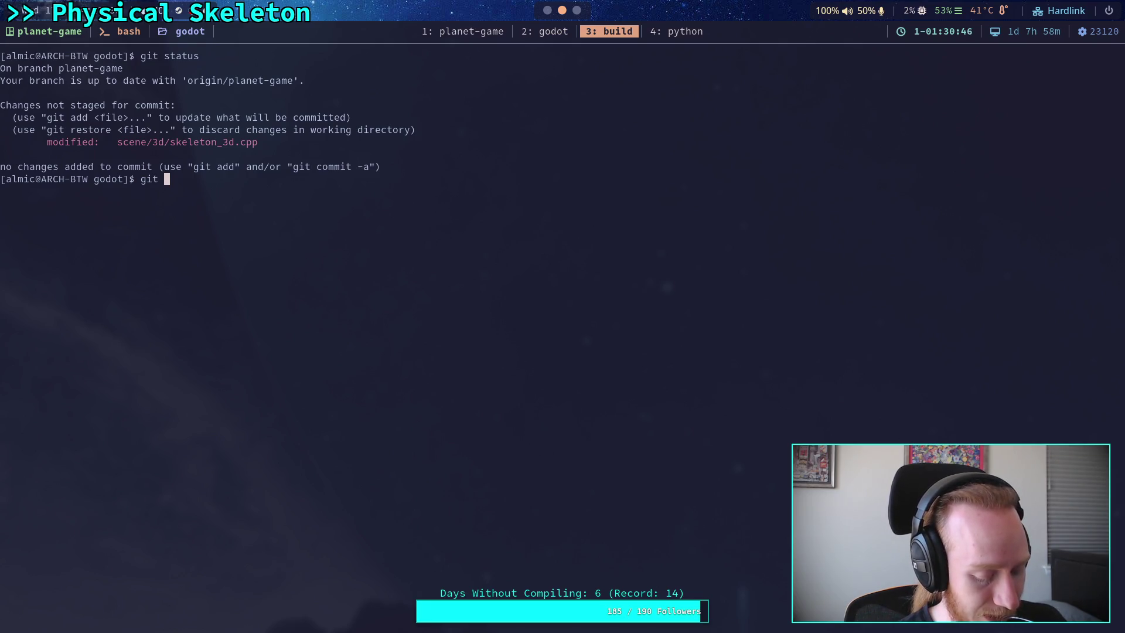
type("o")
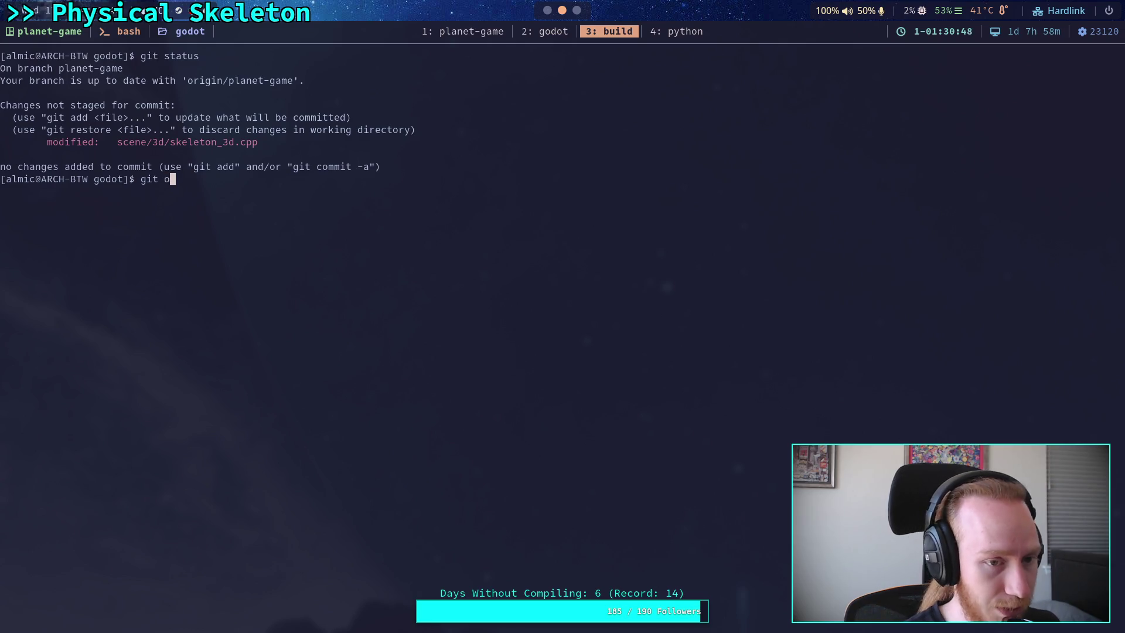
key("BackSpace")
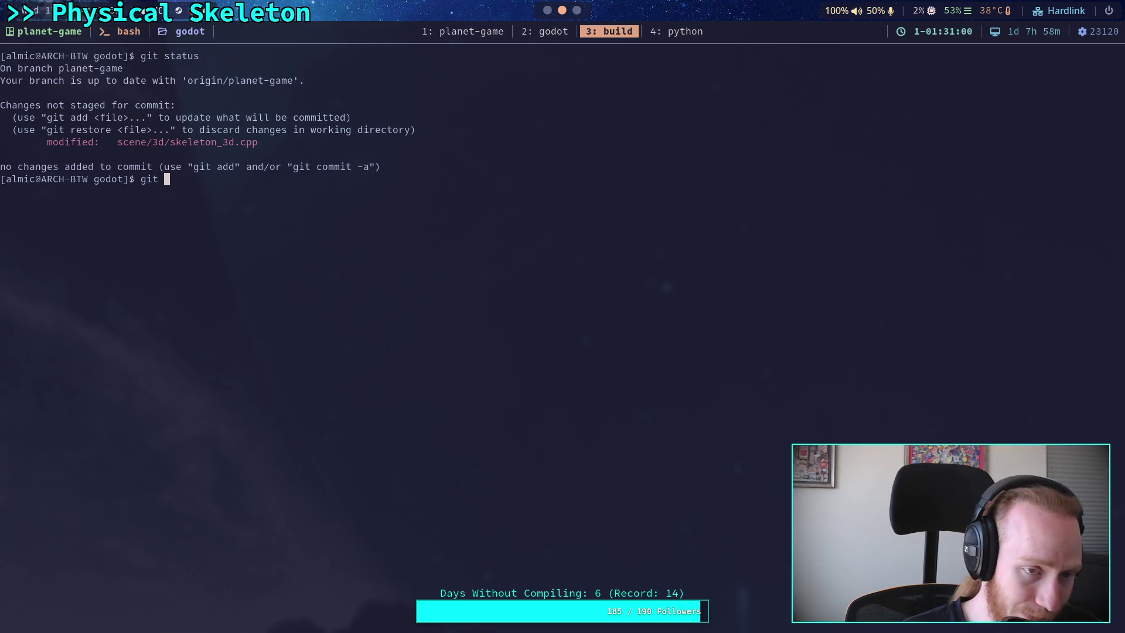
Step: Page through git diff to the end, reviewing the removed setup_simulator, get_simulator and simulation code
type("diff")
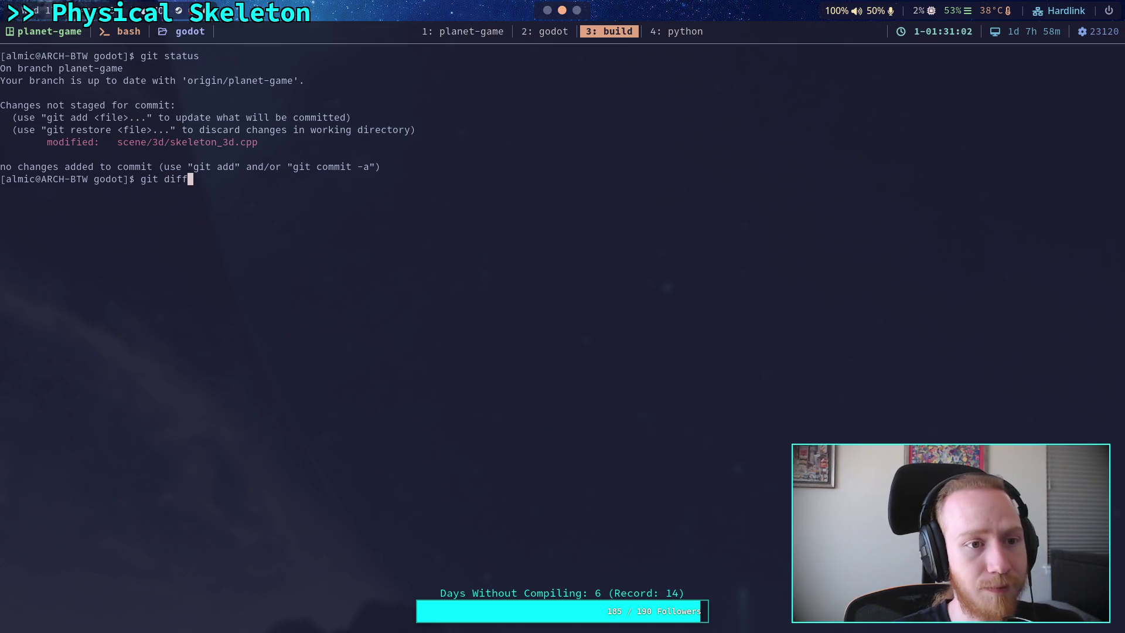
key("Return")
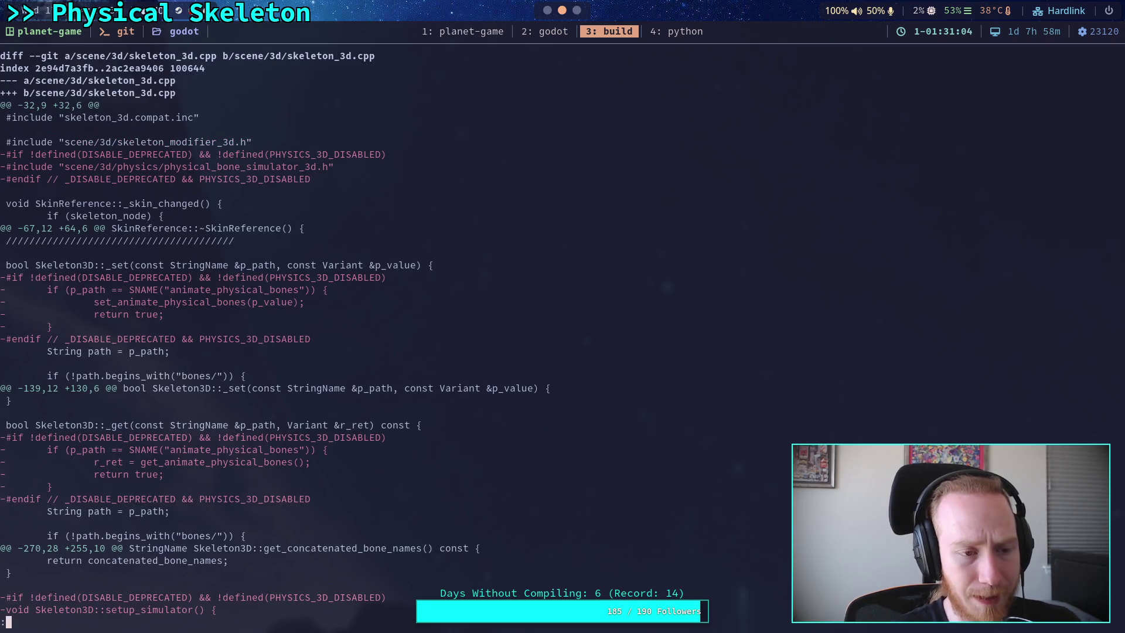
key("Down")
key("Down")
key("Down")
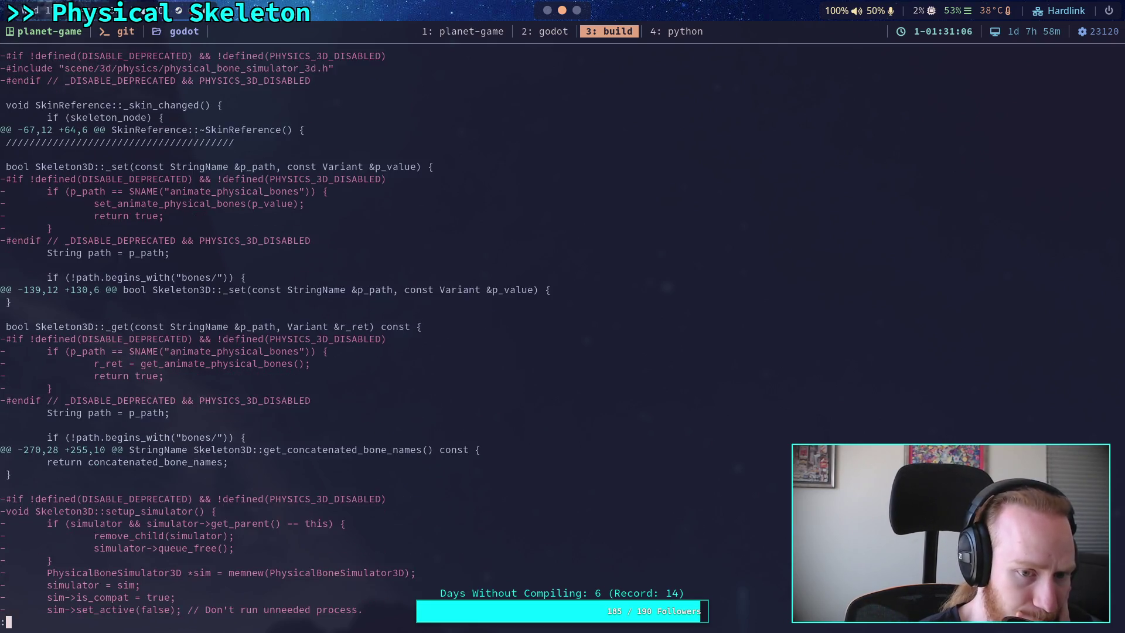
key("Down")
key("Down")
key("Down")
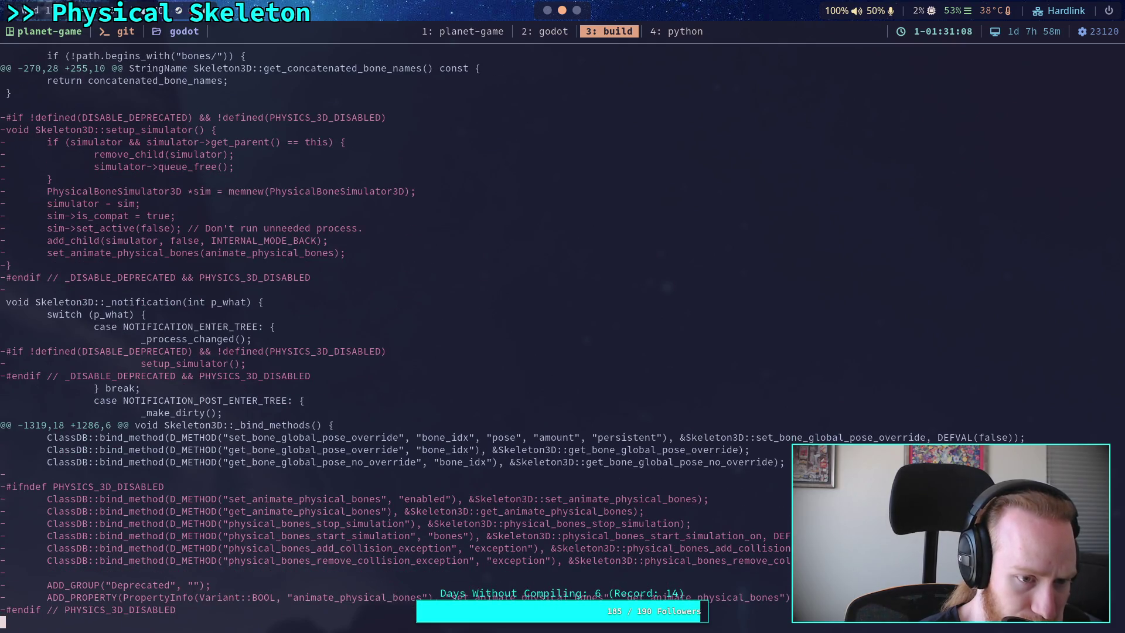
key("Down")
key("Down")
key("Down")
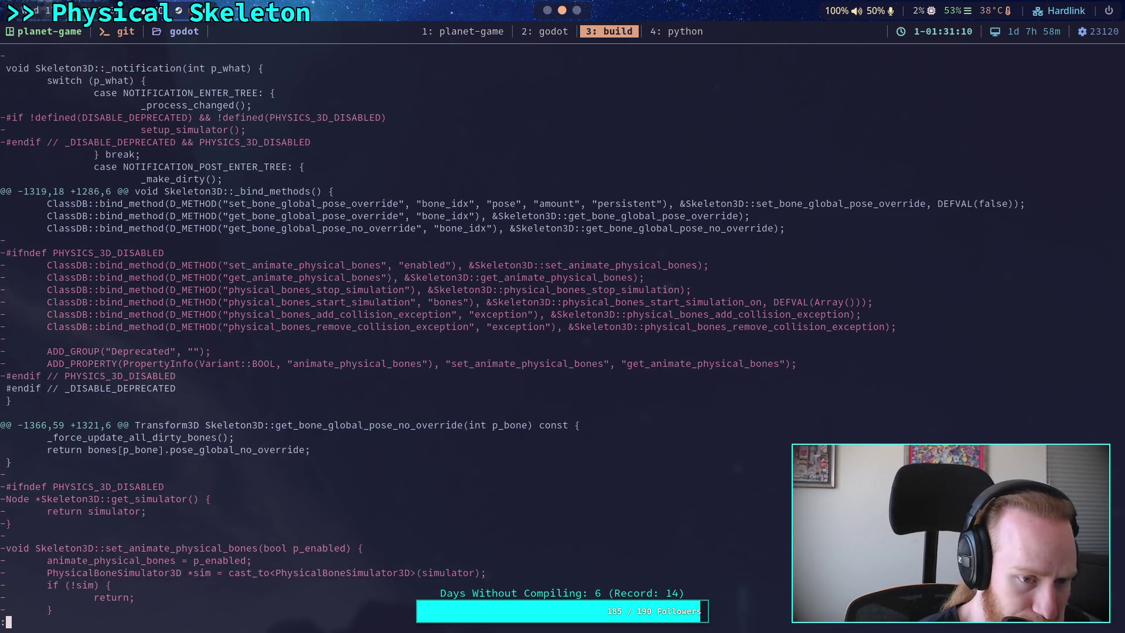
key("Down")
key("Down")
key("Down")
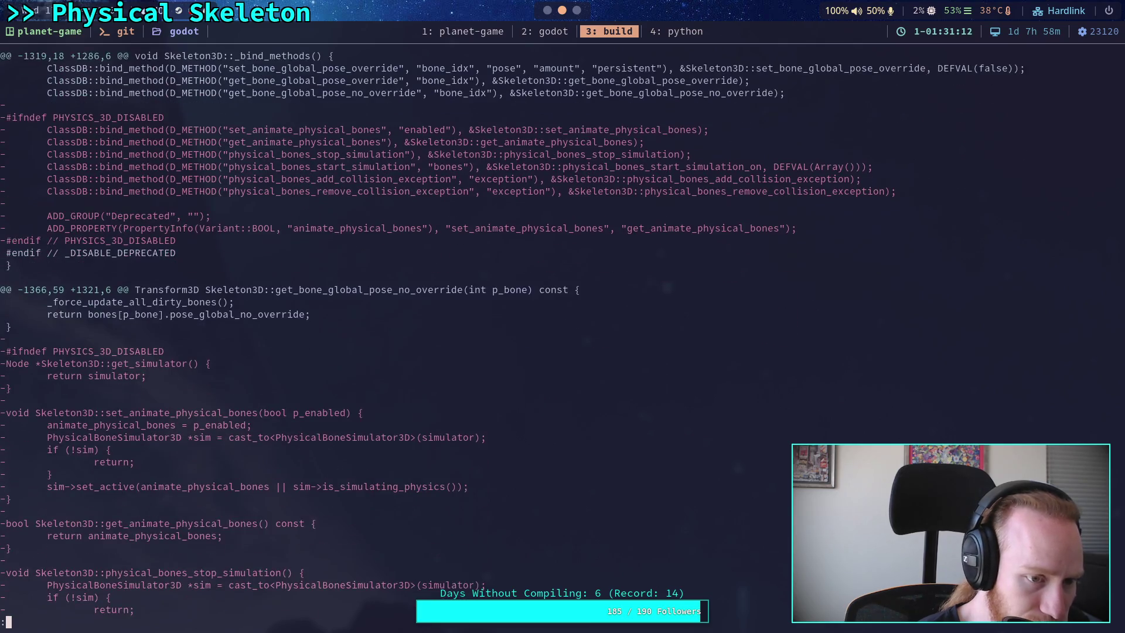
key("Down")
key("Down")
key("Down")
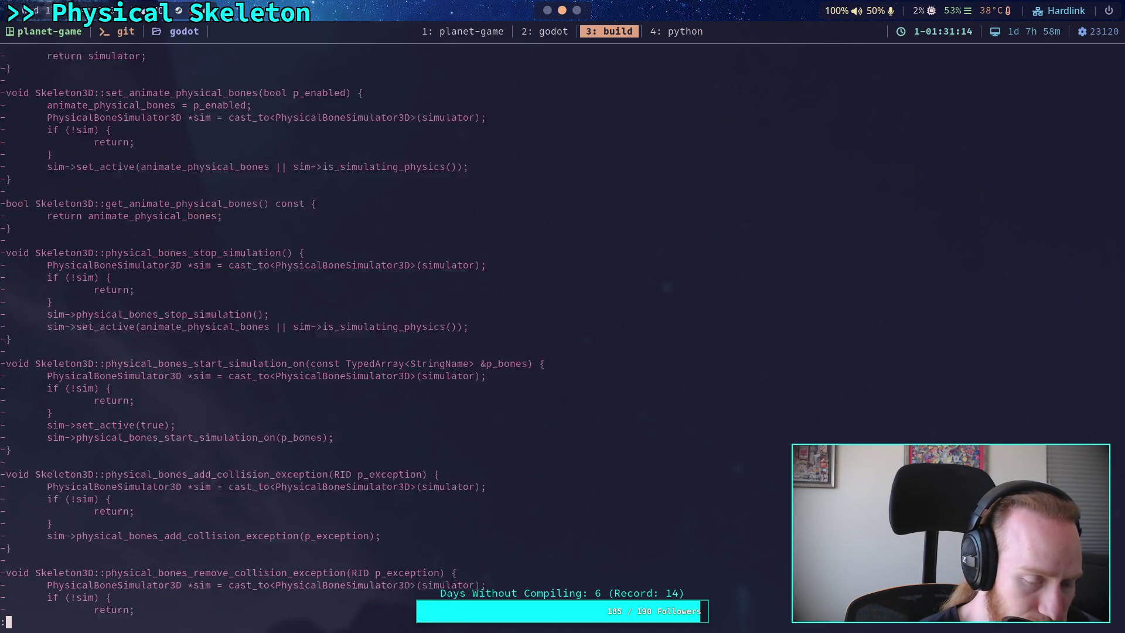
Step: List the ./build script options, then start the editor build with ./build -a
type("q")
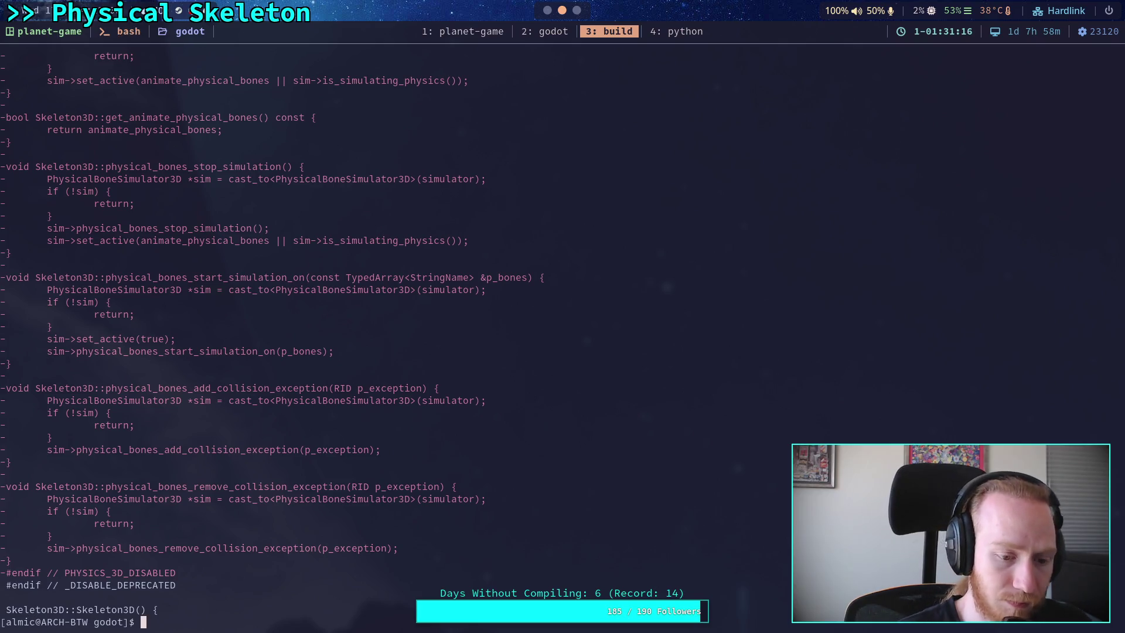
type("./build -")
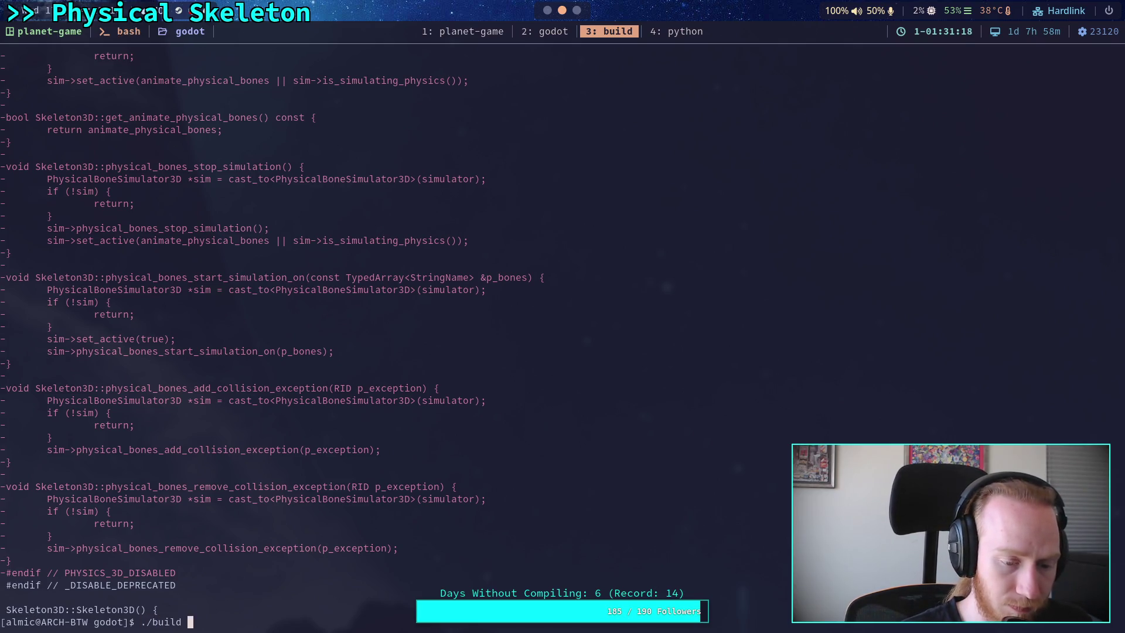
key("Return")
key("Up")
type("a")
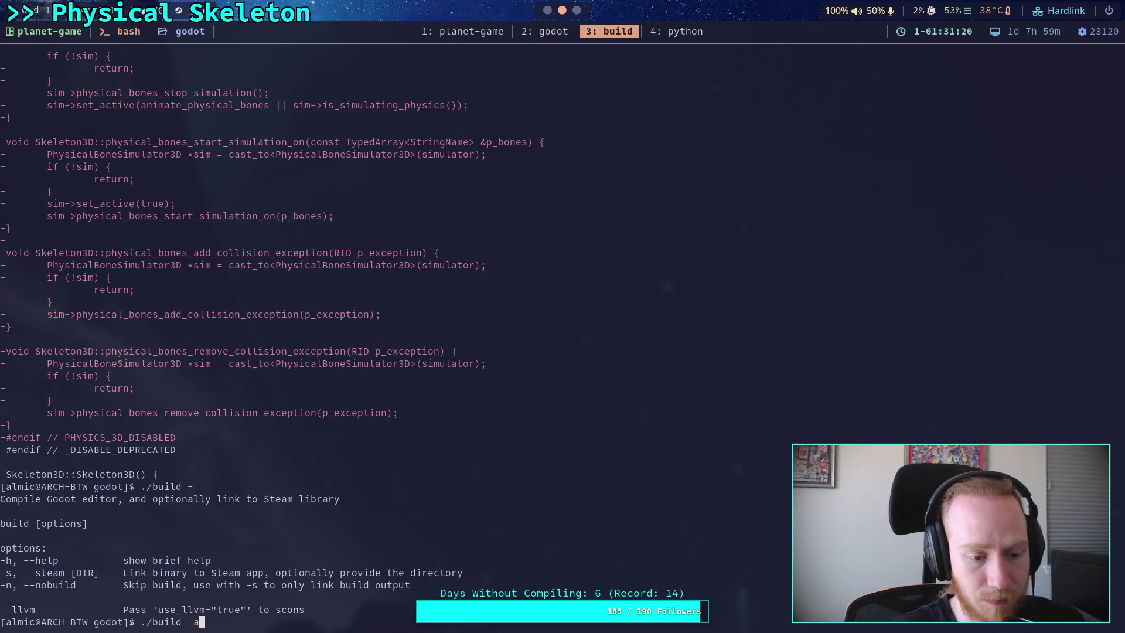
key("Return")
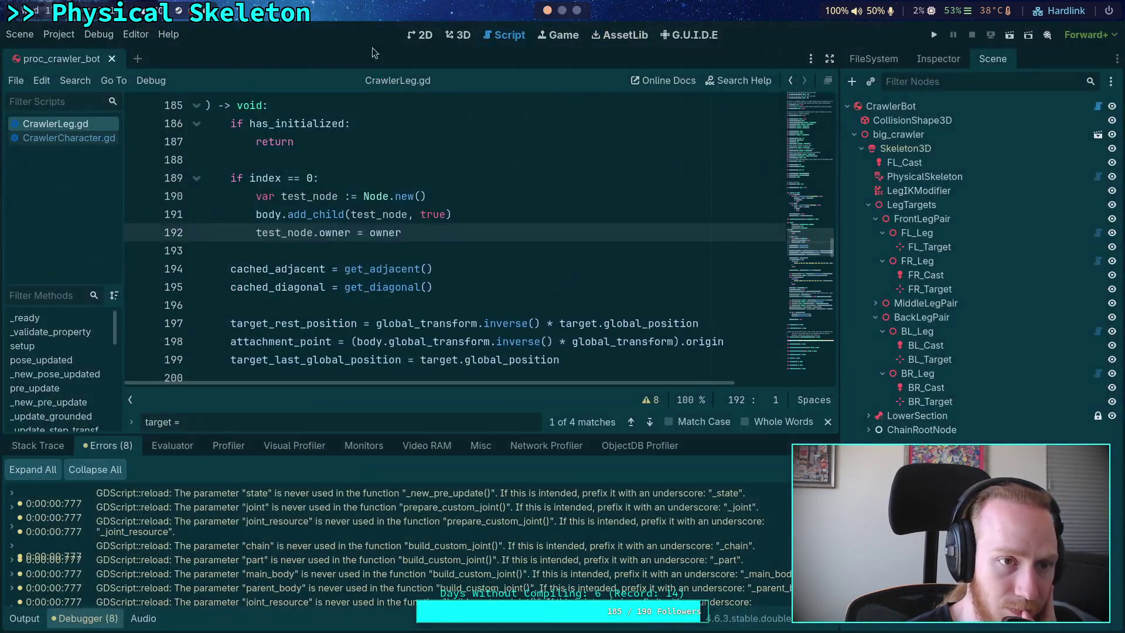
Step: Quit the running Godot editor via Scene > Quit and return to the '3: build' workspace
key("super+2")
left_click(24, 36)
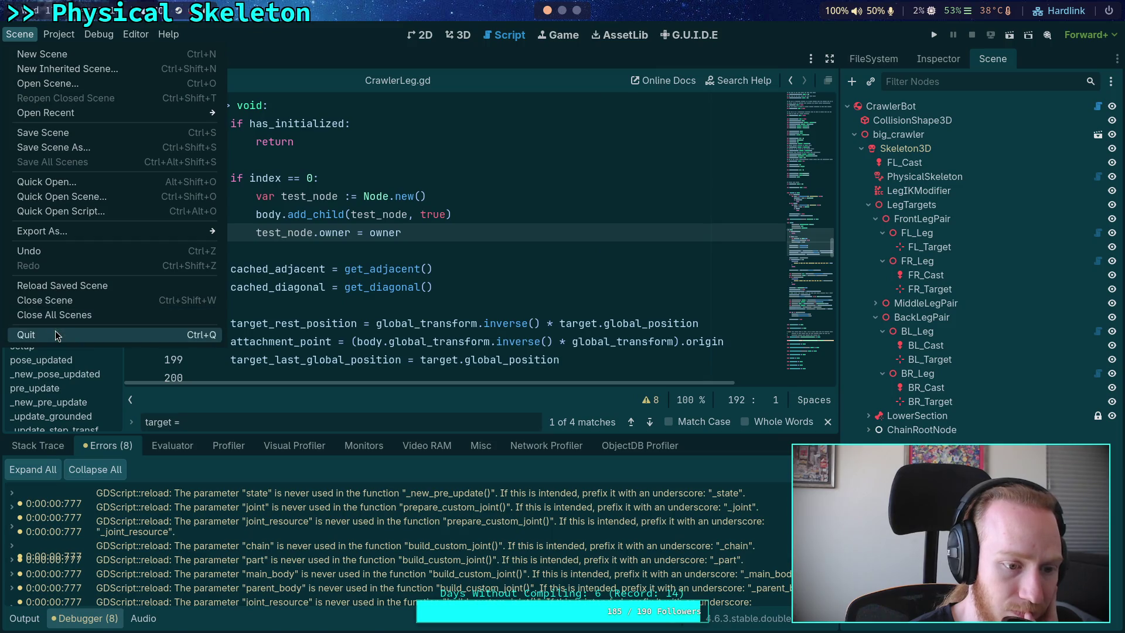
left_click(58, 335)
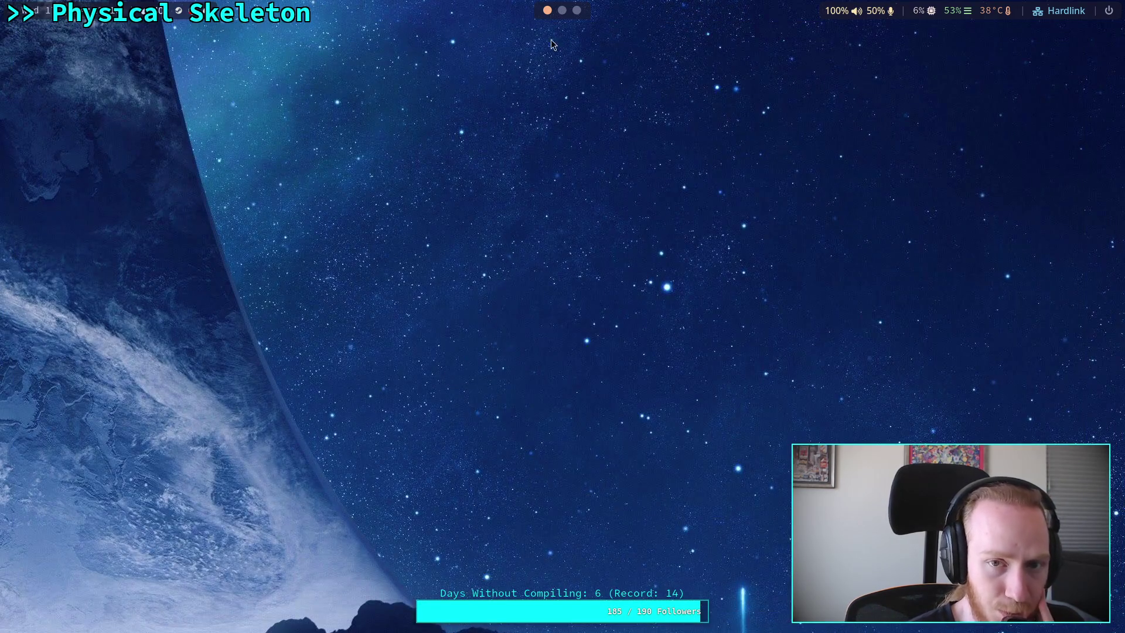
key("super+3")
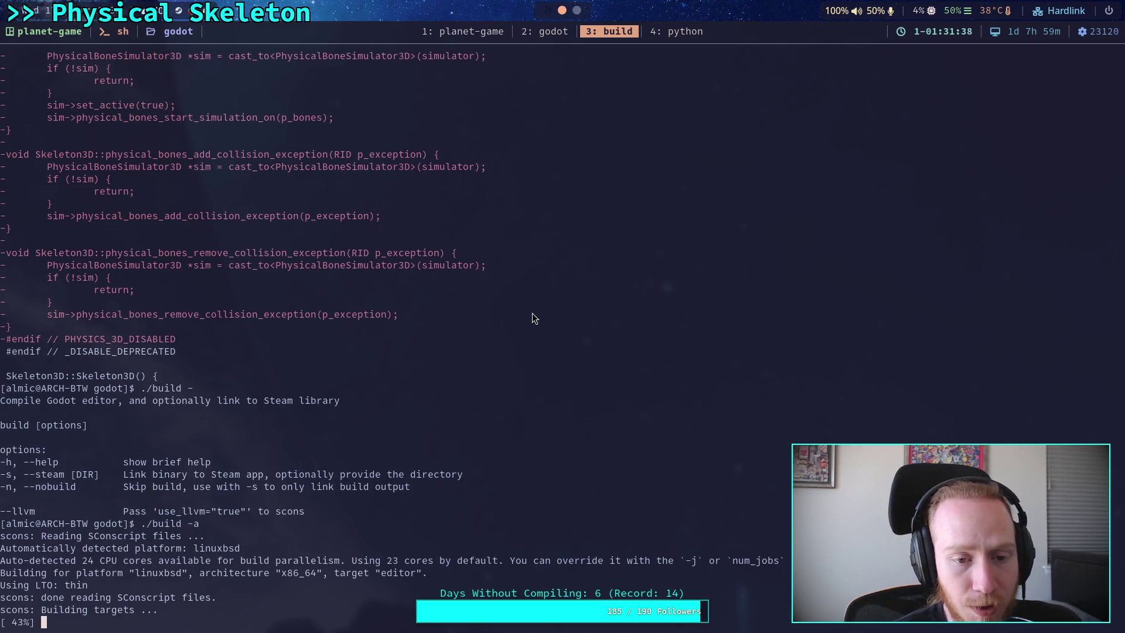
Step: Interrupt the ./build -a run stuck at 99% linking, then go to the '2: godot' workspace
scroll(341, 316, "up", 10)
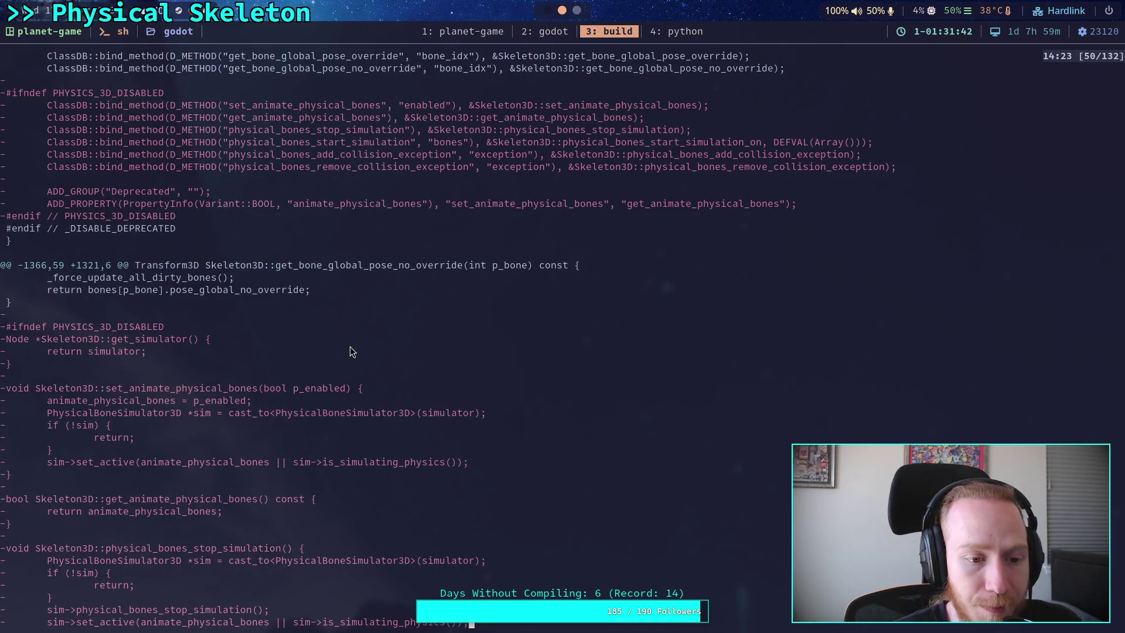
scroll(350, 346, "up", 8)
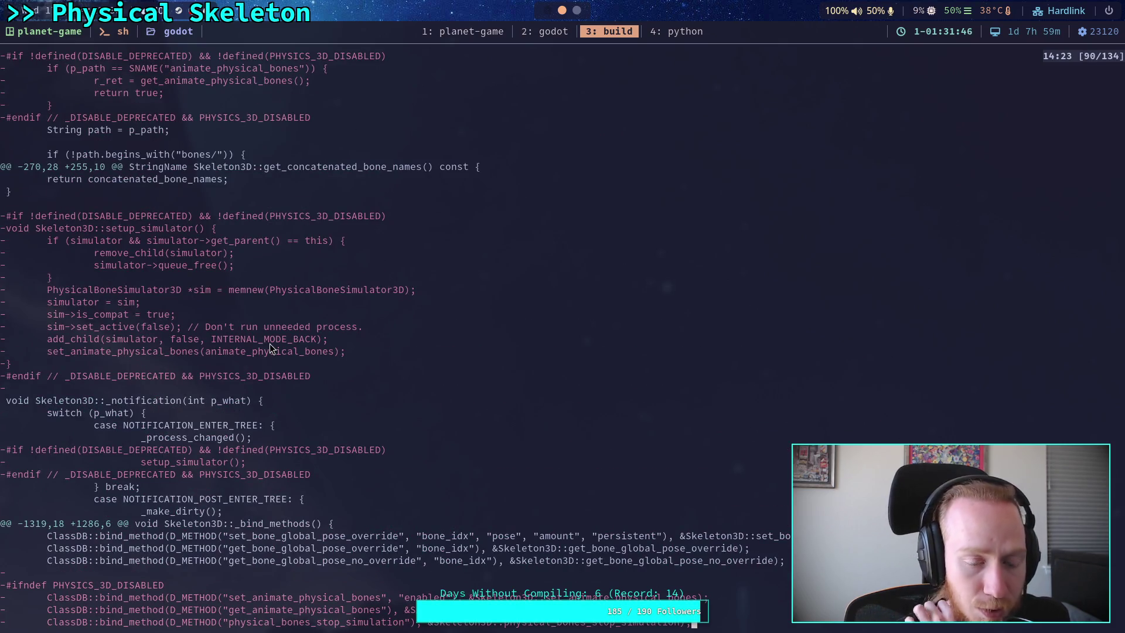
scroll(274, 348, "down", 18)
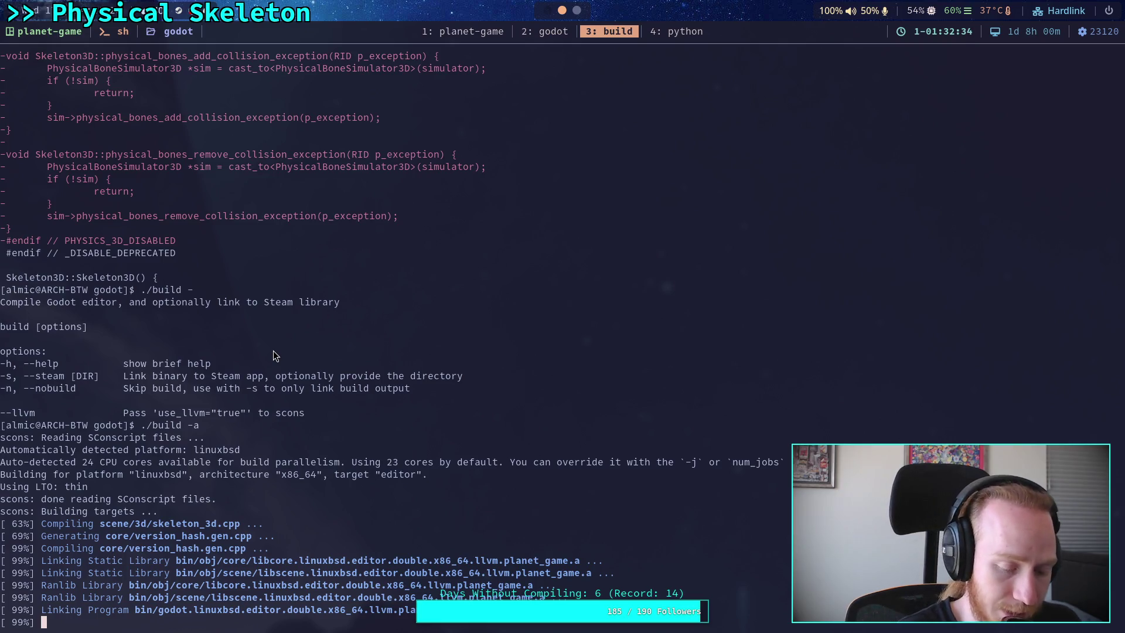
key("ctrl+c")
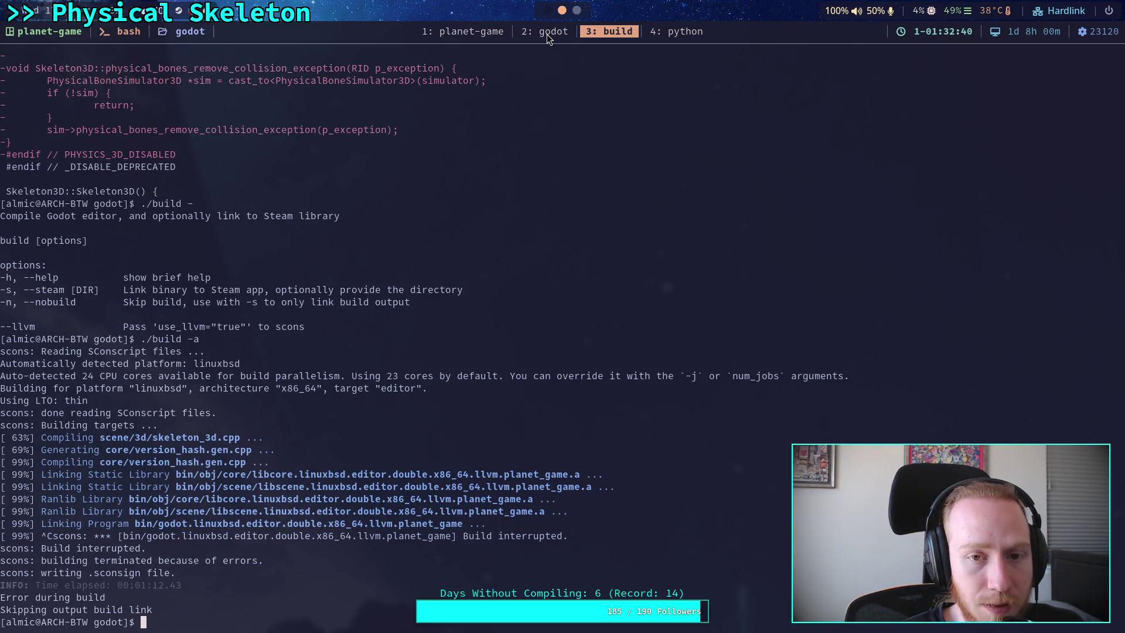
left_click(547, 34)
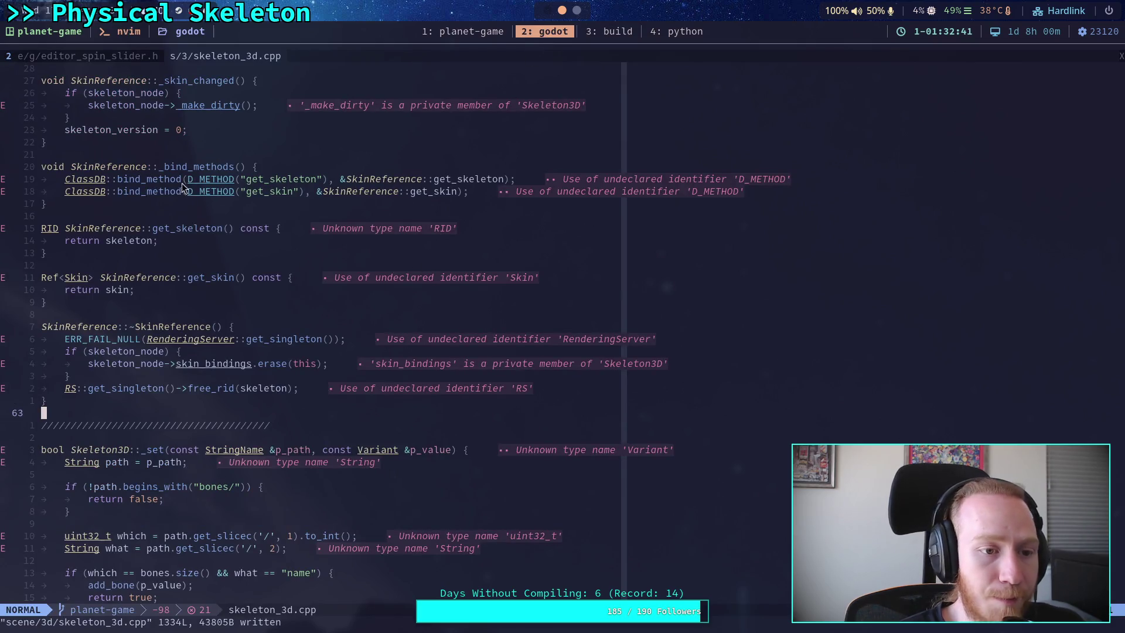
Step: Find 'skeleton' with Telescope file search and open scene/3d/skeleton_3d.h
left_click(90, 56)
scroll(98, 472, "down", 10)
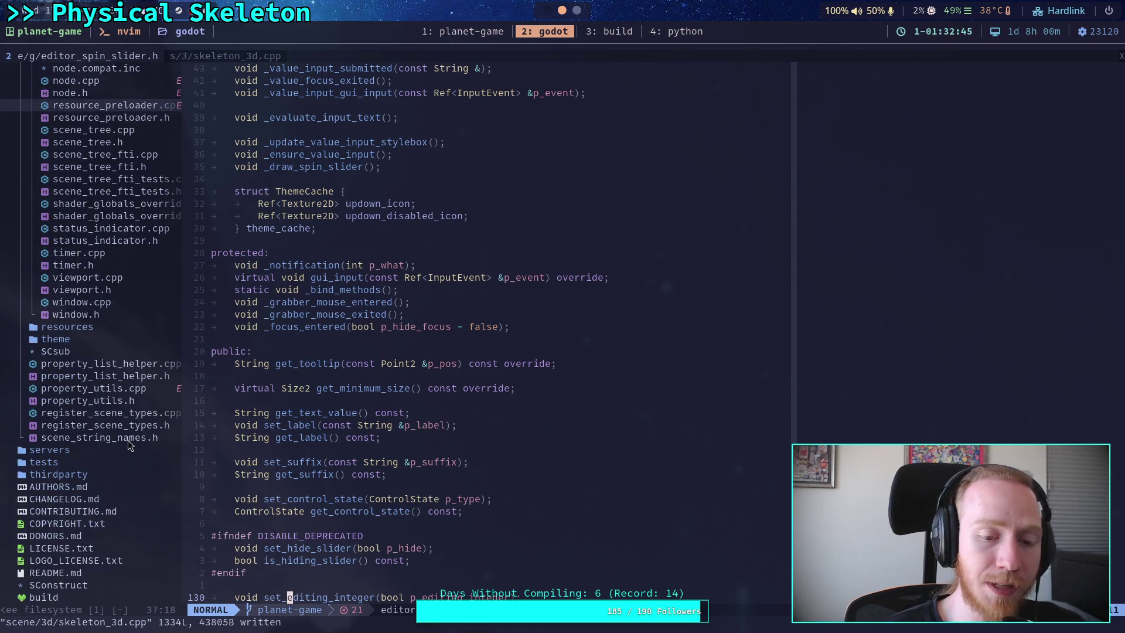
scroll(121, 411, "up", 4)
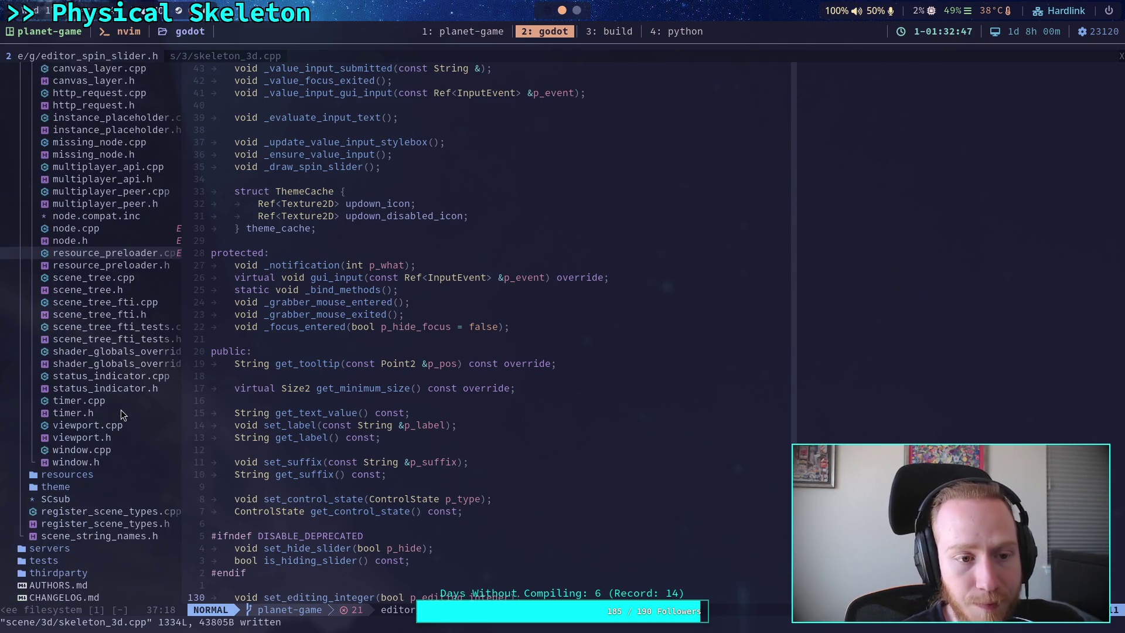
scroll(121, 414, "up", 7)
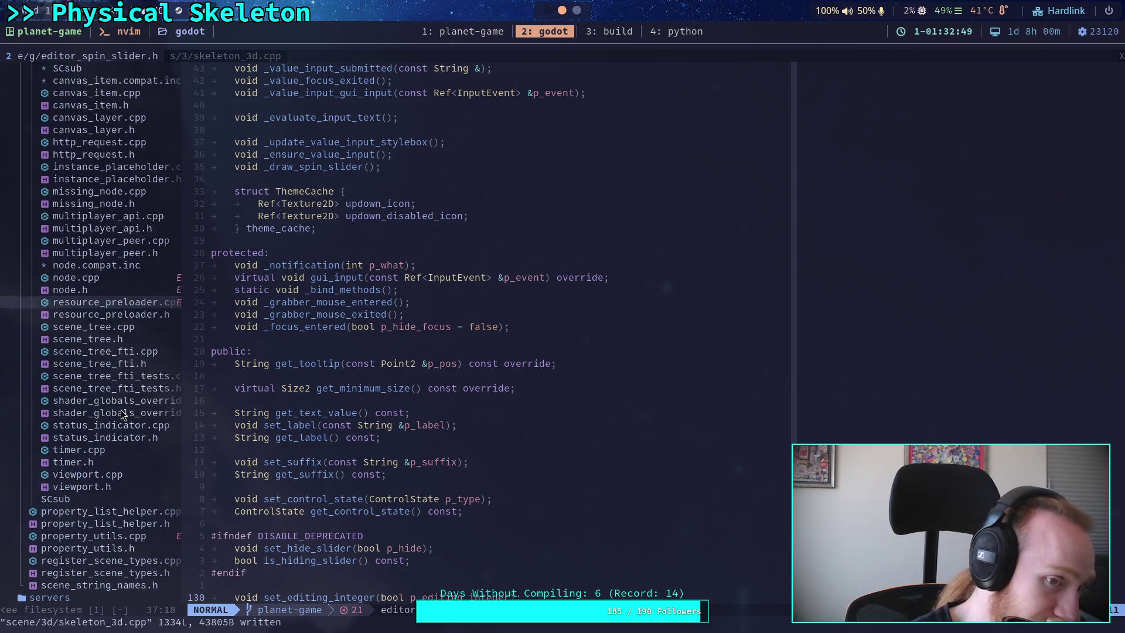
scroll(122, 413, "down", 10)
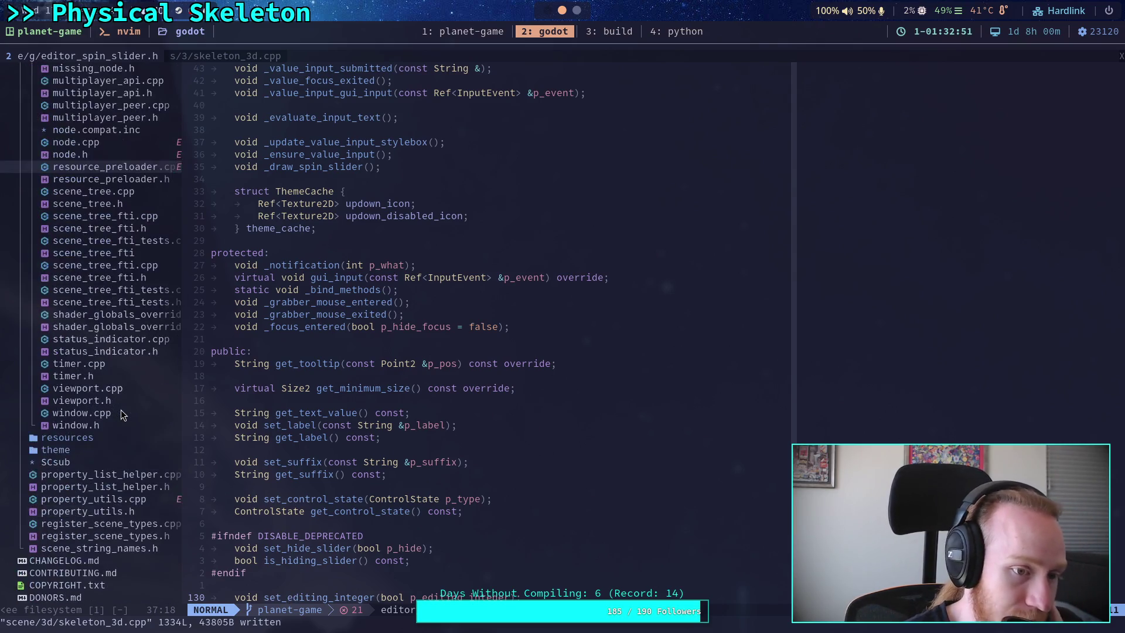
scroll(121, 410, "up", 10)
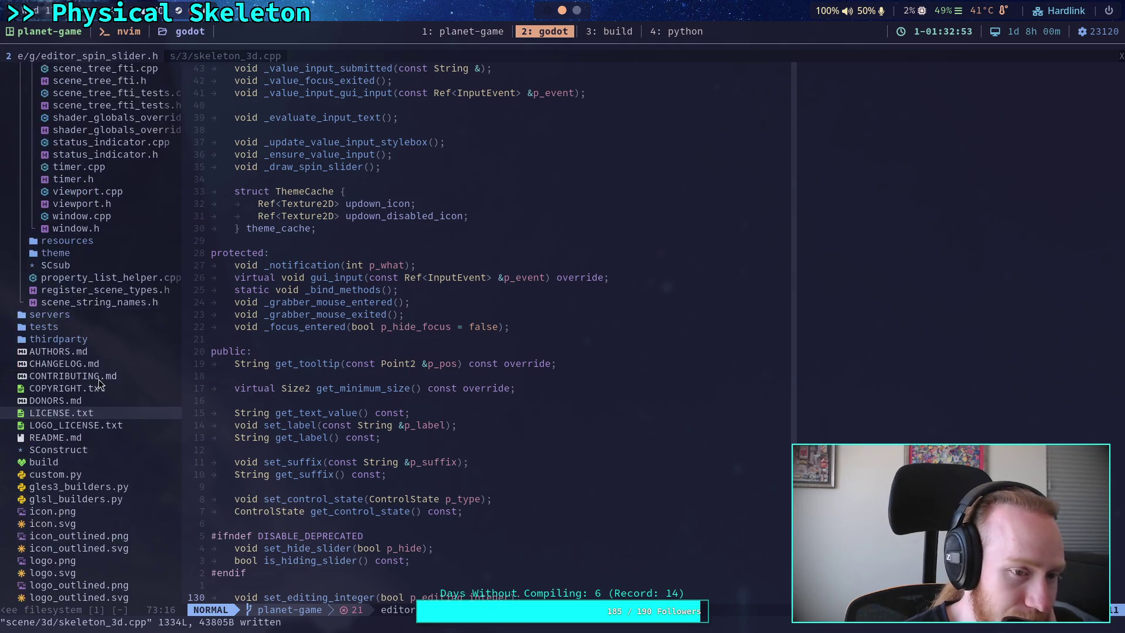
left_click(345, 328)
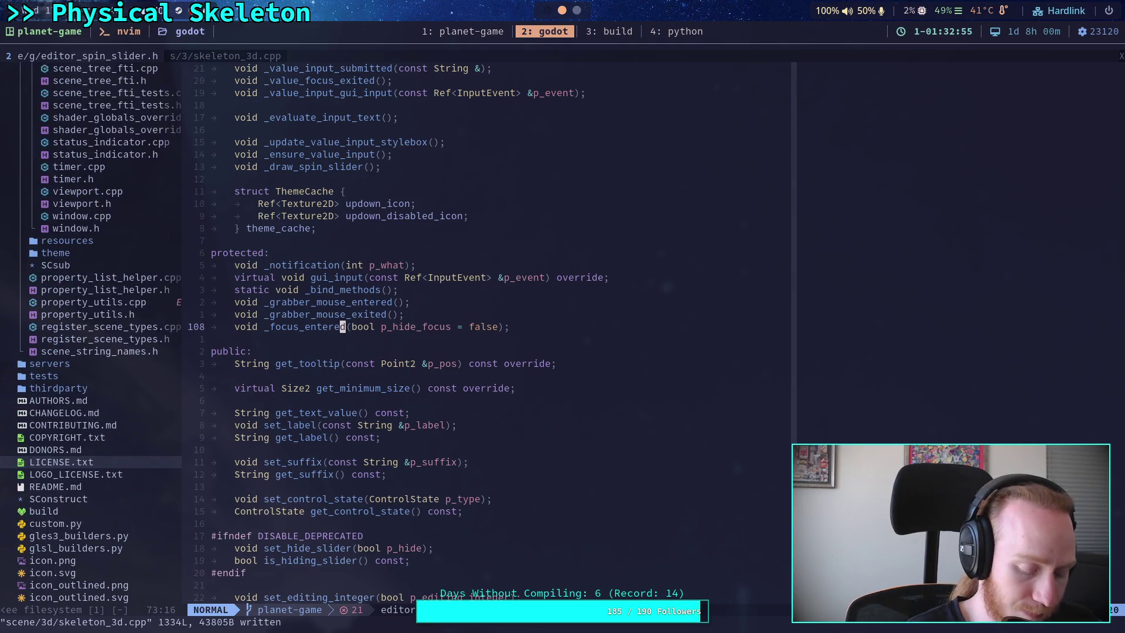
key("space")
key("f")
key("f")
type("skeleton")
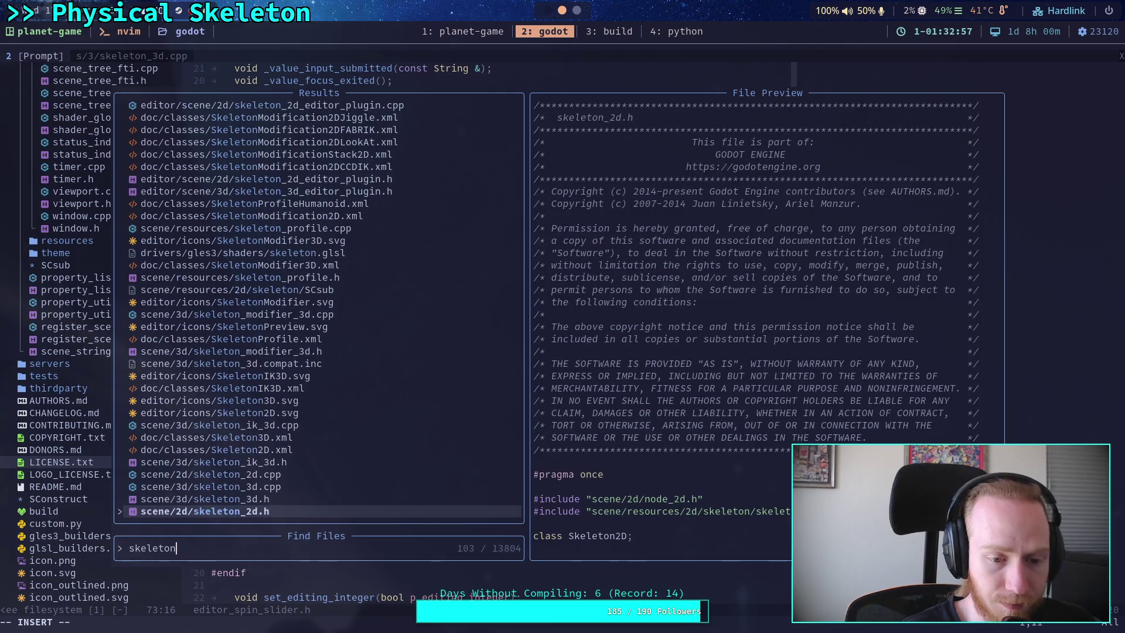
key("Up")
key("Up")
key("Down")
key("Return")
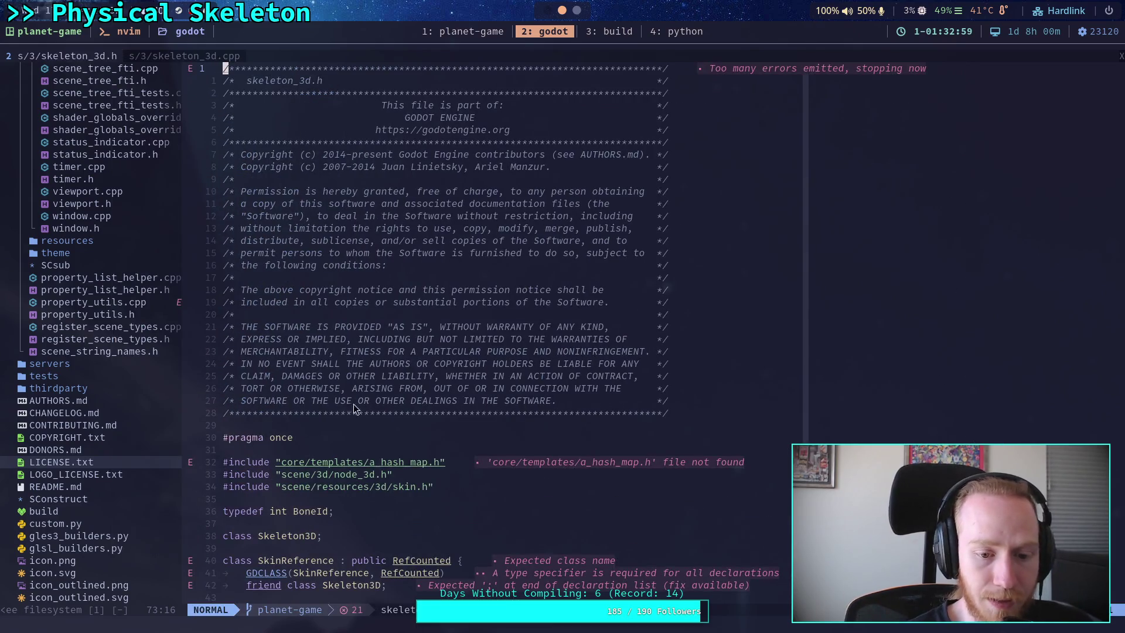
Step: Close the file tree and place the cursor on the deprecated simulator #if line
scroll(351, 388, "down", 20)
left_click(383, 194)
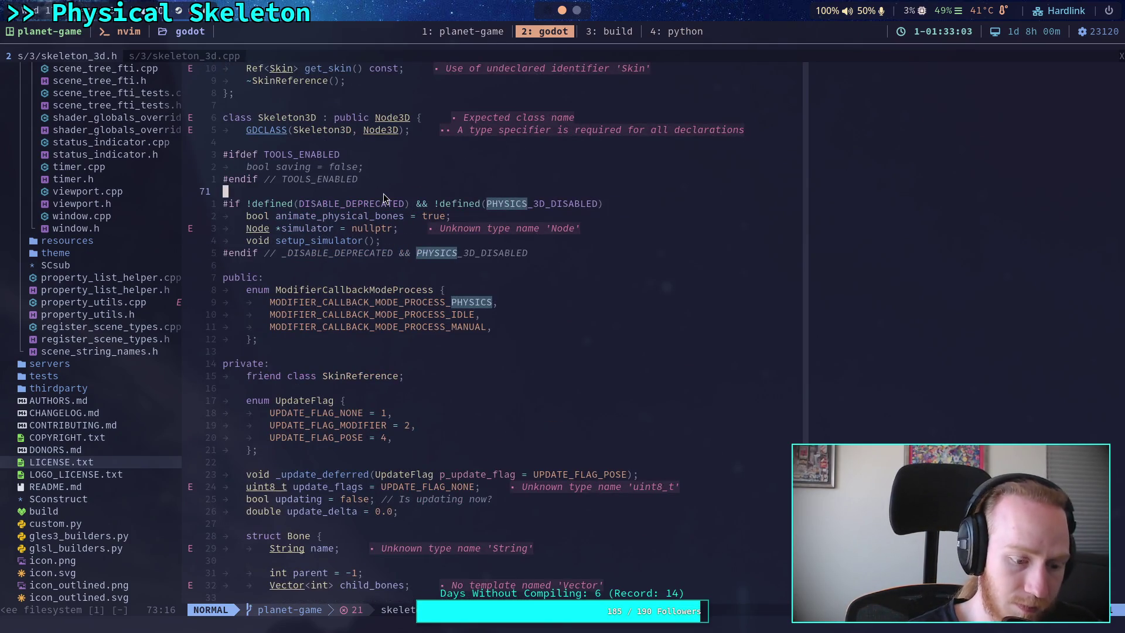
left_click(177, 192)
key("q")
left_click(291, 203)
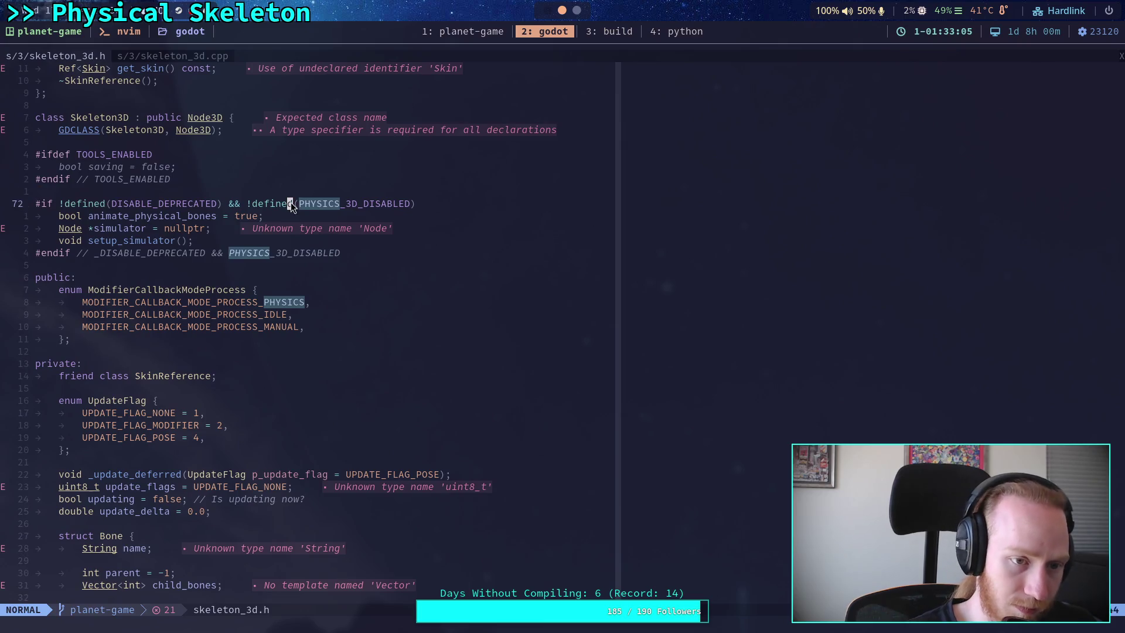
Step: Delete the #if !defined(DISABLE_DEPRECATED) simulator block and search for PHYSICS
key("shift+v")
key("j")
key("j")
key("j")
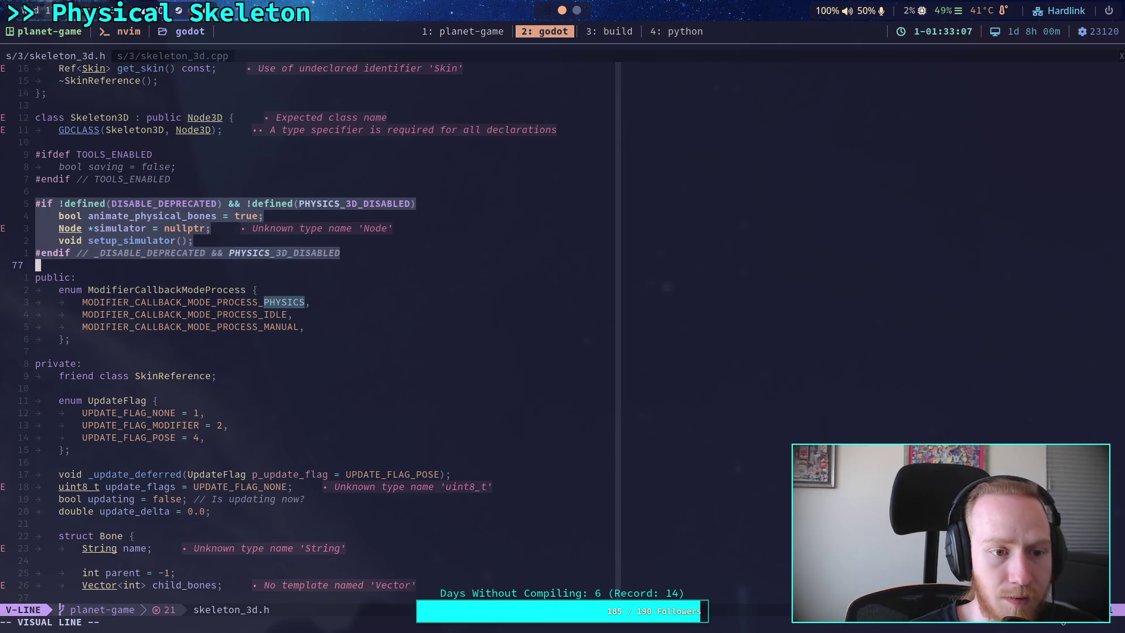
type("d")
type("/PHYSICS")
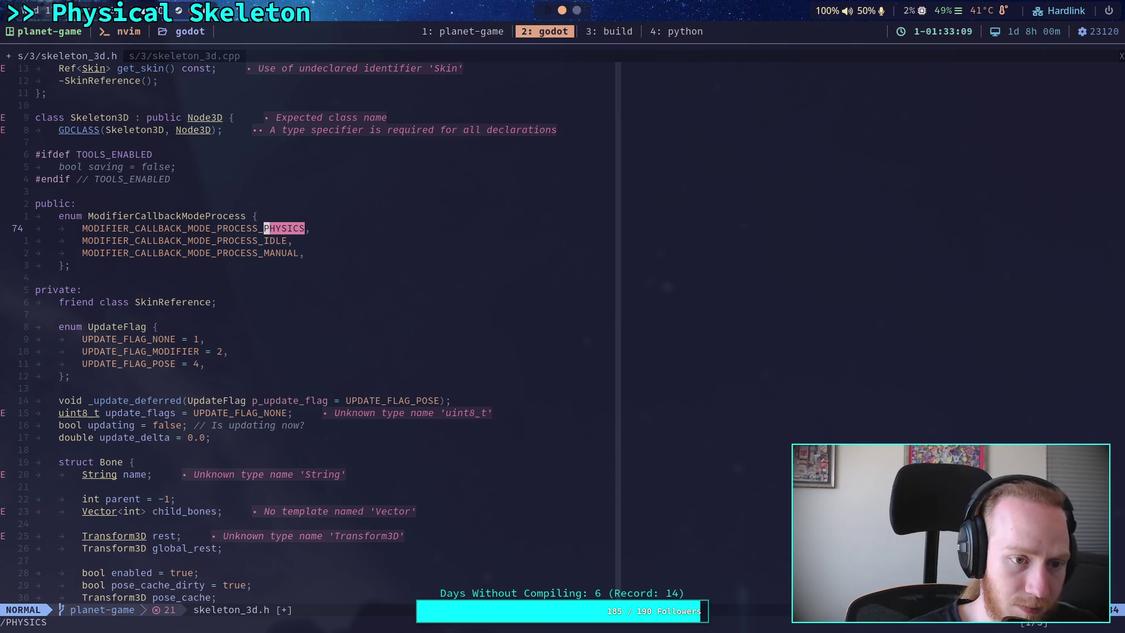
key("Return")
Step: Delete the nine get_simulator and PHYSICS_3D_DISABLED physical-bone declaration lines
key("shift+v")
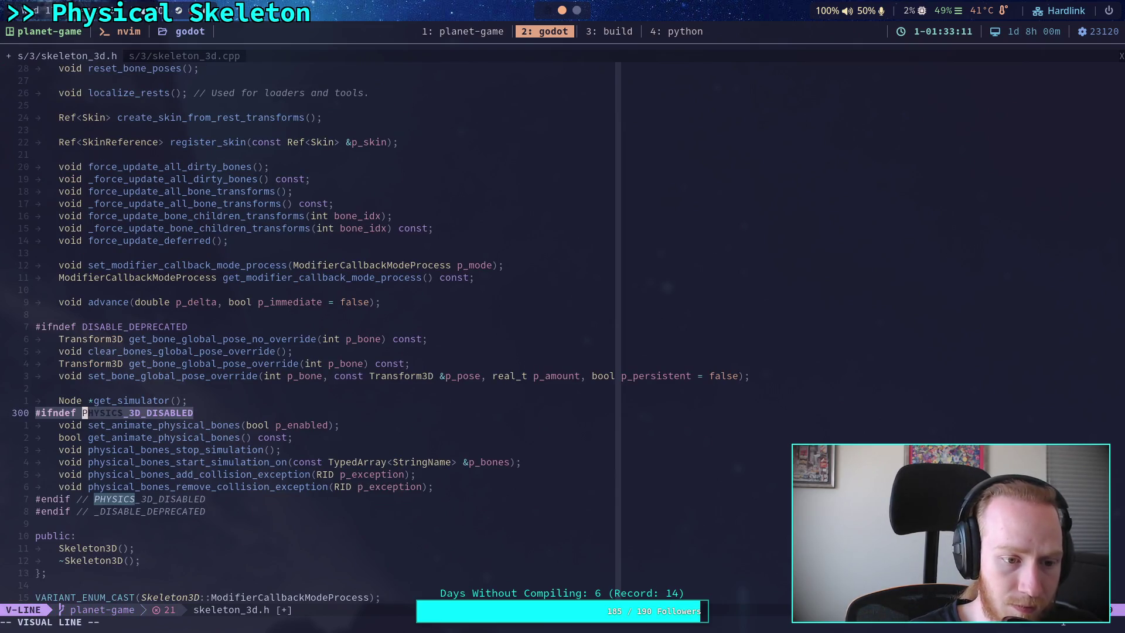
key("j")
key("j")
key("j")
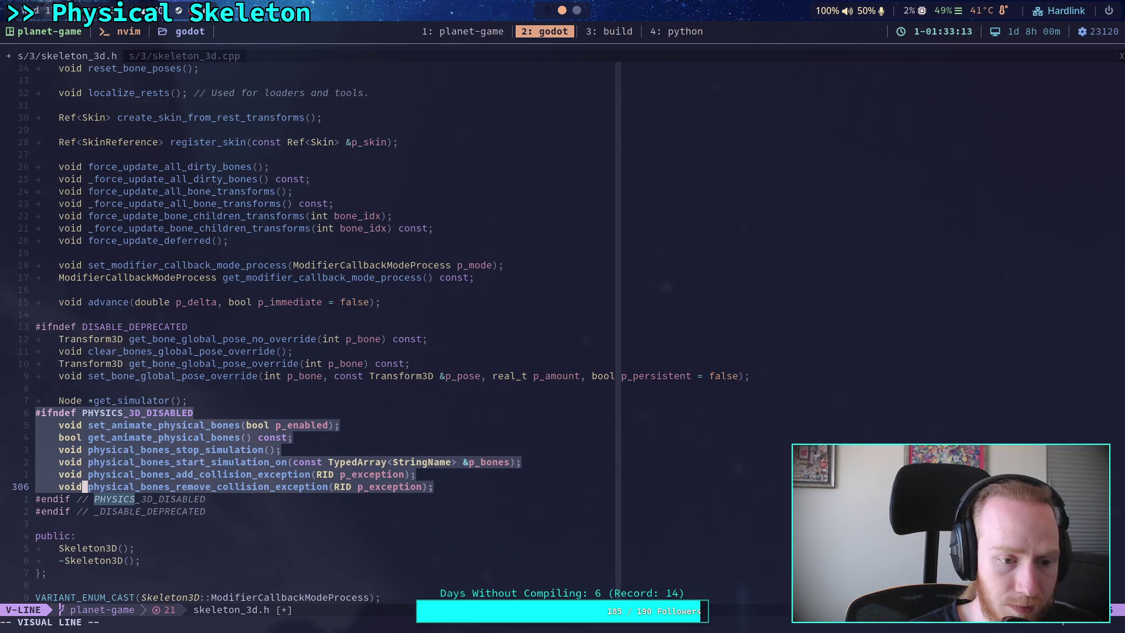
key("Escape")
key("k")
key("k")
key("k")
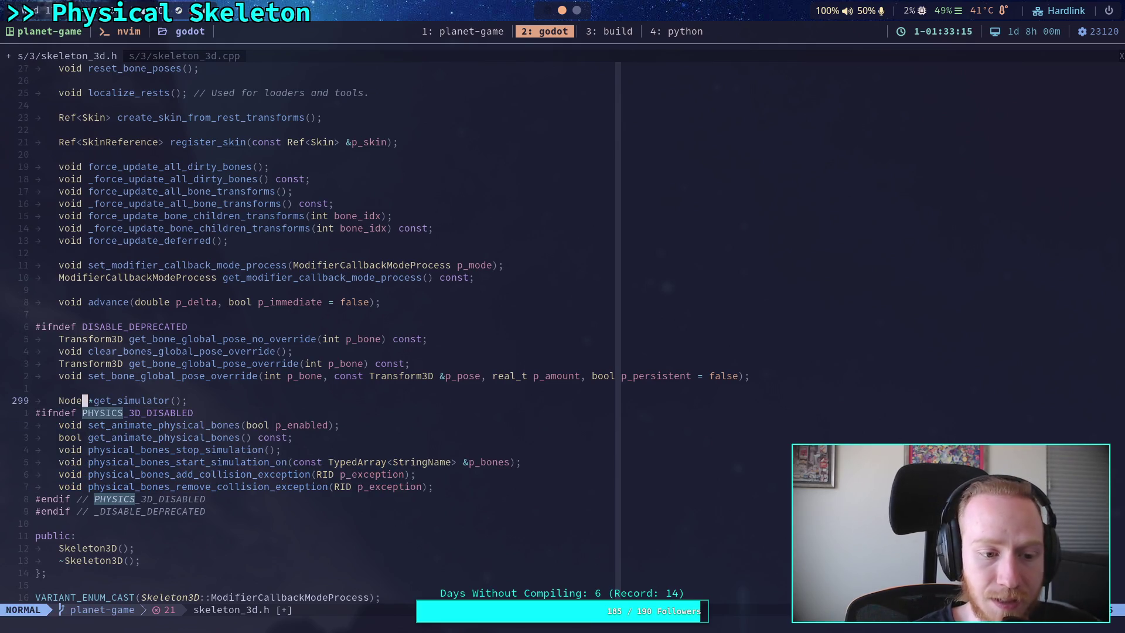
key("shift+v")
key("j")
key("j")
key("j")
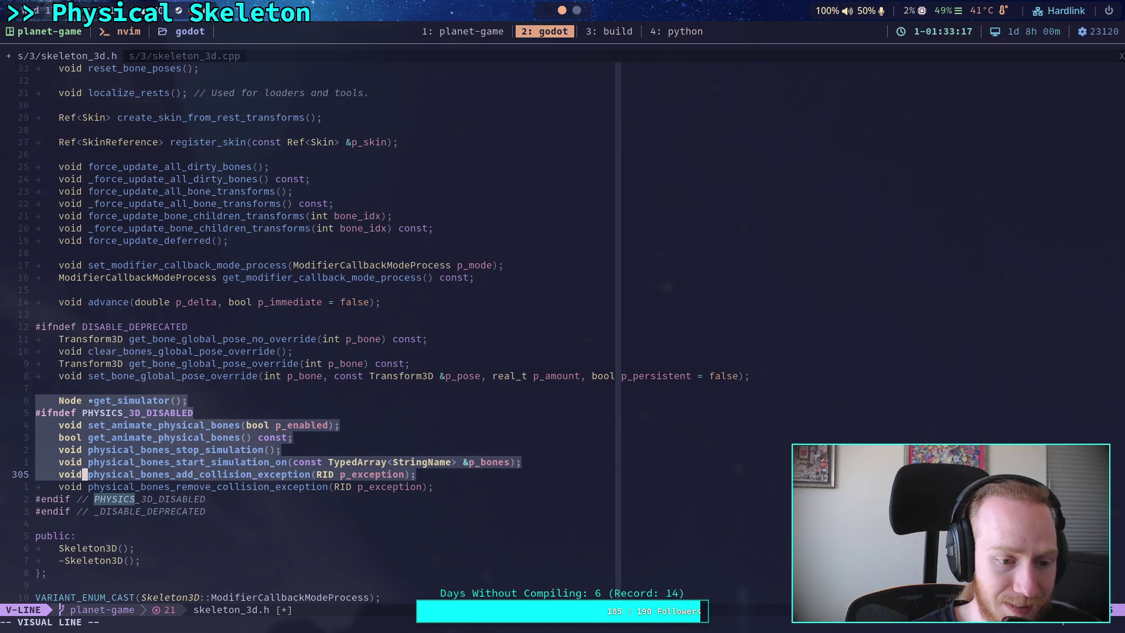
key("j")
key("j")
key("d")
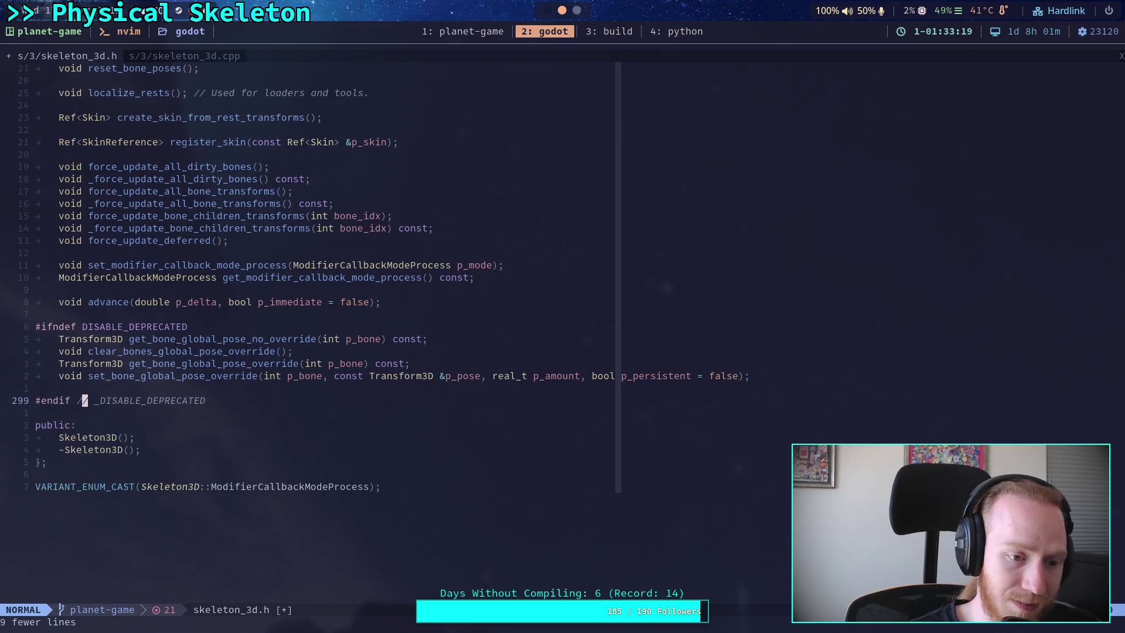
Step: Check for leftover PHYSICS references in the header and get_simulator uses in skeleton_3d.cpp
type("/PHYSICS")
key("Return")
type(":")
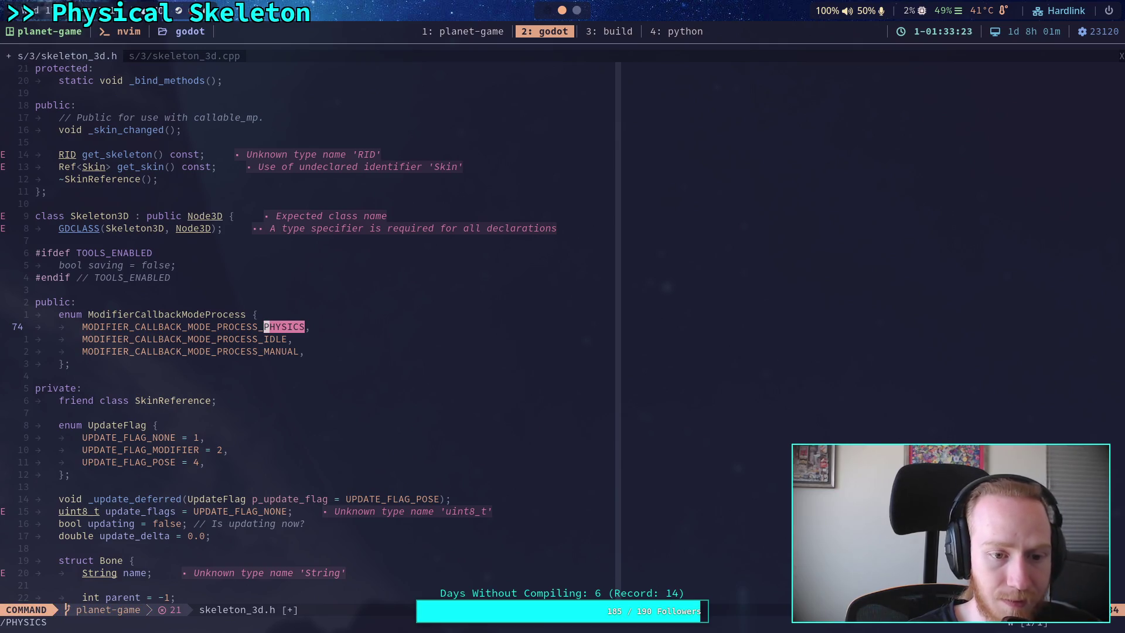
key("Escape")
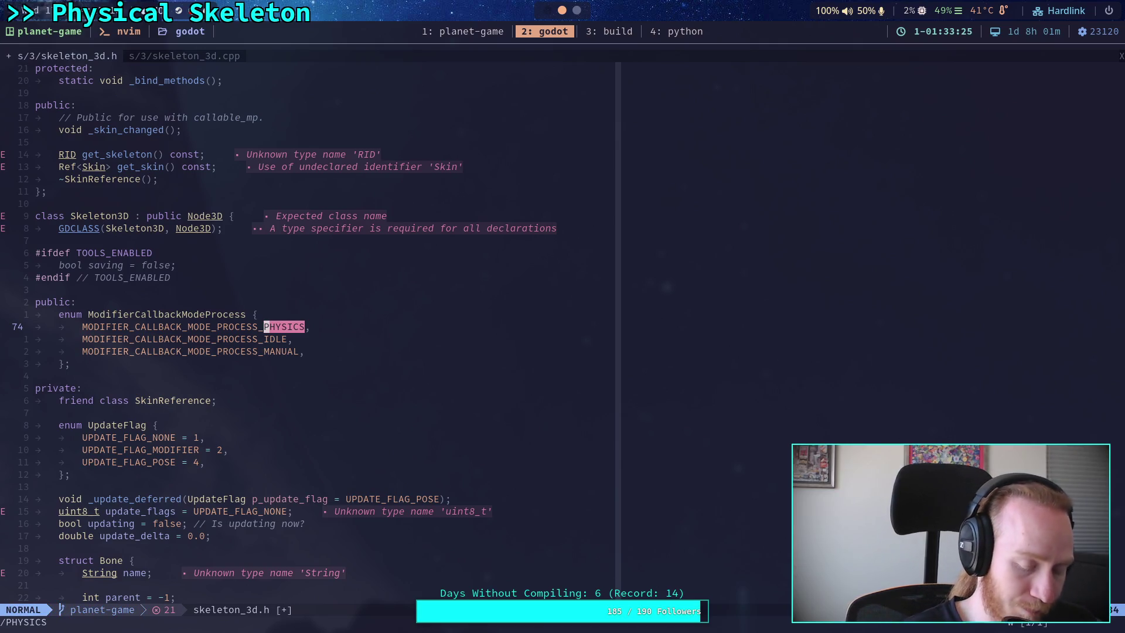
key("ctrl+6")
type("/get_sim")
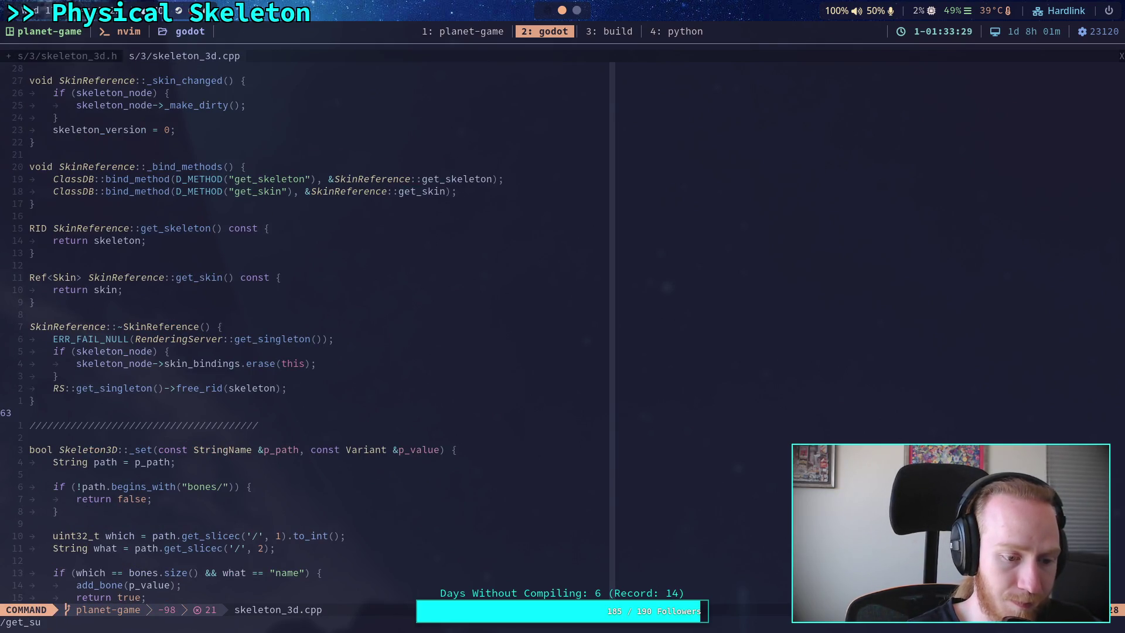
type("ulator")
key("Return")
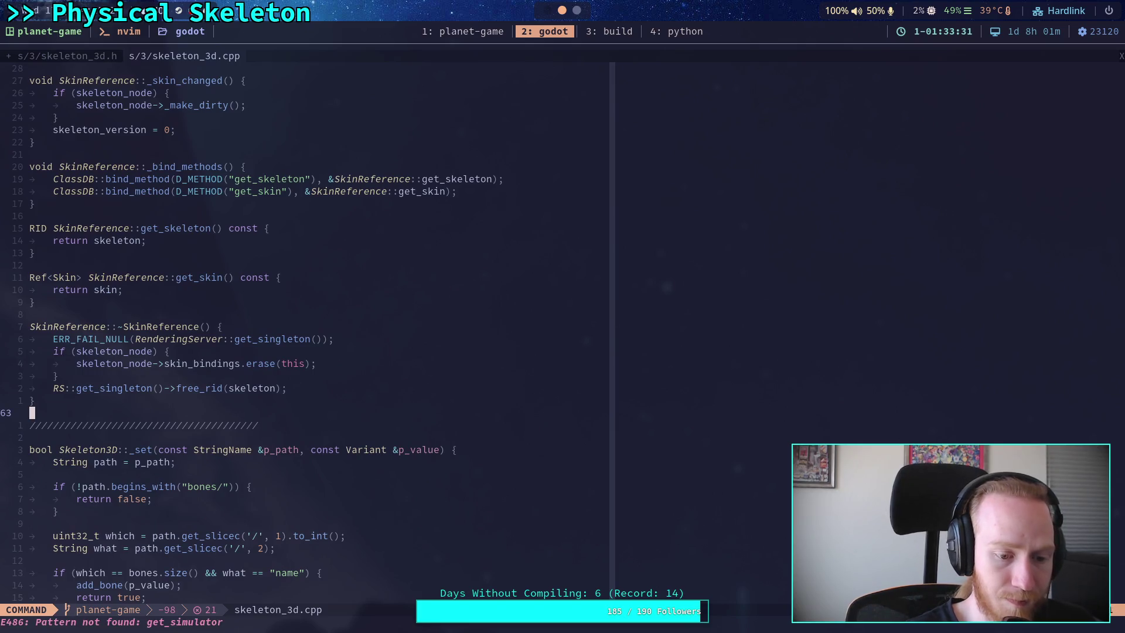
key("ctrl+6")
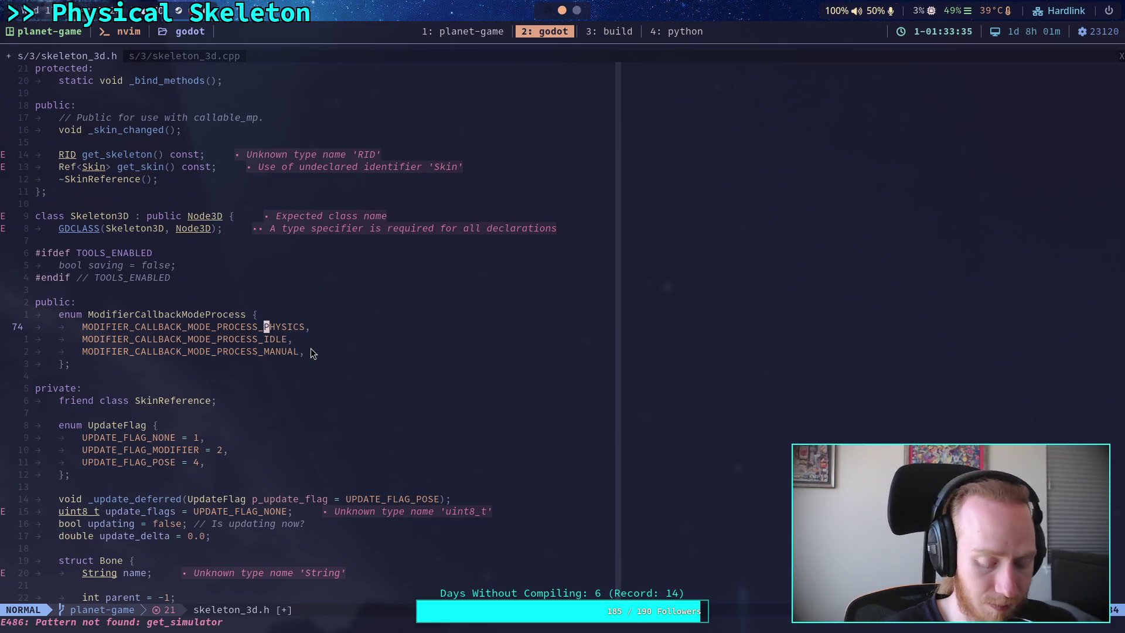
Step: Save skeleton_3d.h with :w and return to the '3: build' workspace
type(":w")
key("Return")
left_click(596, 34)
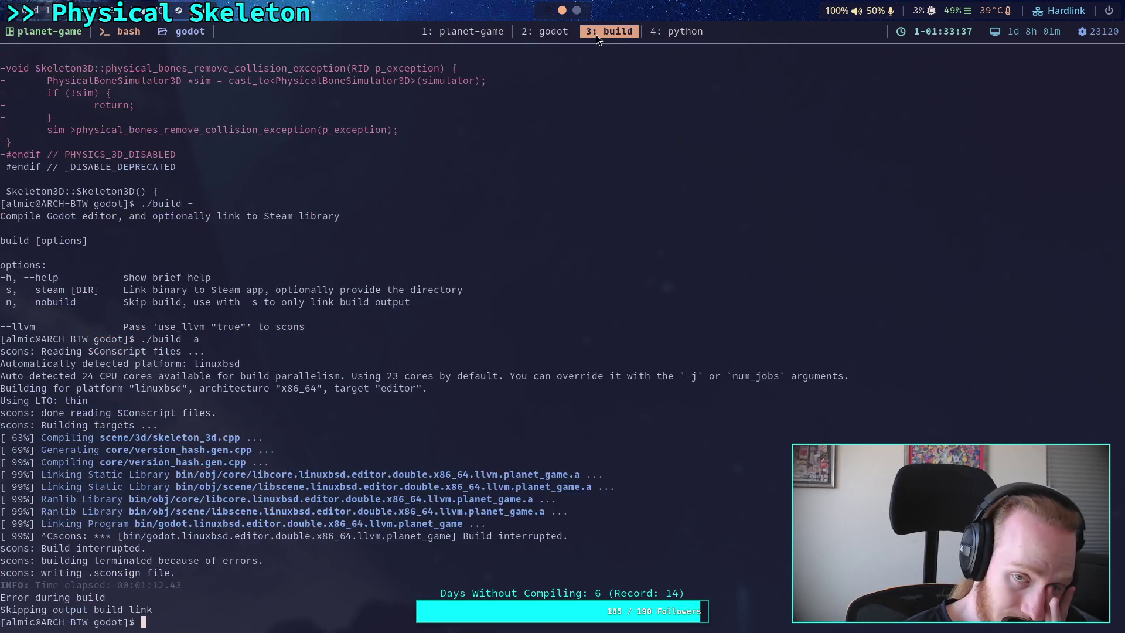
Step: Rerun ./build -a, which fails at 71% on get_simulator in physical_bone_3d.cpp, then return to Neovim
key("Up")
key("Return")
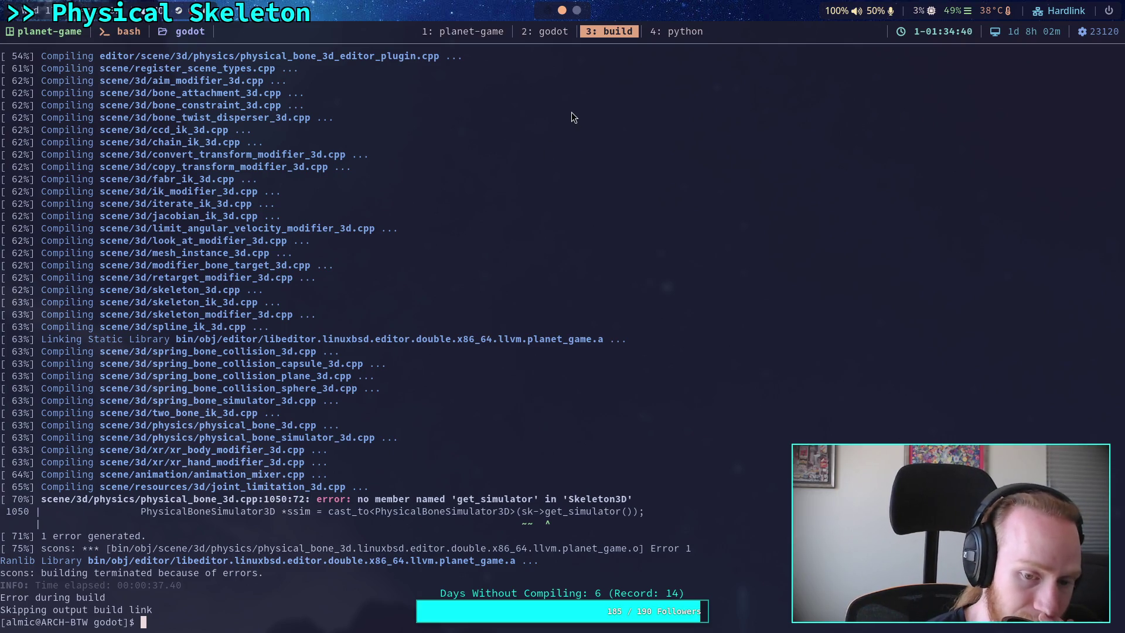
left_click(538, 34)
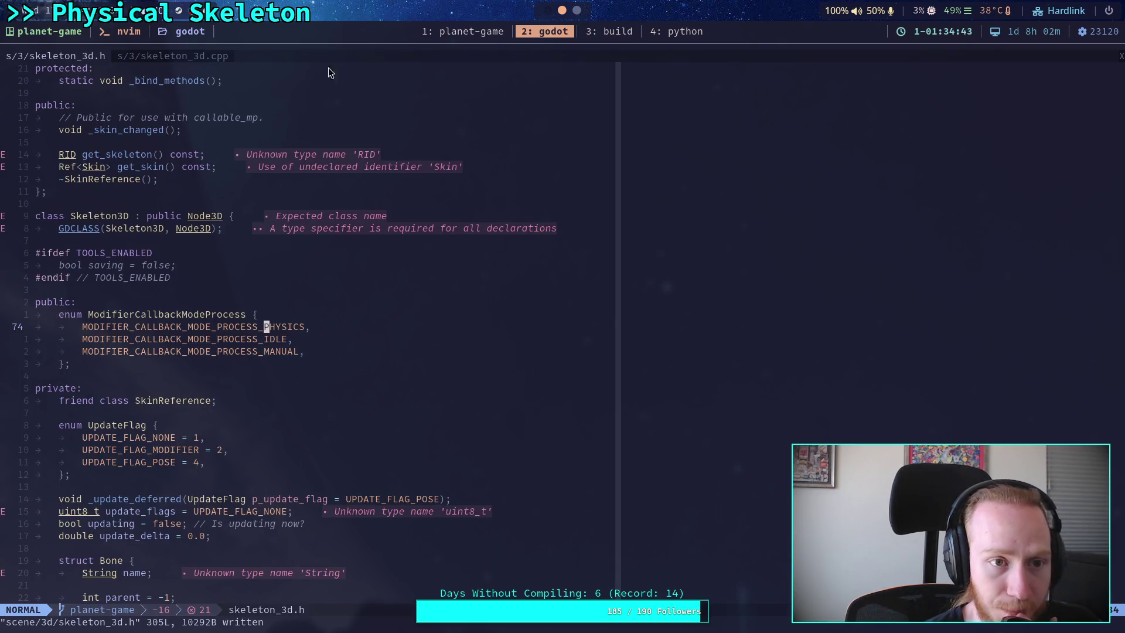
Step: Confirm /get_simulator finds nothing in skeleton_3d.cpp, then live-grep the project for get_simulator
key("ctrl+6")
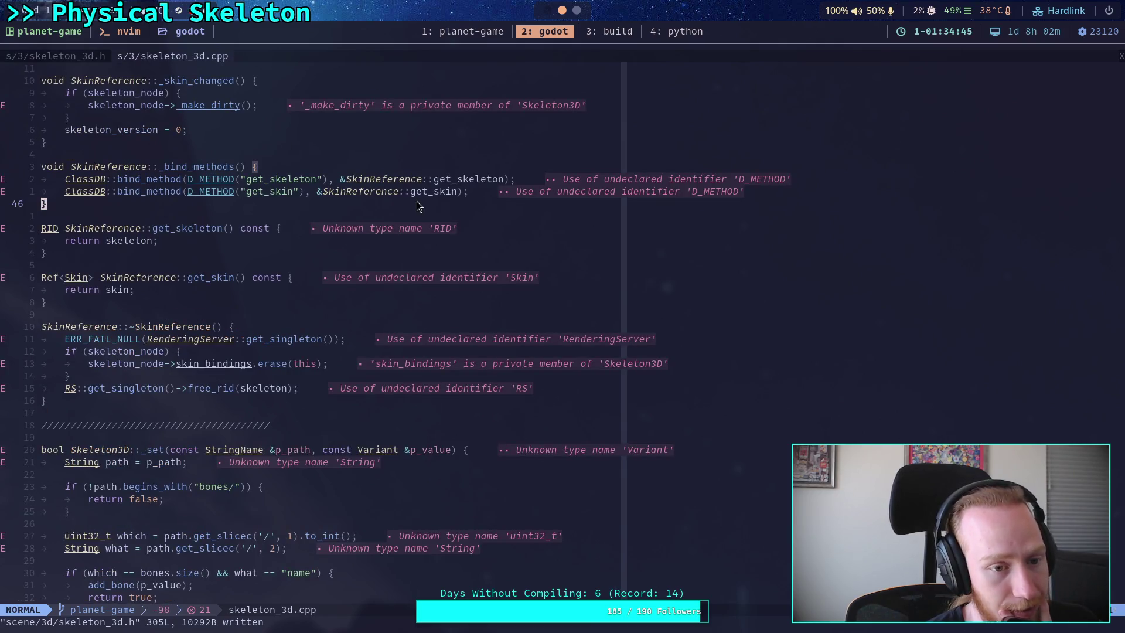
type("/")
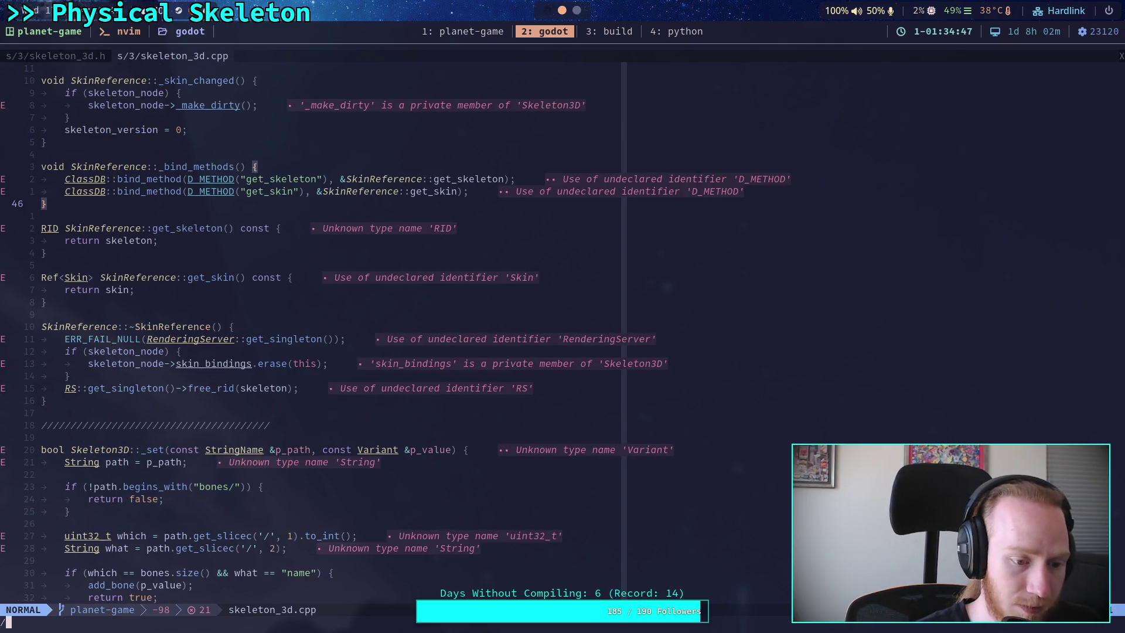
type("get_simulator")
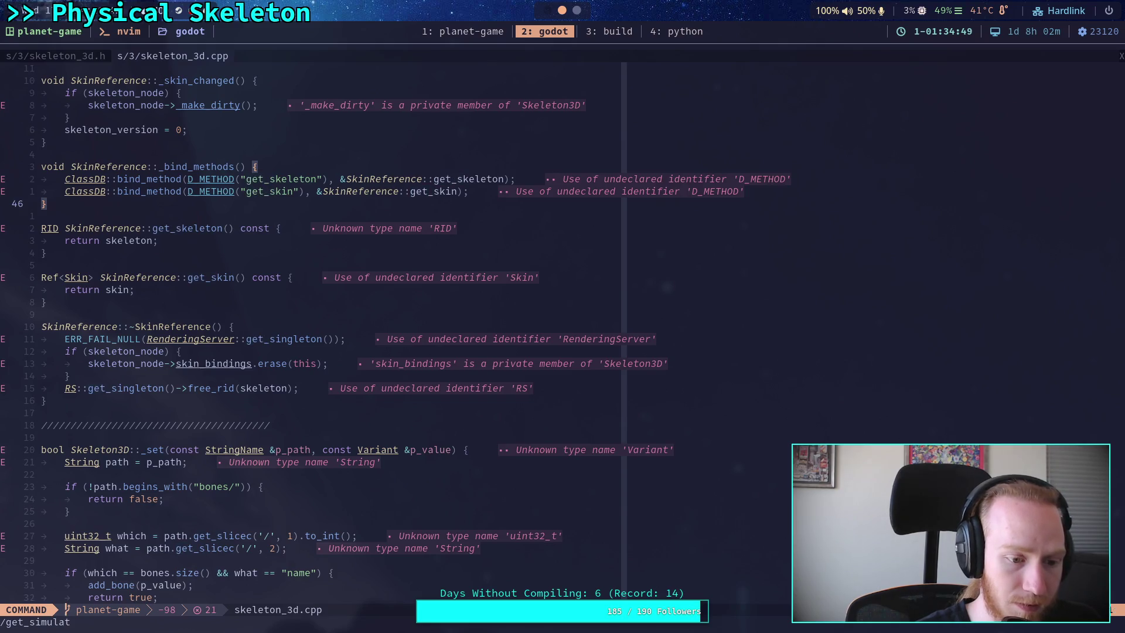
key("Return")
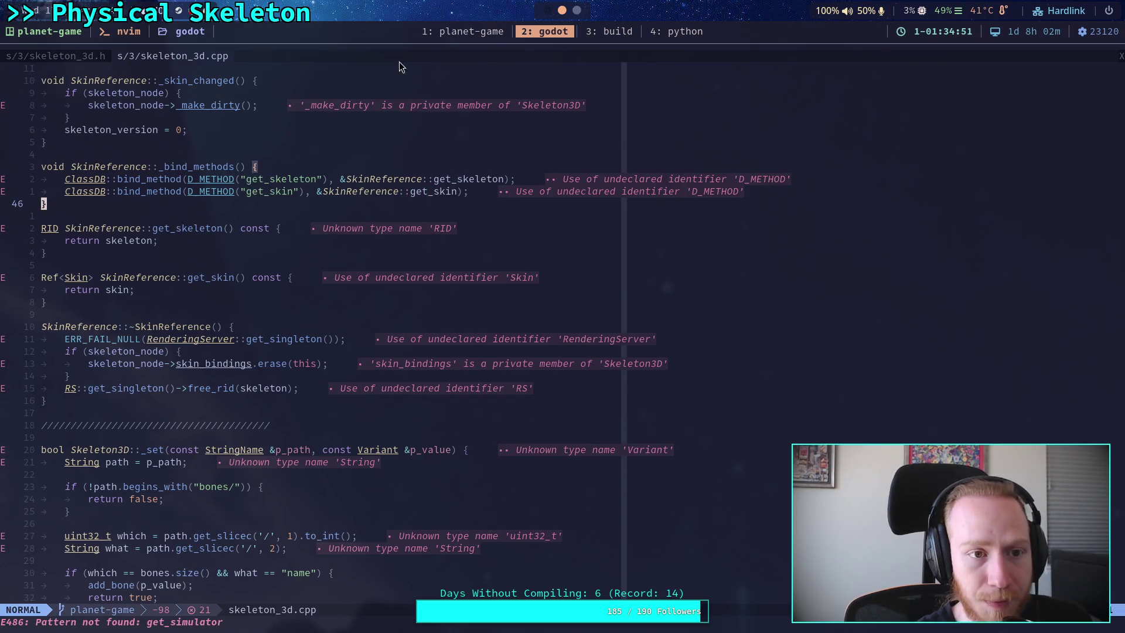
left_click(612, 37)
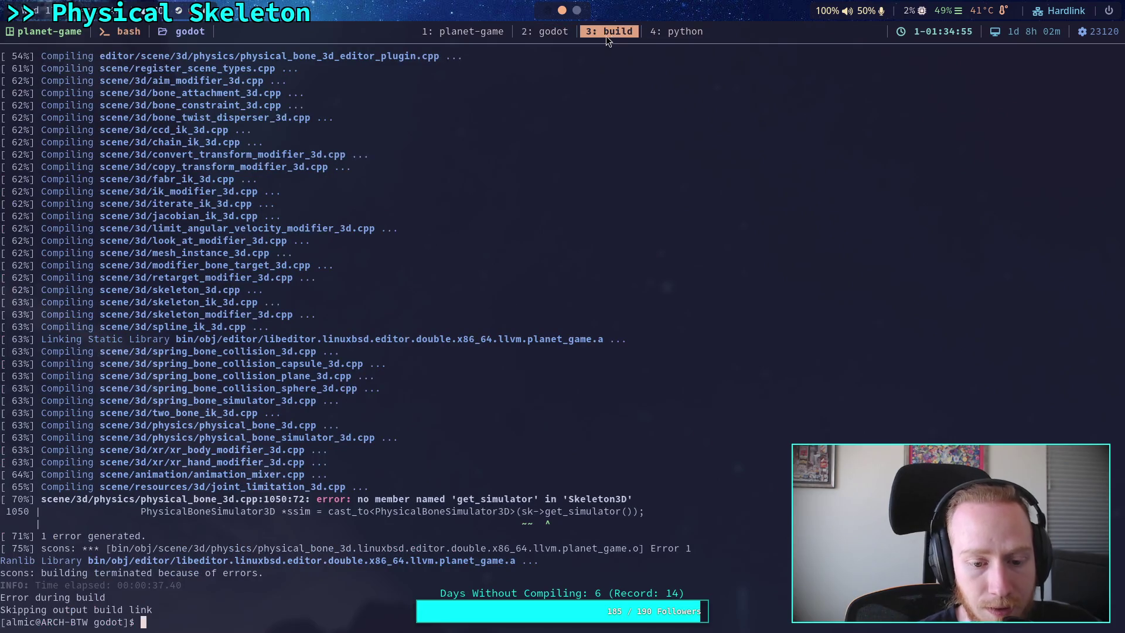
left_click(552, 35)
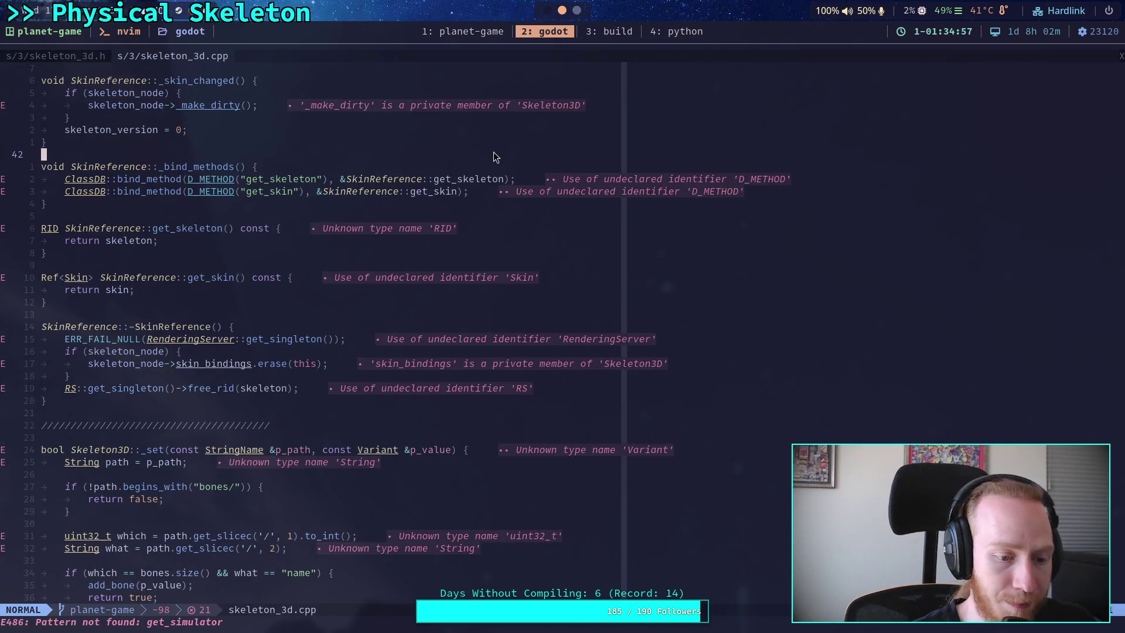
key("space")
type("fgget_simulator")
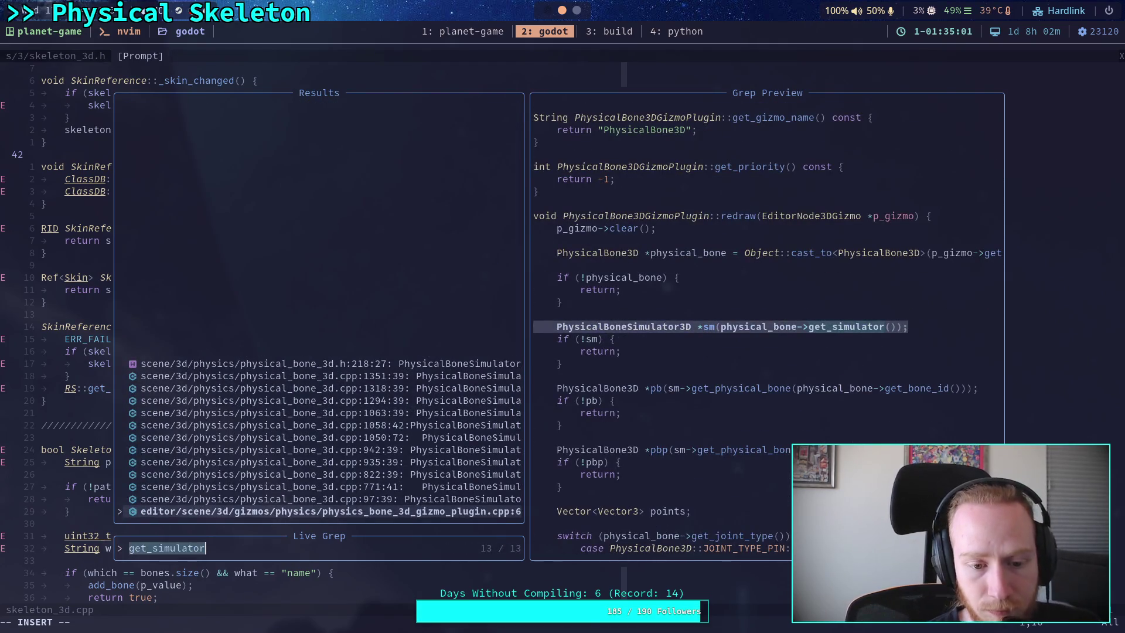
key("Up")
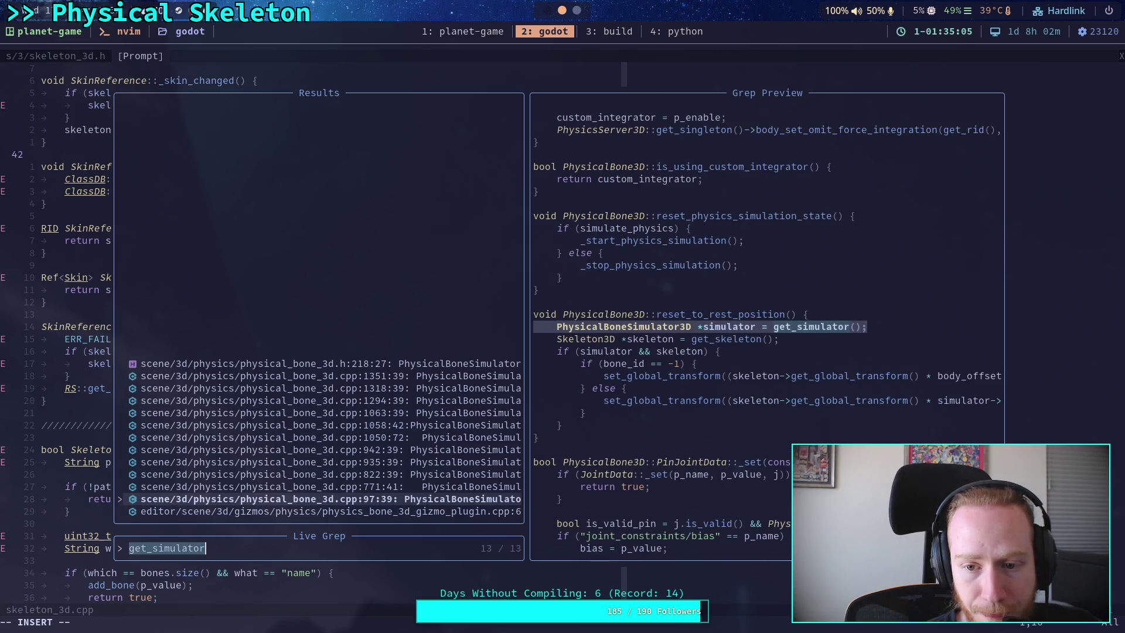
key("Up")
key("Up")
key("Up")
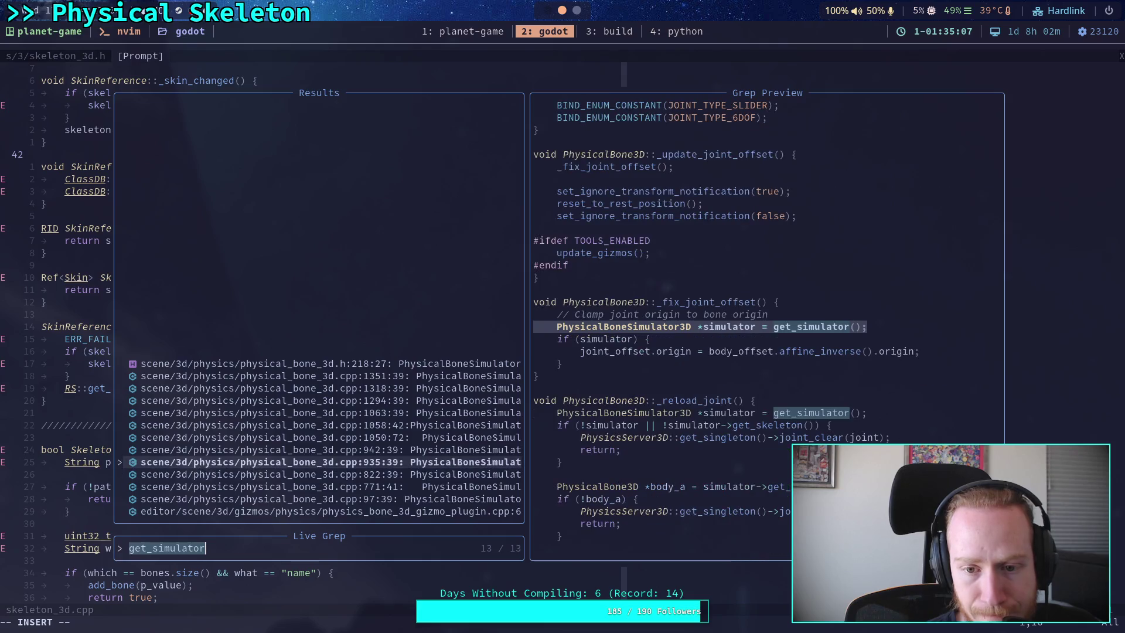
key("Up")
key("Up")
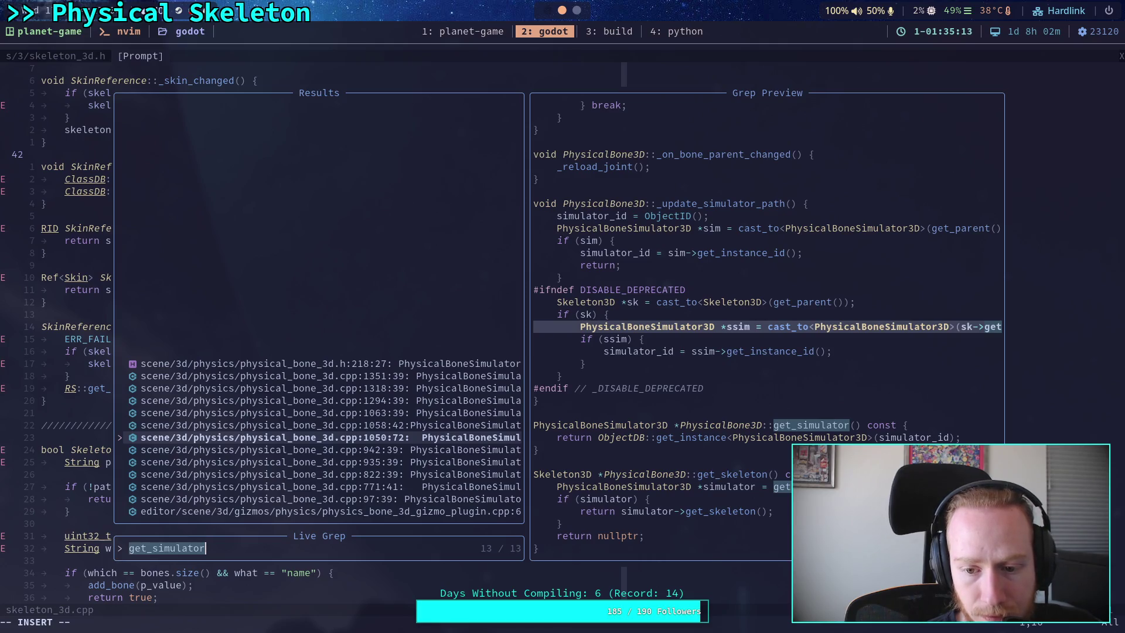
key("Up")
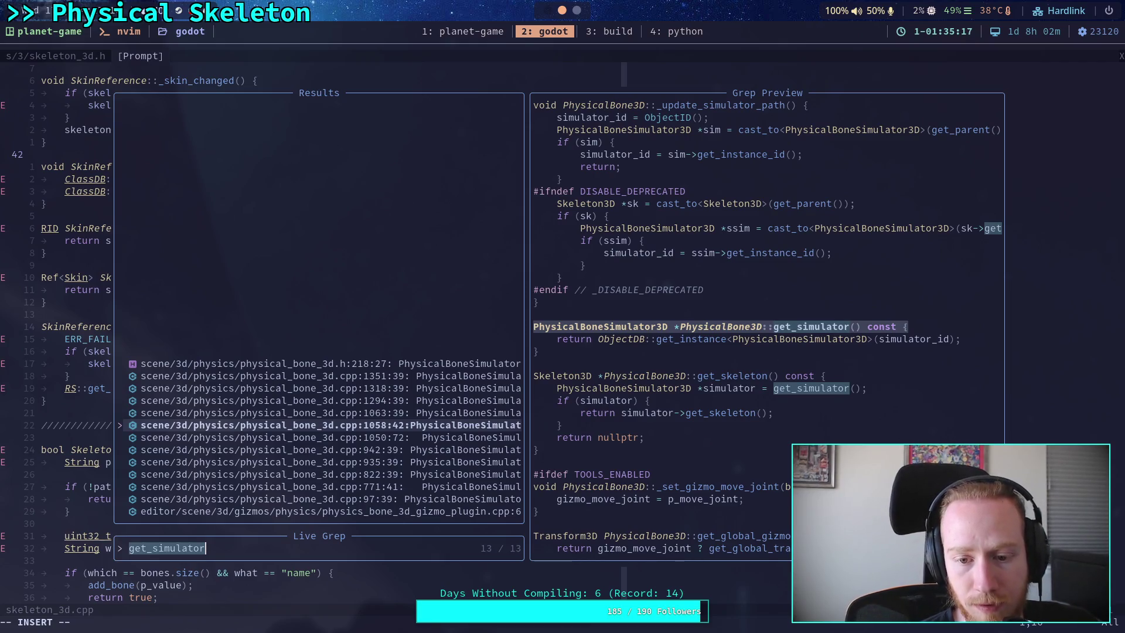
key("Up")
key("Up")
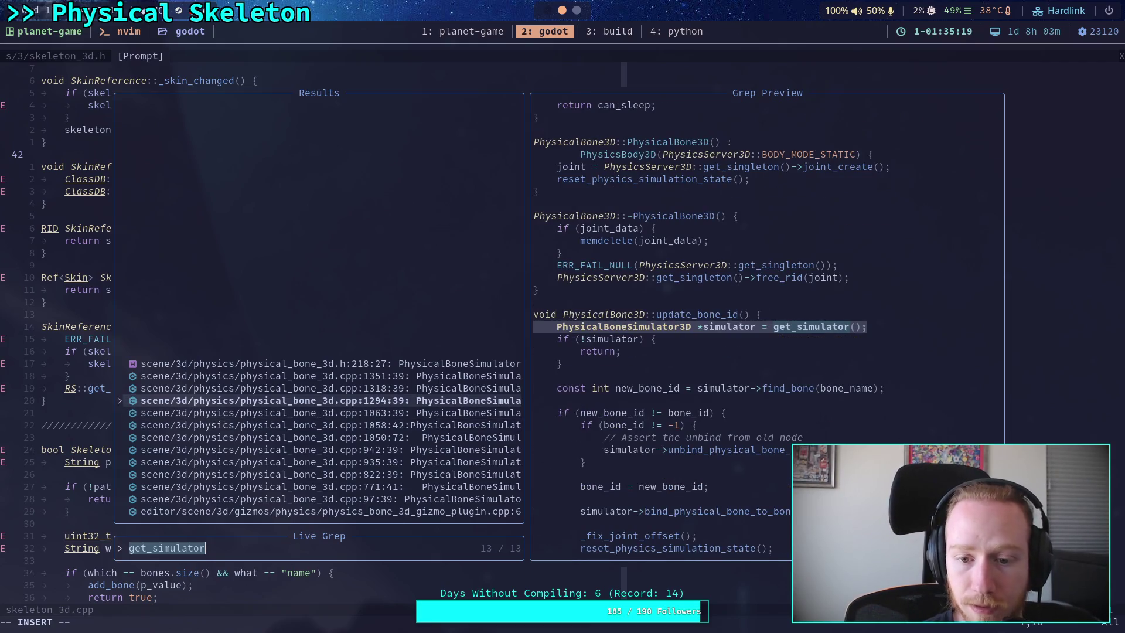
key("Up")
key("Up")
key("Up")
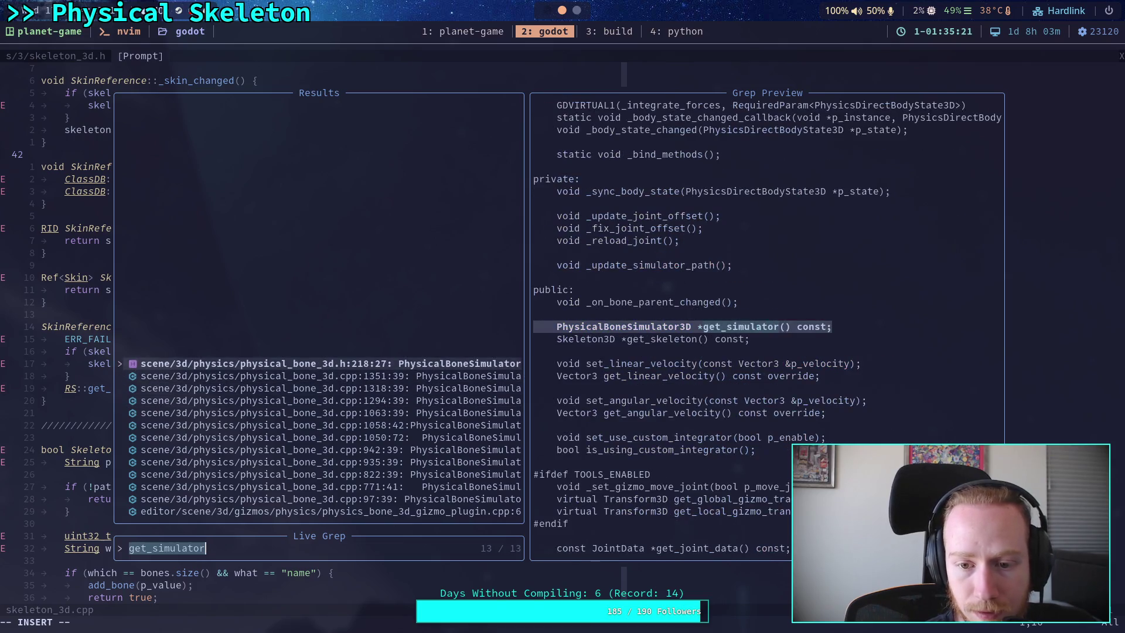
key("Up")
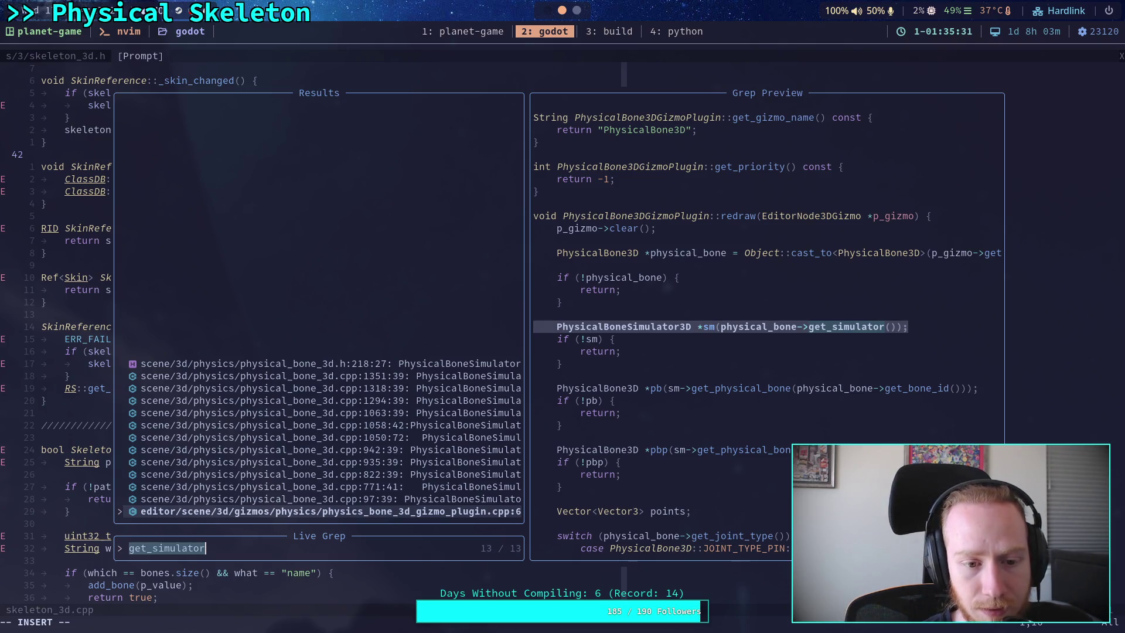
key("Up")
key("Up")
key("Up")
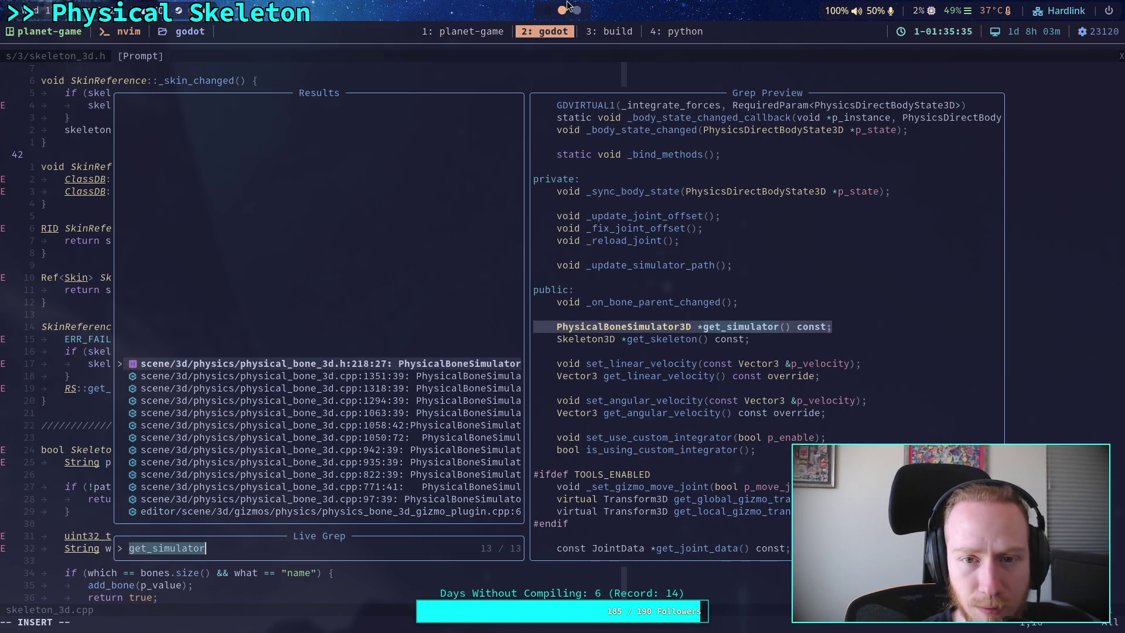
left_click(580, 30)
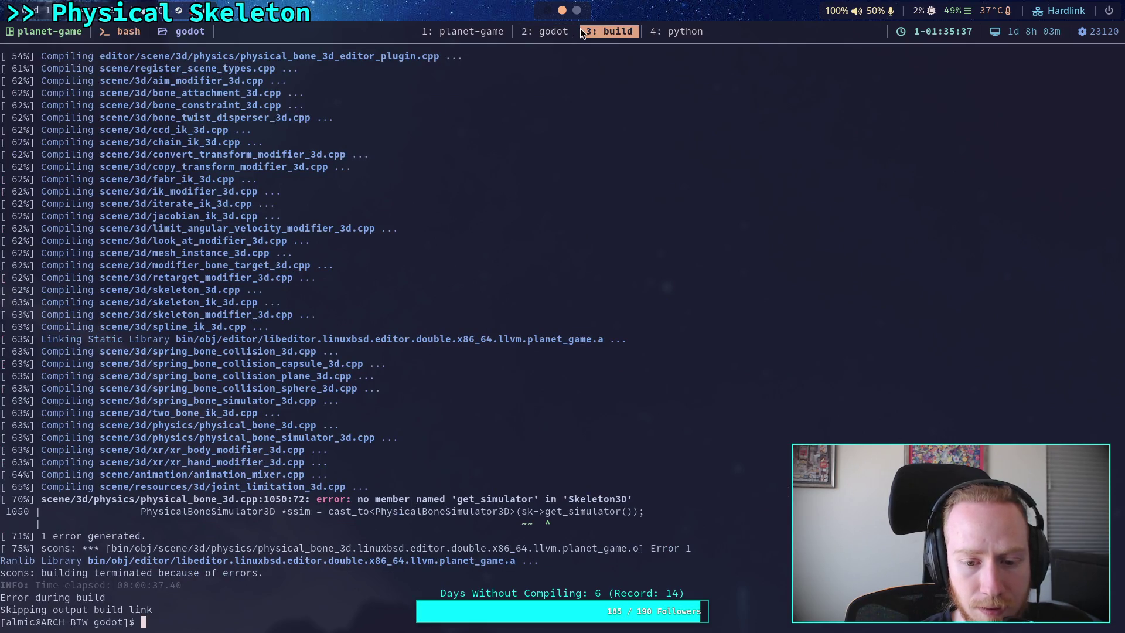
left_click(545, 31)
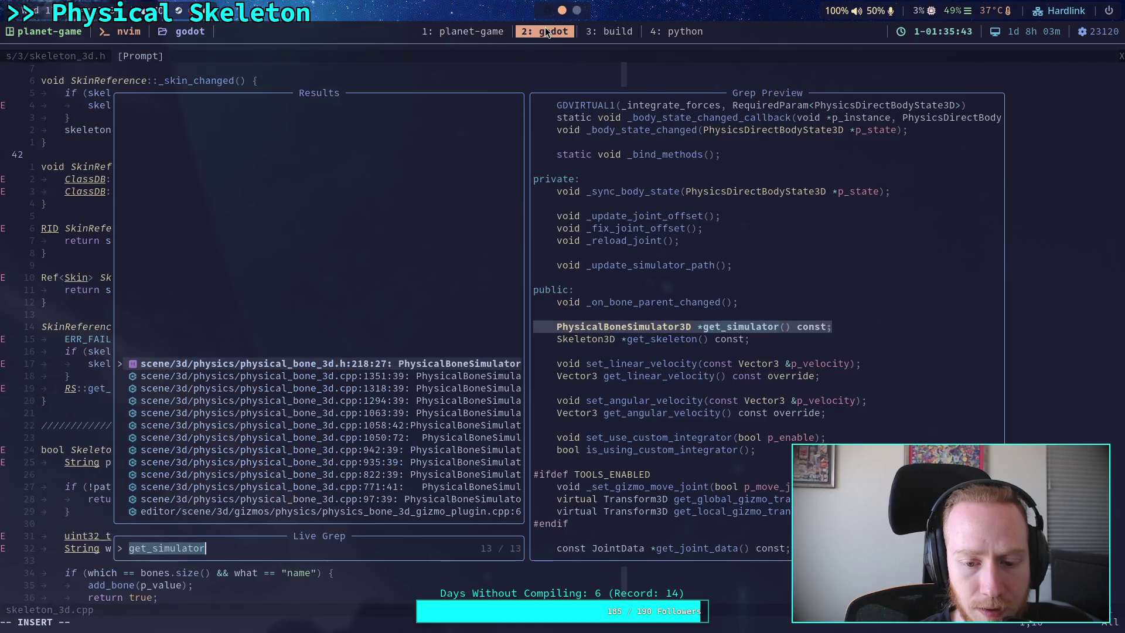
left_click(593, 31)
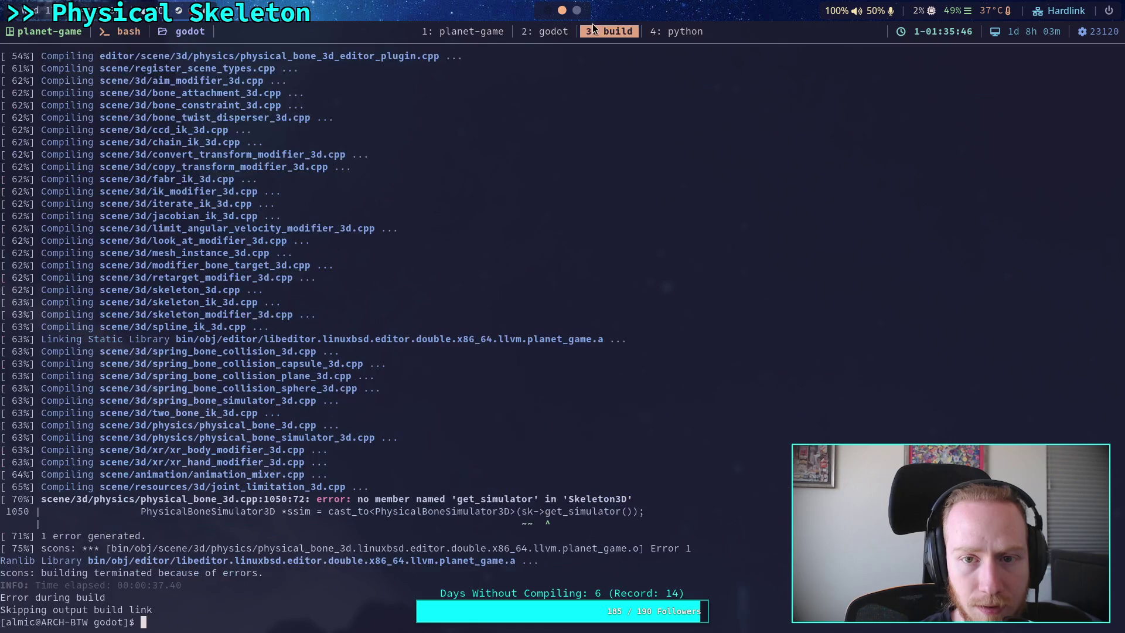
left_click(559, 35)
key("Escape")
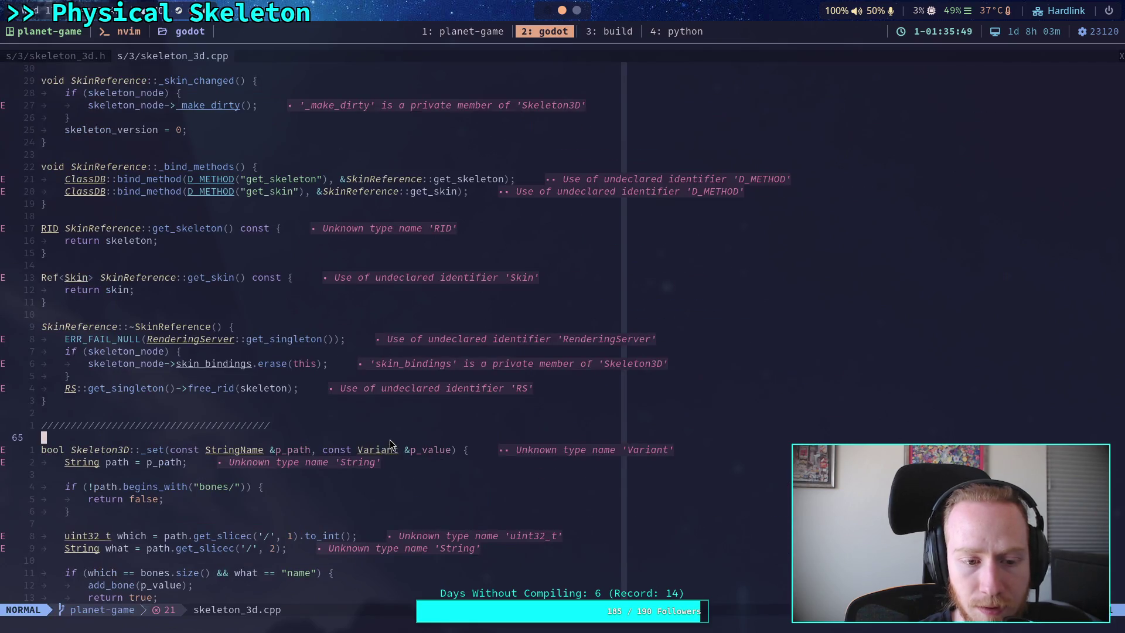
Step: Search the project for get_simulator and jump to the failing call at line 1050 of physical_bone_3d.cpp
key("j")
key("space")
type("fgget_")
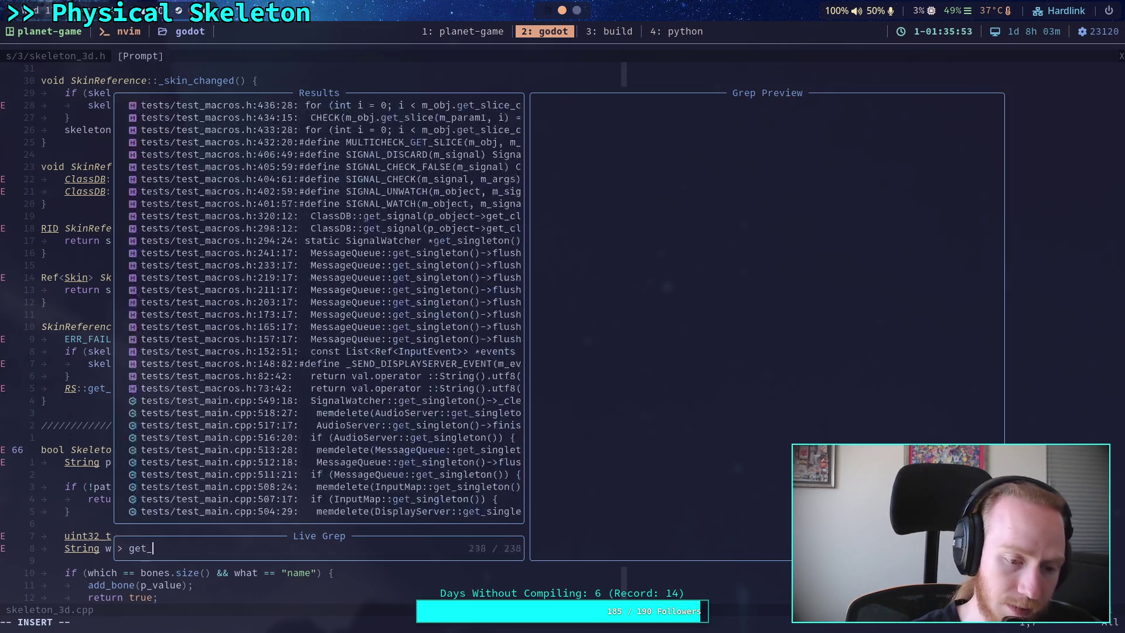
type("simulate")
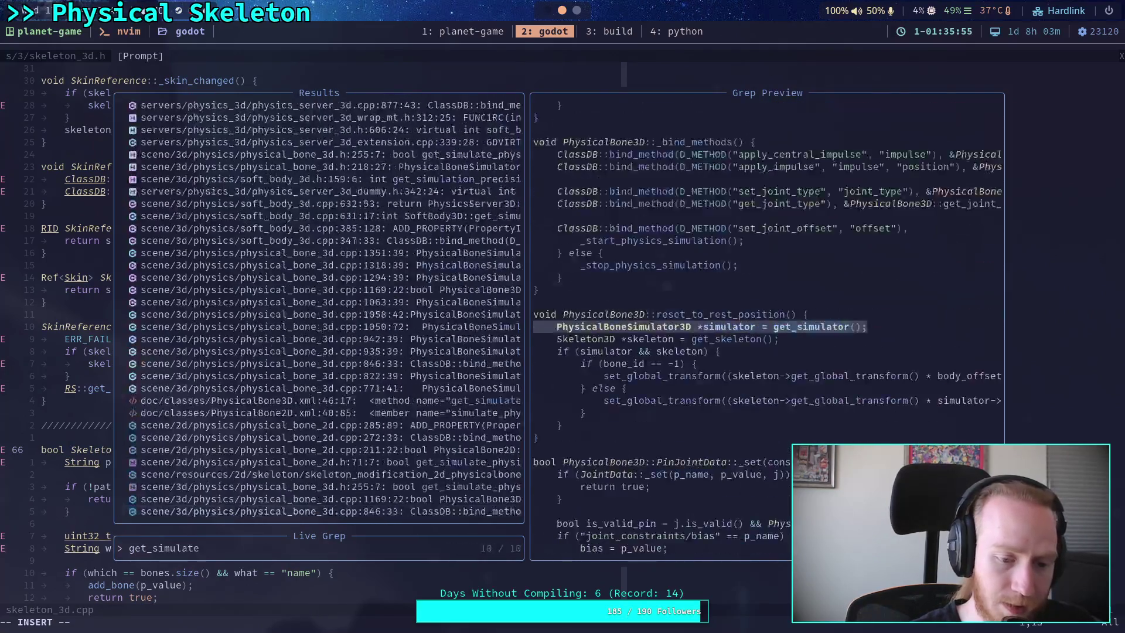
key("BackSpace")
type("or")
key("Up")
key("Up")
key("Up")
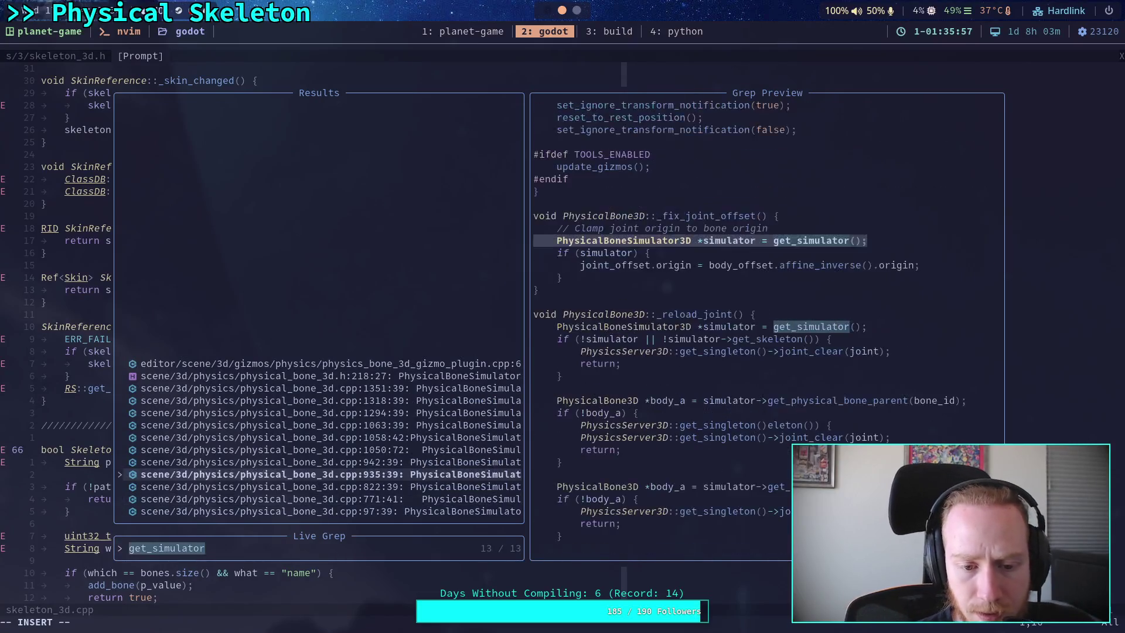
key("Up")
key("Up")
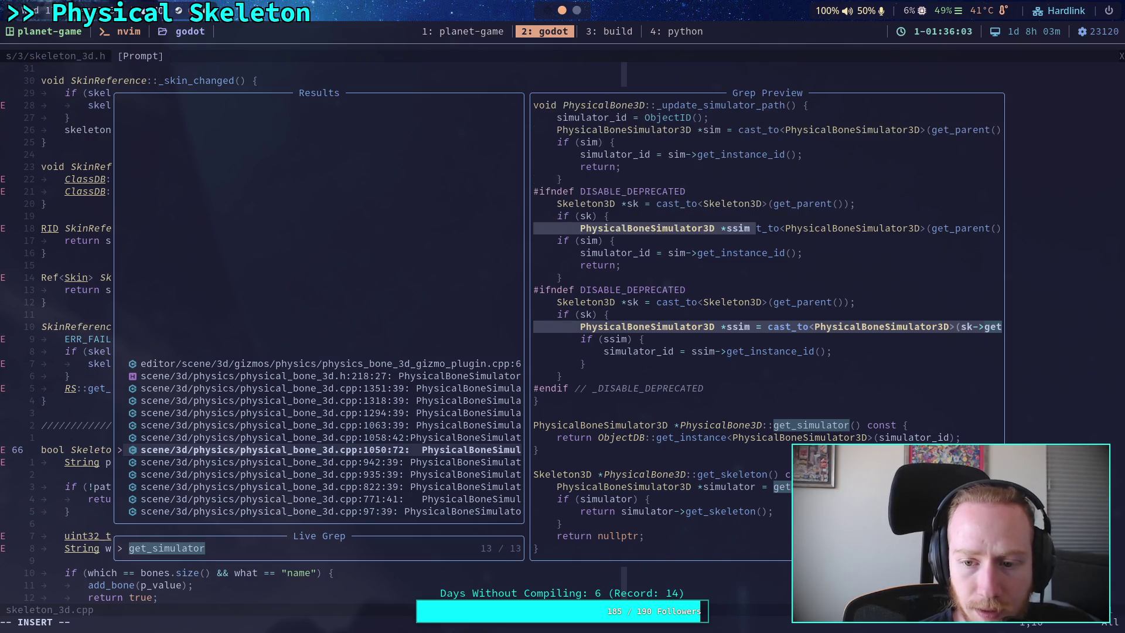
key("Up")
key("Down")
key("Down")
key("Down")
key("Down")
key("Down")
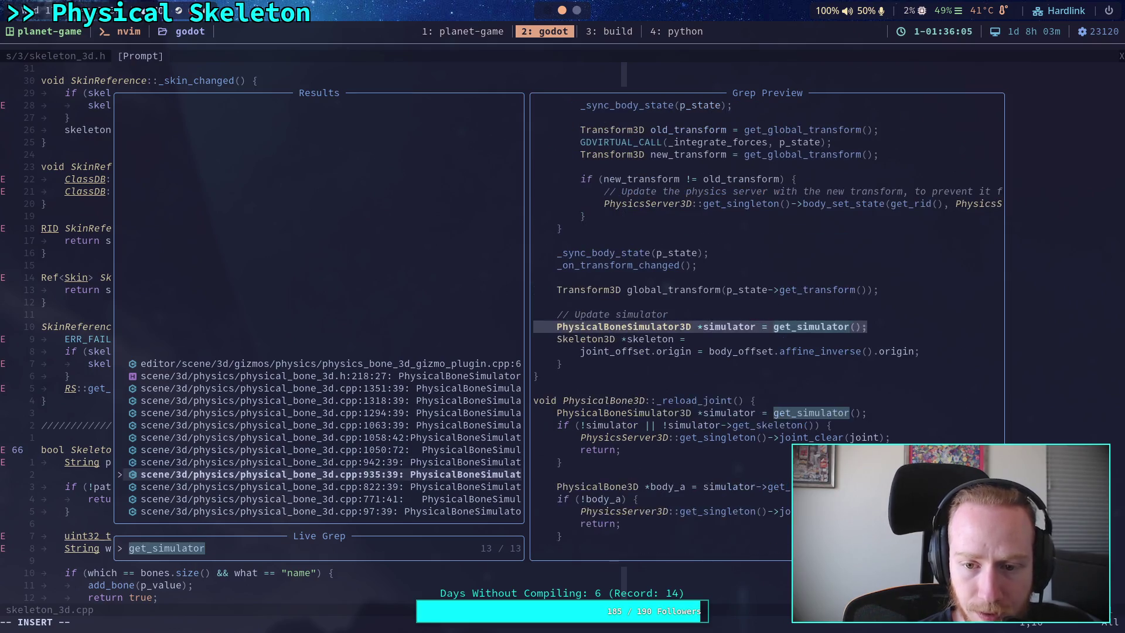
key("Up")
key("Up")
key("Up")
key("Up")
key("Up")
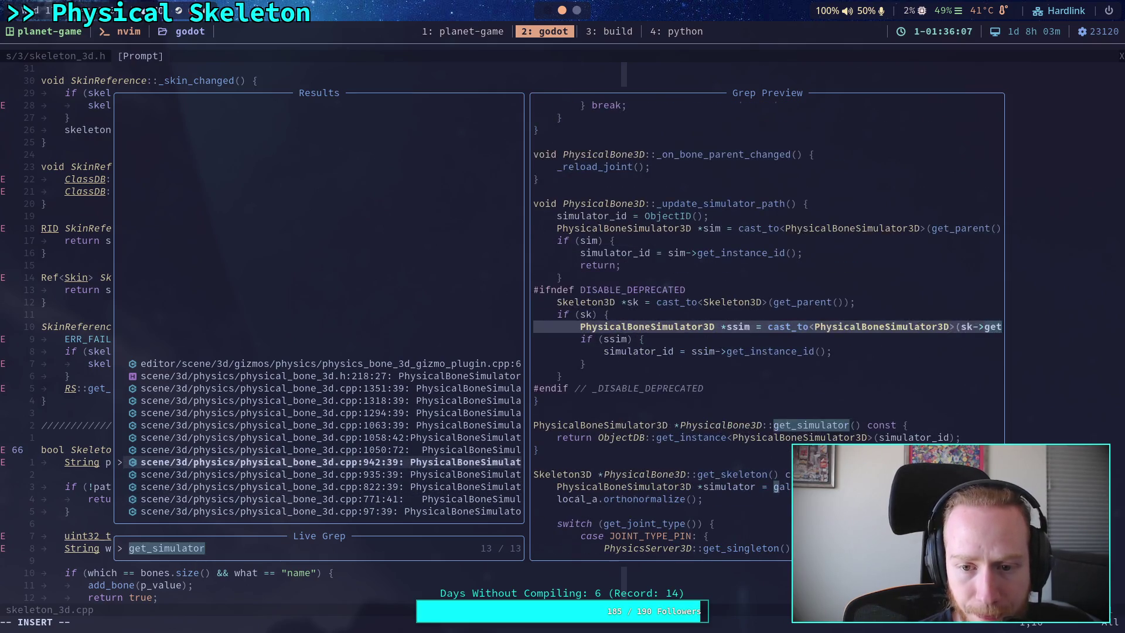
key("Up")
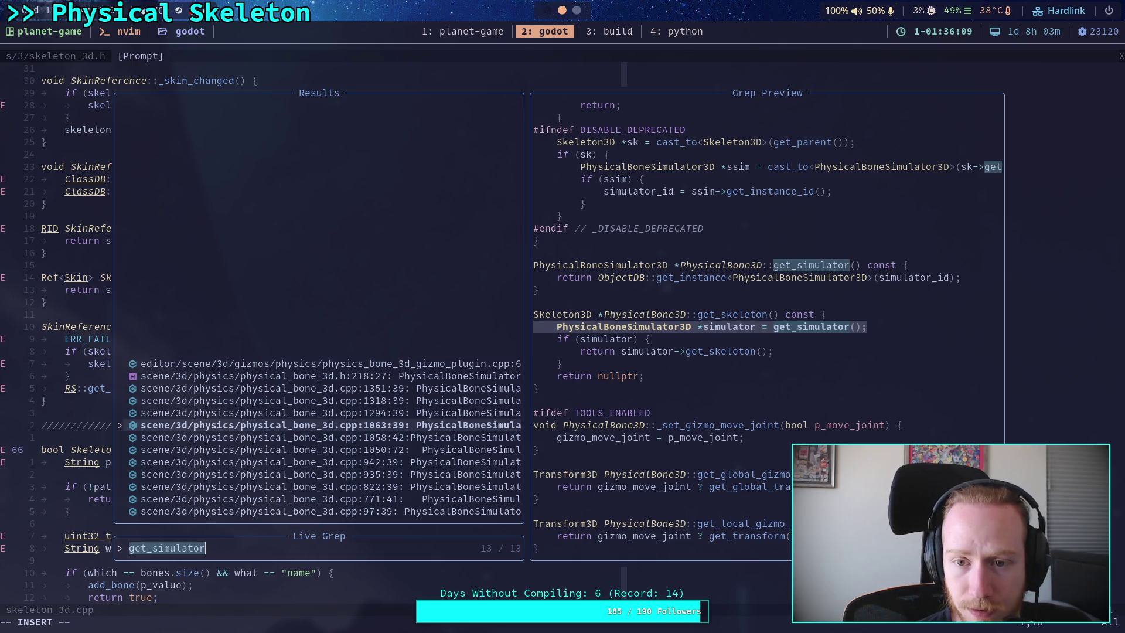
key("Down")
key("Down")
key("Return")
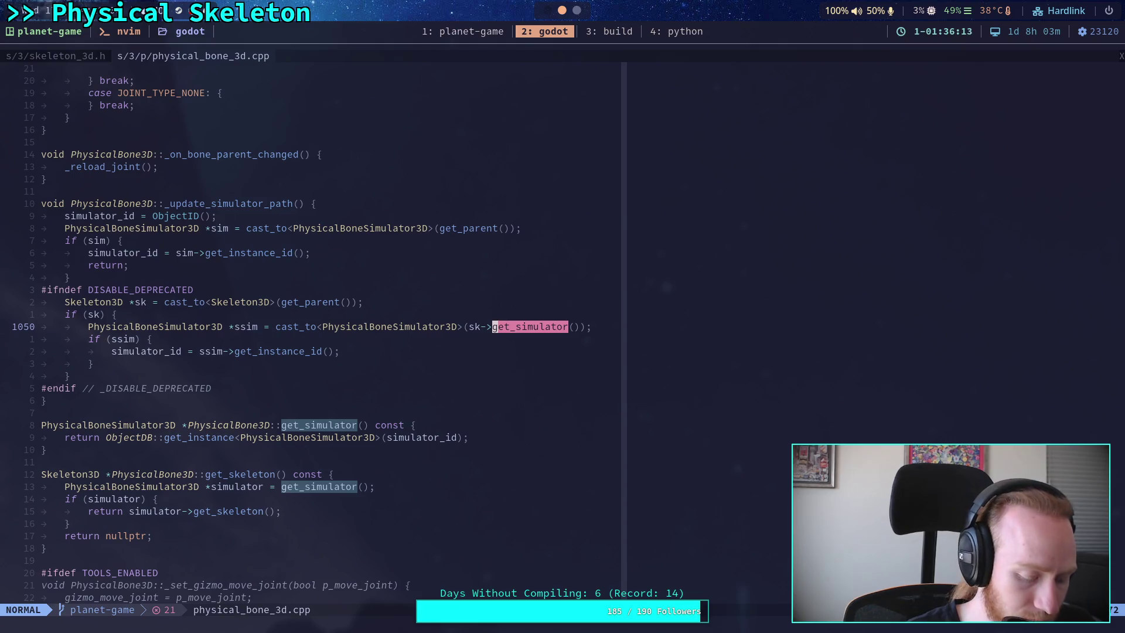
Step: Delete the #ifndef DISABLE_DEPRECATED…#endif simulator fallback block and save physical_bone_3d.cpp
key("j")
key("j")
key("j")
key("shift+v")
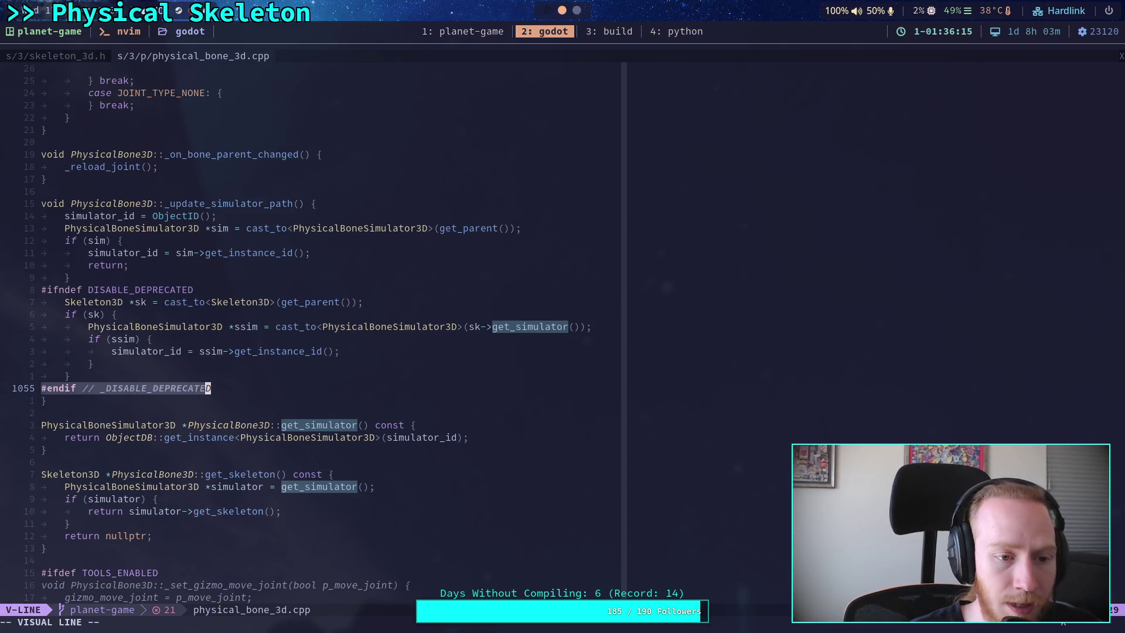
key("k")
key("k")
key("k")
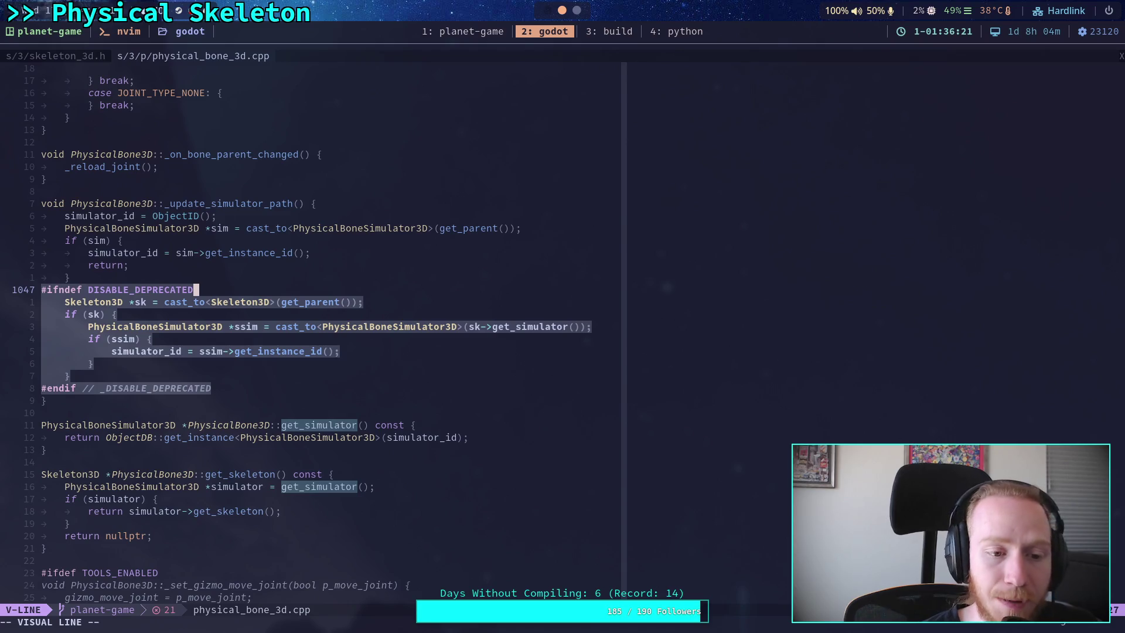
type("d")
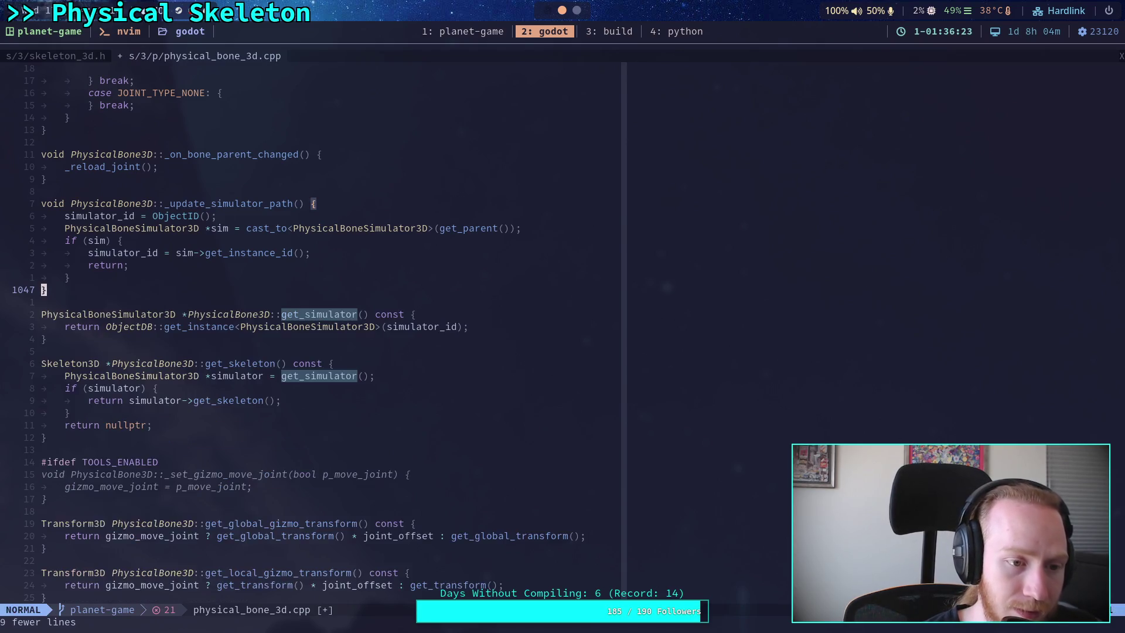
type(":w")
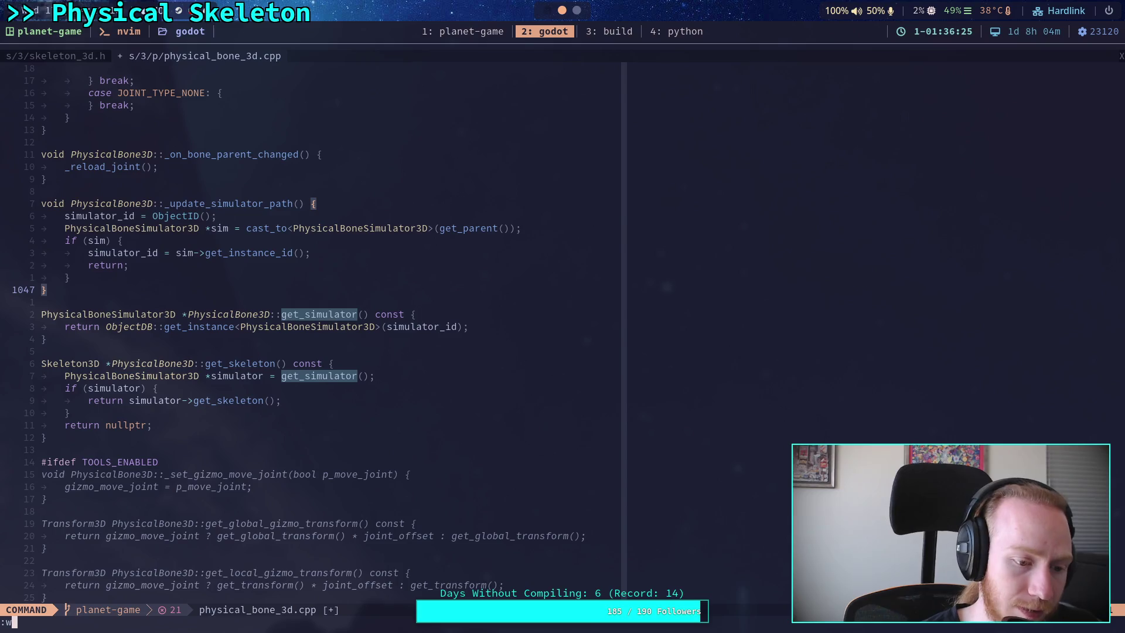
key("Return")
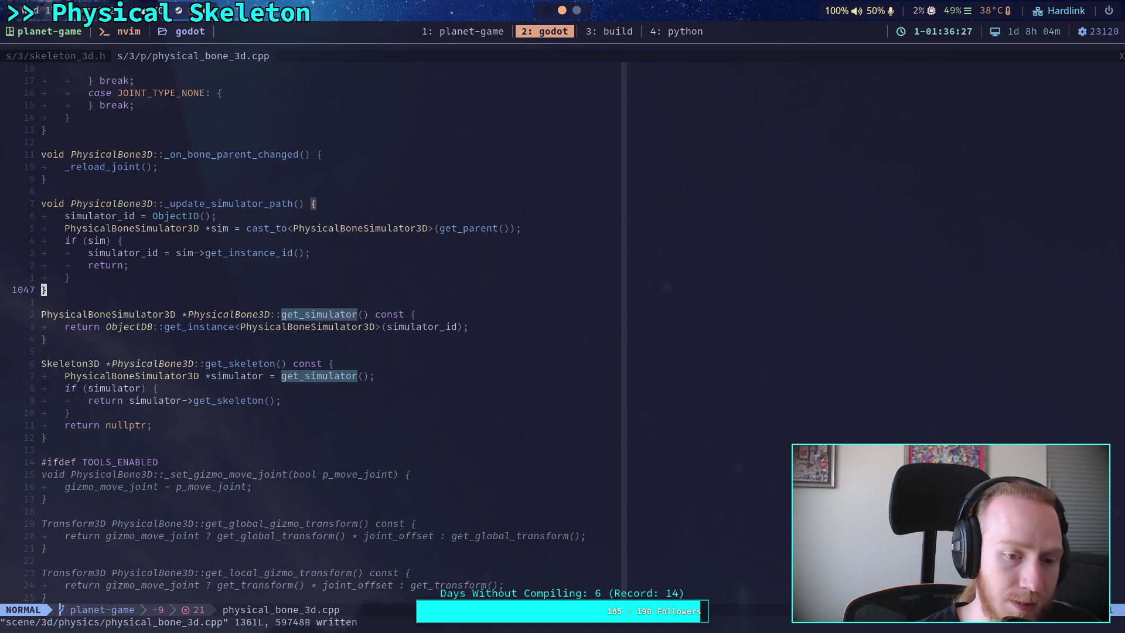
key("space")
type("fgget_si")
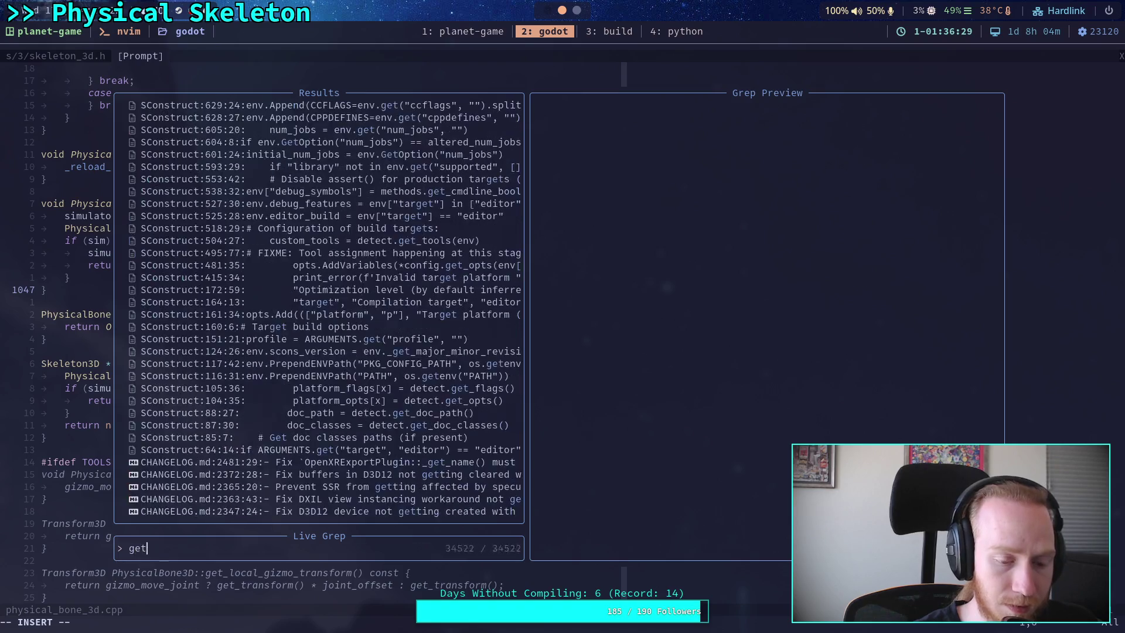
type("mulator")
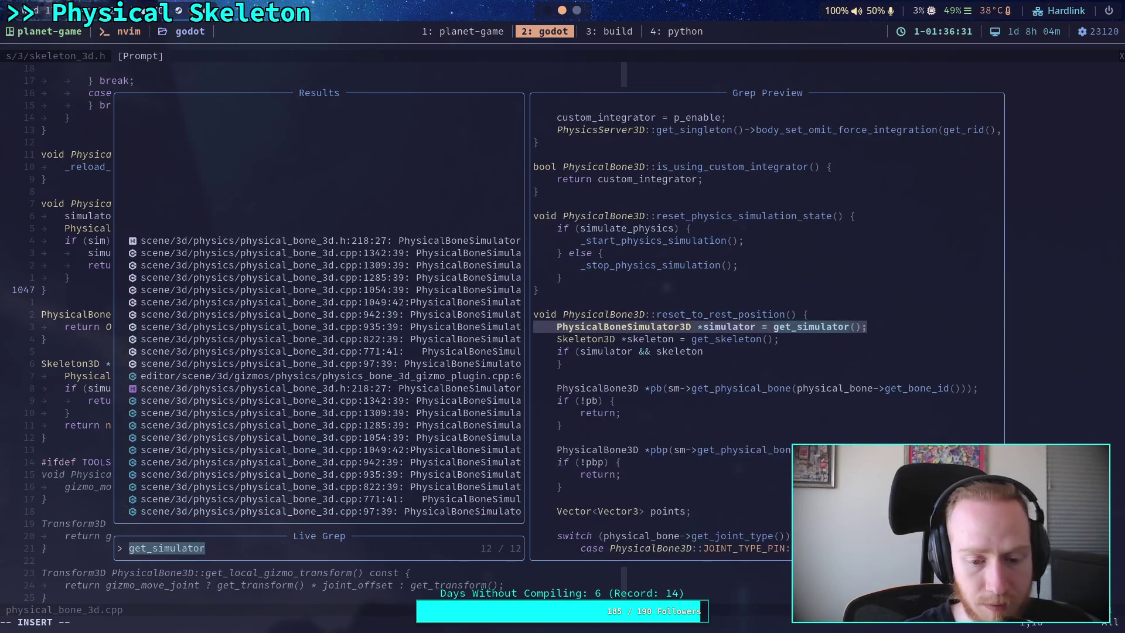
type("\\(\\)")
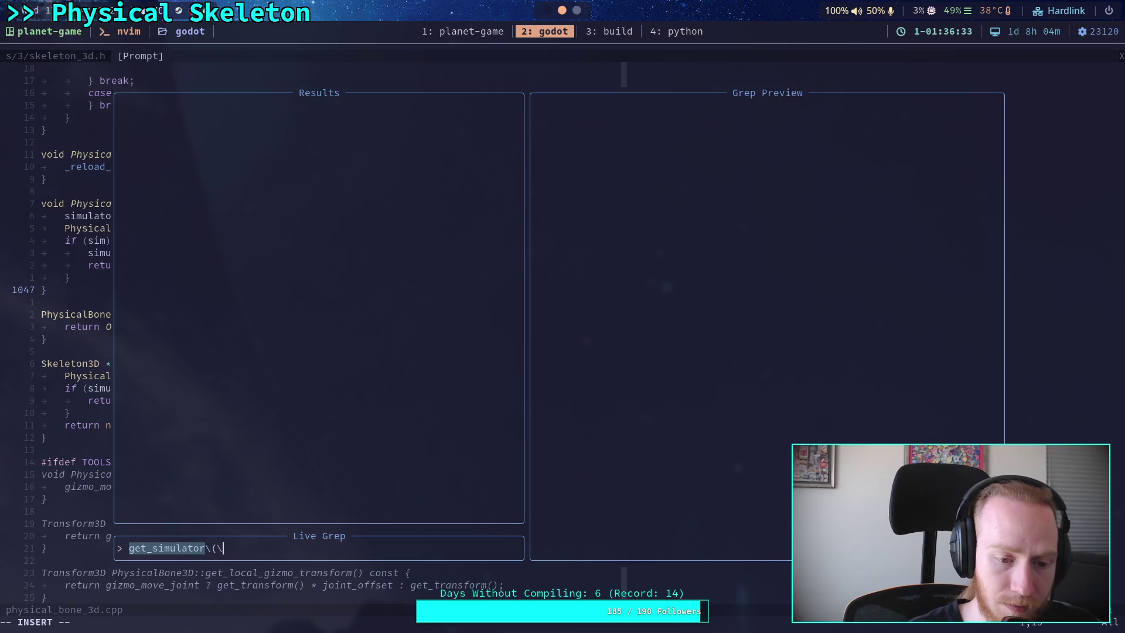
key("Up")
key("Up")
key("Up")
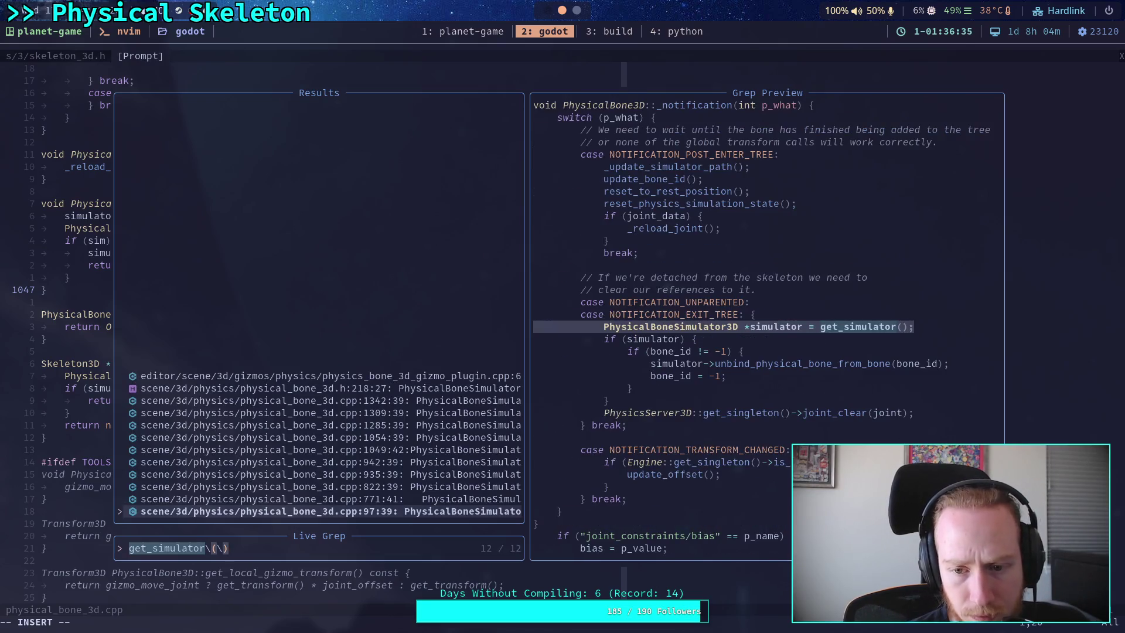
key("Up")
key("Up")
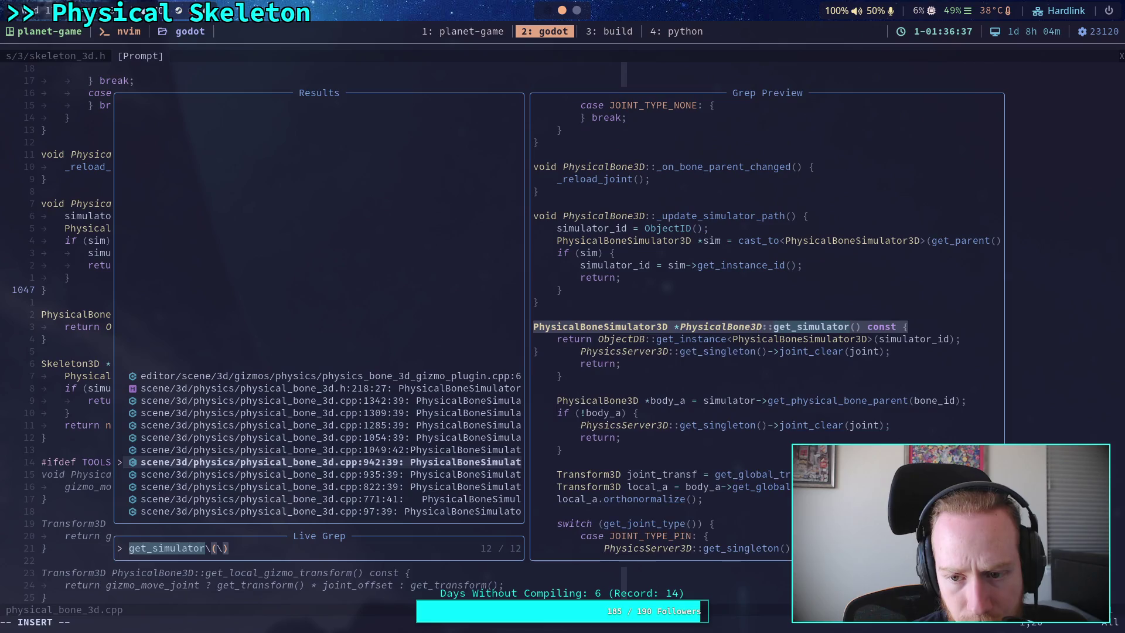
key("Up")
key("Up")
key("Up")
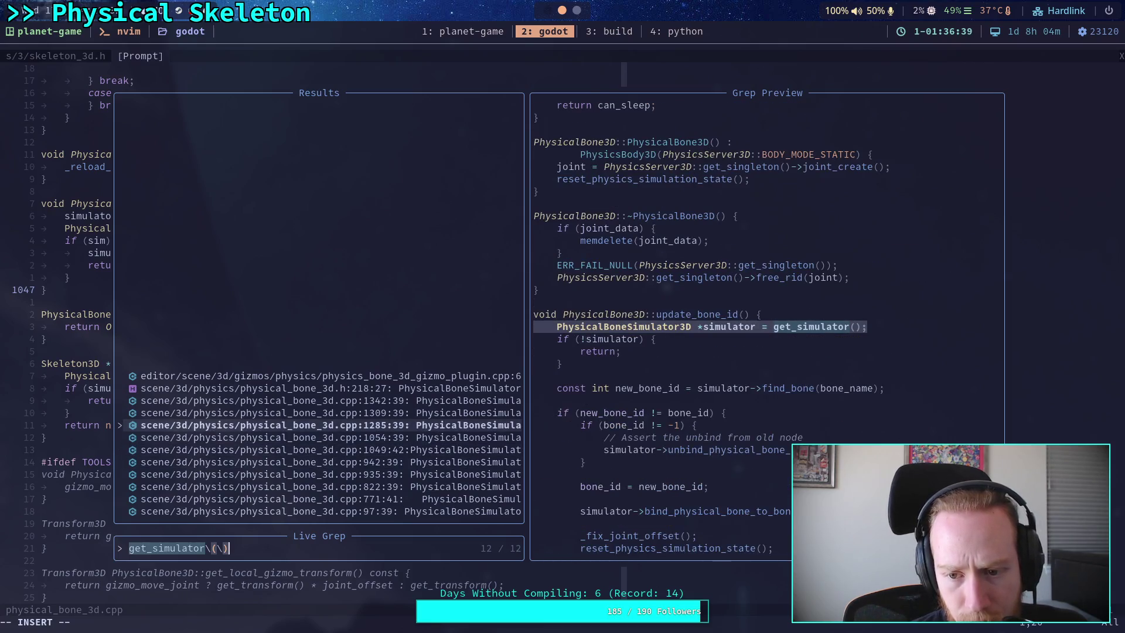
key("Up")
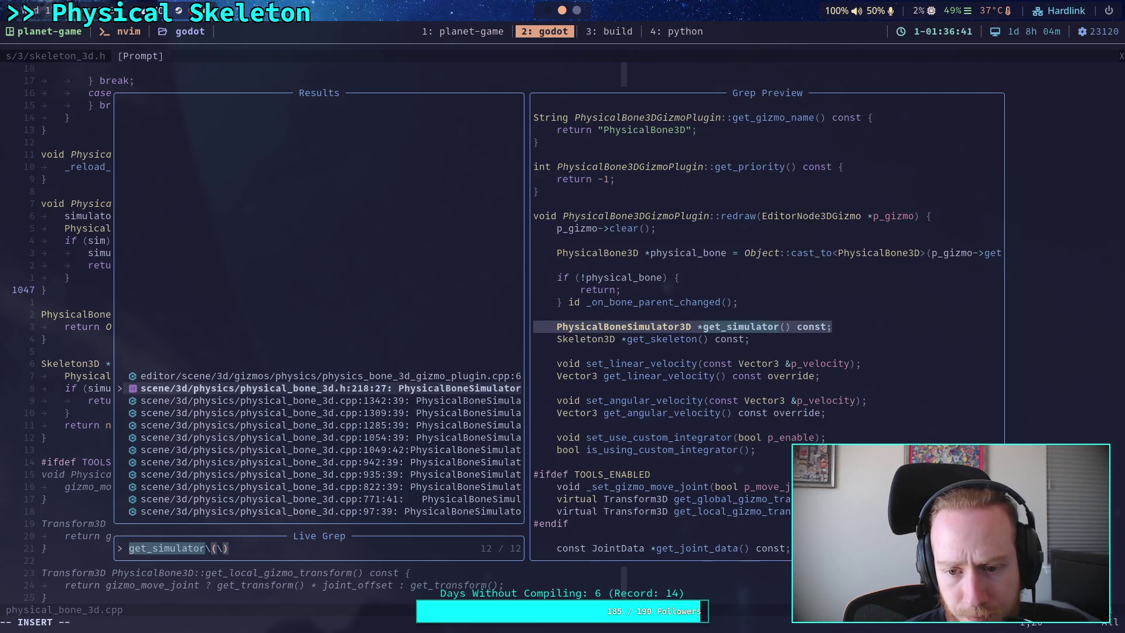
key("Up")
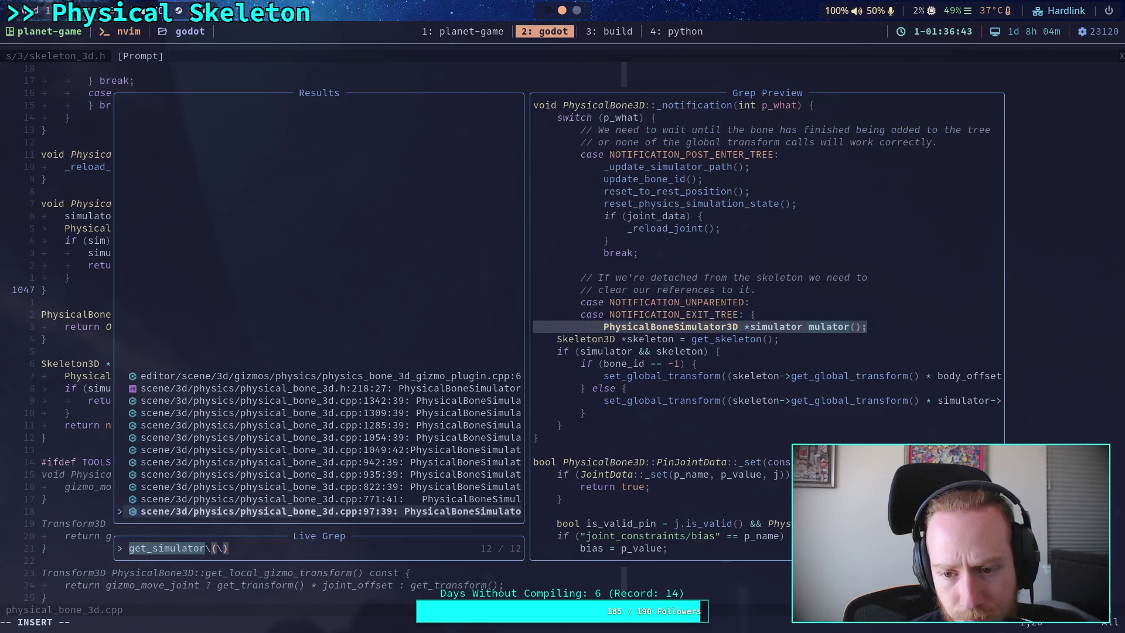
key("Up")
key("Up")
key("Escape")
key("Escape")
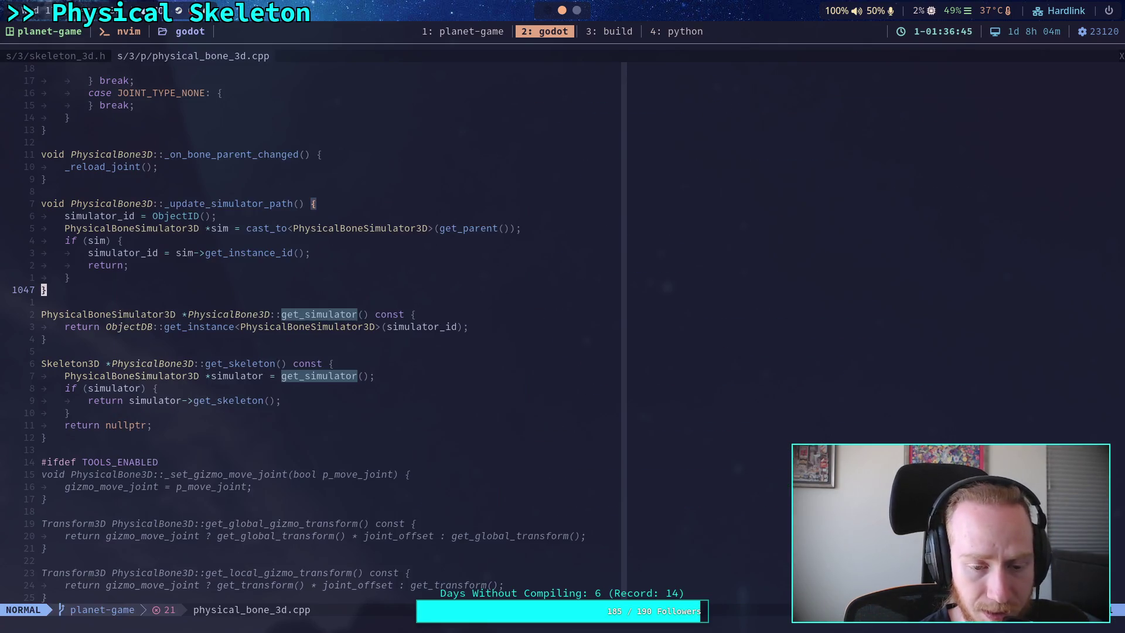
left_click(604, 31)
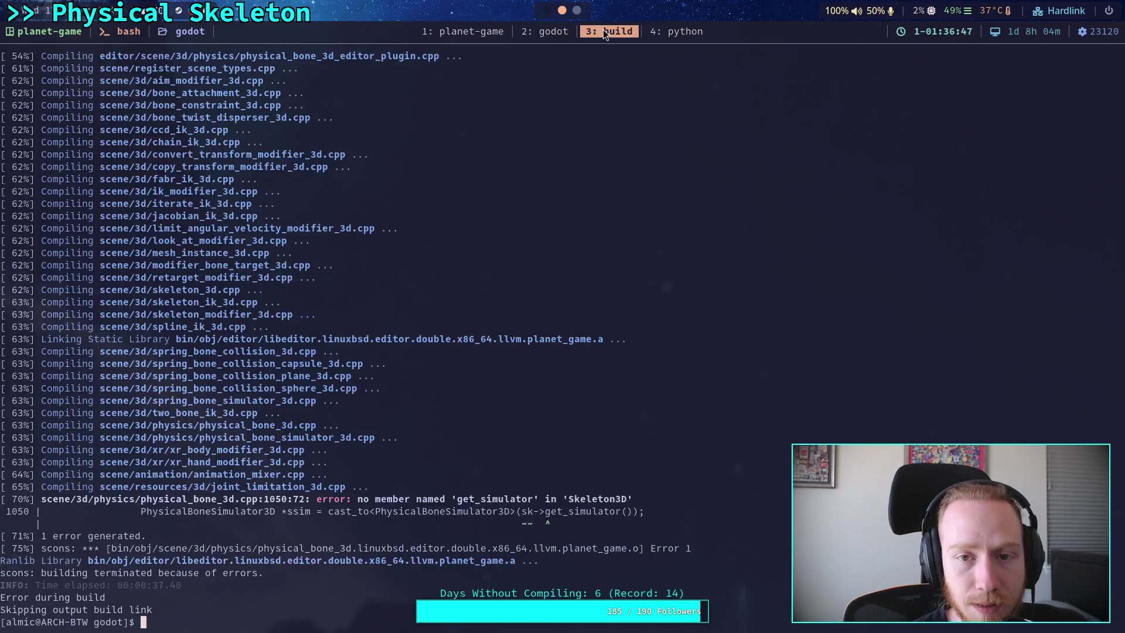
Step: Page through git diff to review all uncommitted code changes
type("git diff")
key("Return")
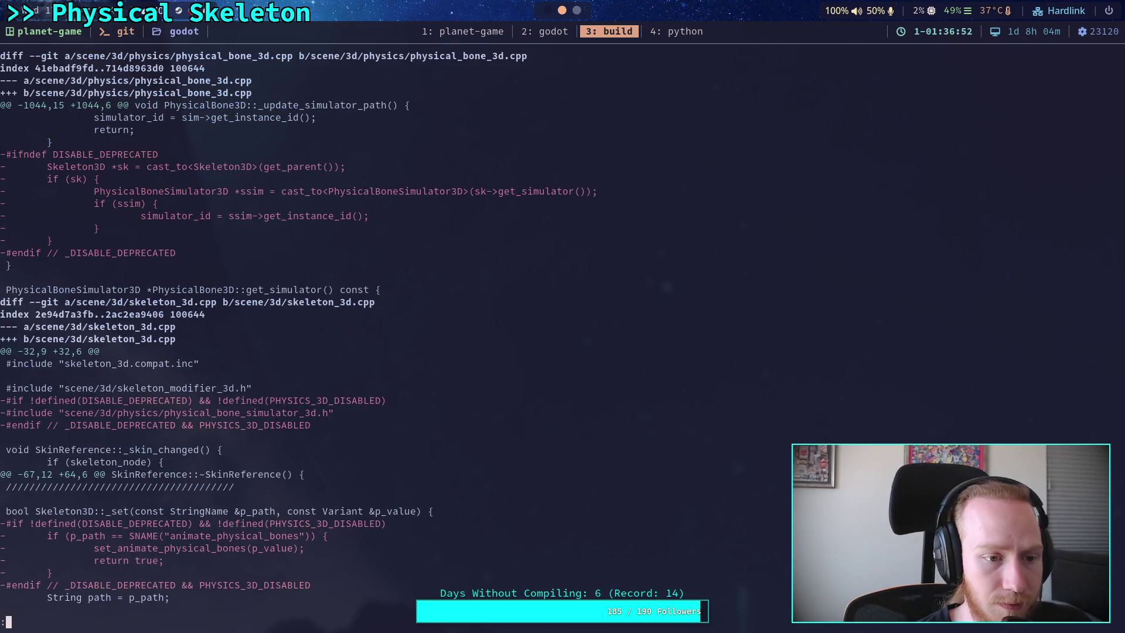
scroll(562, 328, "down", 20)
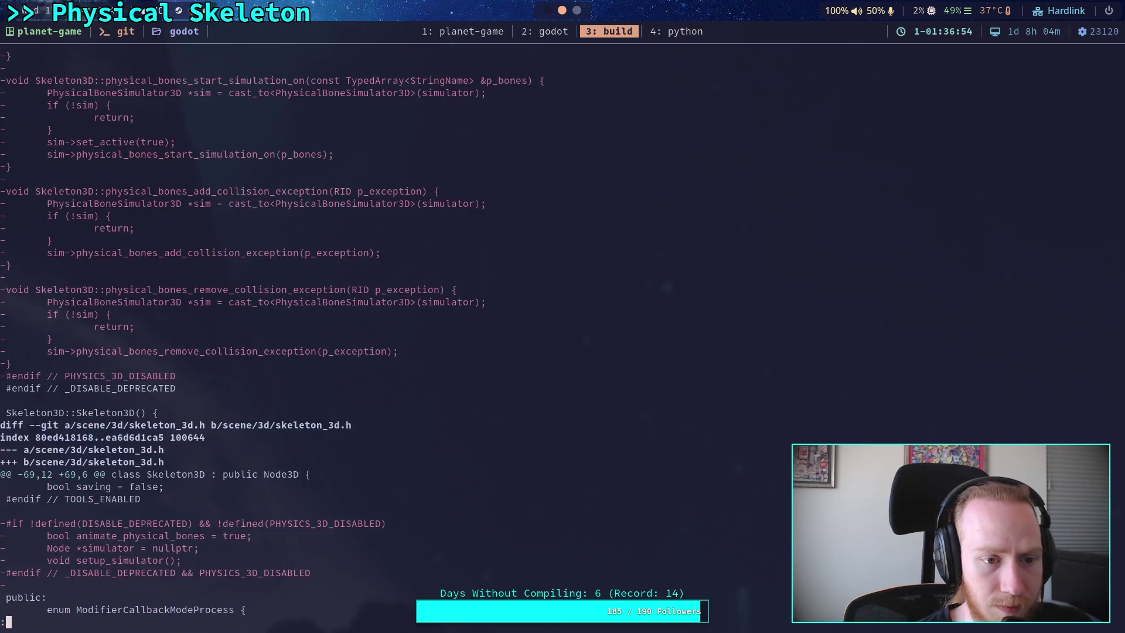
scroll(563, 328, "down", 6)
Step: Quit the diff and start a full Godot rebuild with ./build -a
type("qg")
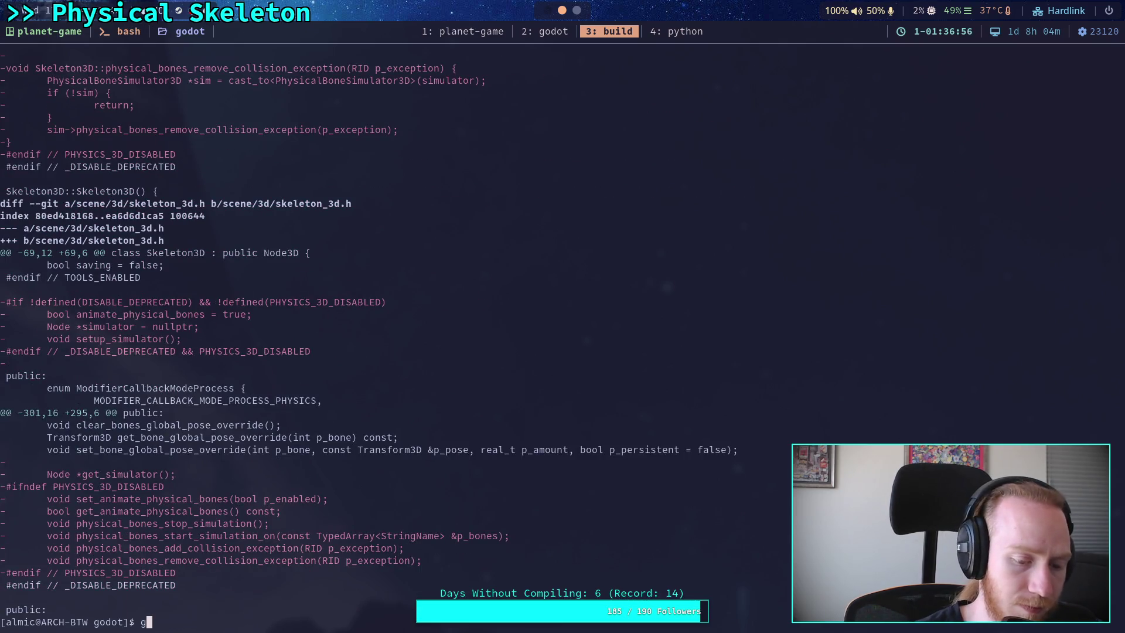
key("BackSpace")
type("./")
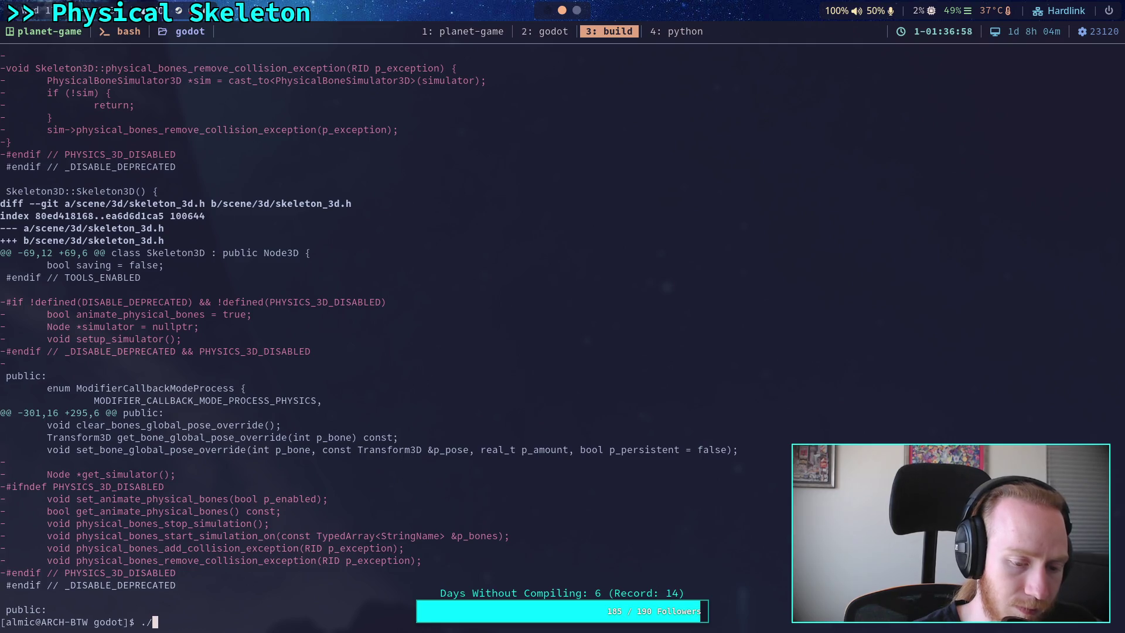
type("build -a")
key("Return")
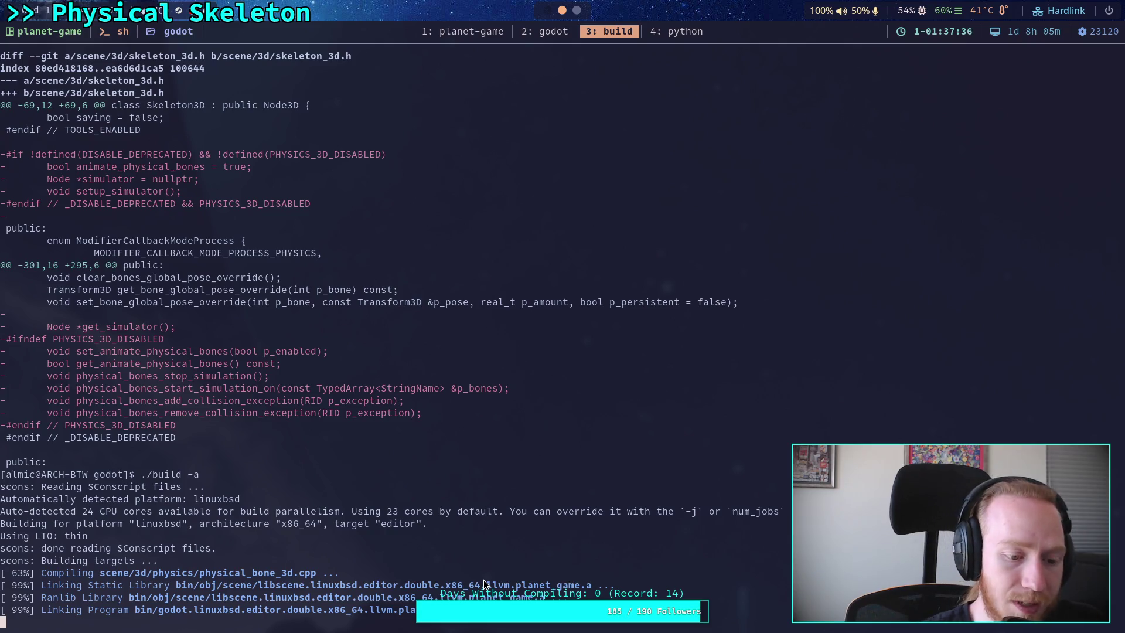
scroll(381, 474, "up", 3)
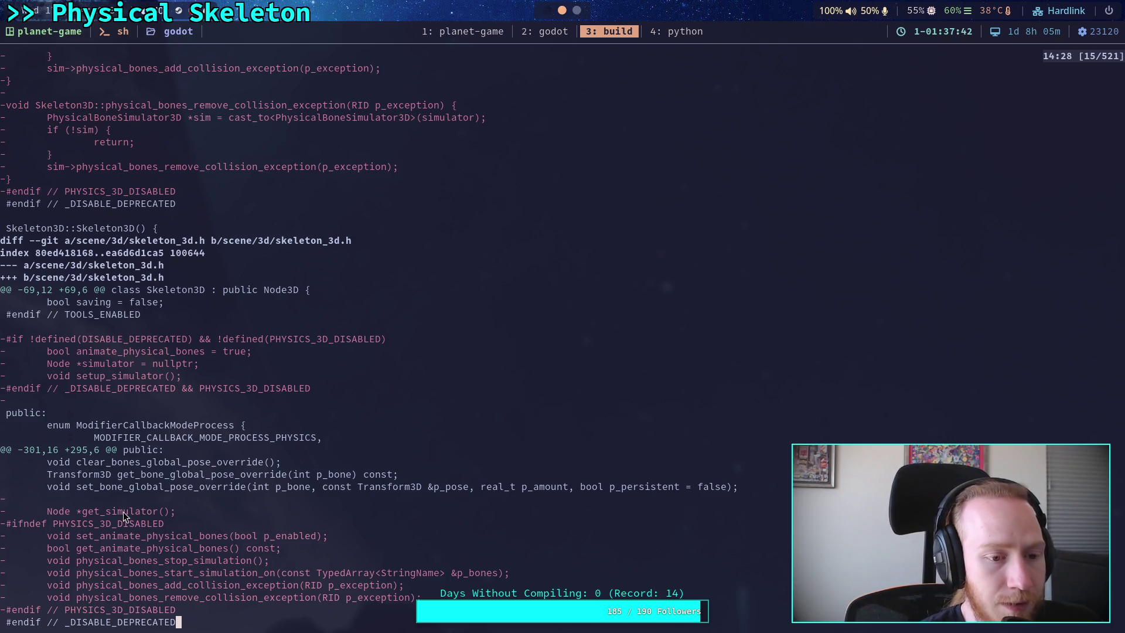
scroll(126, 501, "up", 5)
scroll(130, 457, "up", 4)
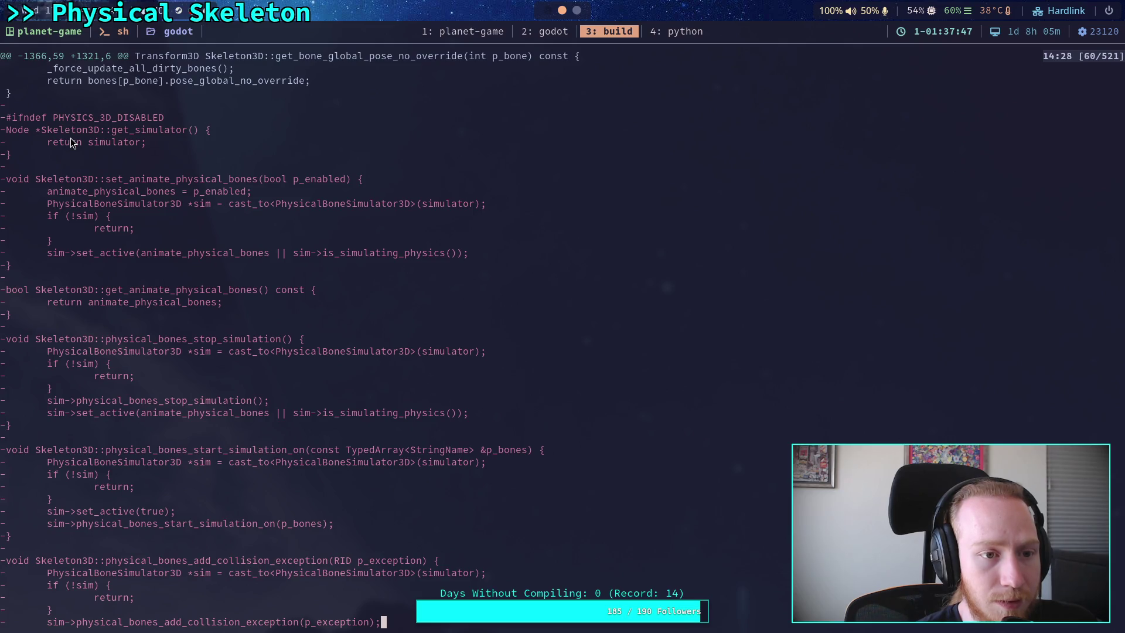
scroll(70, 141, "down", 12)
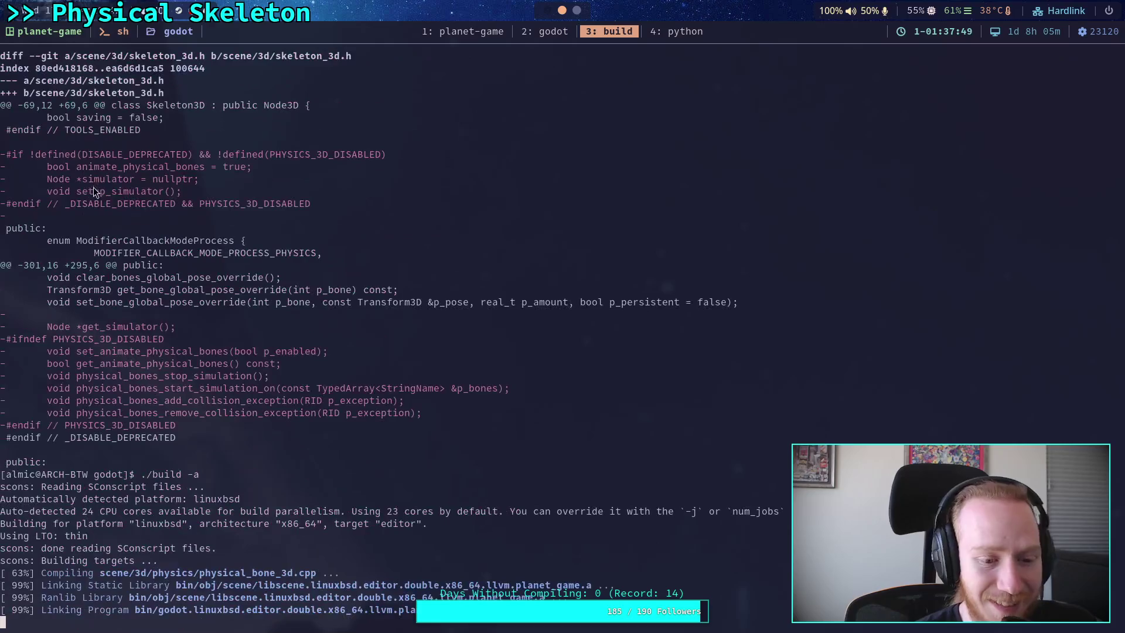
scroll(158, 355, "up", 4)
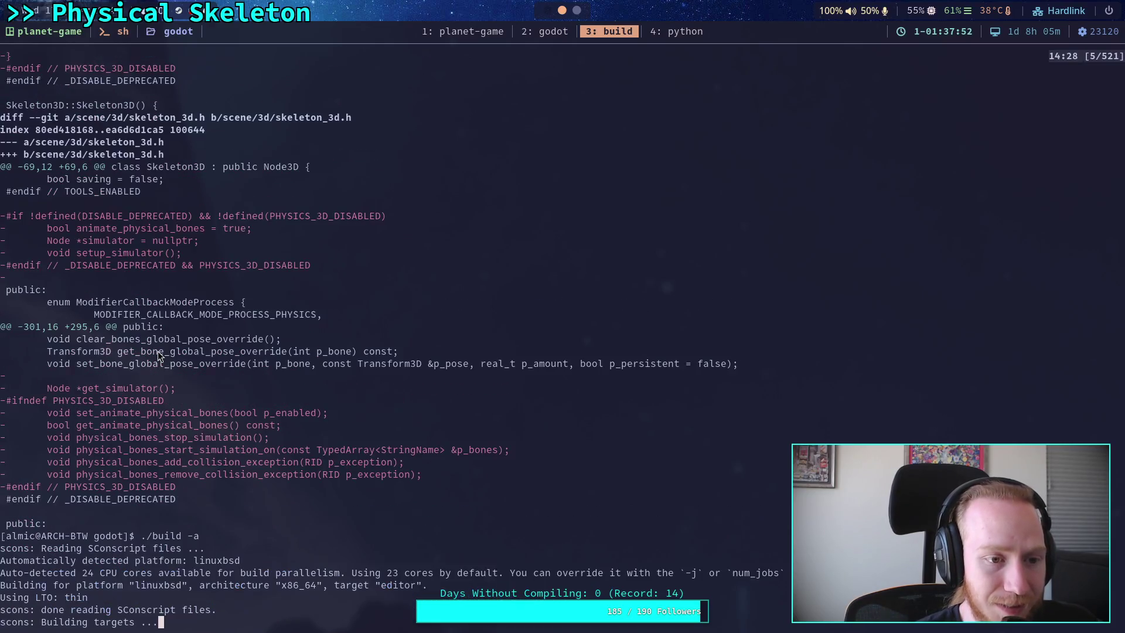
scroll(158, 355, "up", 10)
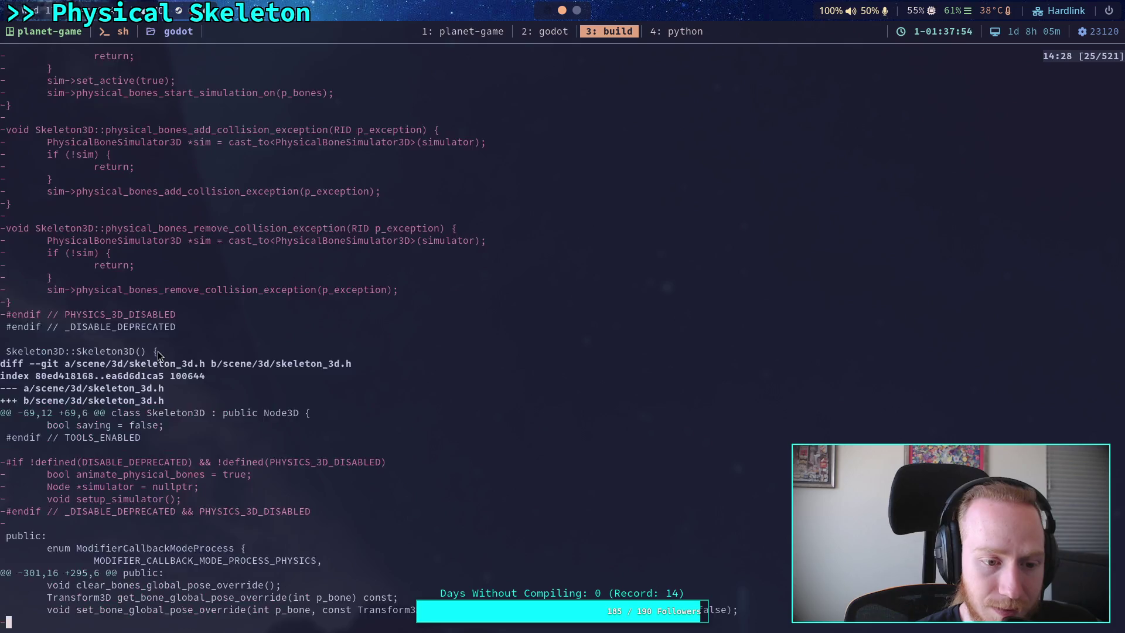
scroll(157, 351, "up", 1)
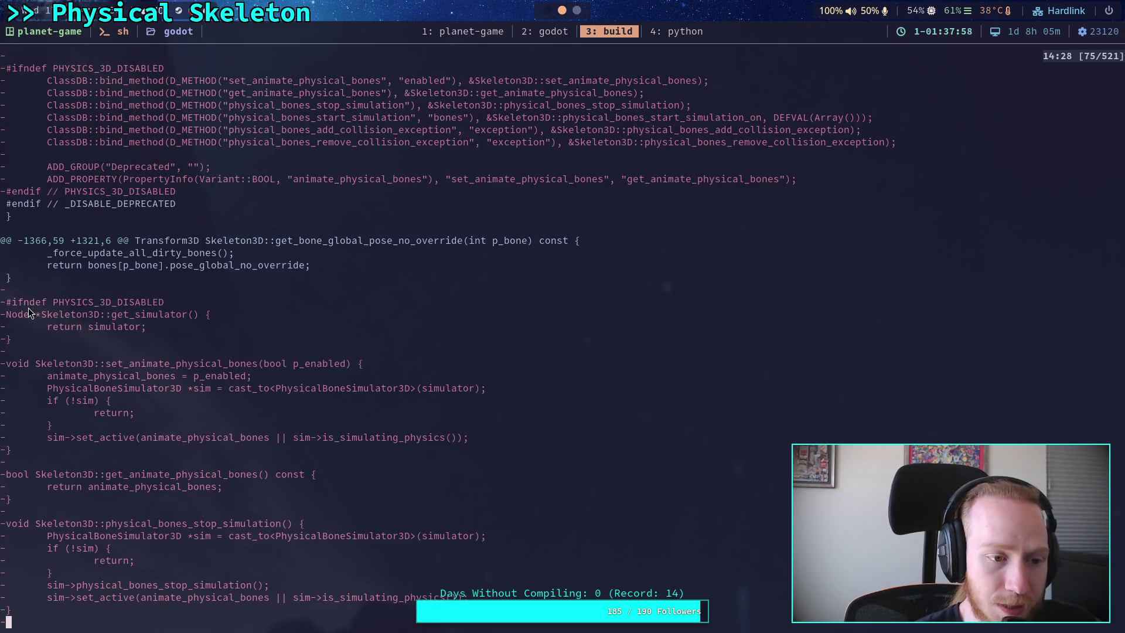
scroll(53, 364, "down", 13)
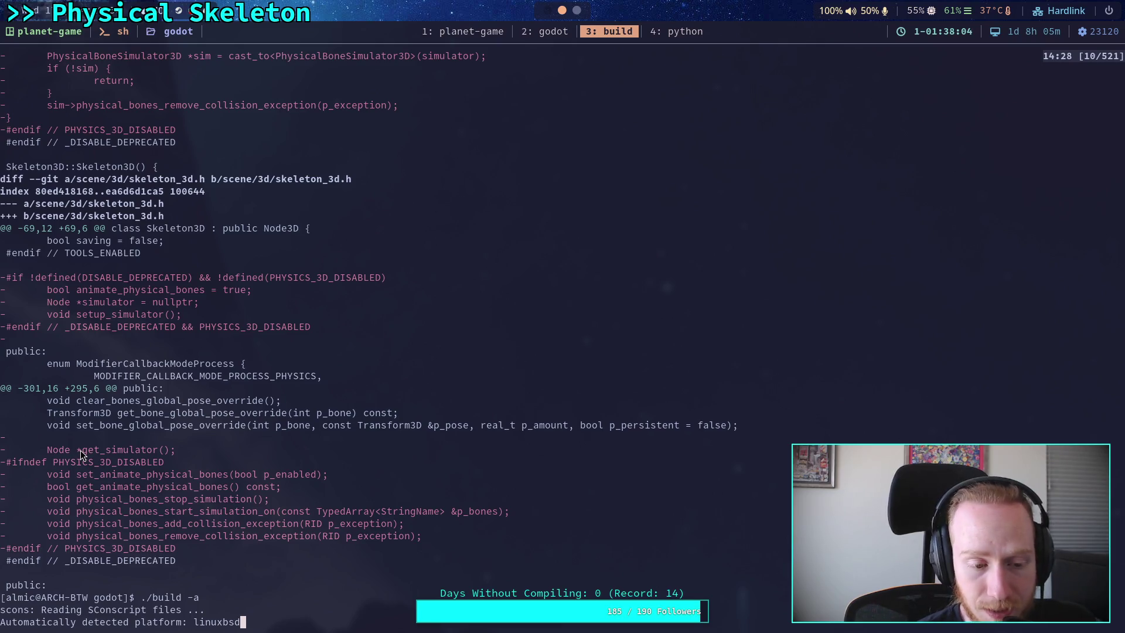
scroll(80, 450, "up", 5)
scroll(79, 450, "up", 7)
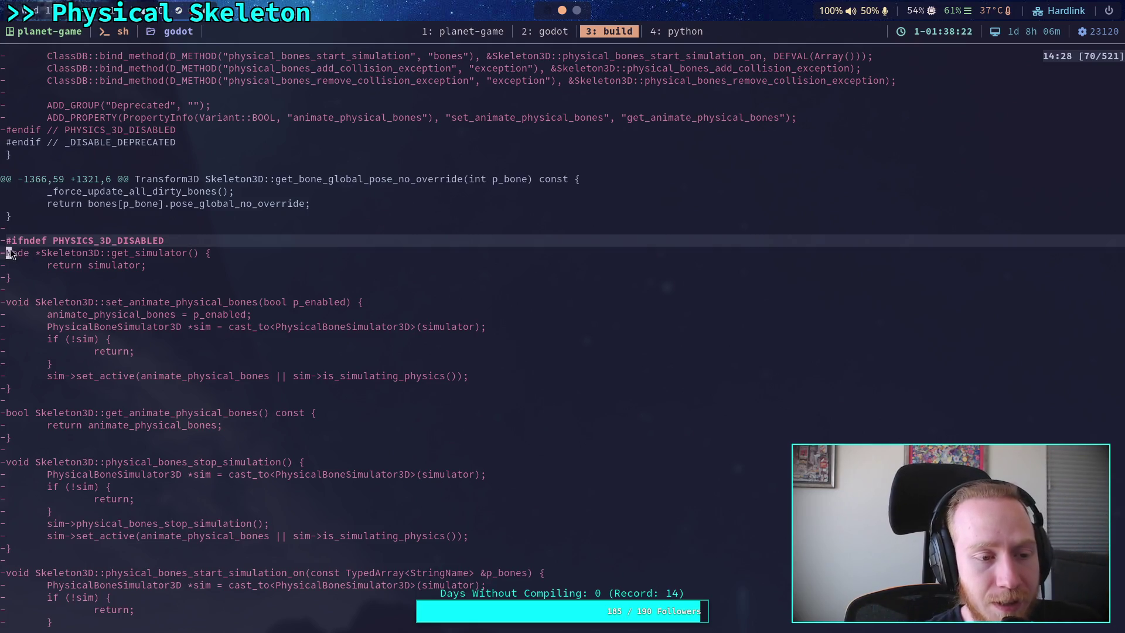
key("q")
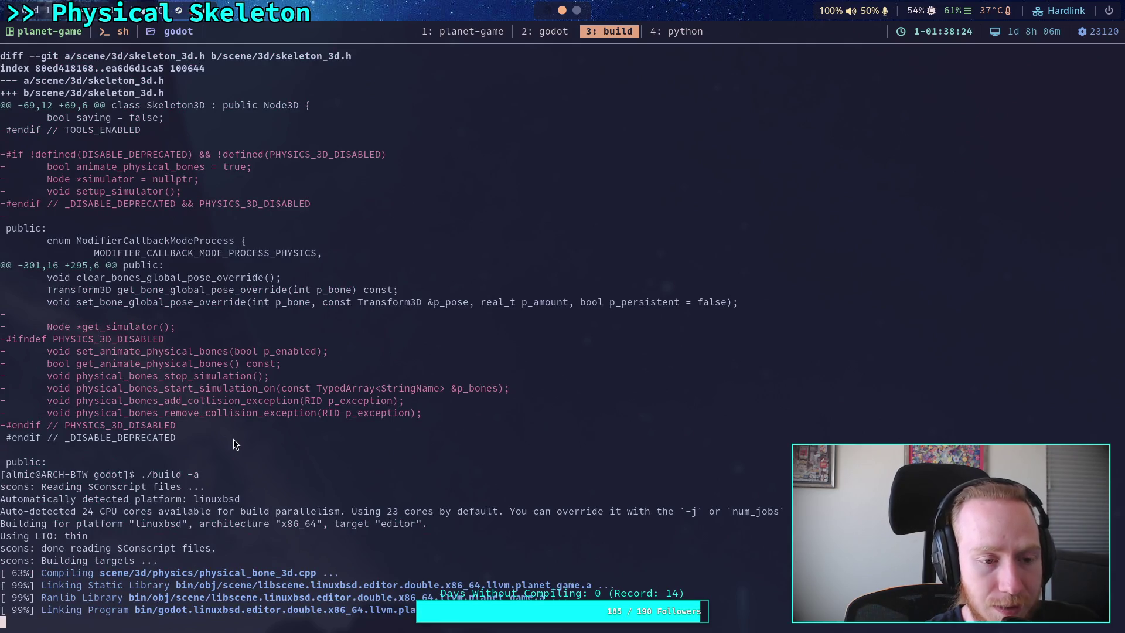
scroll(233, 439, "up", 6)
scroll(233, 438, "down", 6)
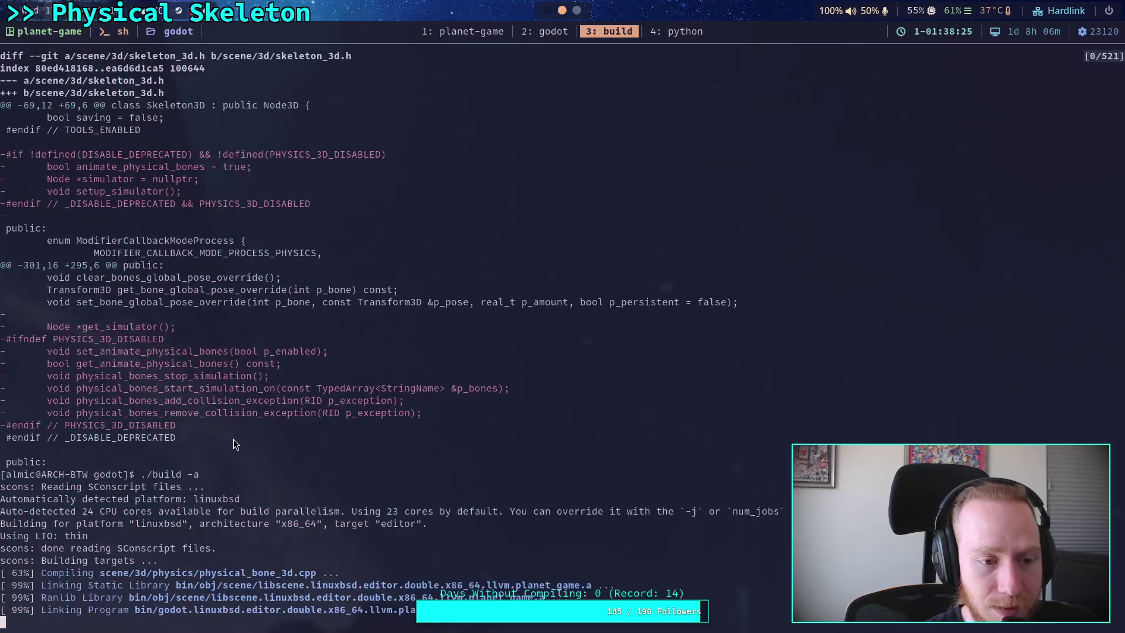
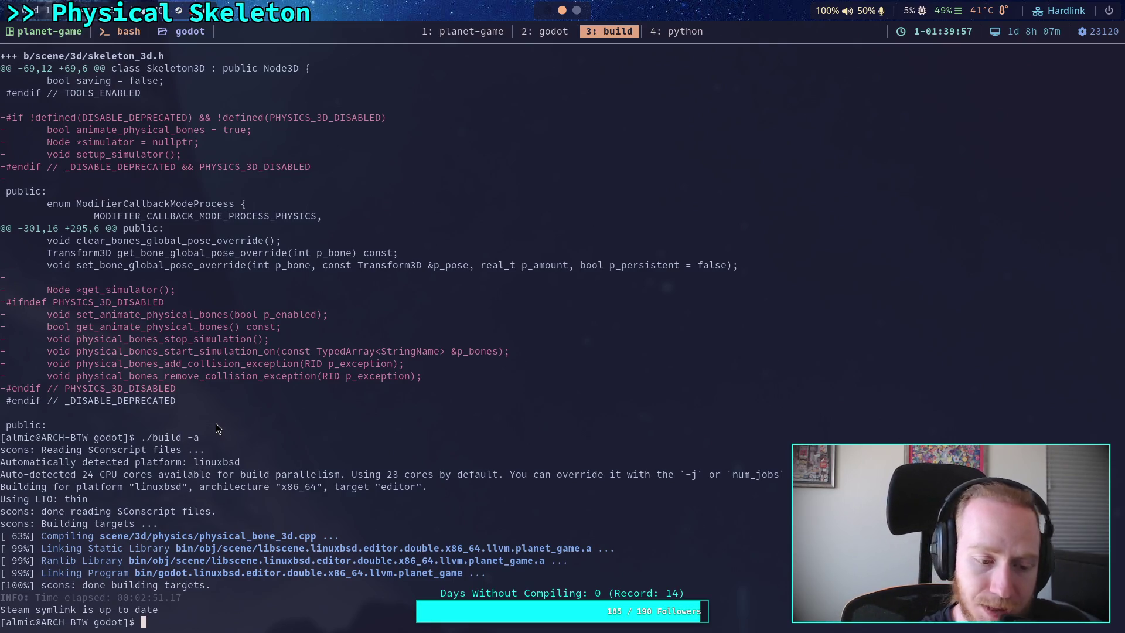
Step: Select lines of the finished build output, then switch to the '1: planet-game' tmux window
left_click_drag(43, 536, 339, 532)
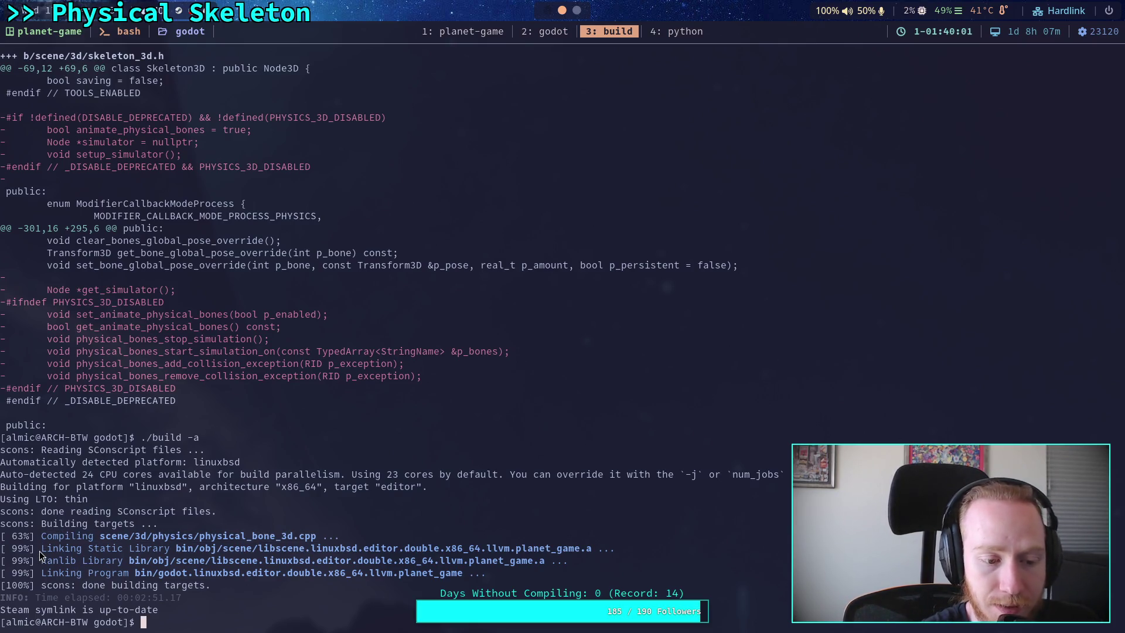
mouse_move(40, 551)
left_mouse_down()
mouse_move(320, 536)
mouse_move(615, 548)
left_mouse_up()
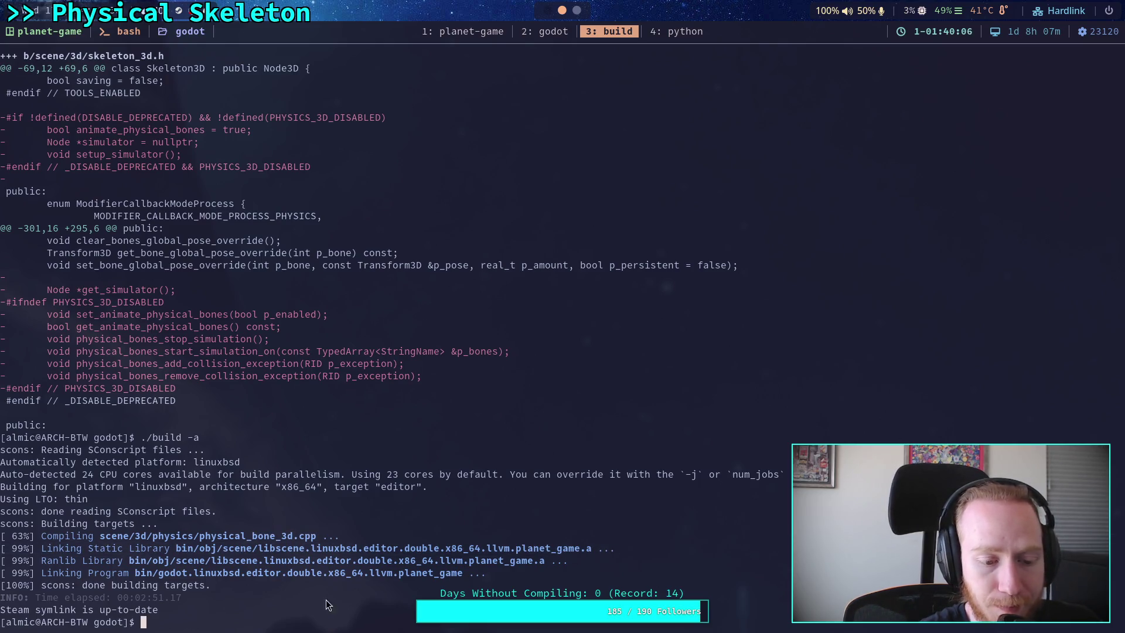
left_click(492, 32)
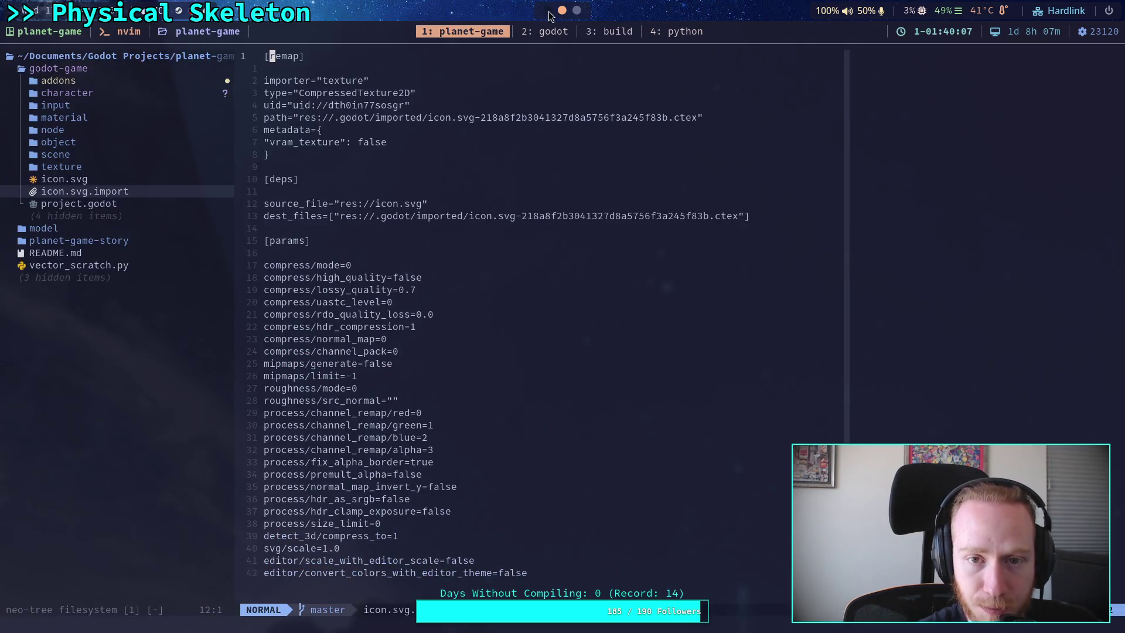
Step: Open the Planet Game project from the Project Manager in the freshly built Godot editor
left_click(604, 33)
key("super+2")
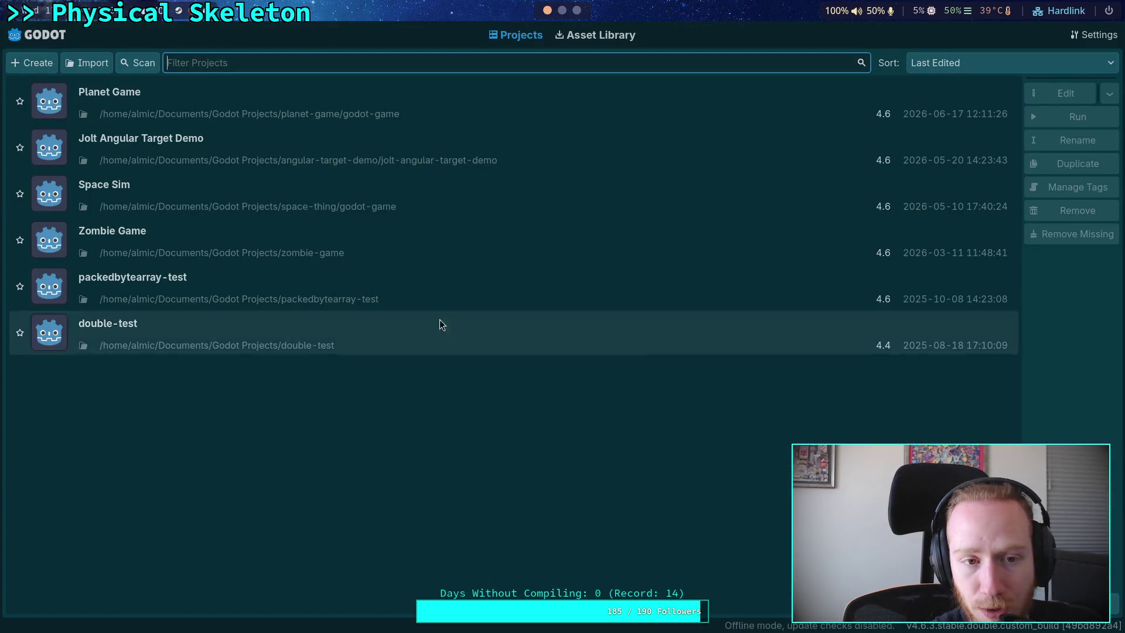
left_click(674, 111)
left_click(1040, 93)
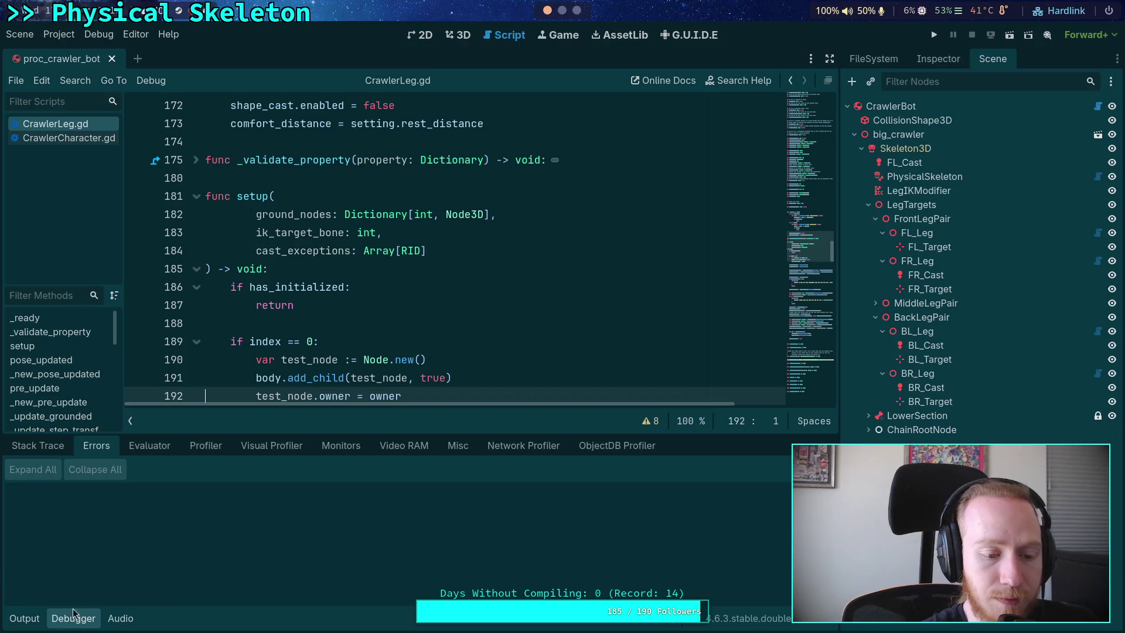
Step: Hide the Debugger, scroll CrawlerLeg.gd down to build_custom_joint, and run the project
left_click(72, 626)
left_click(319, 466)
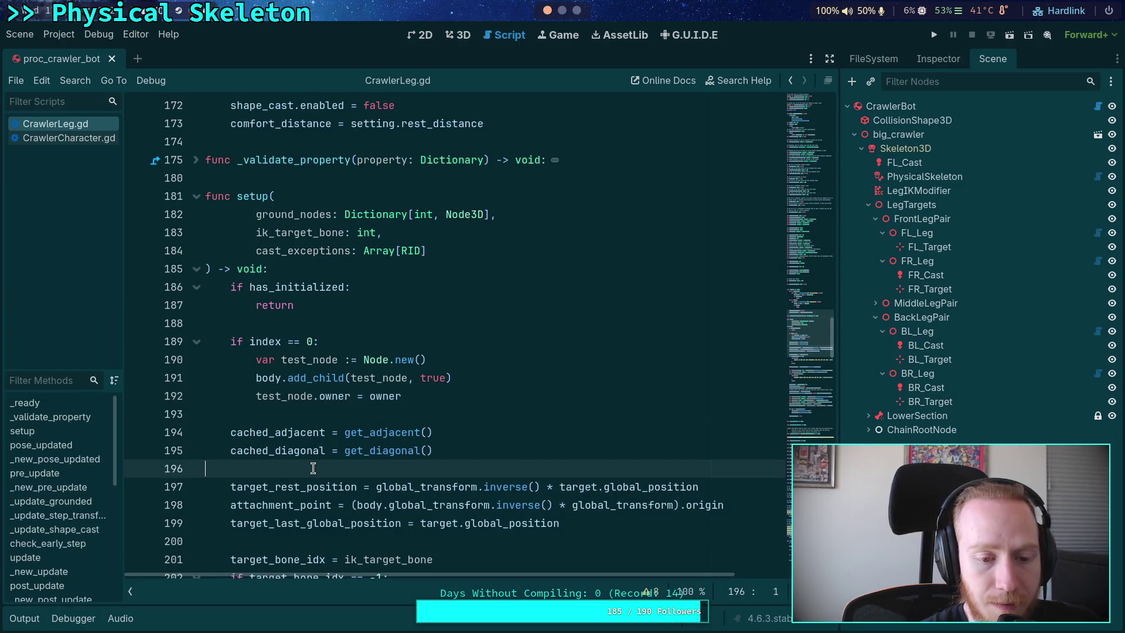
left_click(328, 414)
scroll(343, 422, "up", 3)
left_click_drag(721, 323, 676, 390)
left_click(676, 379)
left_click(810, 375)
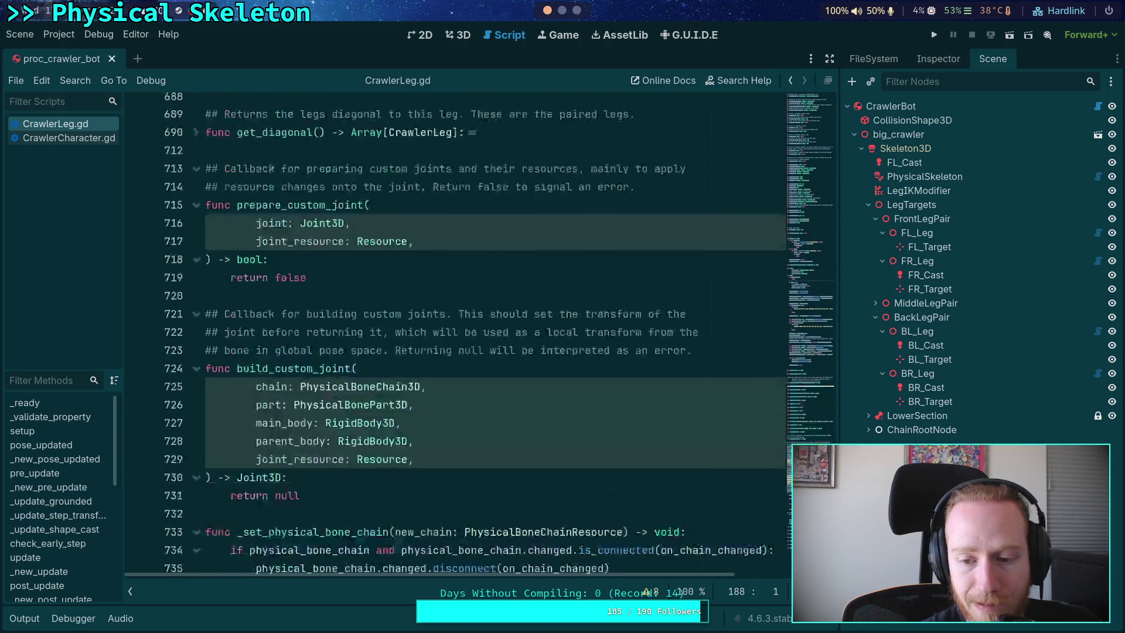
left_click(371, 352)
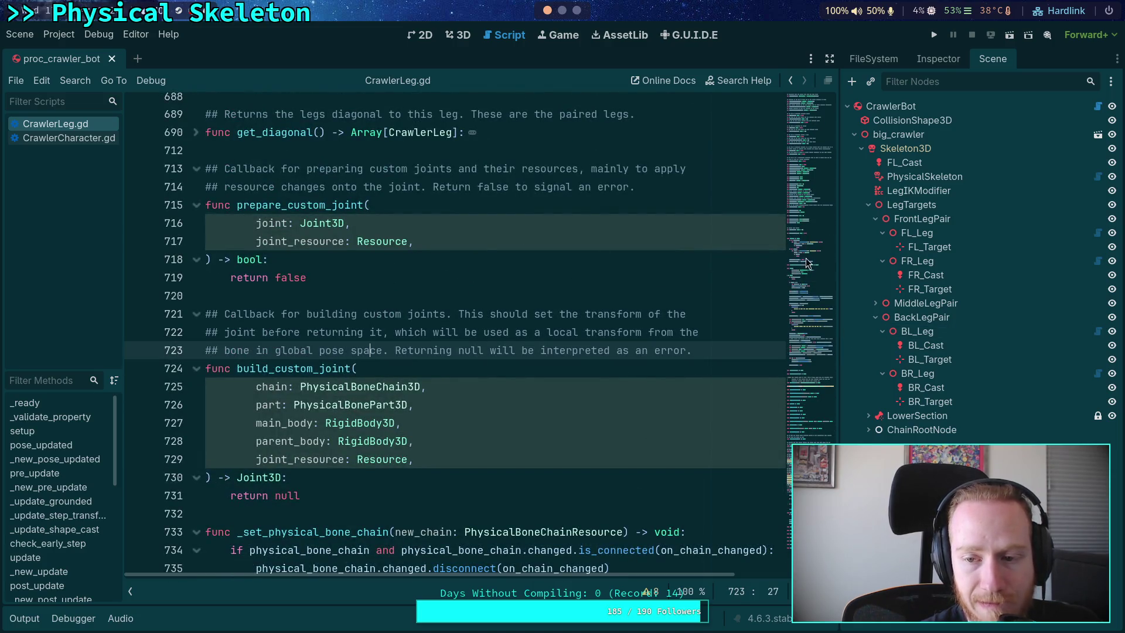
left_click(988, 36)
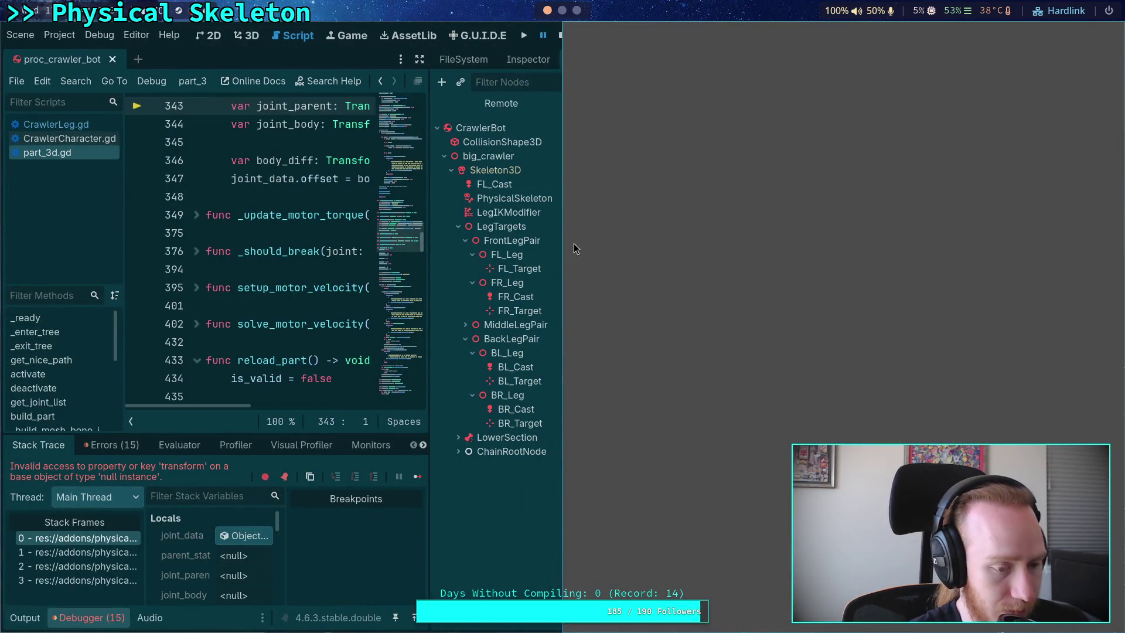
Step: In the Remote tree, expand CrawlerBot > big_crawler > Skeleton3D > ChainRootNode > FrontLeftLegChain, then stop the game
left_click(574, 244)
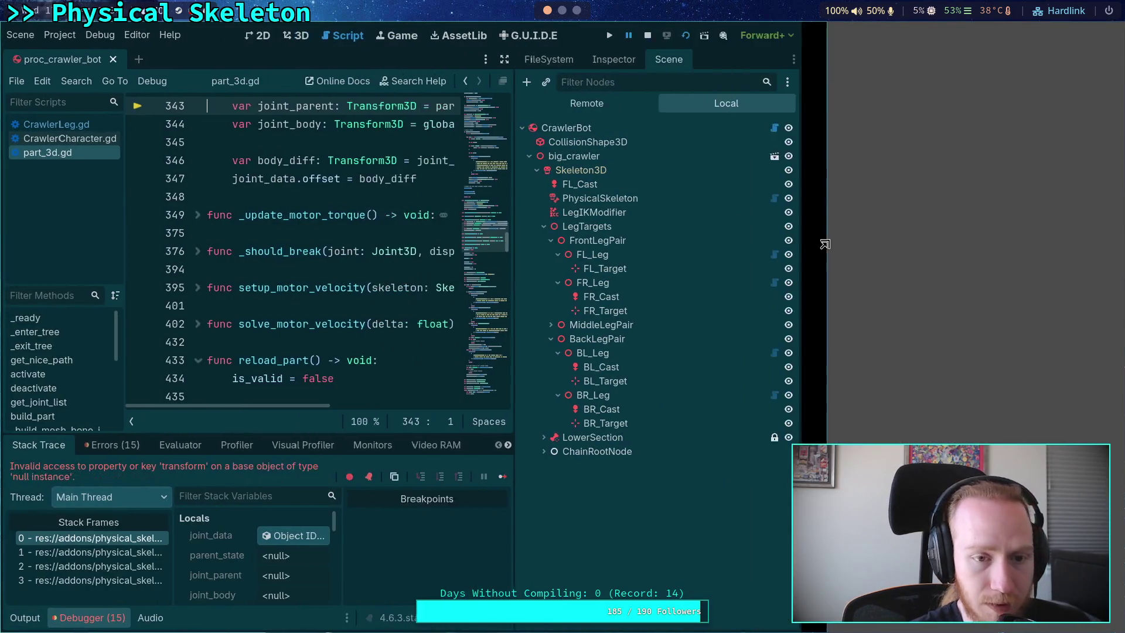
left_click(615, 103)
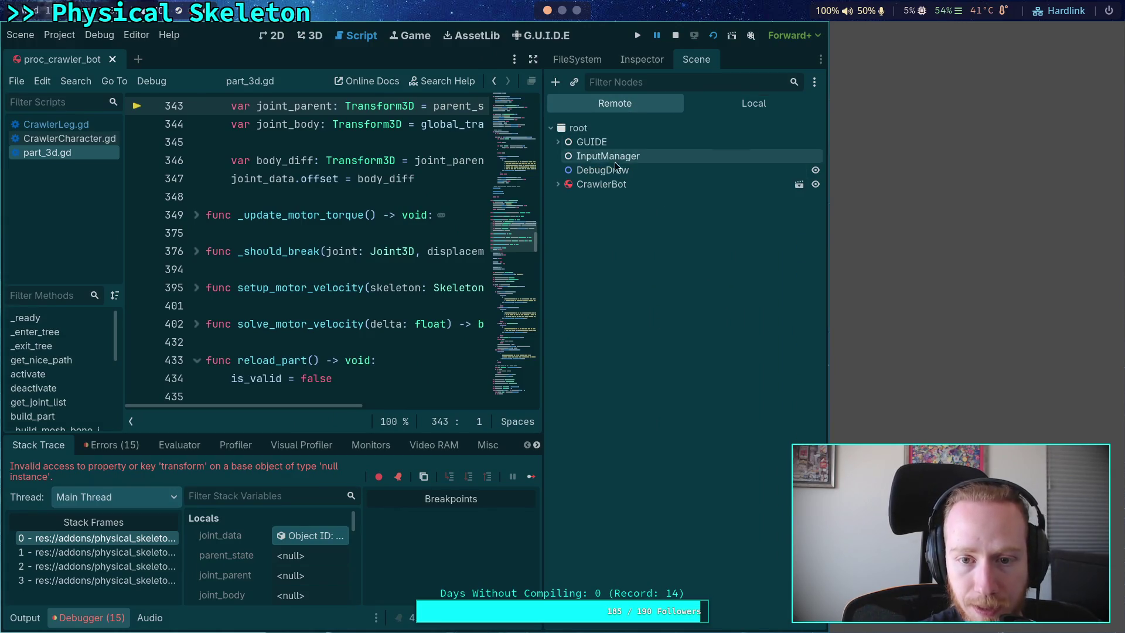
left_click(557, 186)
left_click(586, 212)
left_click(565, 212)
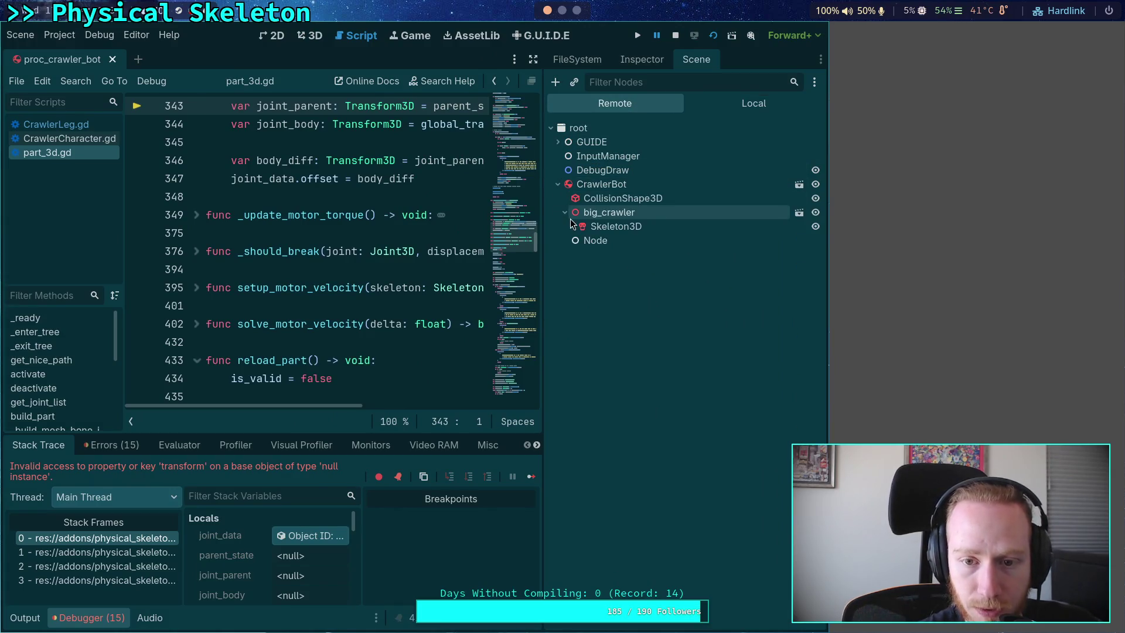
left_click(572, 227)
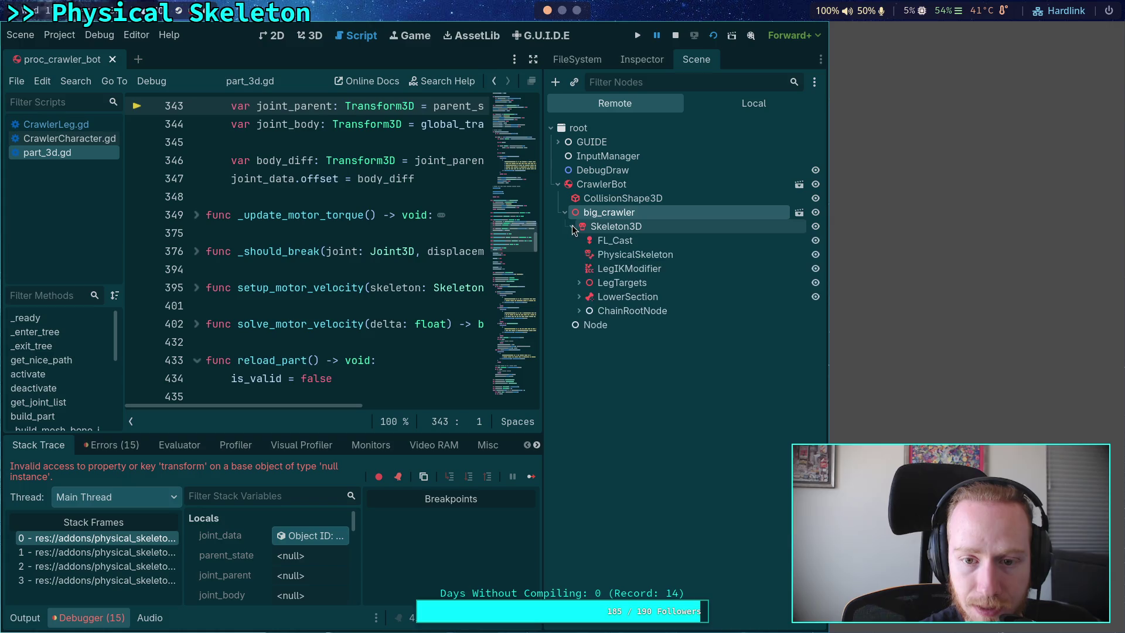
left_click(621, 296)
left_click(579, 297)
left_click(579, 296)
left_click(579, 311)
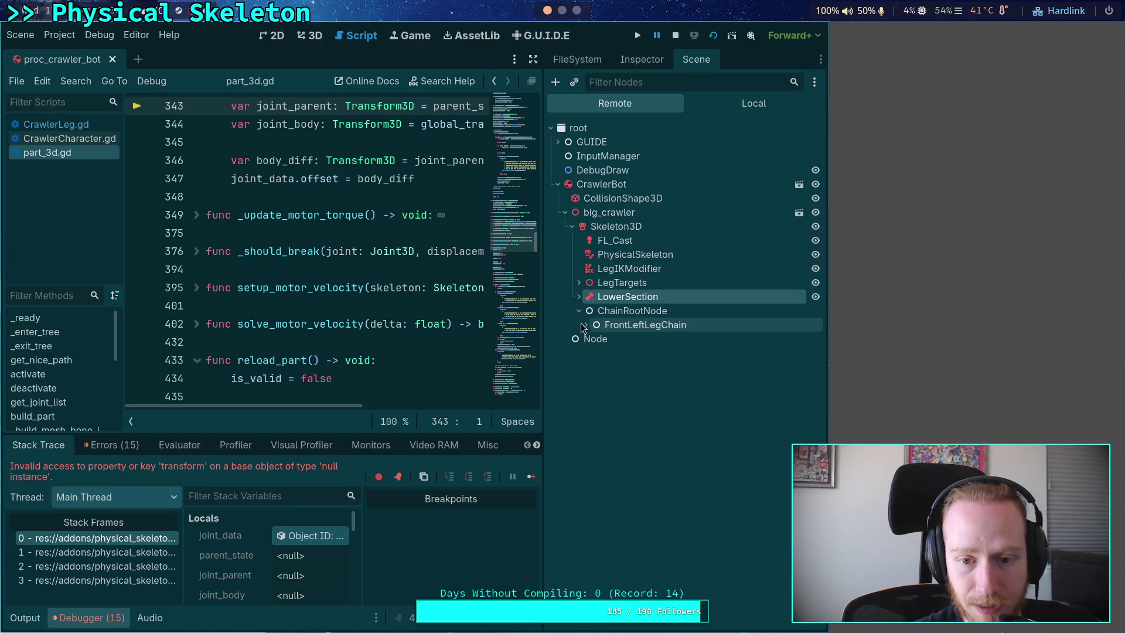
left_click(586, 325)
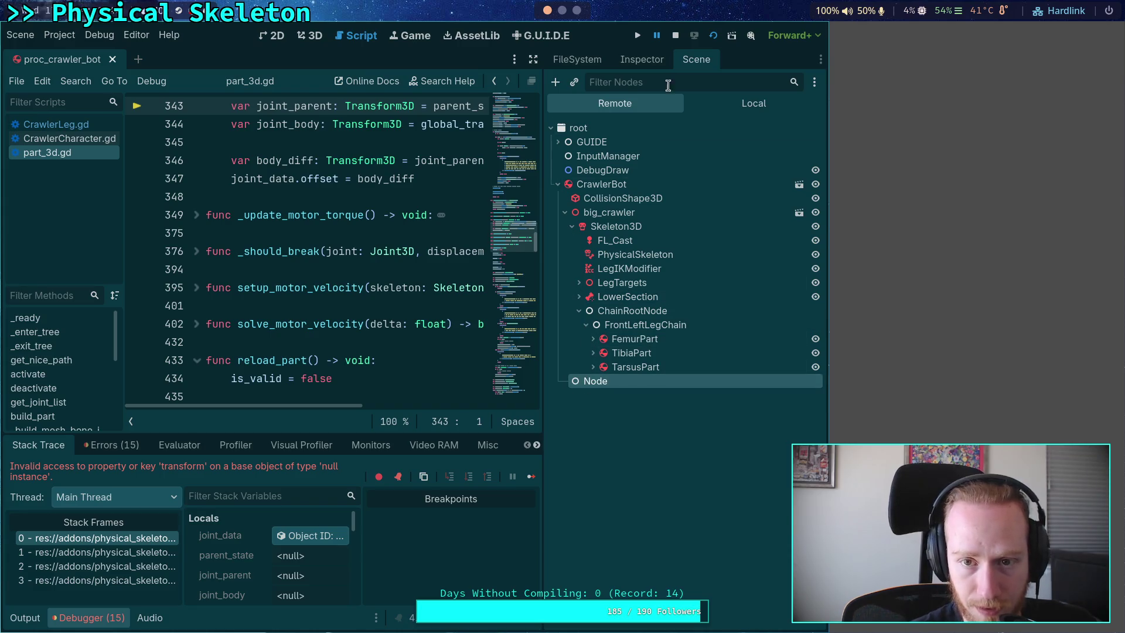
left_click(675, 35)
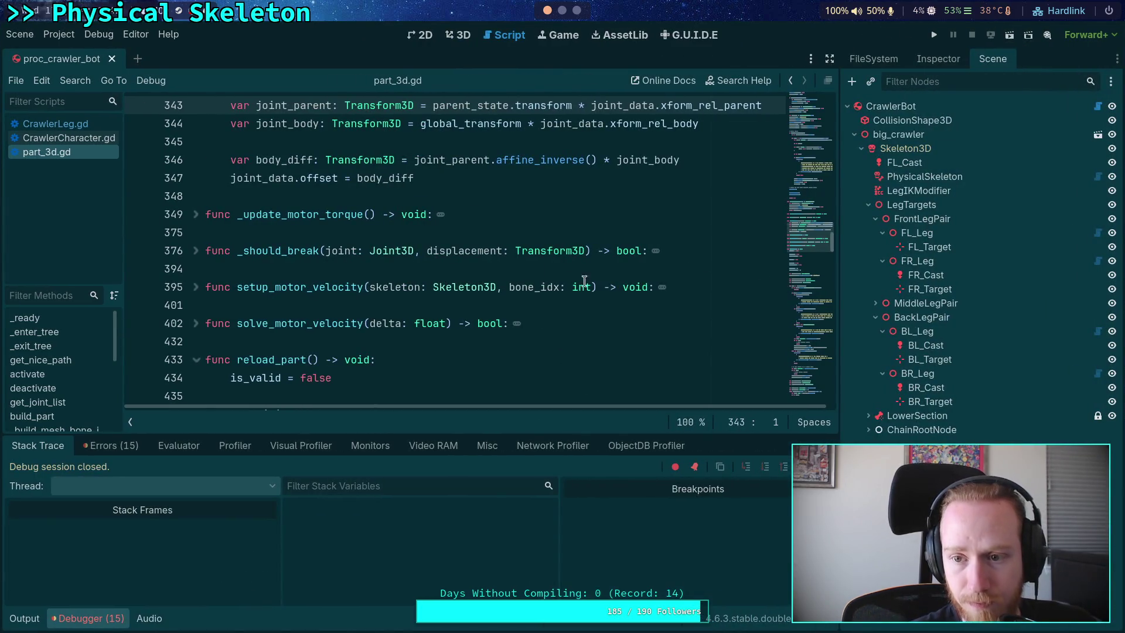
Step: Review the logged errors in the Errors tab, hide the debugger, and close part_3d.gd
left_click(528, 268)
scroll(474, 296, "down", 5)
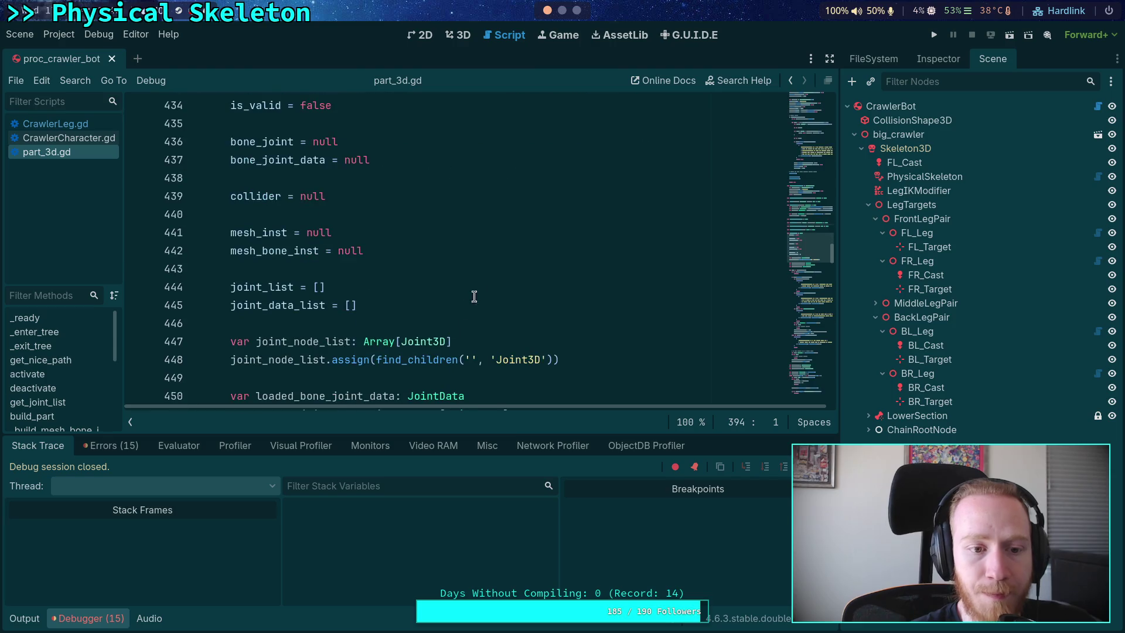
left_click(111, 445)
scroll(330, 545, "down", 2)
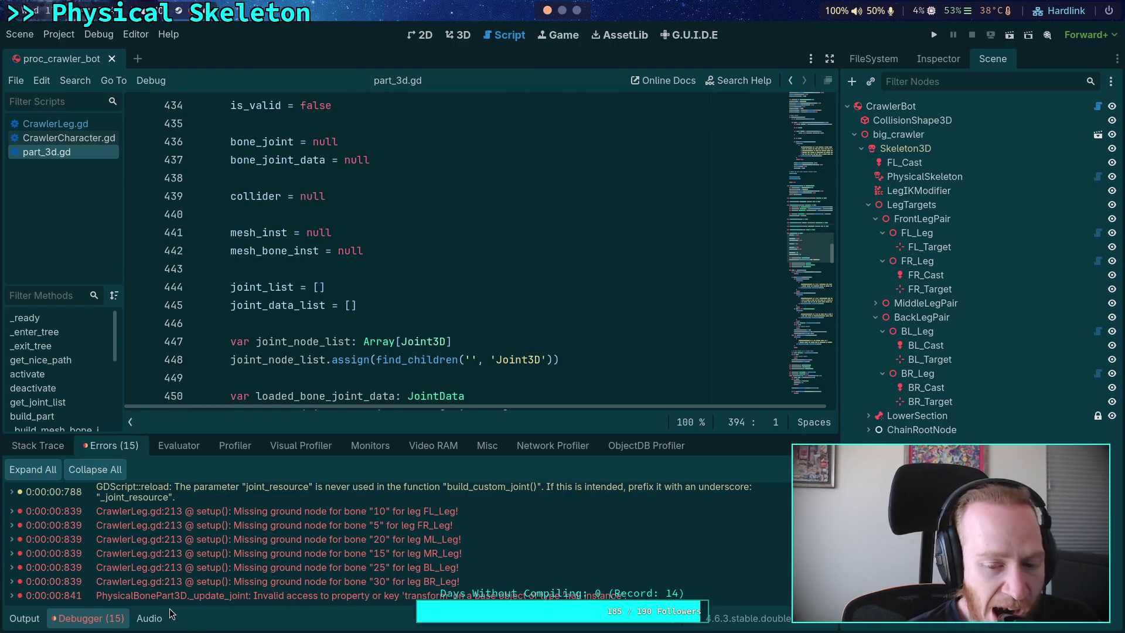
left_click(87, 620)
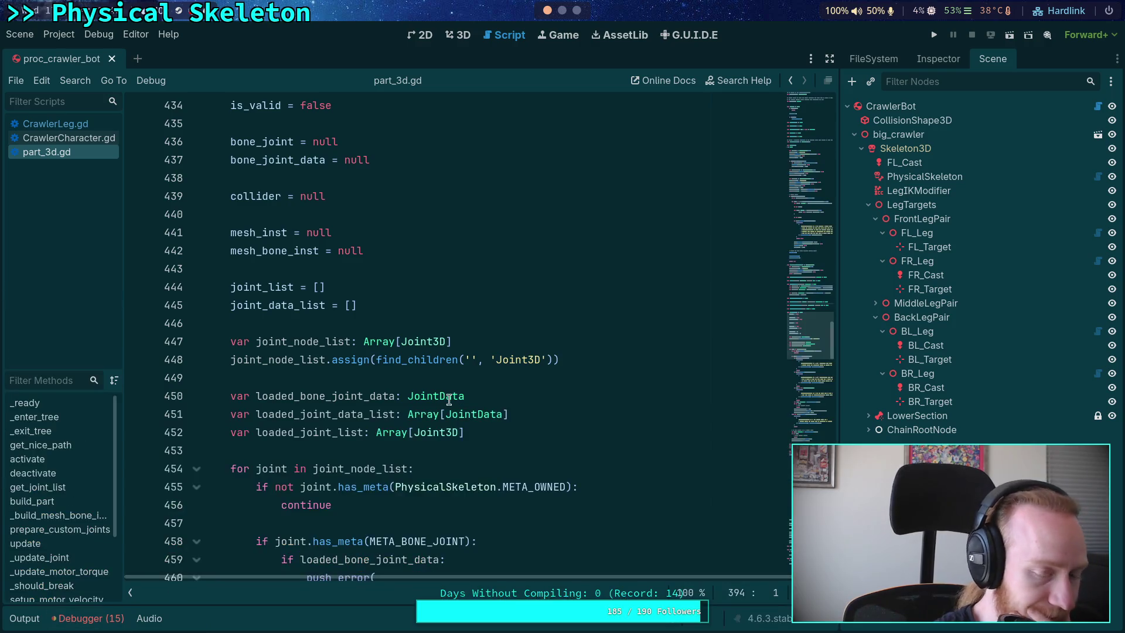
scroll(422, 410, "up", 6)
right_click(69, 152)
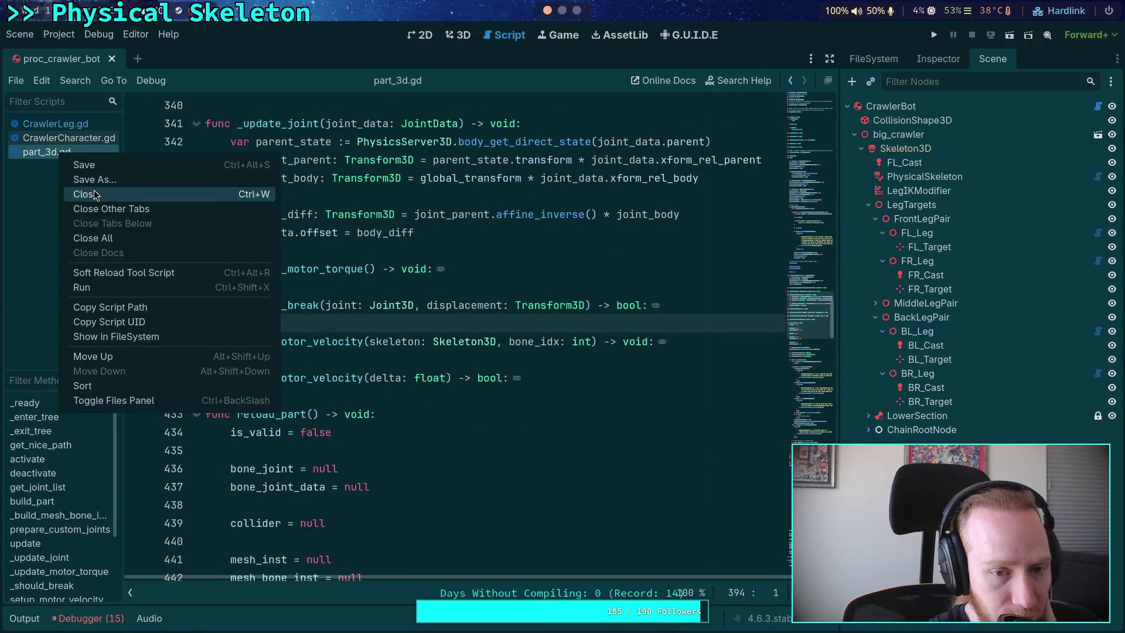
left_click(80, 188)
Step: Open CrawlerCharacter.gd and scroll up to its _ready function
left_click(69, 137)
left_click(56, 124)
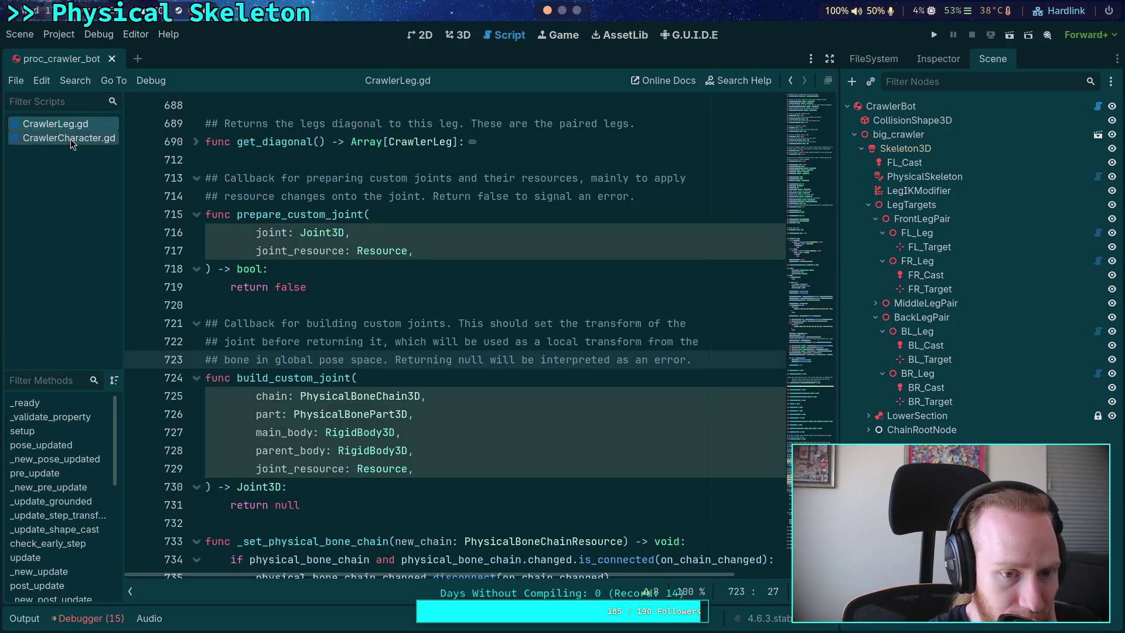
left_click(69, 138)
scroll(370, 333, "up", 4)
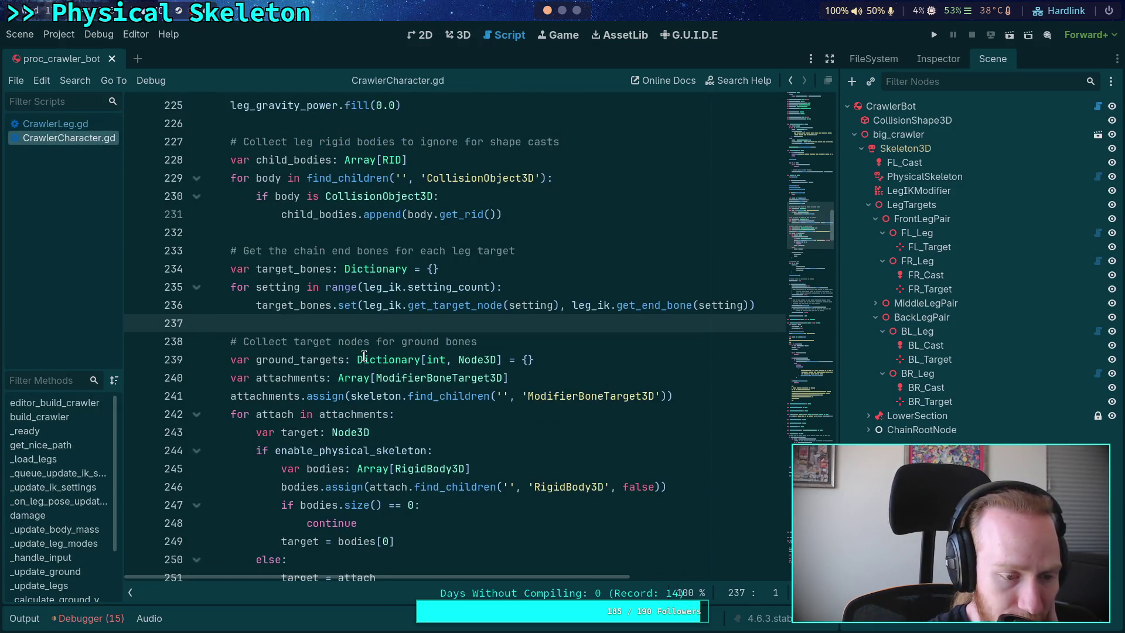
scroll(360, 356, "up", 2)
left_click(346, 348)
scroll(347, 347, "up", 4)
scroll(347, 347, "up", 2)
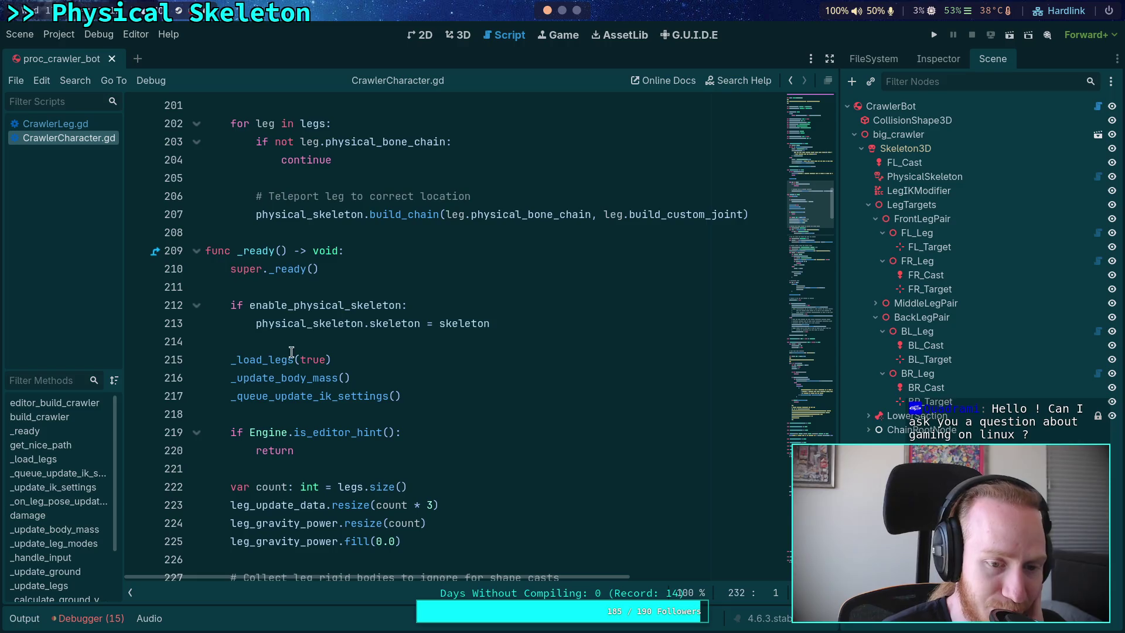
Step: Read through CrawlerCharacter.gd around its _ready function
left_click(292, 355)
left_click(297, 345)
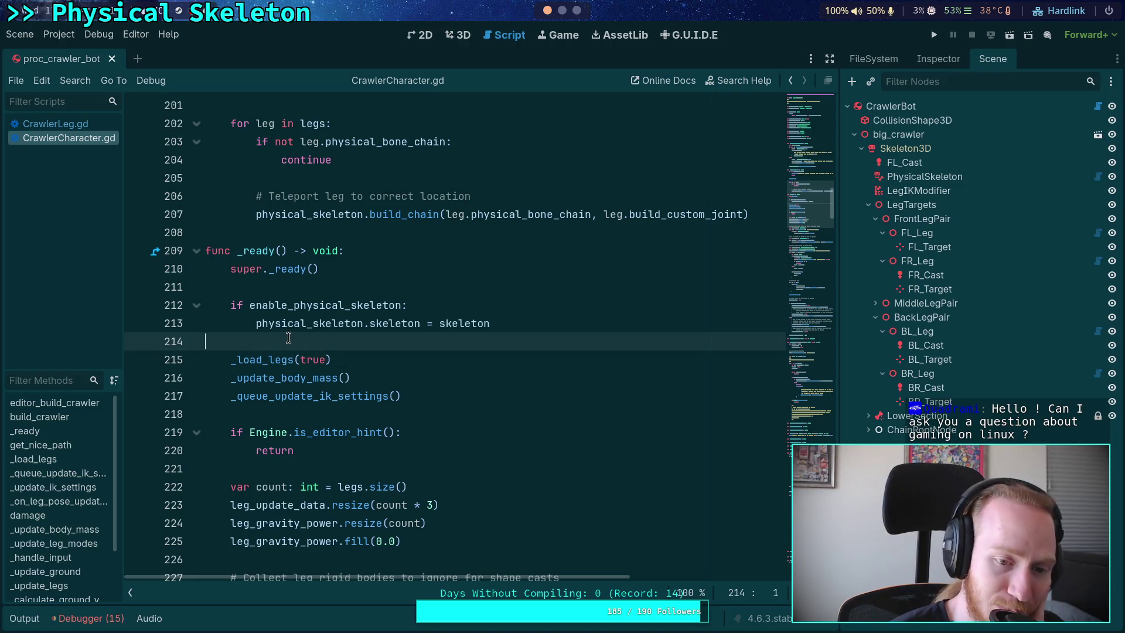
scroll(331, 390, "up", 1)
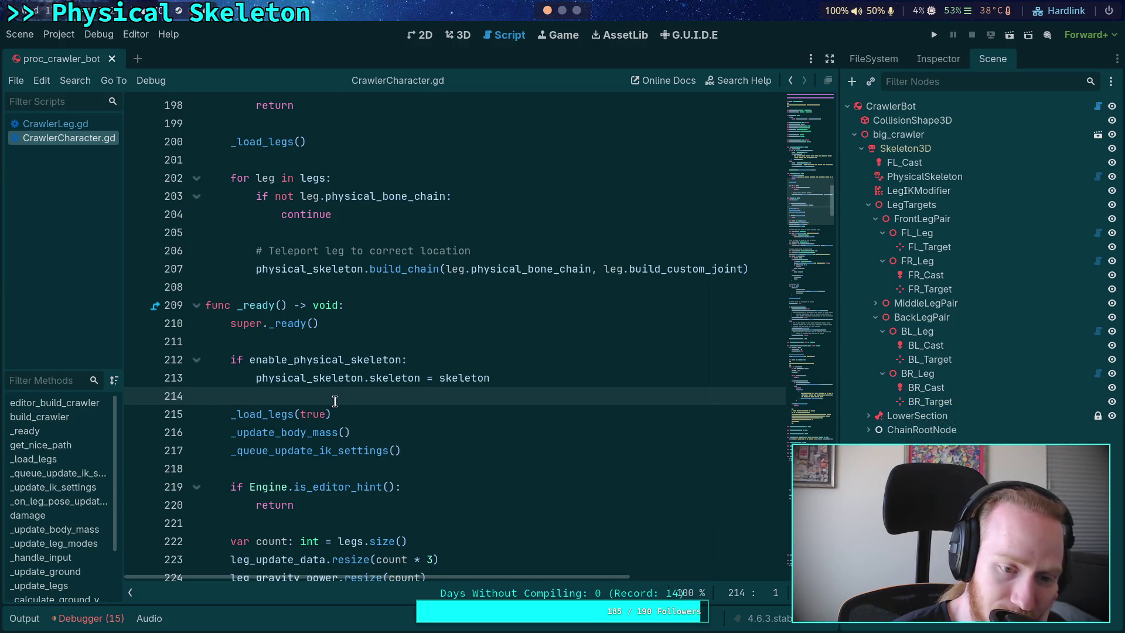
scroll(335, 401, "up", 4)
scroll(334, 401, "down", 7)
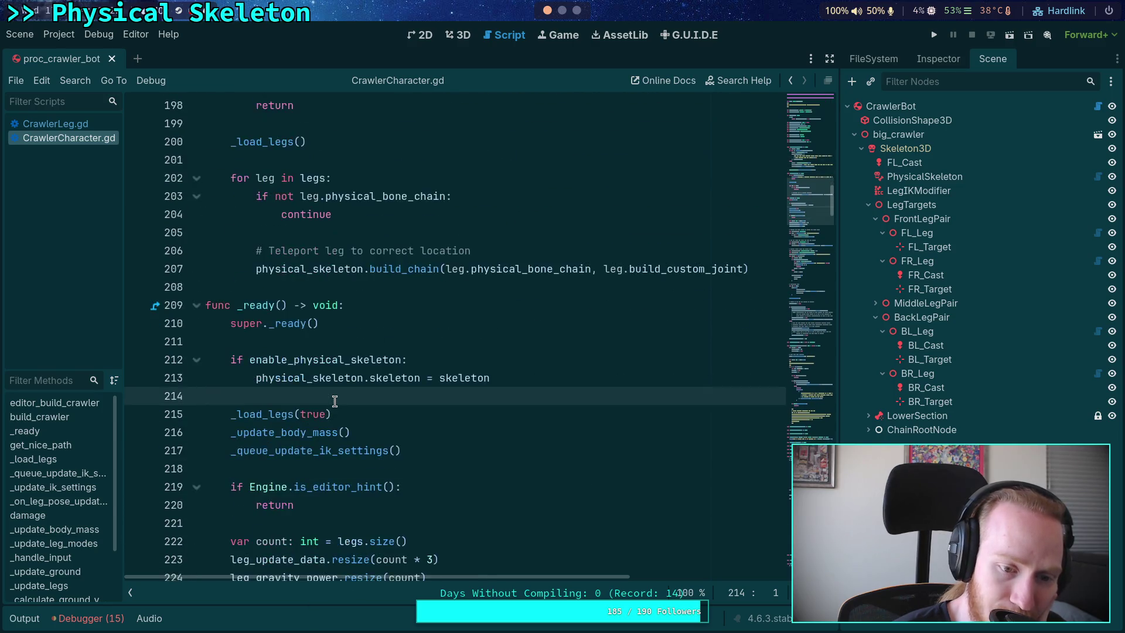
scroll(335, 400, "down", 2)
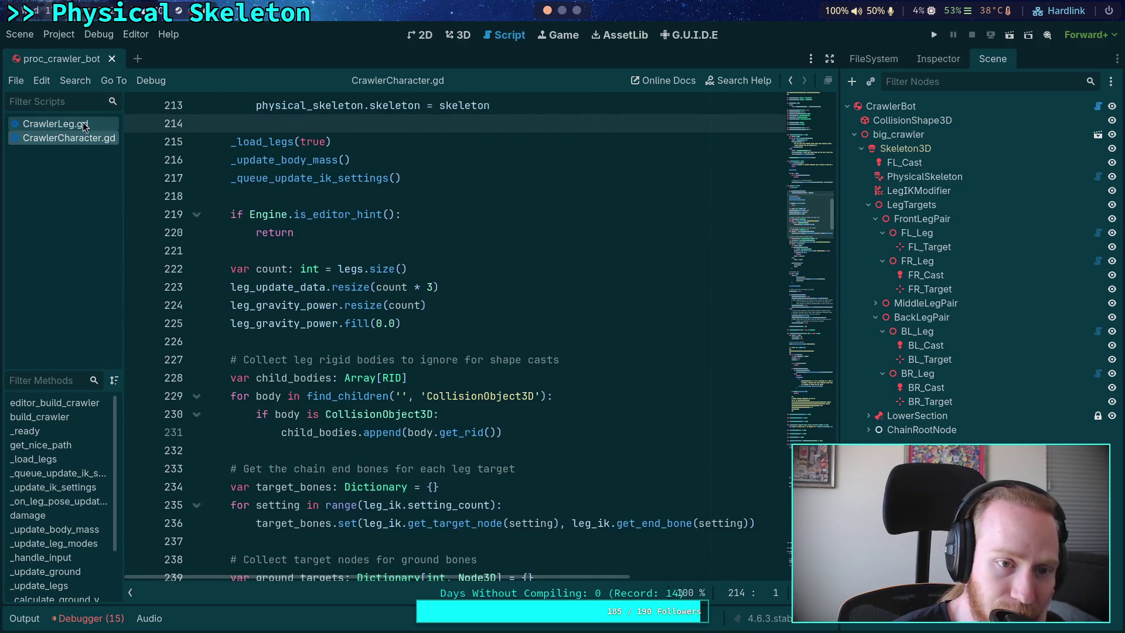
Step: In CrawlerLeg.gd, fold the bone-chain setter and change-handler functions and scroll up to setup()
left_click(71, 123)
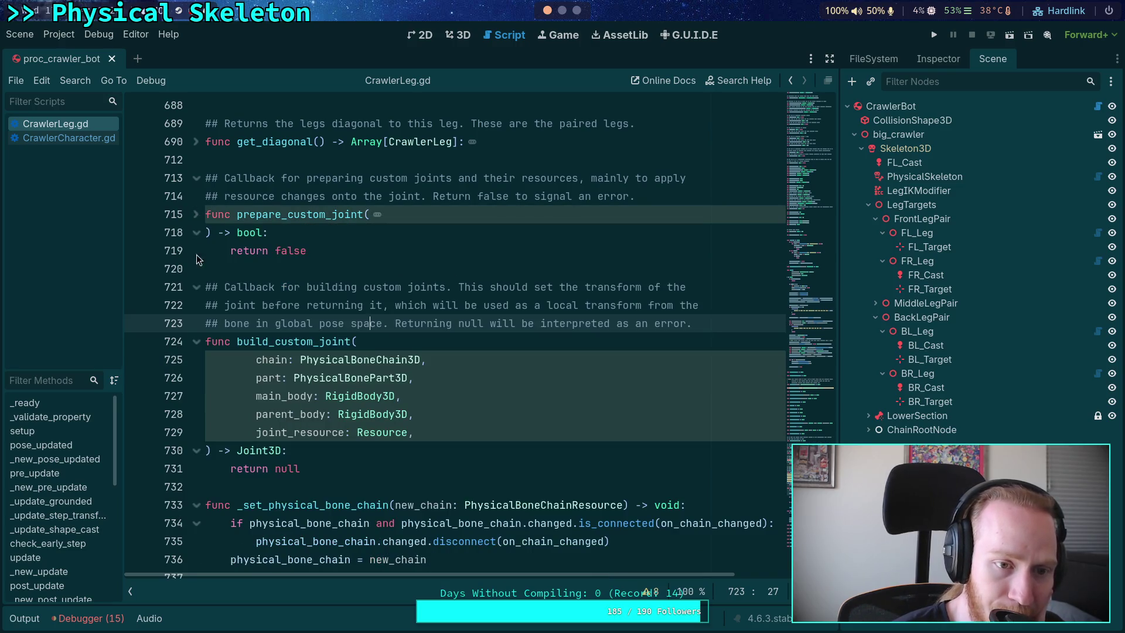
scroll(199, 232, "down", 6)
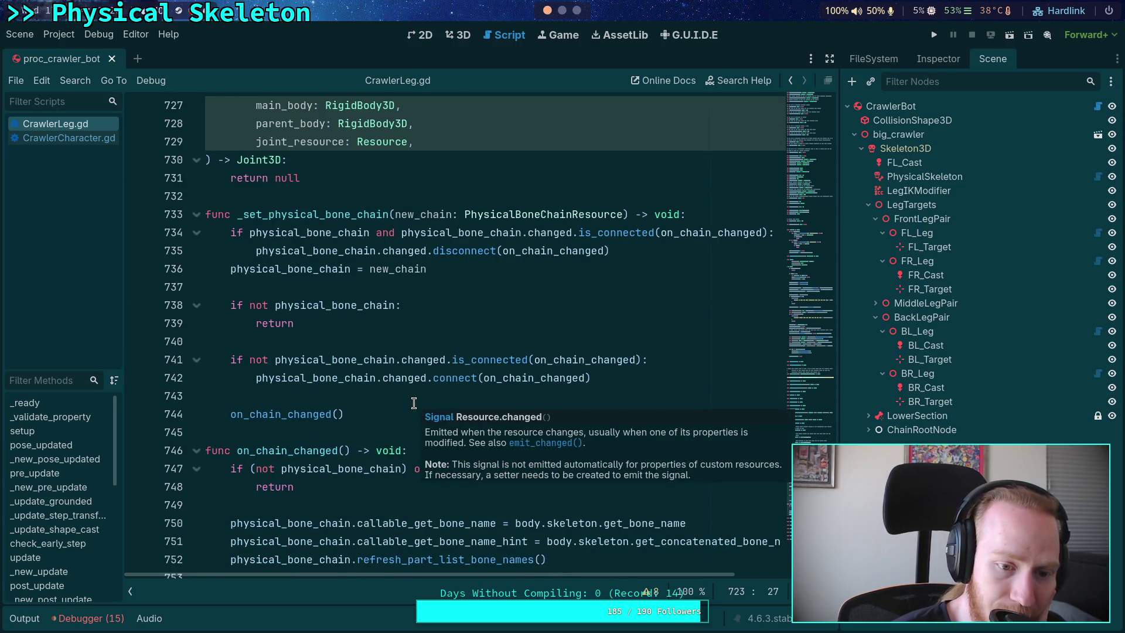
left_click(196, 214)
left_click(197, 250)
scroll(379, 385, "up", 15)
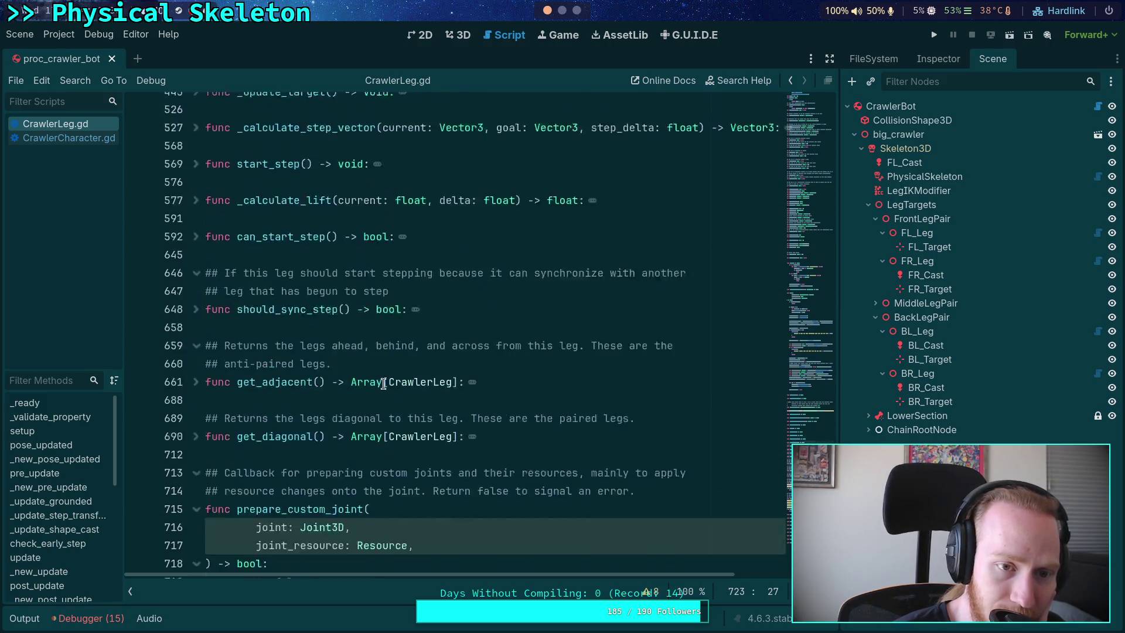
scroll(379, 385, "up", 20)
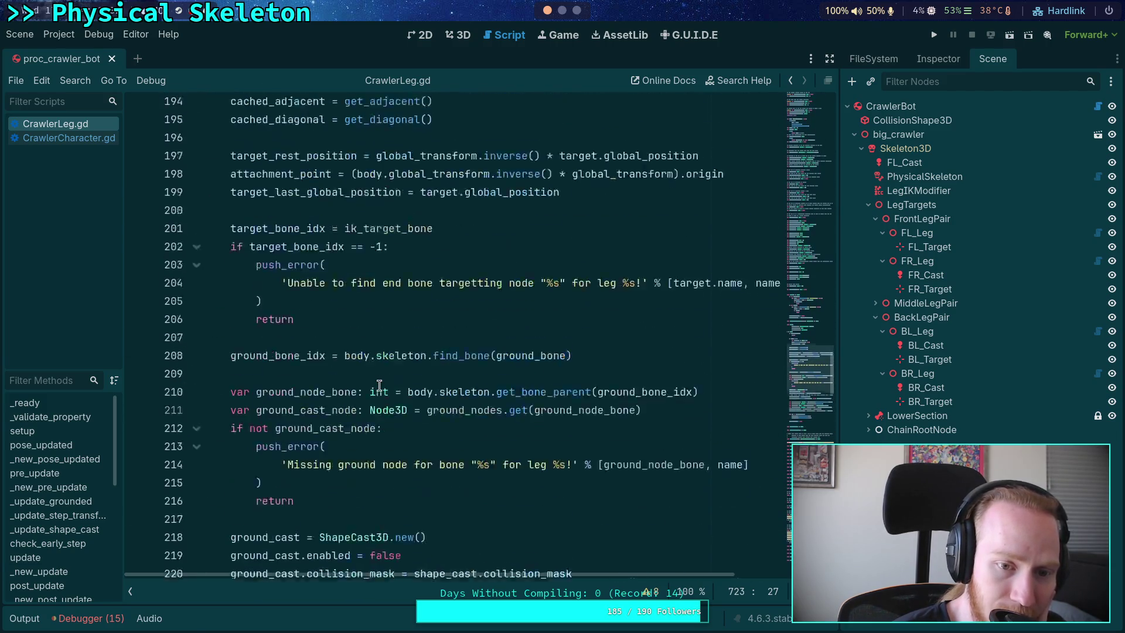
scroll(380, 385, "up", 1)
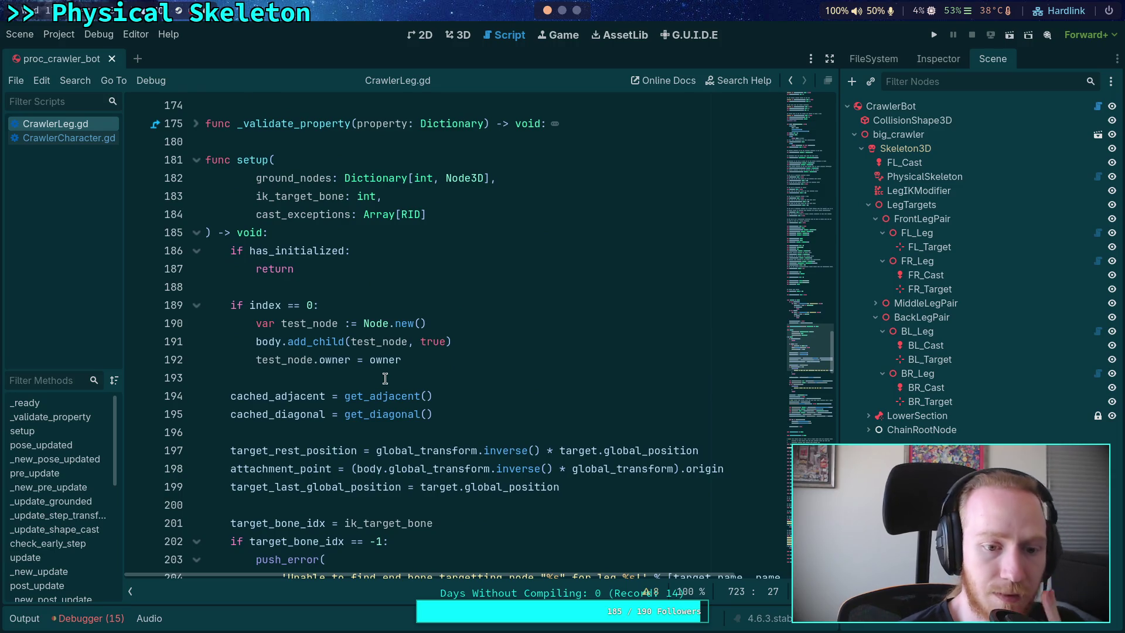
Step: Delete the 'if index == 0' test-node block and its leftover blank lines from setup()
mouse_move(432, 359)
left_mouse_down()
mouse_move(244, 322)
mouse_move(229, 303)
left_mouse_up()
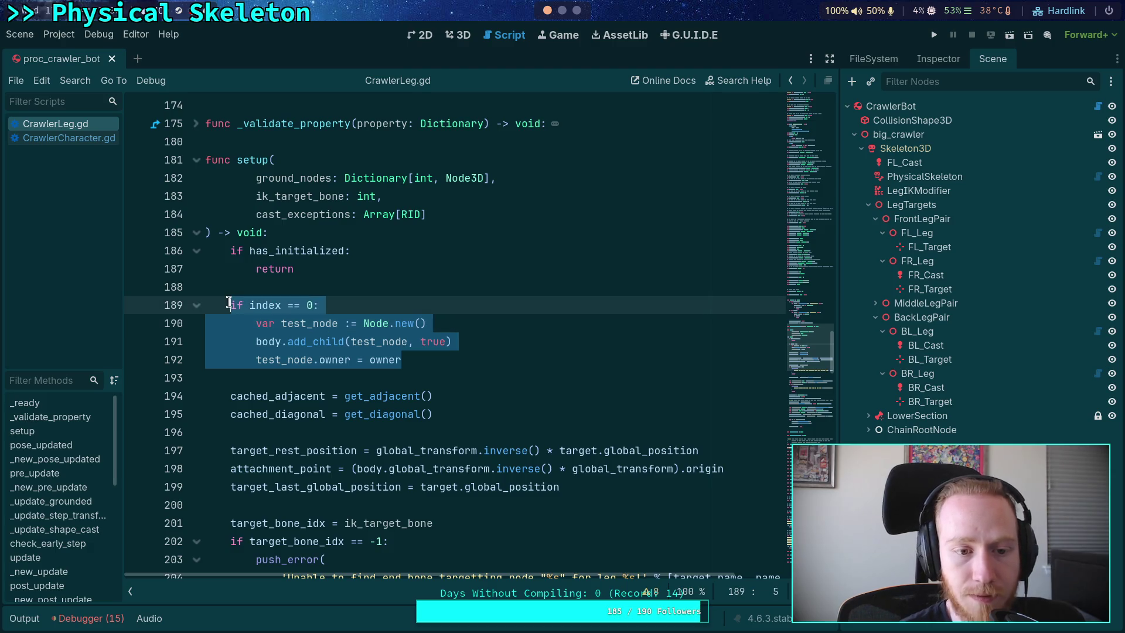
key("BackSpace")
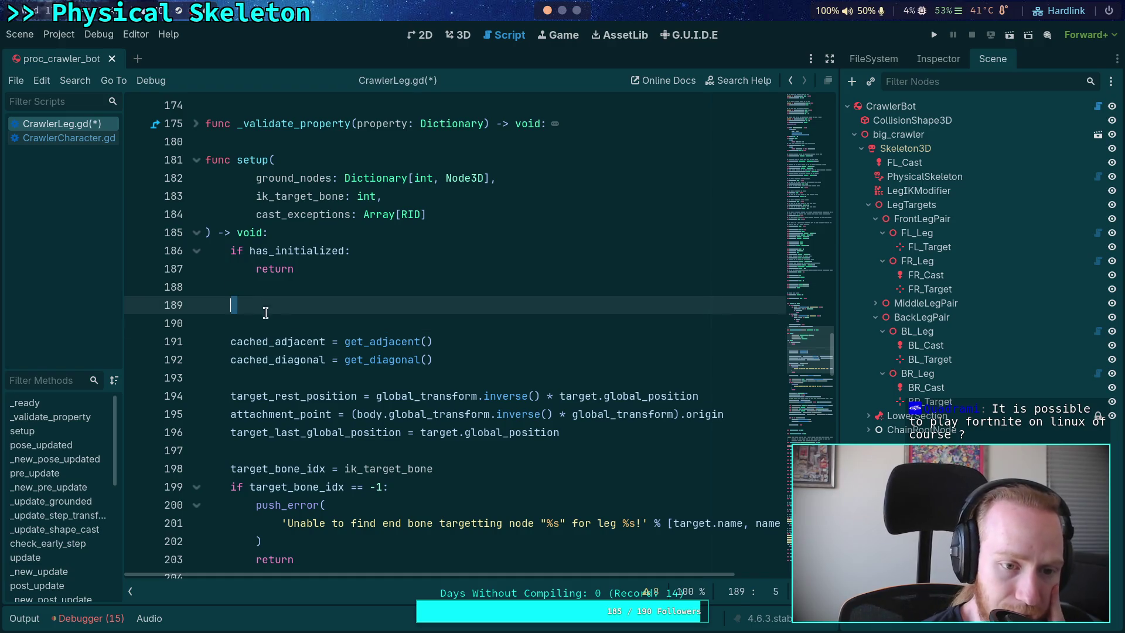
left_click_drag(263, 304, 260, 291)
key("Delete")
key("Delete")
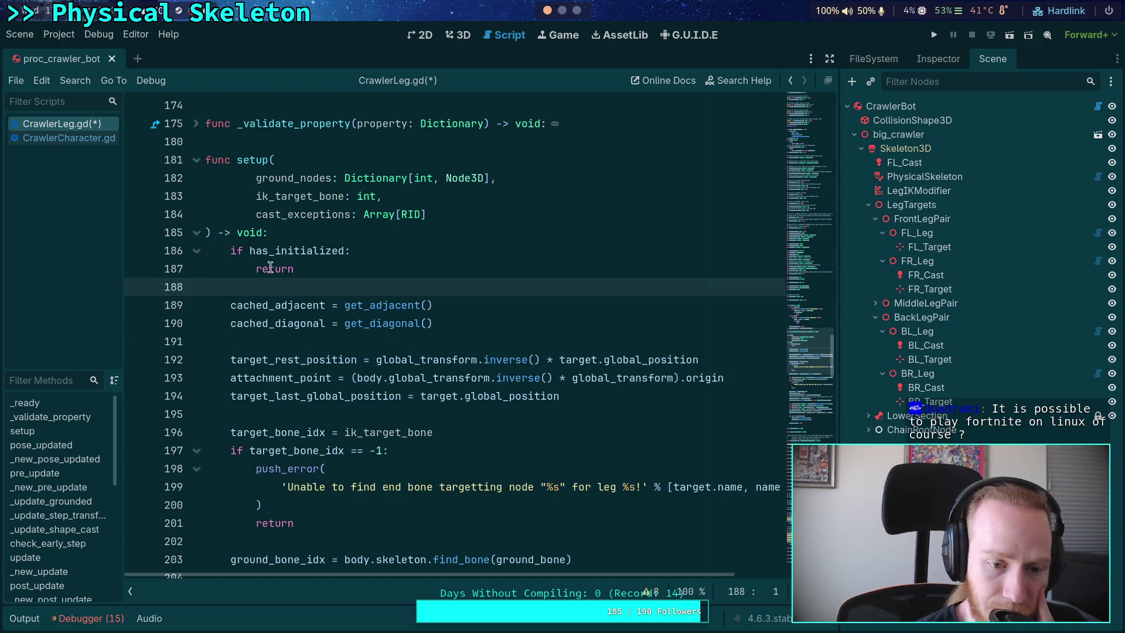
scroll(362, 293, "up", 7)
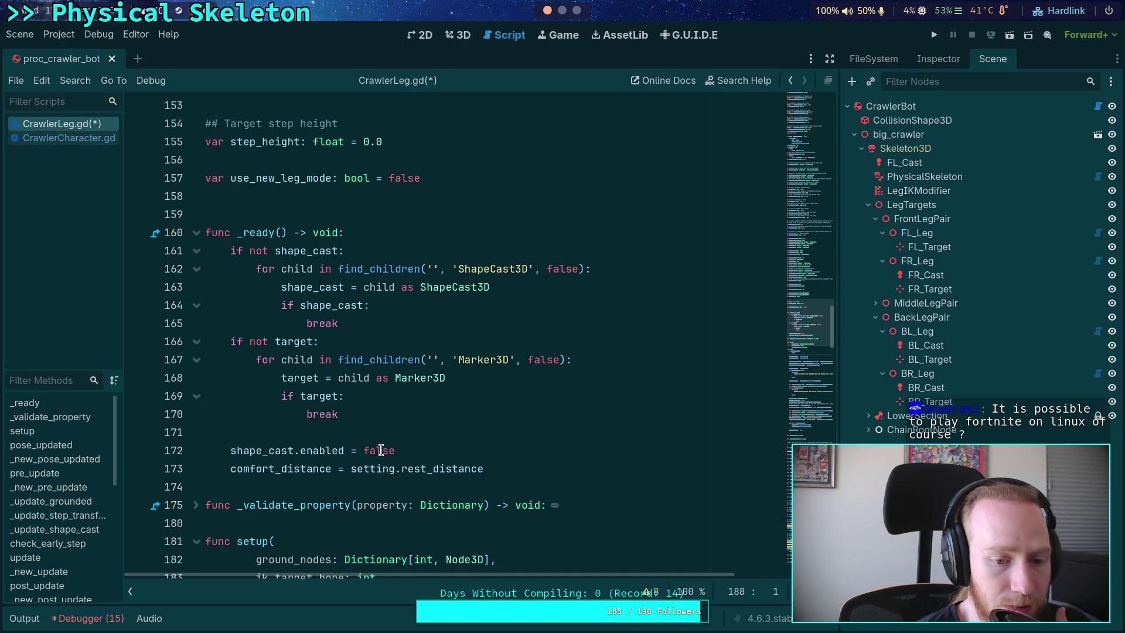
left_click(509, 465)
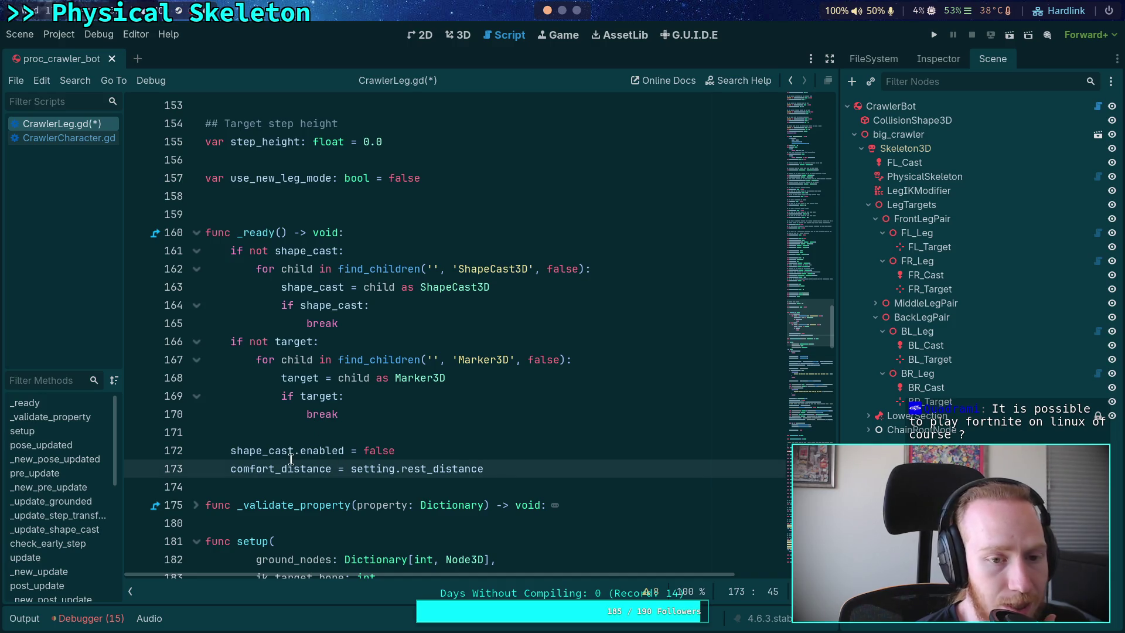
Step: Add 'if Engine.is_editor_hint(): return' at the top of _ready and cut the remaining body
left_click(446, 225)
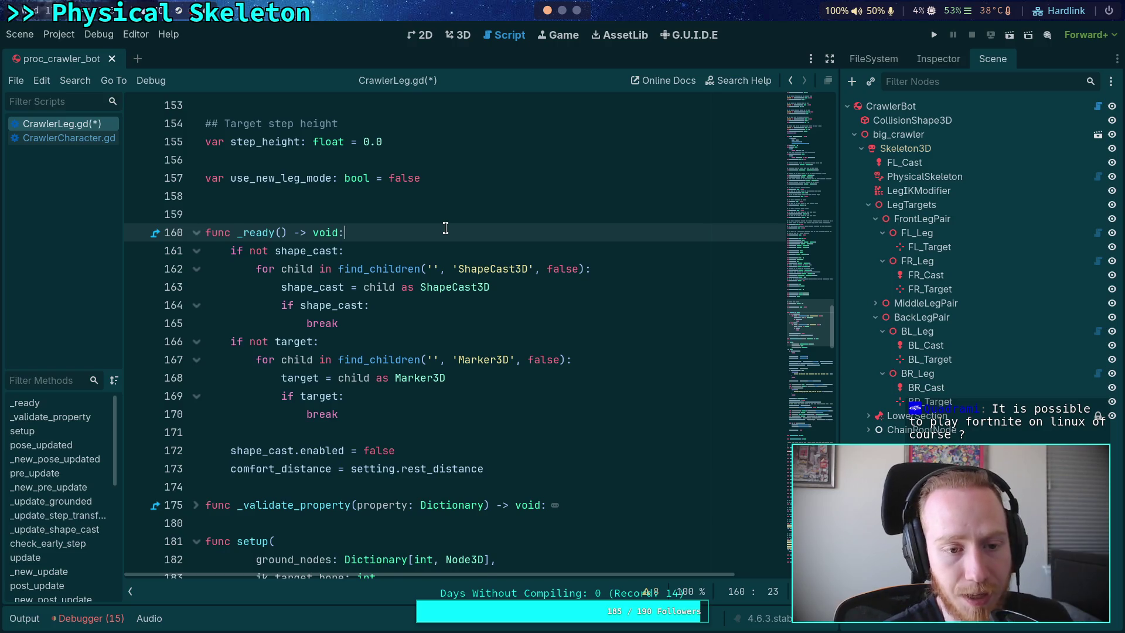
key("Return")
type("if ")
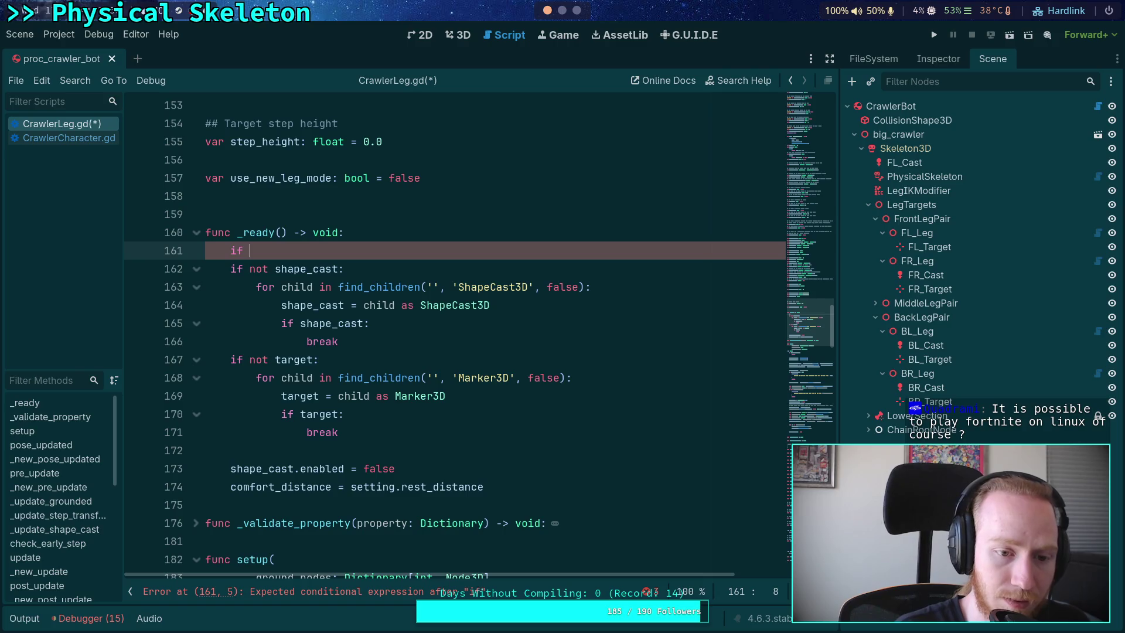
type("Engine.is")
key("Return")
type(":")
key("Return")
type("return")
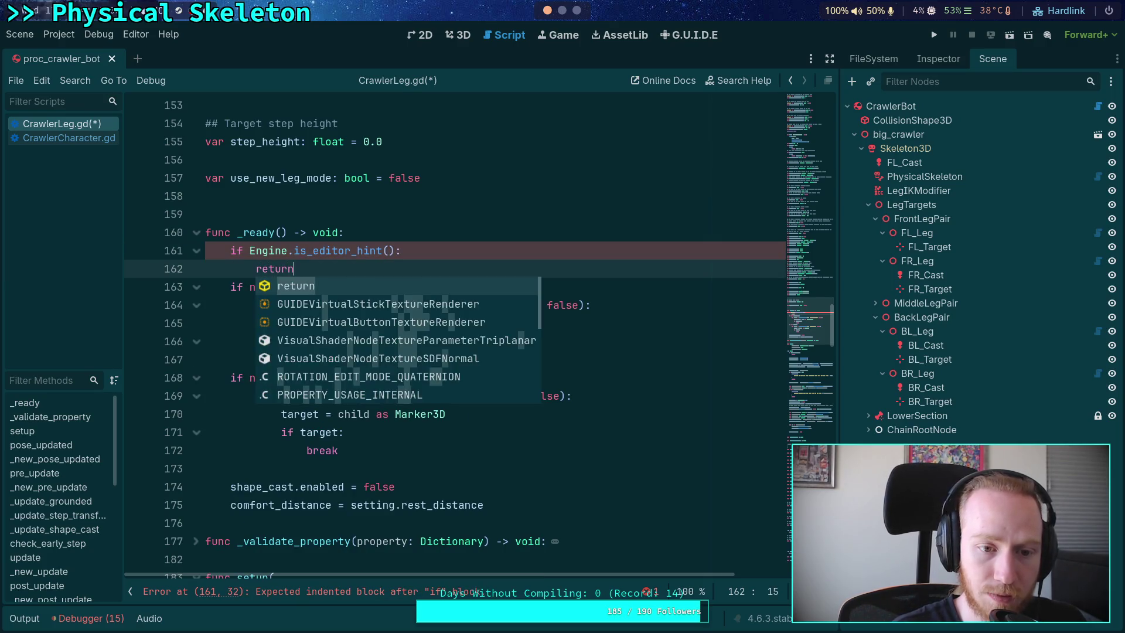
key("Return")
key("Return")
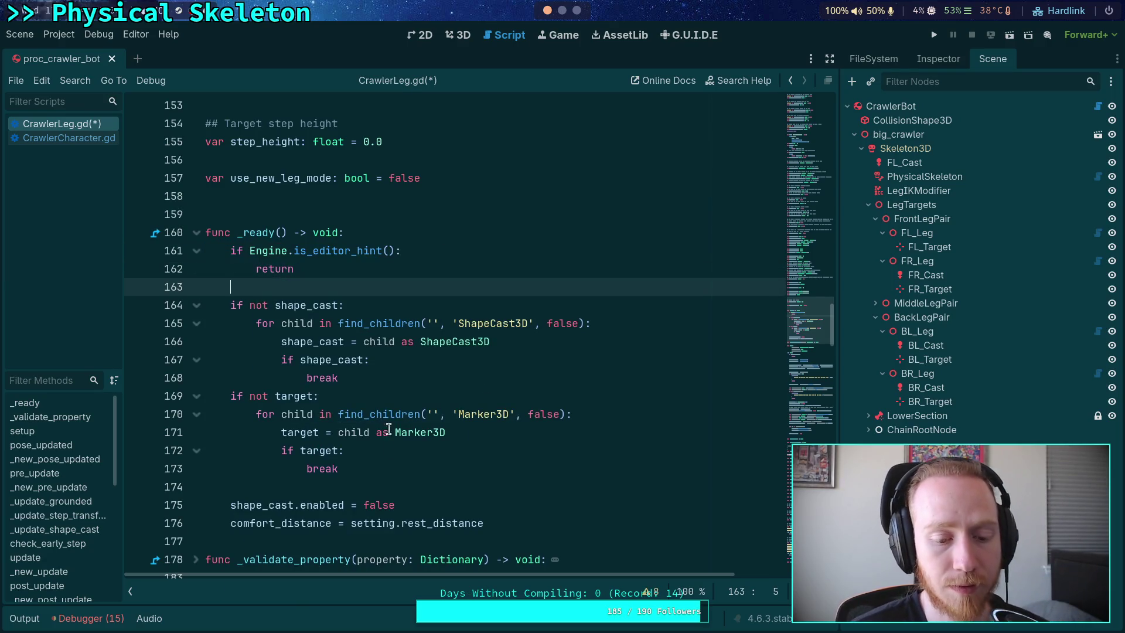
left_click_drag(492, 523, 128, 309)
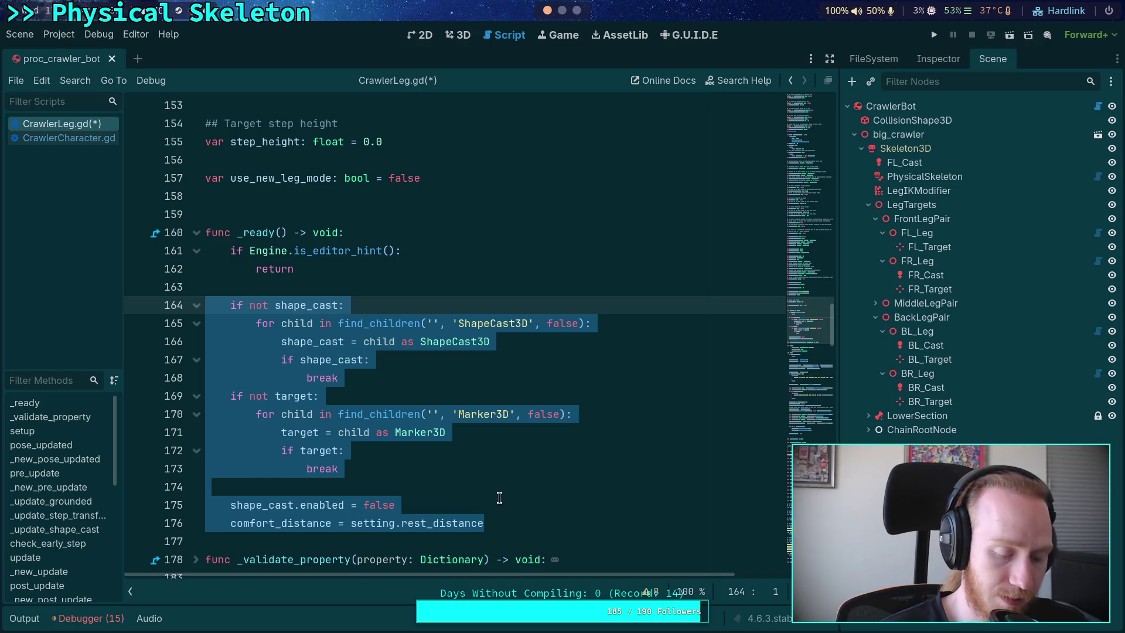
key("BackSpace")
key("Tab")
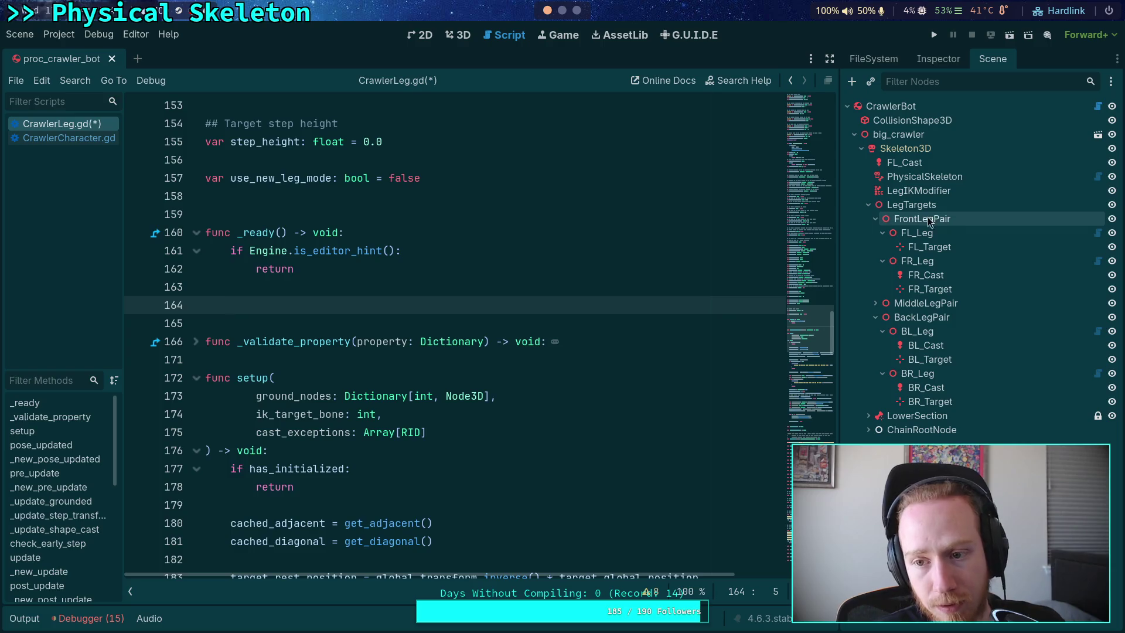
Step: Peek at chain_3d.gd from ChainRootNode, then close that script
left_click(867, 430)
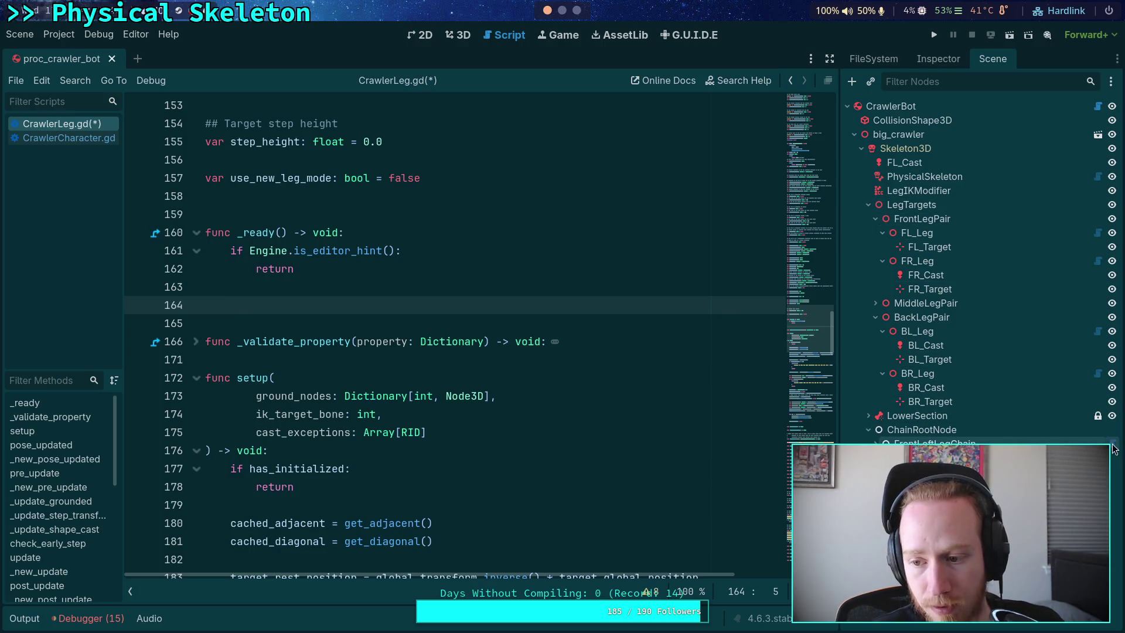
scroll(546, 325, "down", 7)
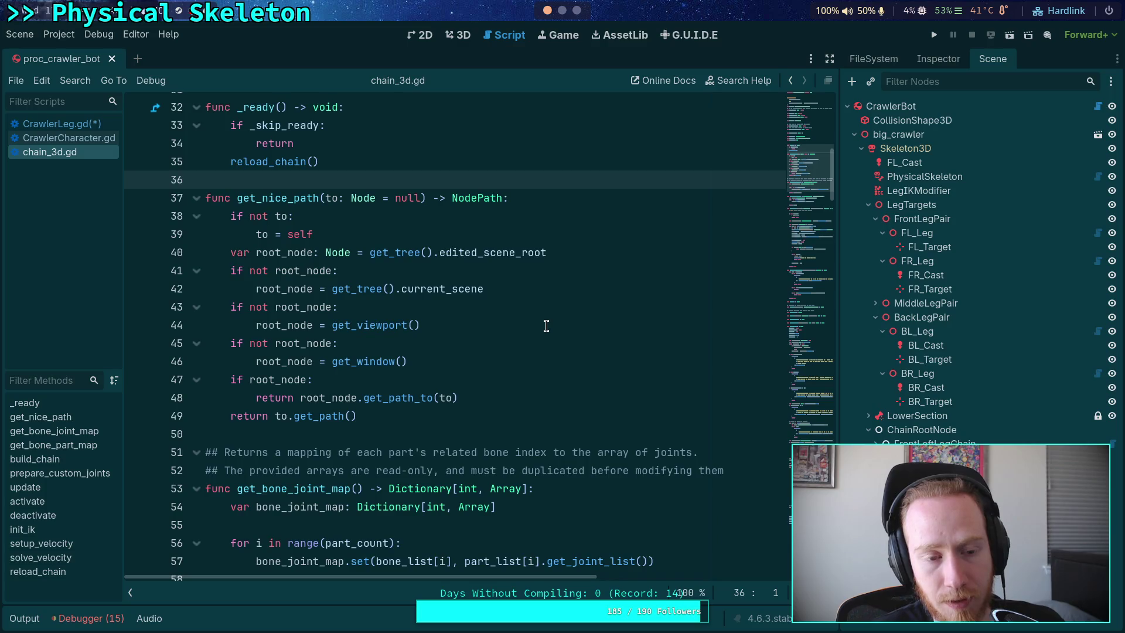
scroll(546, 326, "up", 3)
right_click(88, 153)
left_click(102, 191)
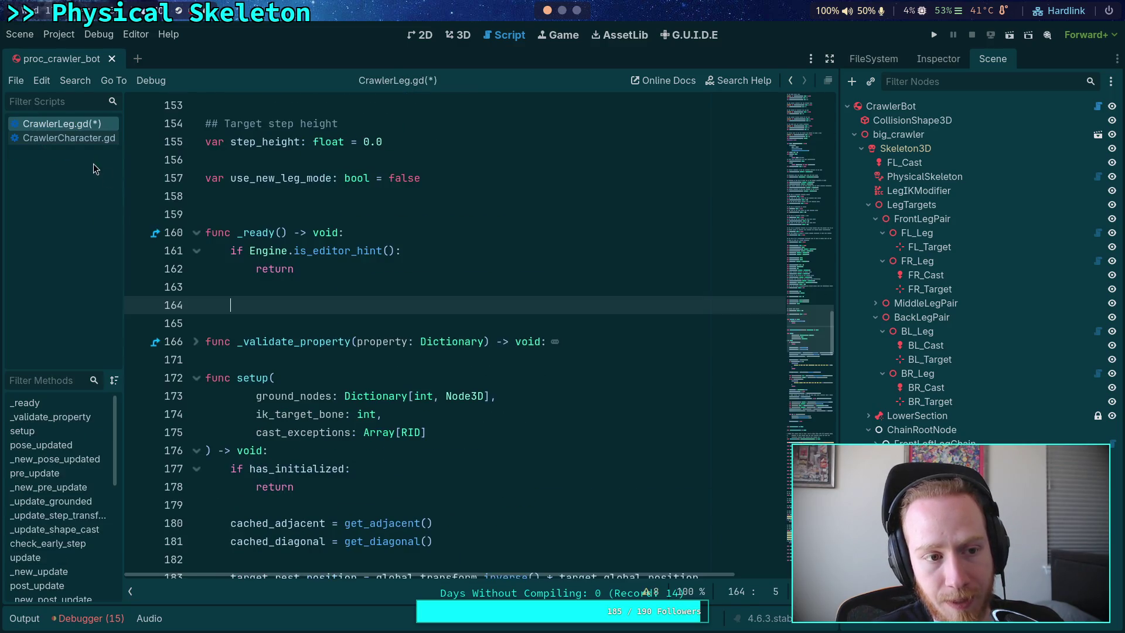
Step: Type a reload_leg() call on line 164 after the editor-hint return in _ready
type("ro")
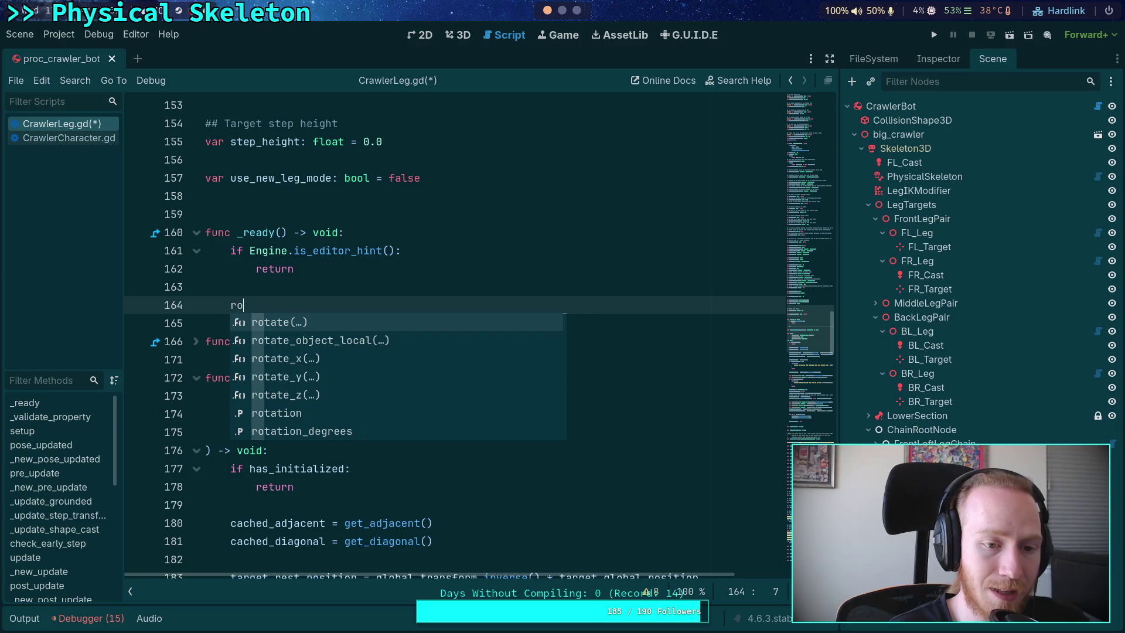
key("BackSpace")
type("ele")
key("BackSpace")
type("oad_leg")
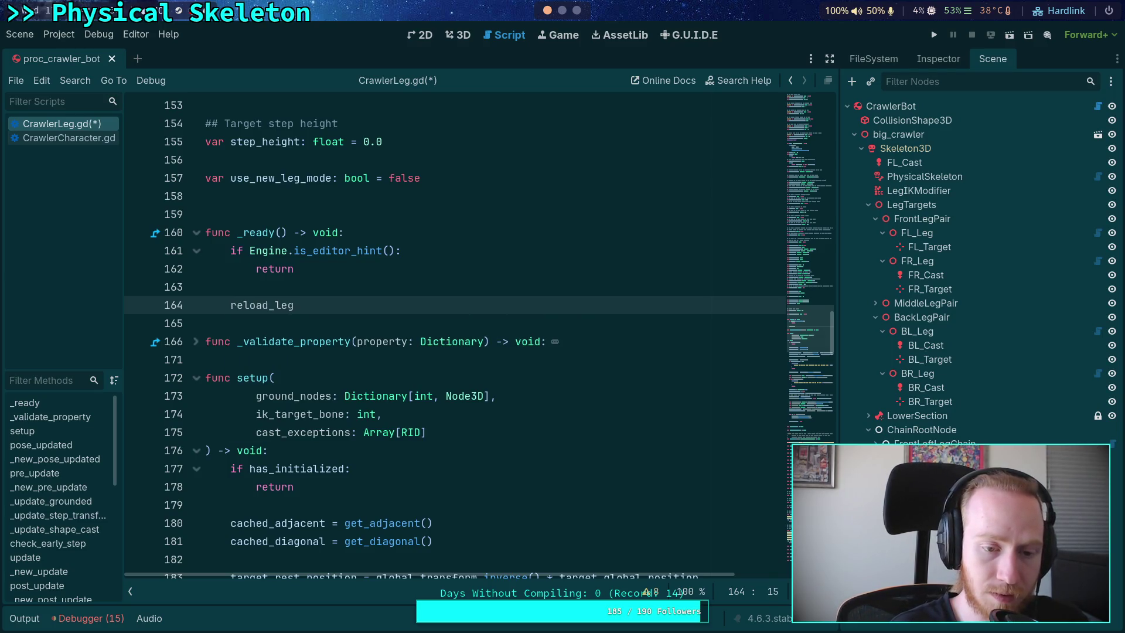
type("()")
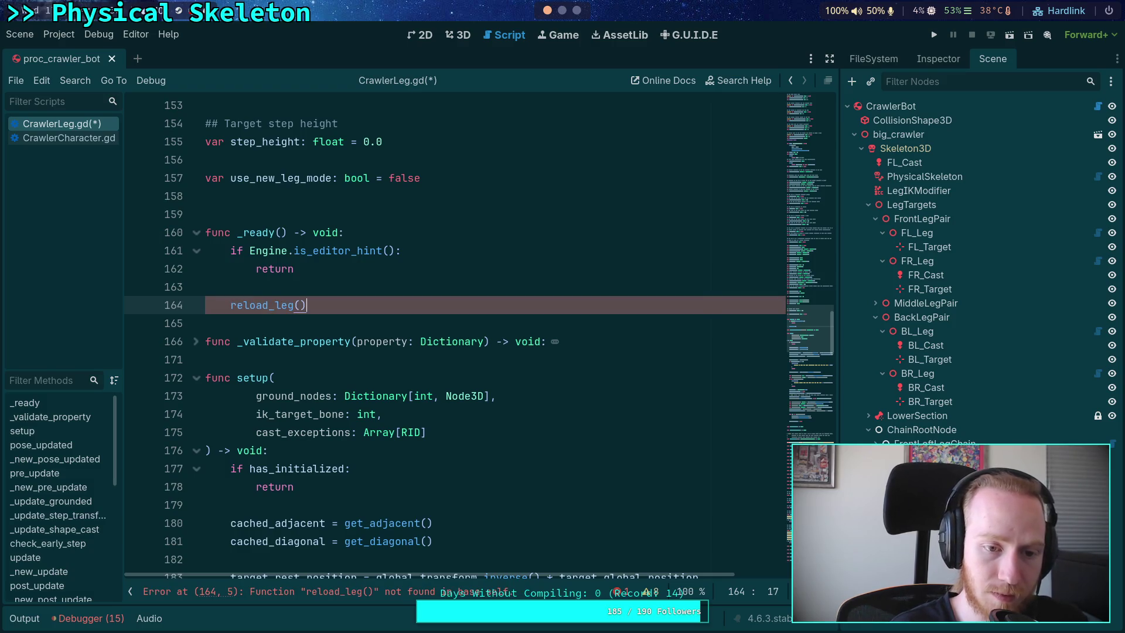
scroll(382, 294, "down", 4)
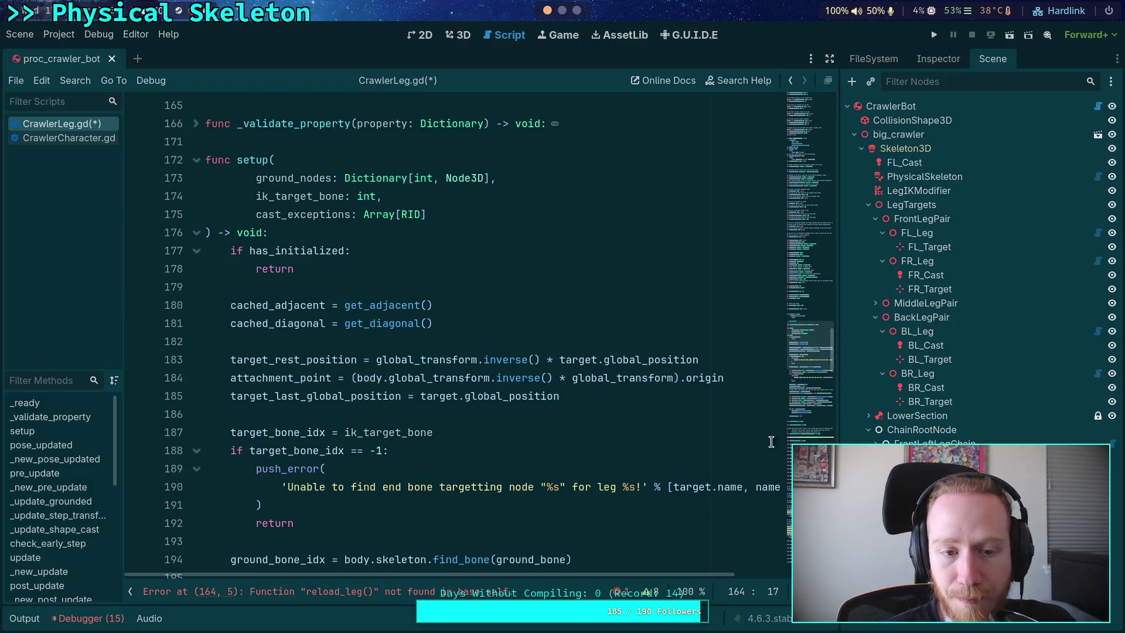
scroll(354, 344, "up", 3)
left_click(266, 304)
scroll(396, 346, "down", 10)
scroll(427, 346, "down", 5)
scroll(427, 346, "up", 3)
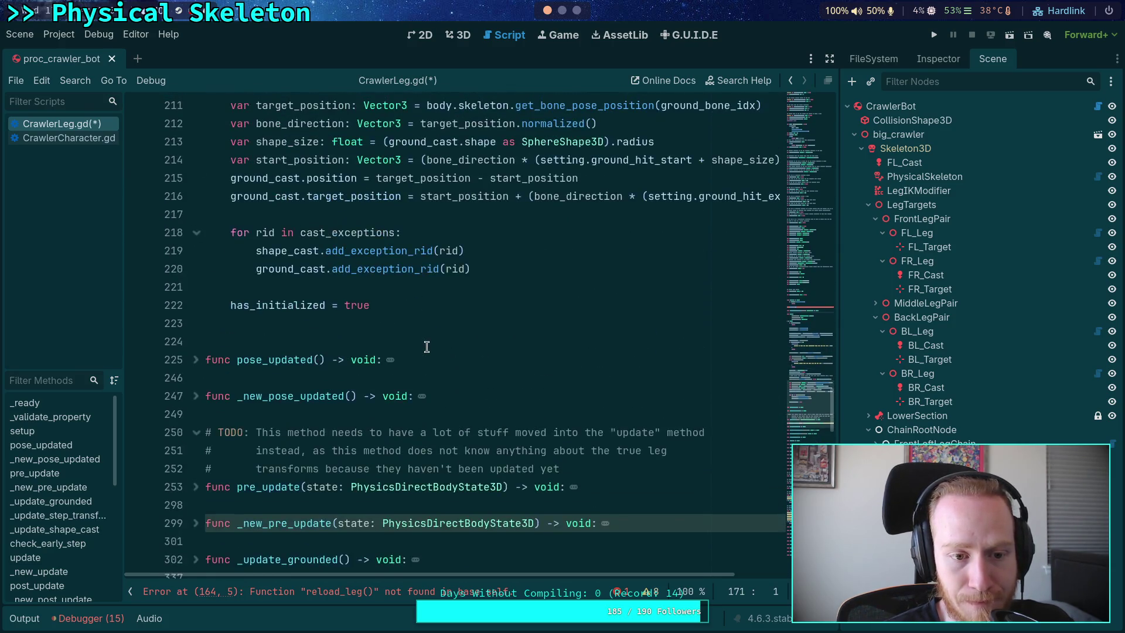
scroll(427, 346, "up", 15)
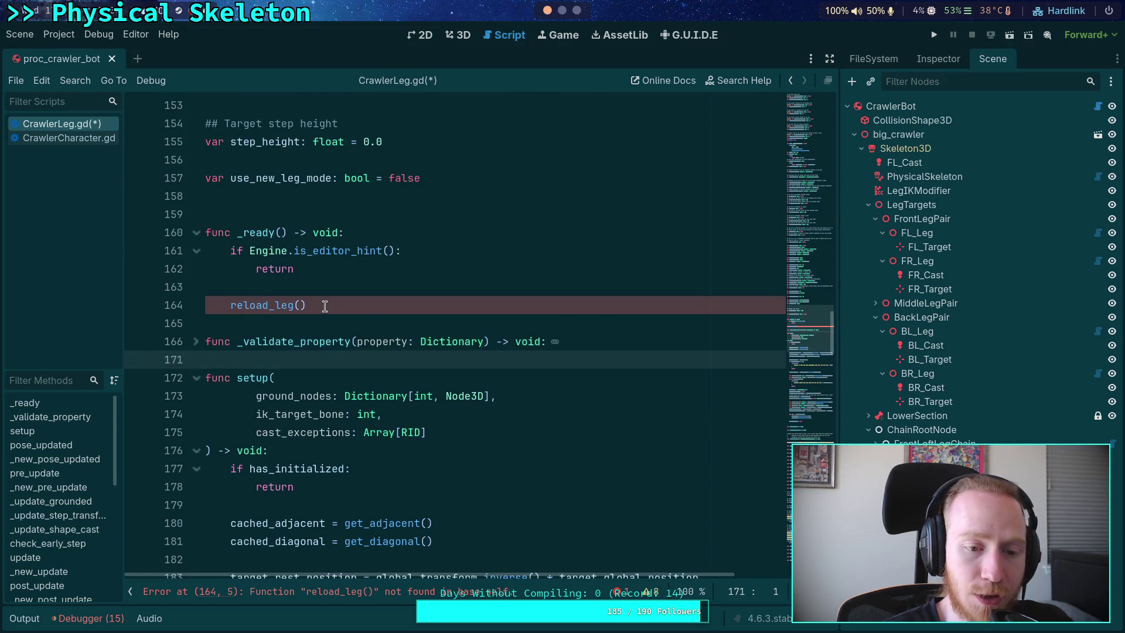
Step: Replace reload_leg() with build_internal() and open a blank line below _validate_property
left_click_drag(322, 301, 230, 298)
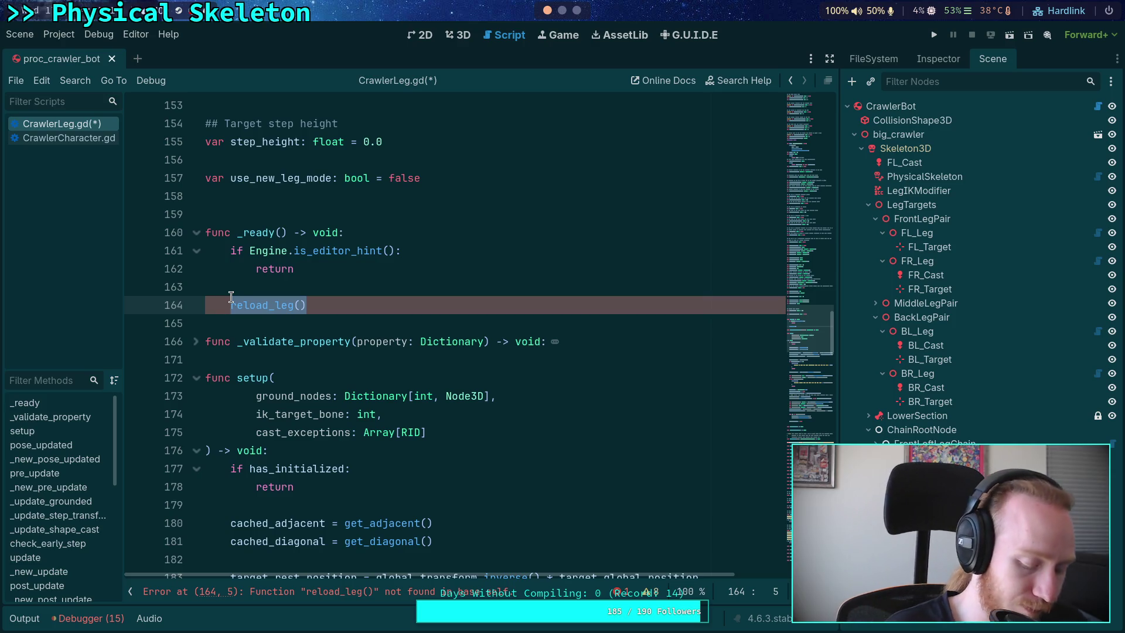
type("build_")
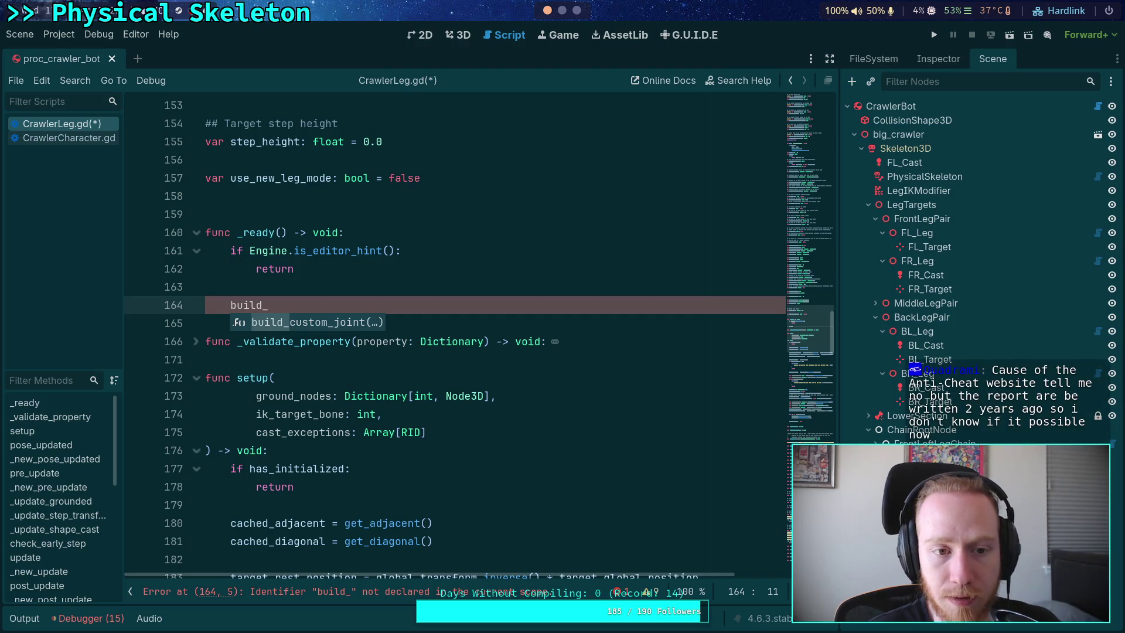
type("internal()")
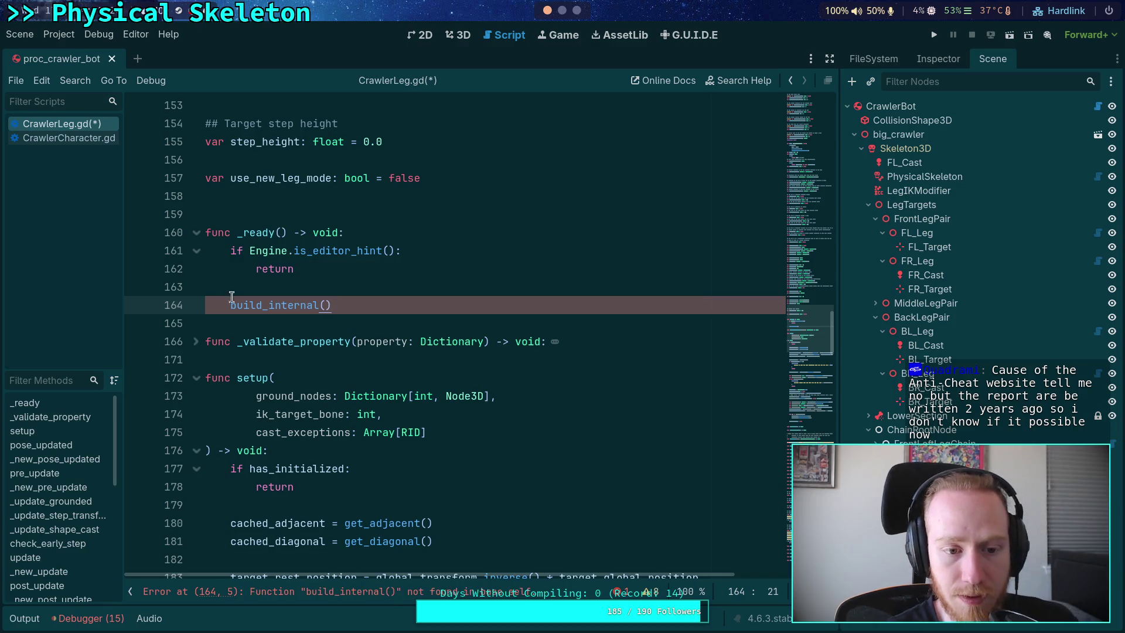
left_click(377, 316)
left_click(339, 356)
scroll(345, 345, "down", 3)
key("Return")
key("Return")
key("Up")
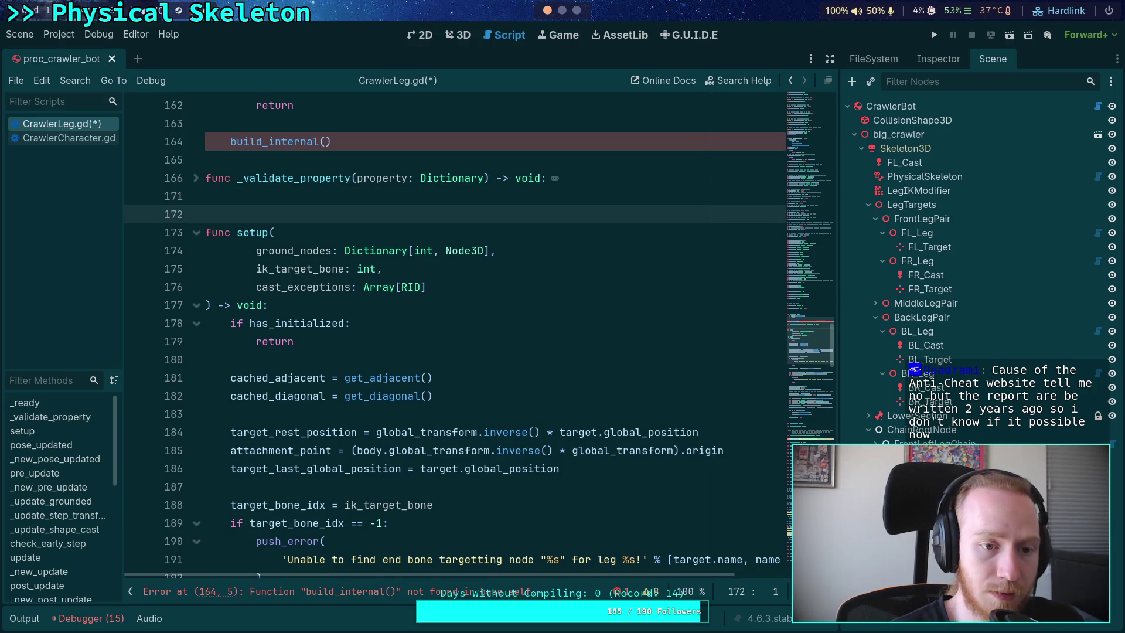
Step: Write 'func build_internal() -> void:' and paste the old _ready body into it, dedented one level
type("func build_interna")
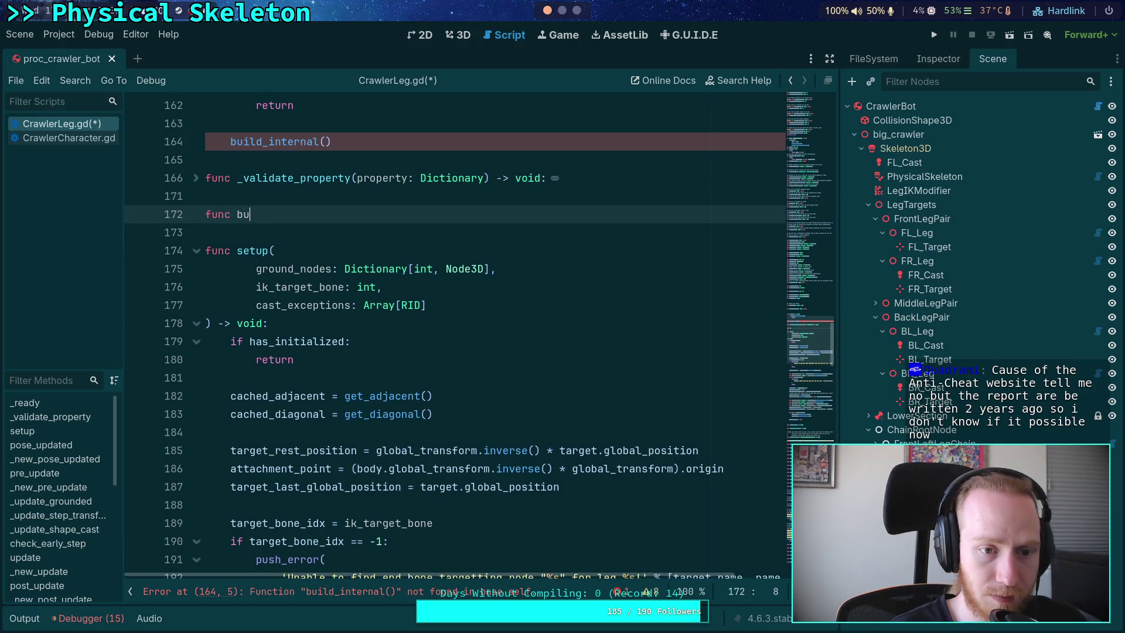
type("l()")
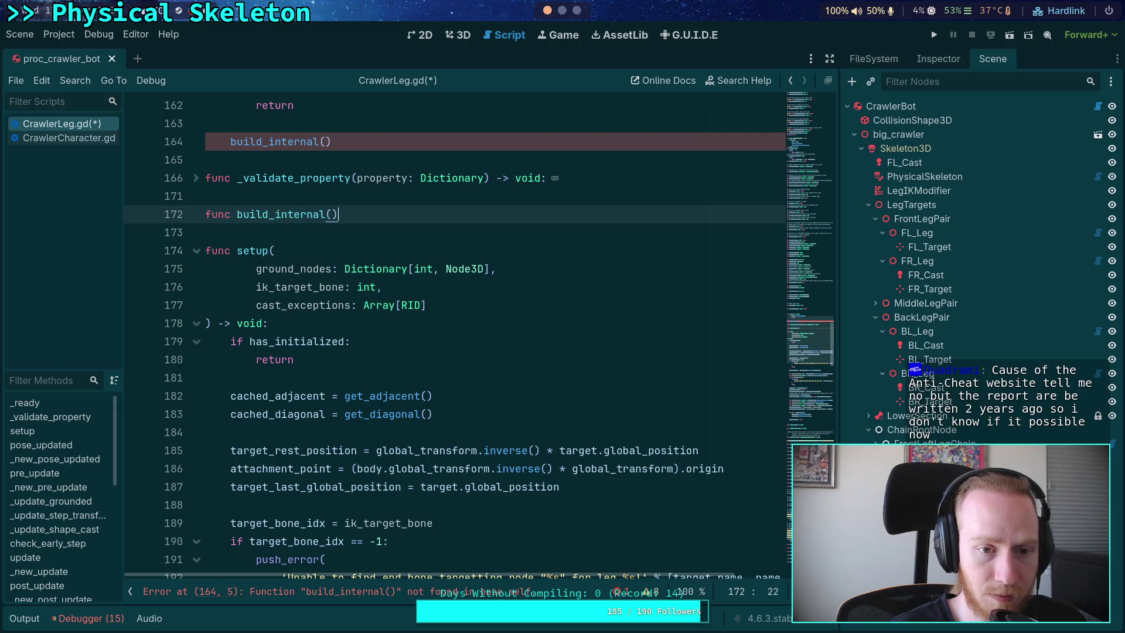
type(" -> v;i")
key("BackSpace")
key("BackSpace")
type("oid:")
type("if not shape_cast: \t\tfor child in find_children('', 'ShapeCast3D', false): \t\t\tshape_cast = child as ShapeCast3D \t\t\tif shape_cast: \t\t\t\tbreak \tif not target: \t\tfor child in find_children('', 'Marker3D', false): \t\t\ttarget = child as Marker3D \t\t\tif target: \t\t\t\tbreak  \tshape_cast.enabled = false \tcomfort_distance = setting.rest_distance")
left_click_drag(339, 396, 205, 232)
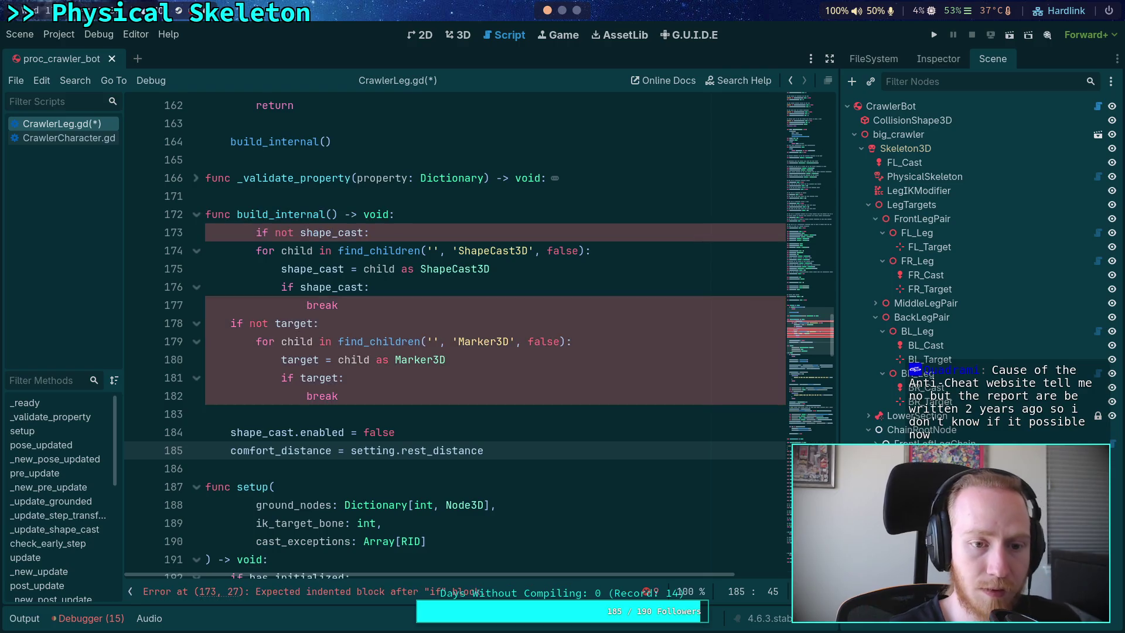
key("shift+Tab")
left_click(466, 214)
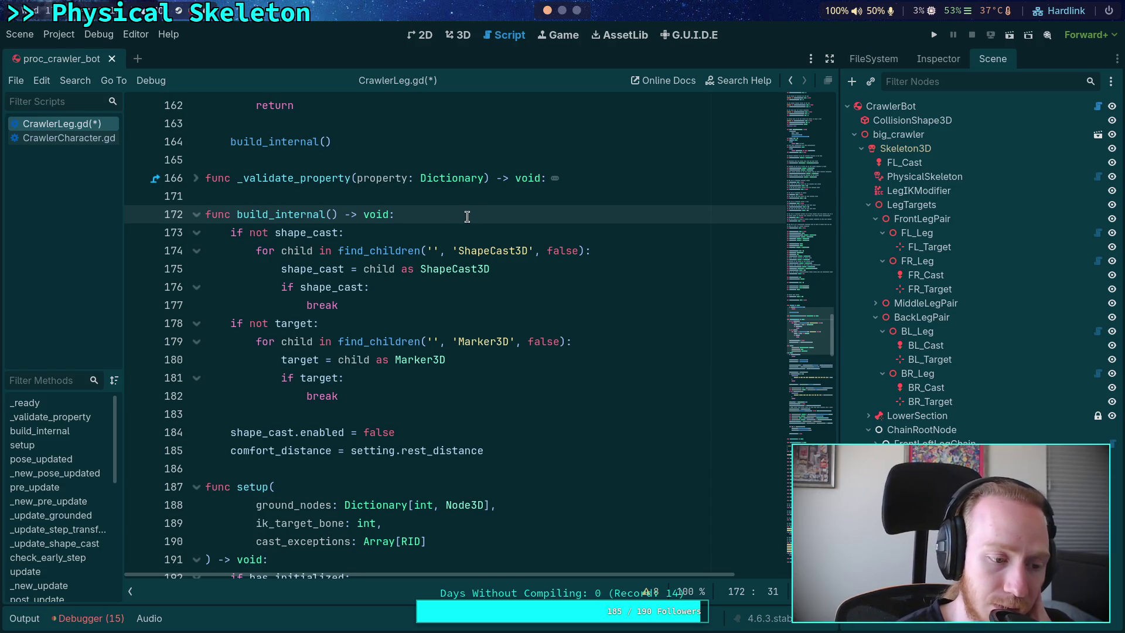
Step: Add blank lines at the top of build_internal, then select the _ready function on lines 160–164
key("Return")
key("Return")
key("Up")
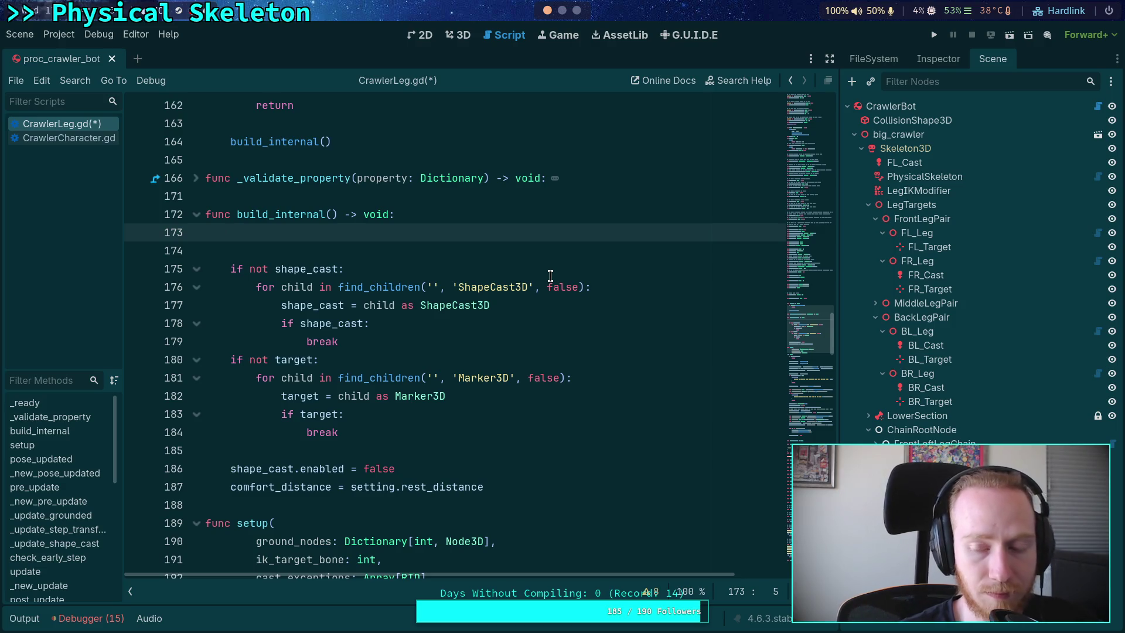
mouse_move(505, 285)
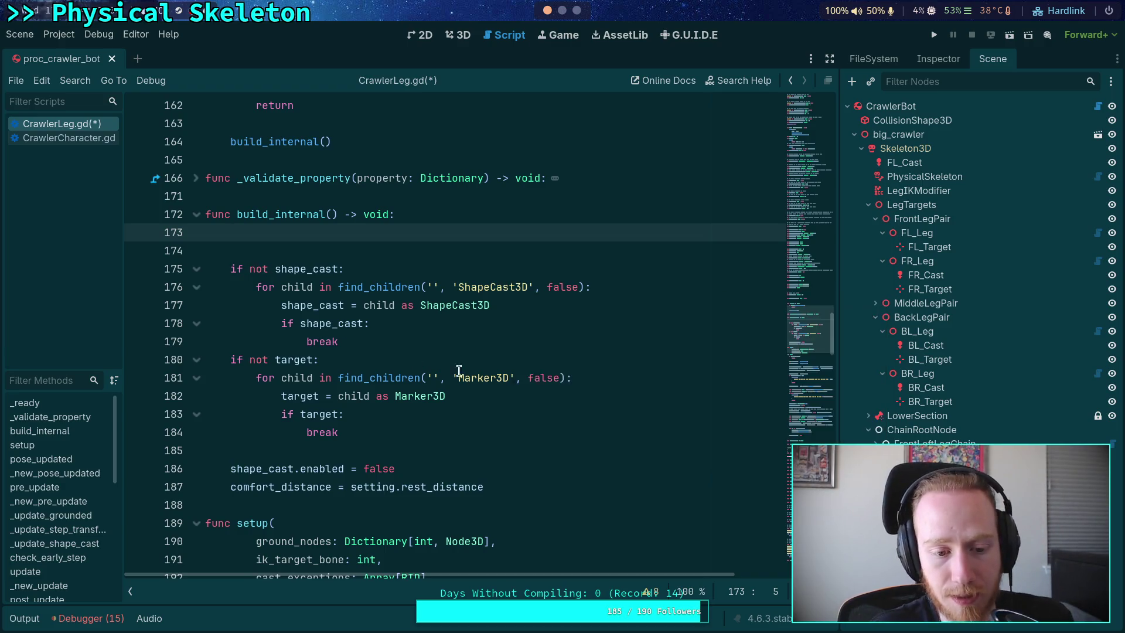
scroll(381, 360, "down", 13)
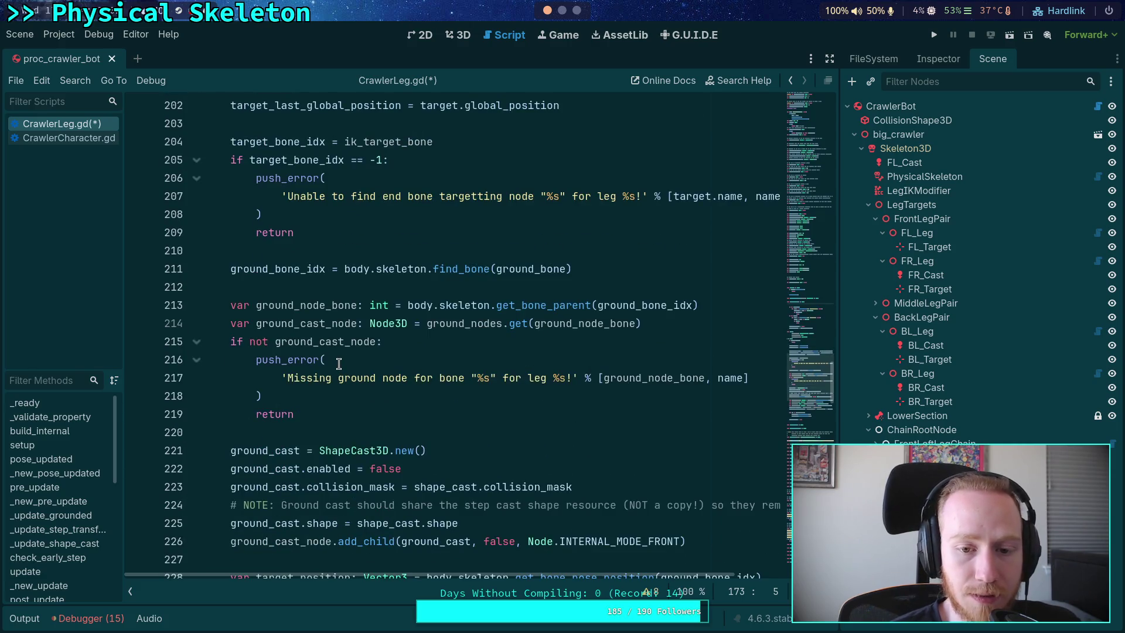
scroll(340, 364, "down", 1)
scroll(241, 400, "up", 6)
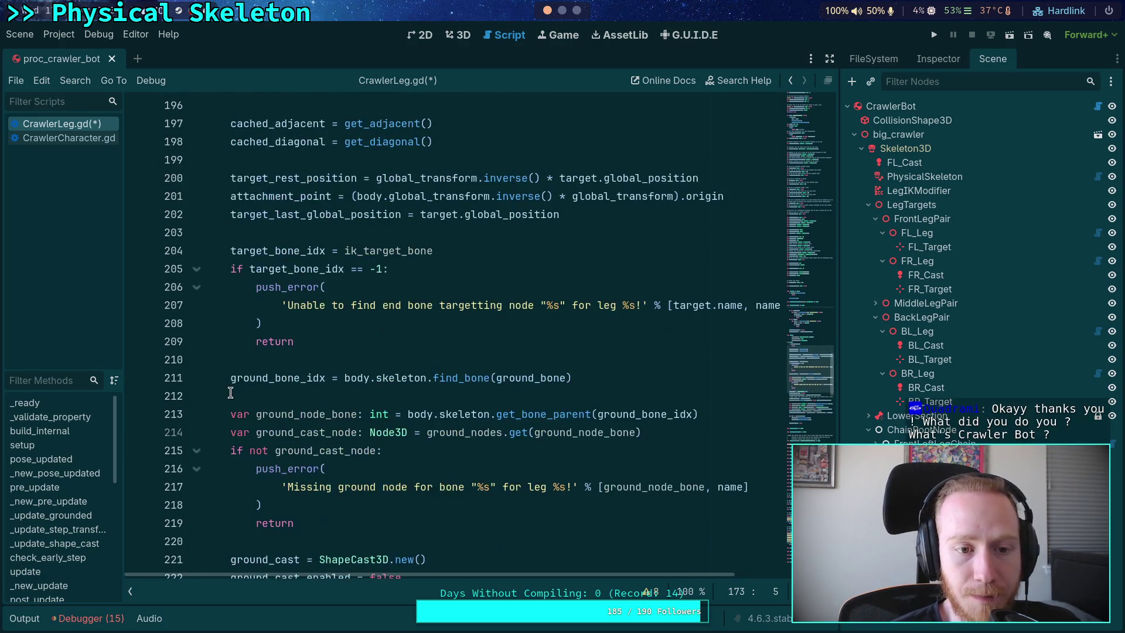
mouse_move(232, 375)
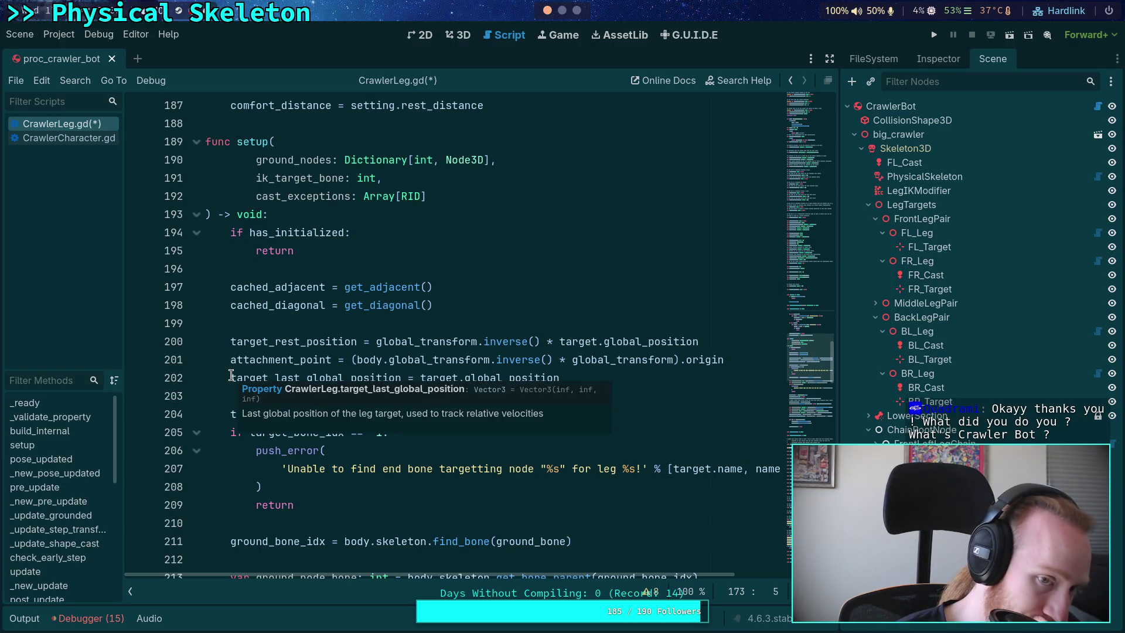
scroll(231, 375, "up", 8)
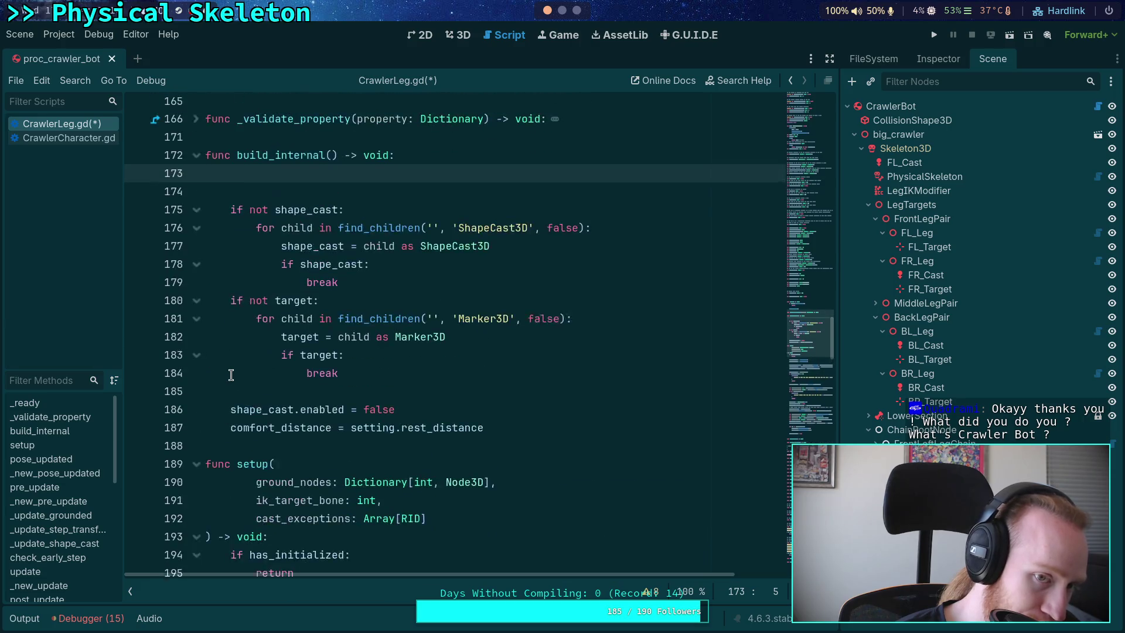
mouse_move(333, 305)
left_mouse_down()
mouse_move(206, 218)
mouse_move(204, 232)
left_mouse_up()
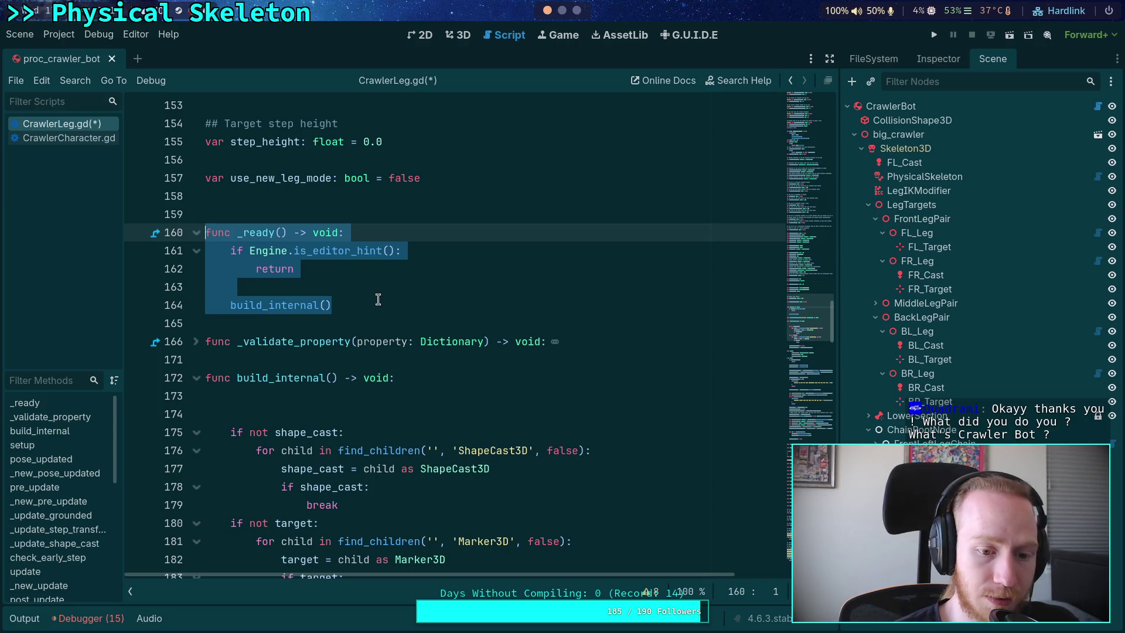
scroll(378, 299, "down", 6)
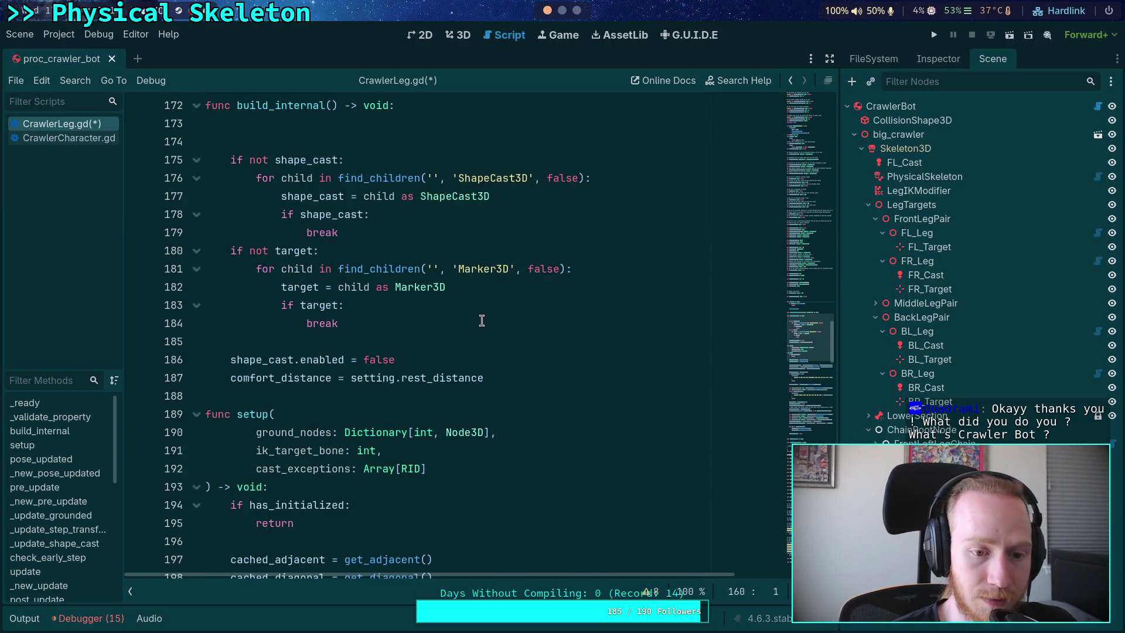
scroll(482, 320, "up", 4)
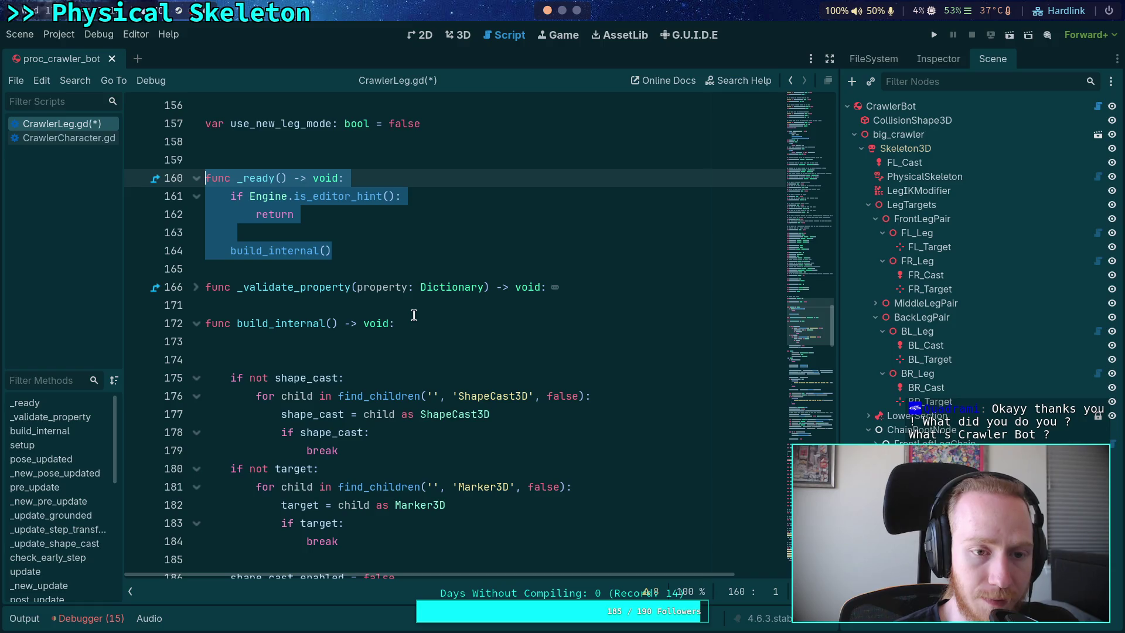
Step: Delete _ready, cut build_internal's shape_cast and target lookup code, and remove its empty header
key("Delete")
key("Delete")
left_click_drag(518, 484, 159, 277)
key("ctrl+c")
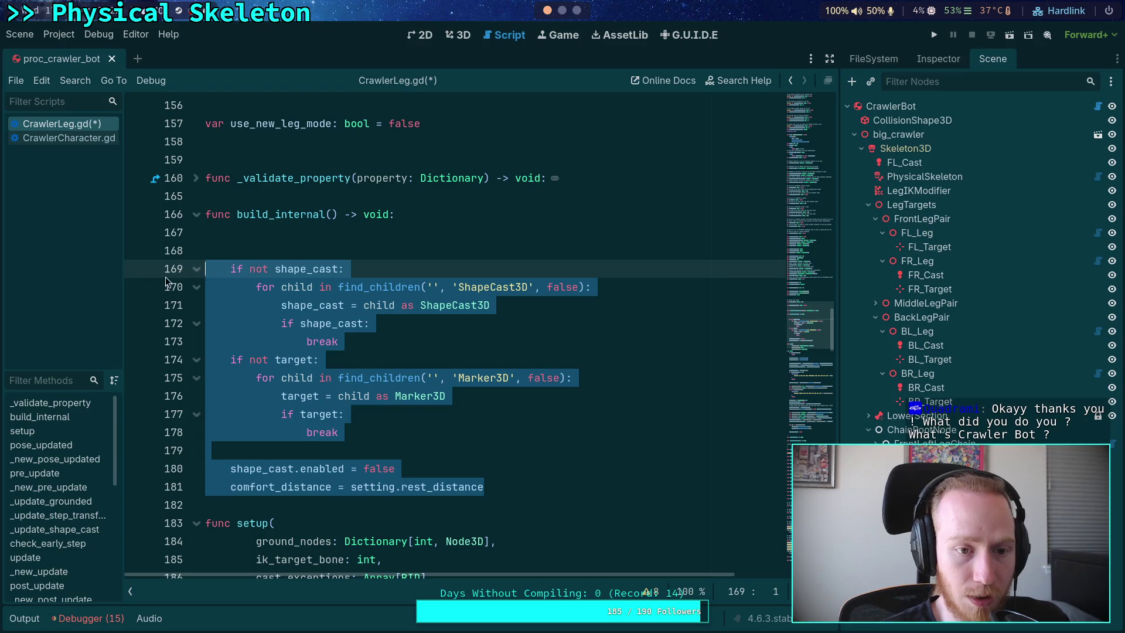
key("Delete")
left_click_drag(249, 260, 205, 213)
key("Delete")
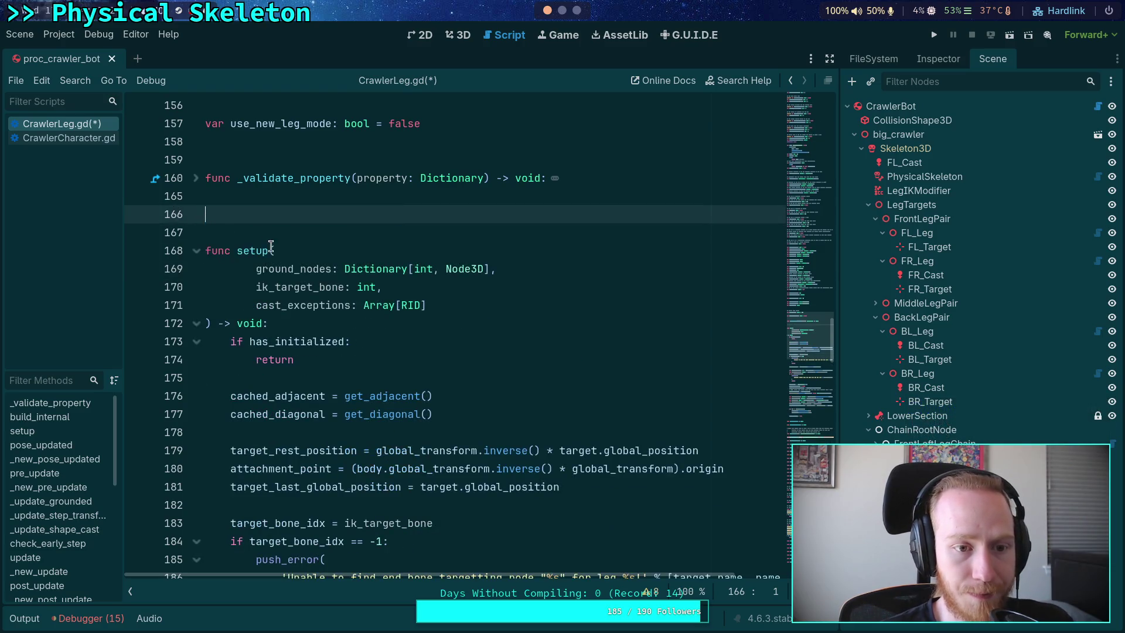
key("Delete")
key("Delete")
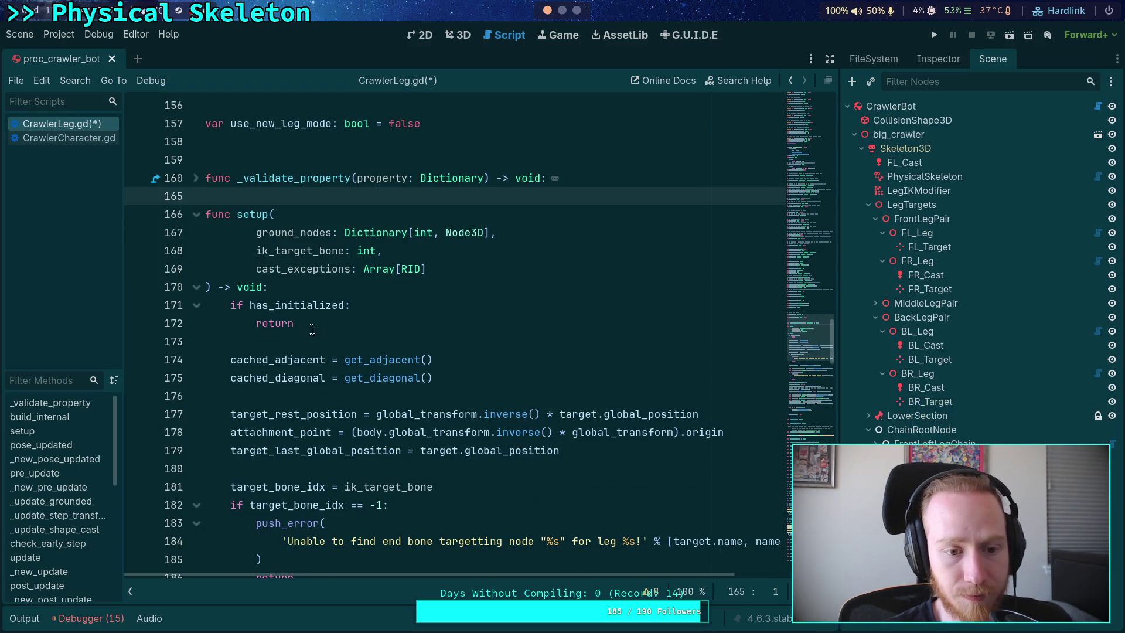
Step: Paste the lookup code into setup below cached_diagonal and review comfort_distance nearby
scroll(350, 334, "down", 1)
left_click(413, 286)
left_click(487, 326)
left_click(488, 341)
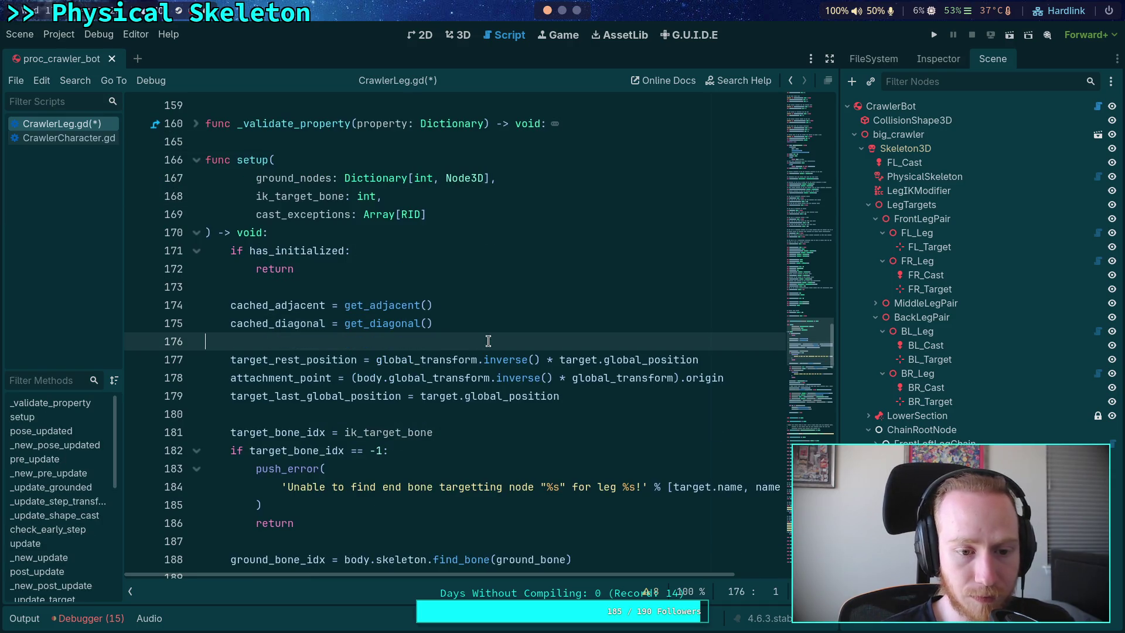
key("ctrl+v")
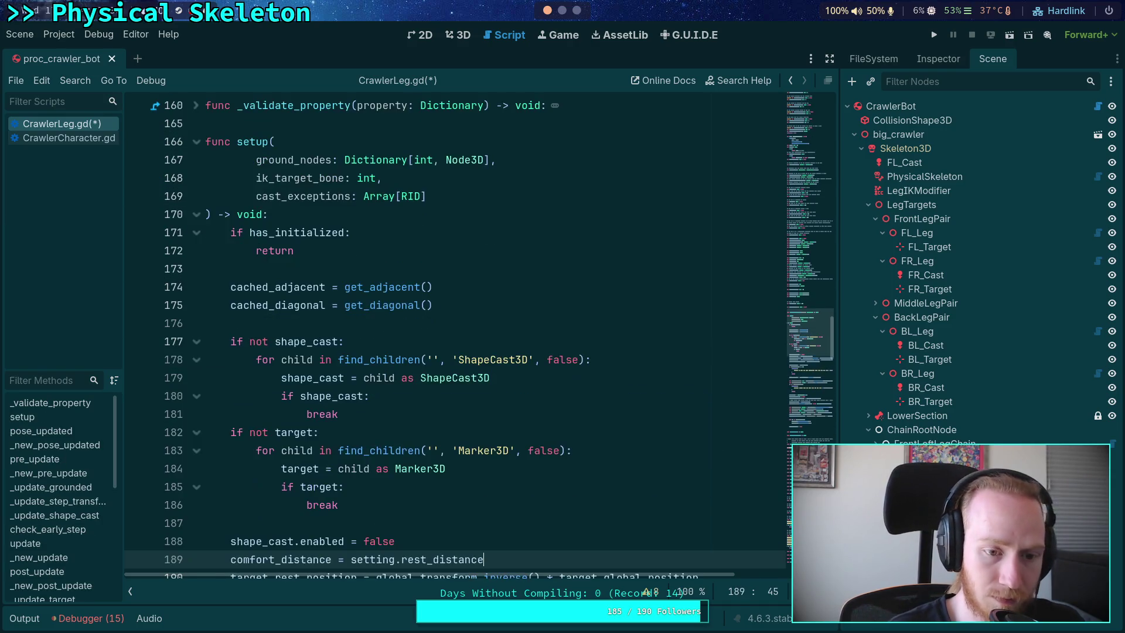
scroll(437, 334, "down", 3)
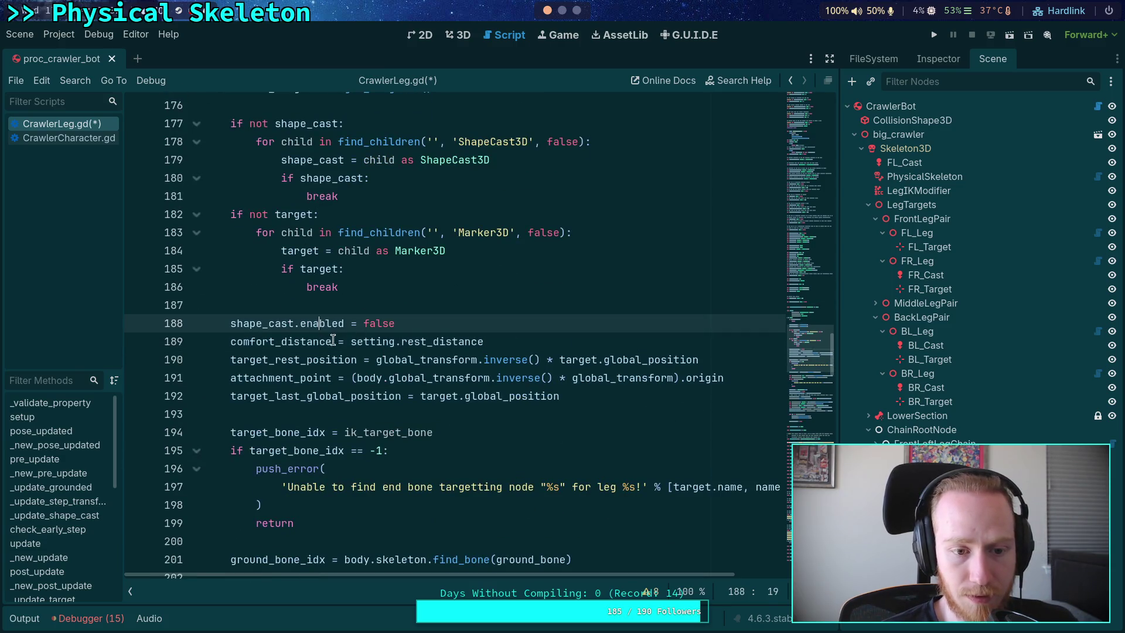
double_click(315, 341)
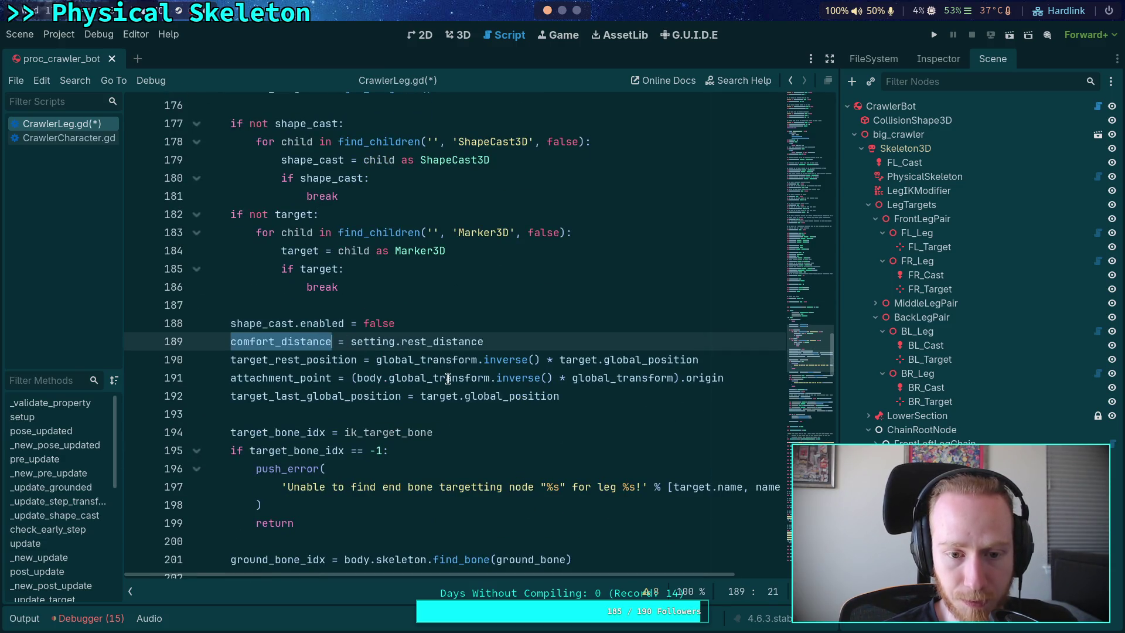
mouse_move(469, 367)
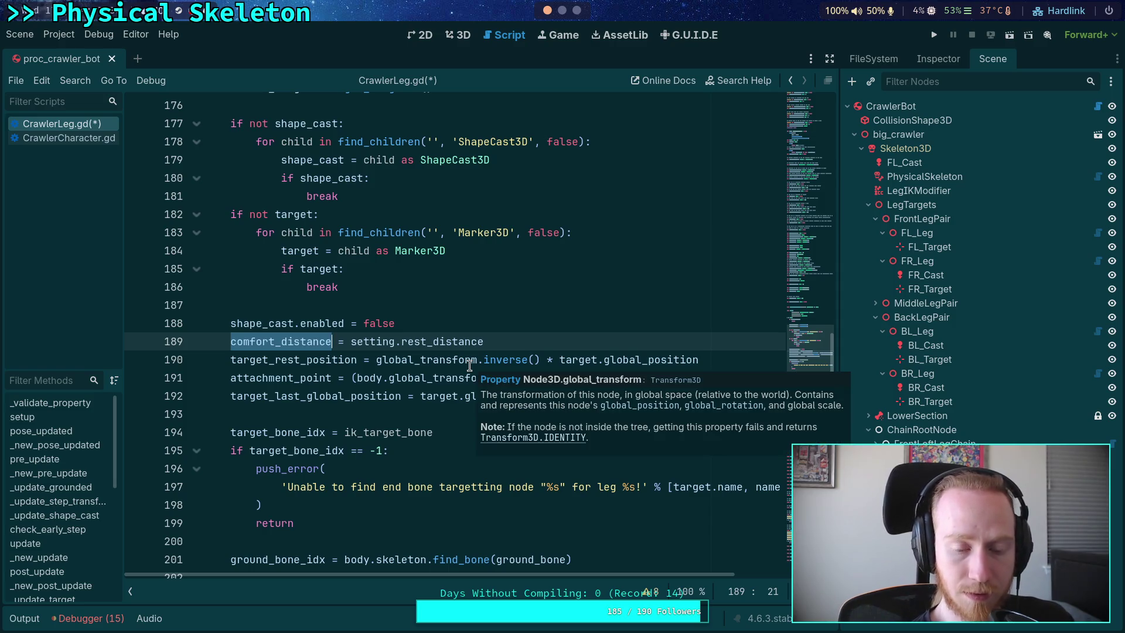
scroll(422, 363, "down", 3)
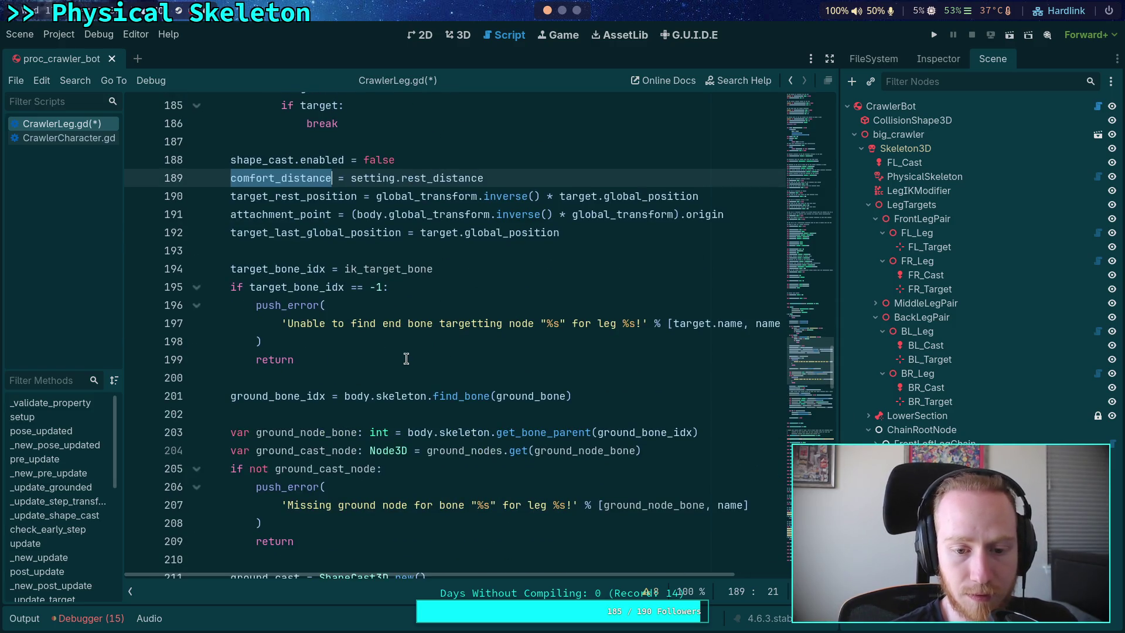
scroll(406, 359, "up", 3)
scroll(406, 359, "up", 1)
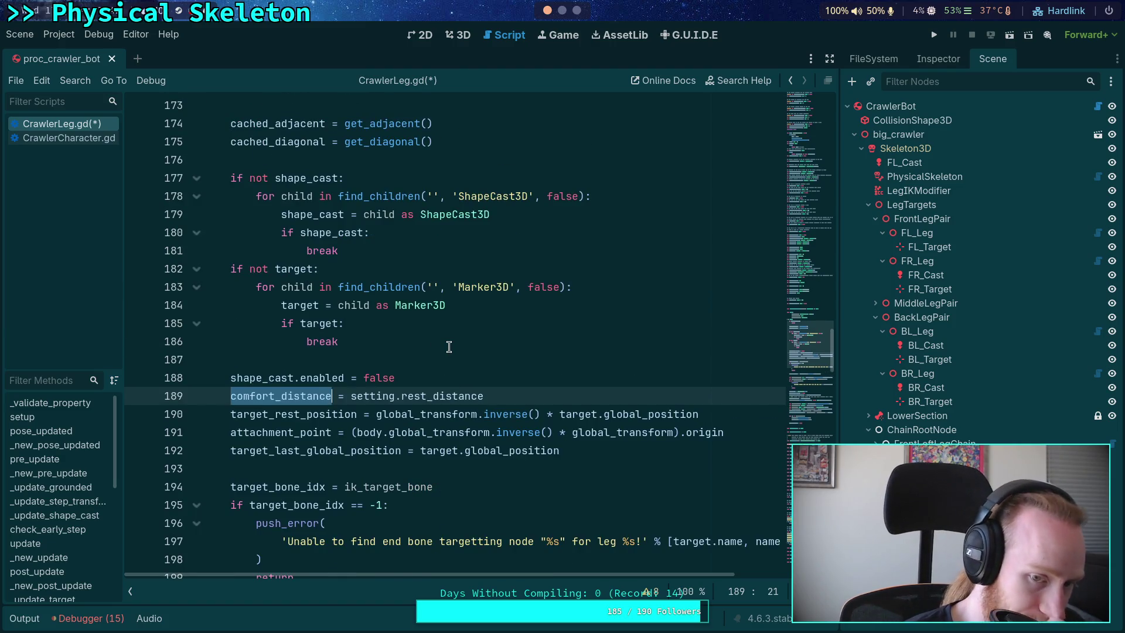
mouse_move(366, 392)
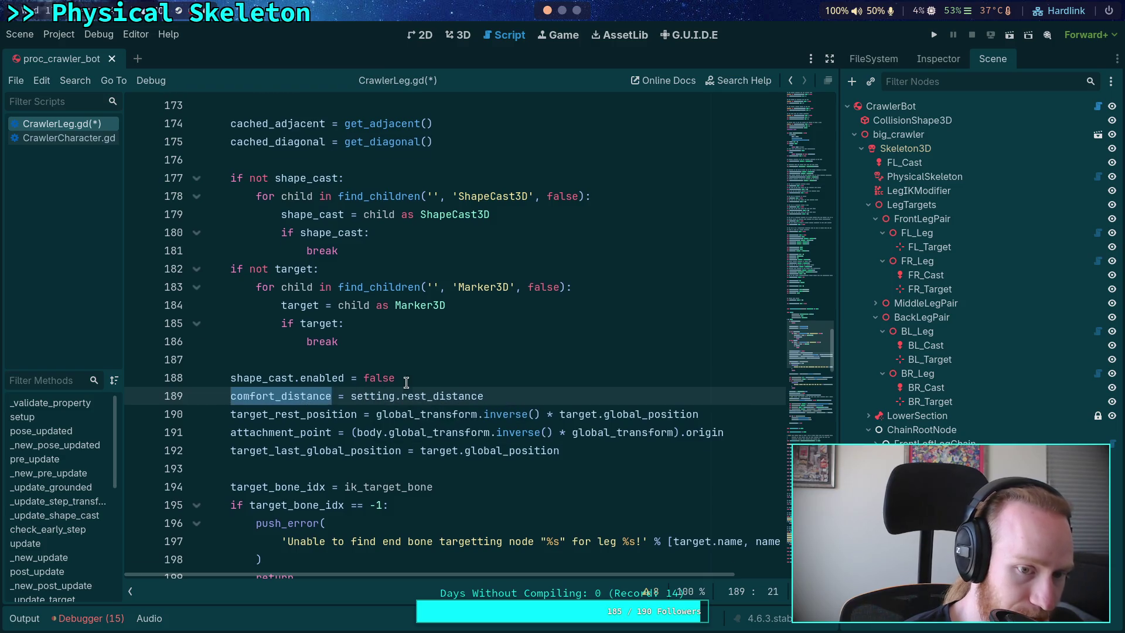
scroll(406, 382, "up", 2)
scroll(425, 445, "down", 1)
Step: Move the lookup block after the target bone check, dedent 'if not shape_cast', and view the crawler in 3D
left_click(412, 433)
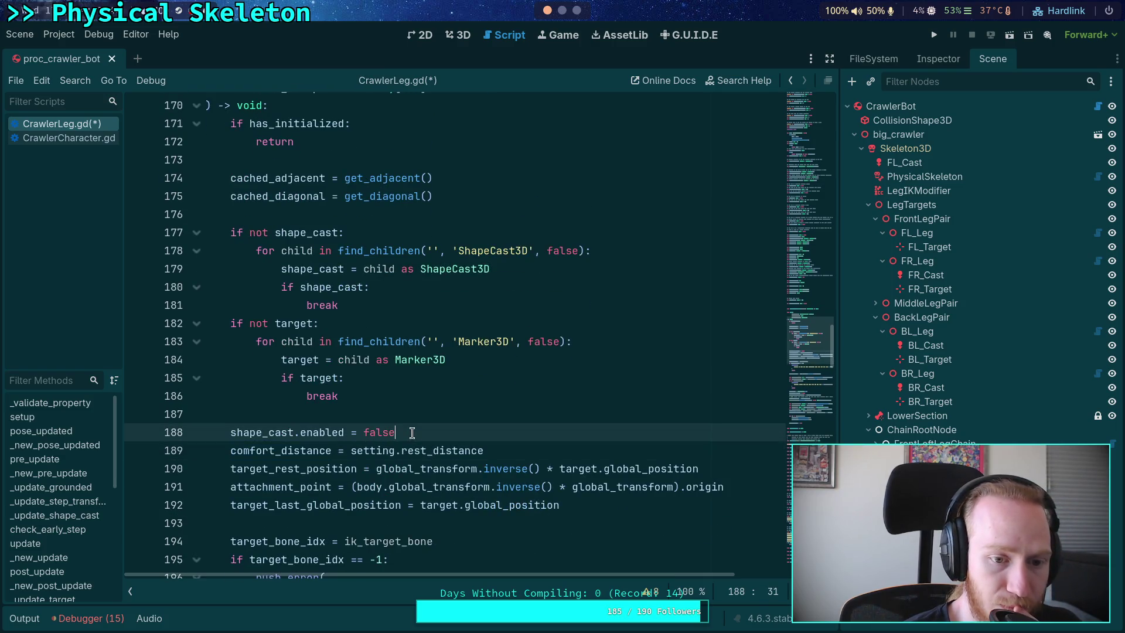
mouse_move(412, 432)
left_mouse_down()
mouse_move(378, 433)
mouse_move(136, 233)
left_mouse_up()
key("ctrl+c")
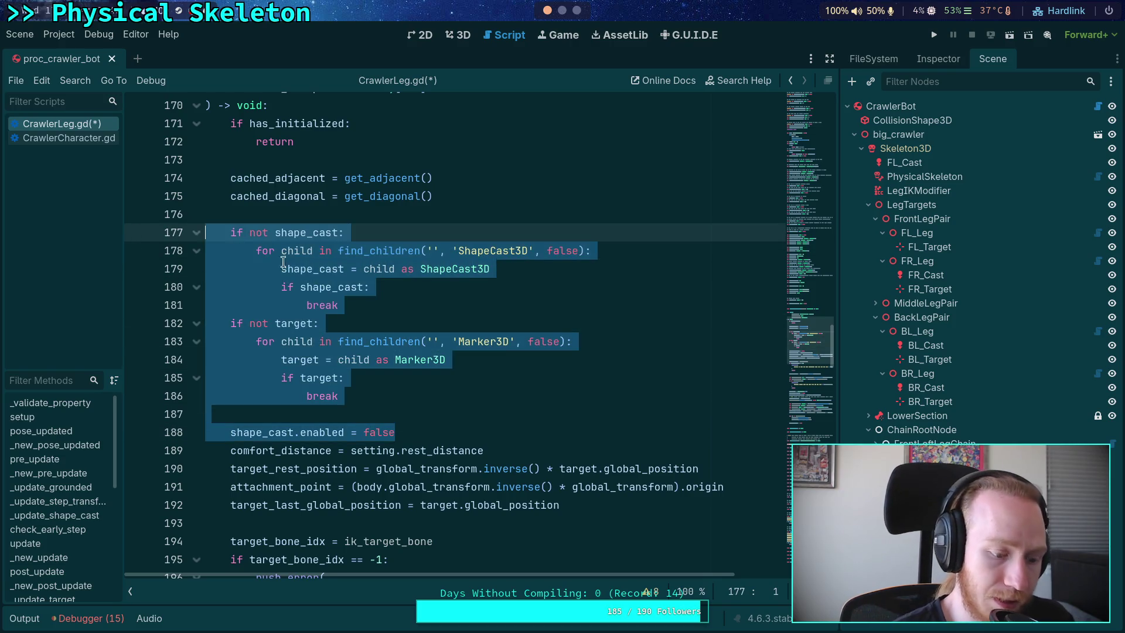
key("Delete")
key("Delete")
scroll(394, 351, "down", 1)
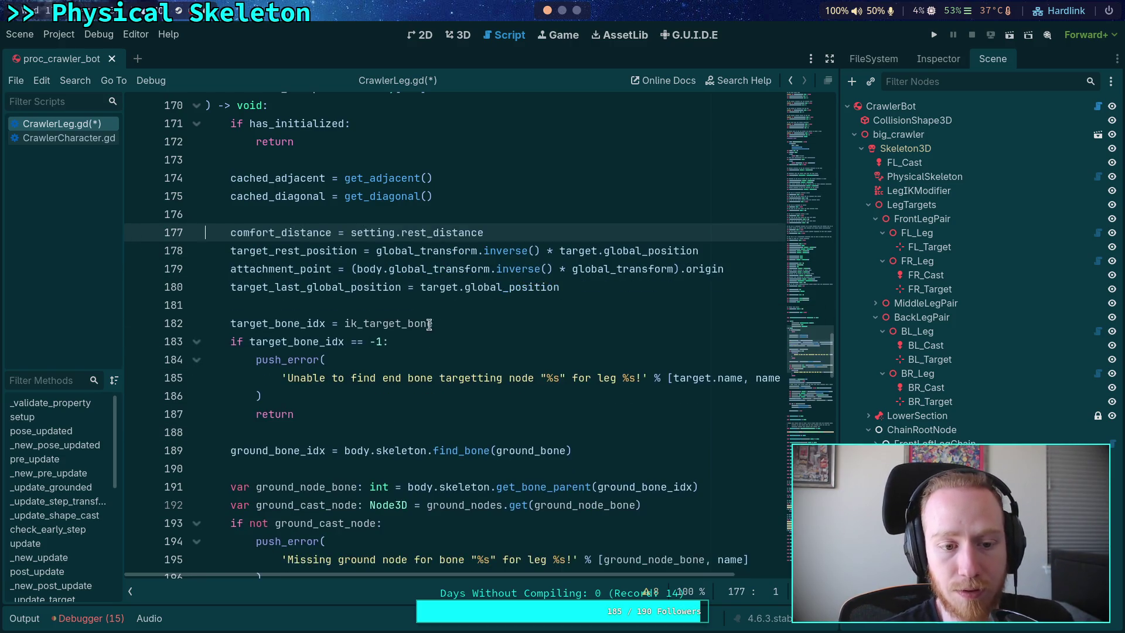
scroll(394, 351, "down", 2)
left_click(344, 269)
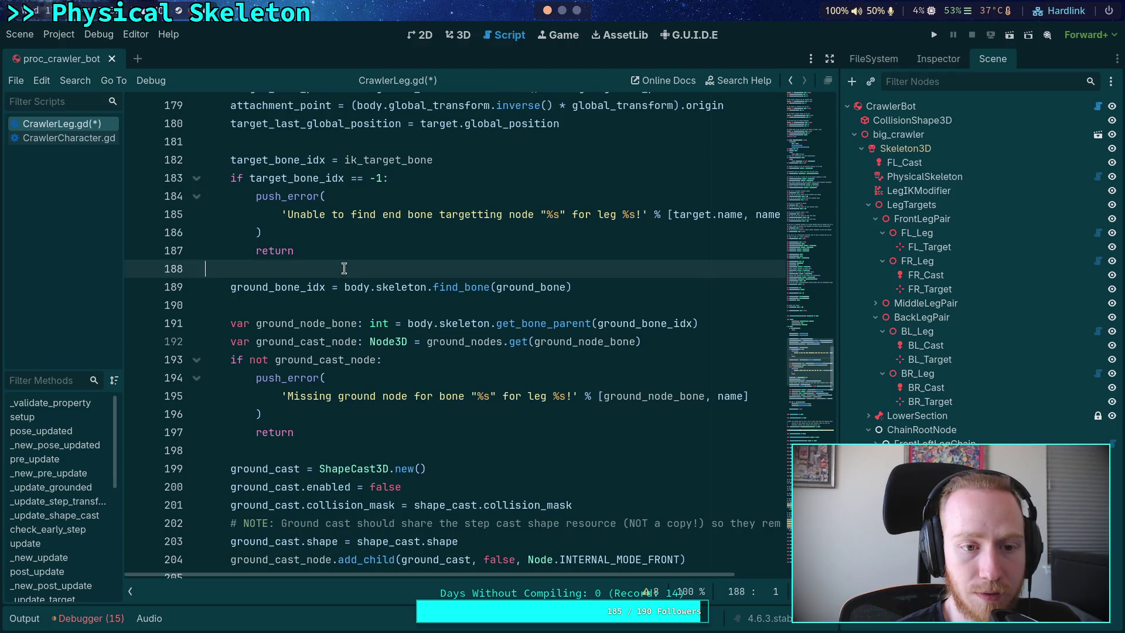
key("Return")
key("Return")
key("Up")
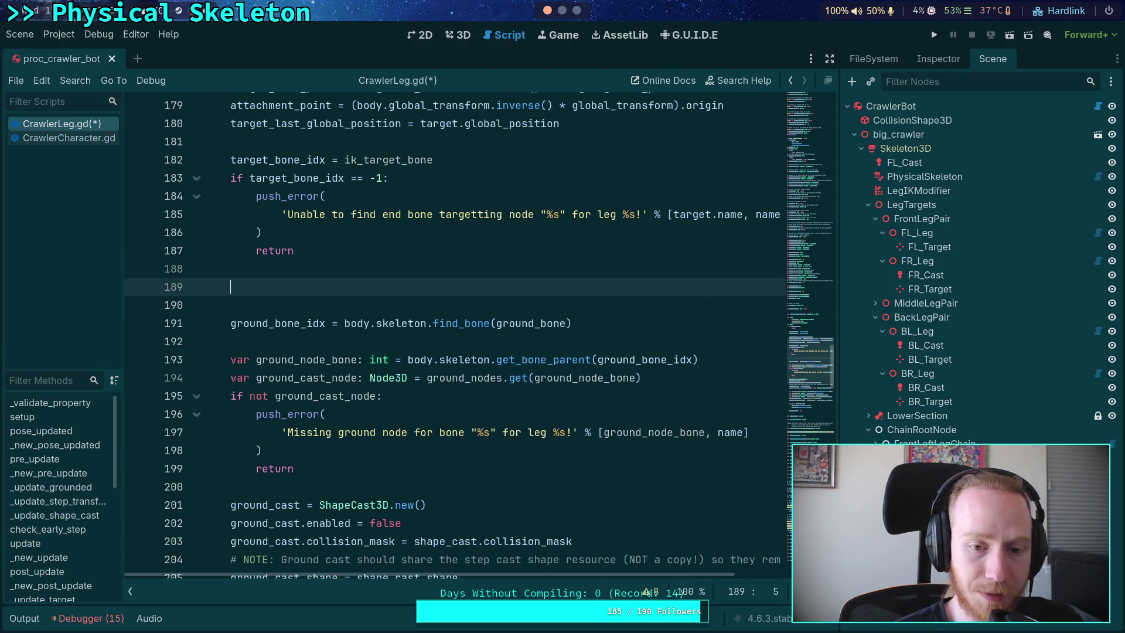
key("ctrl+v")
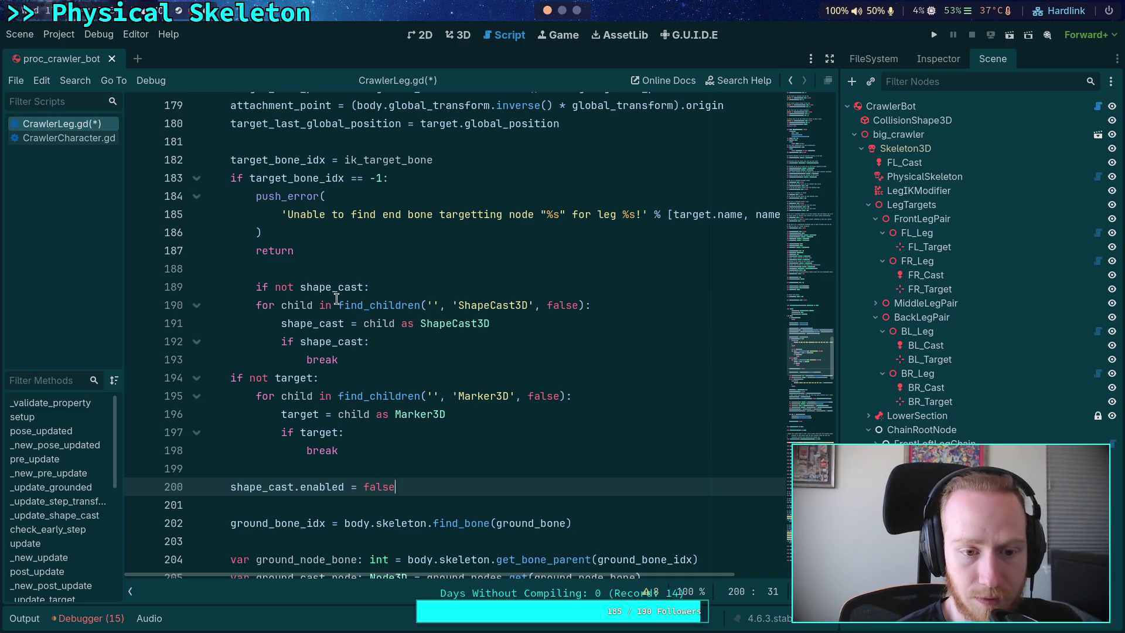
triple_click(336, 296)
key("shift+Tab")
left_click(424, 271)
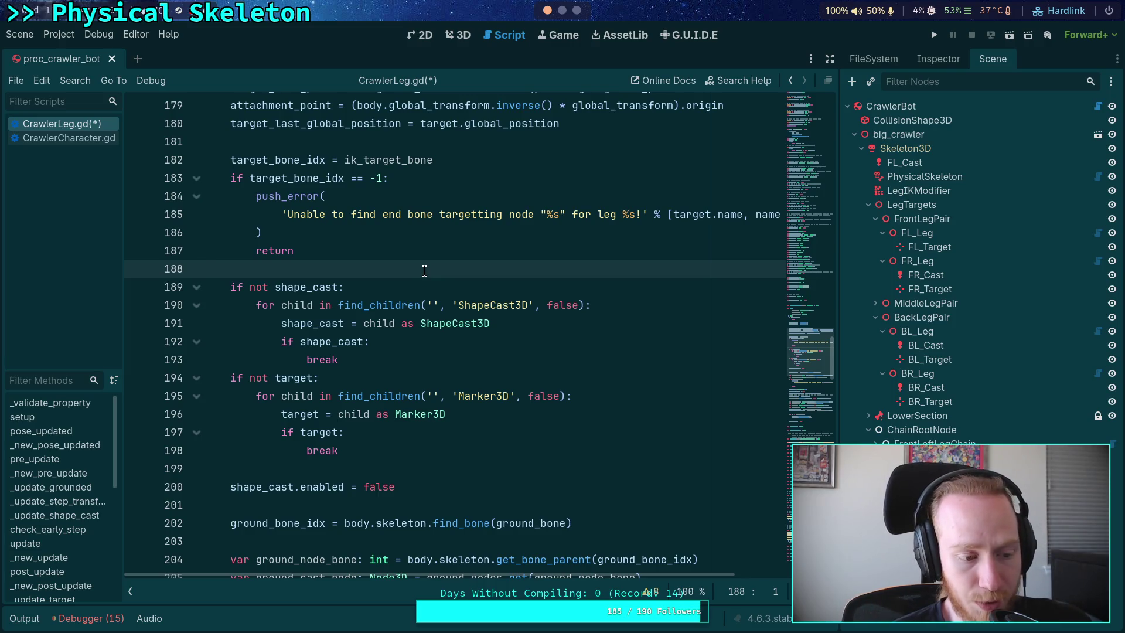
left_click(464, 35)
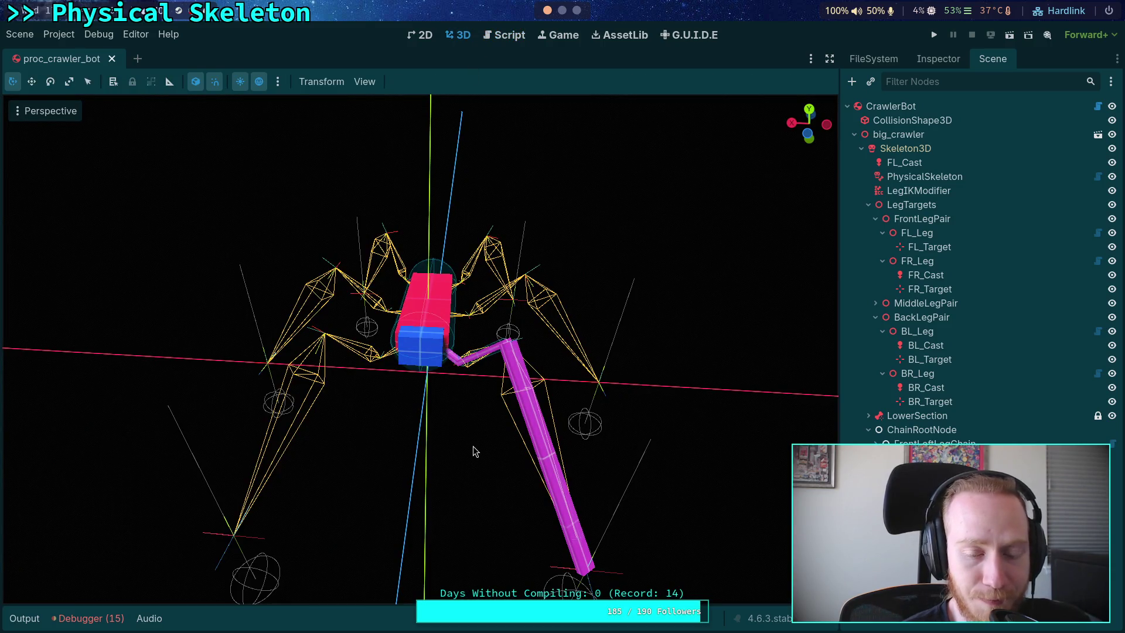
Step: Insert a blank line after the target-bone check in CrawlerLeg.gd
mouse_move(461, 457)
left_mouse_down()
mouse_move(371, 473)
mouse_move(388, 484)
left_mouse_up()
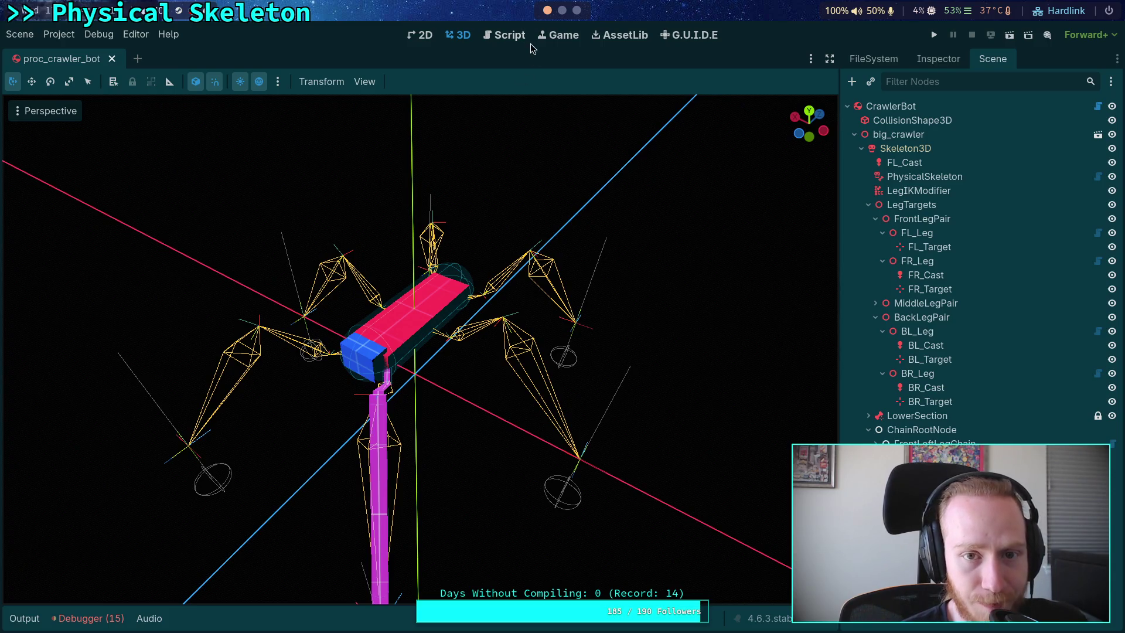
left_click(501, 35)
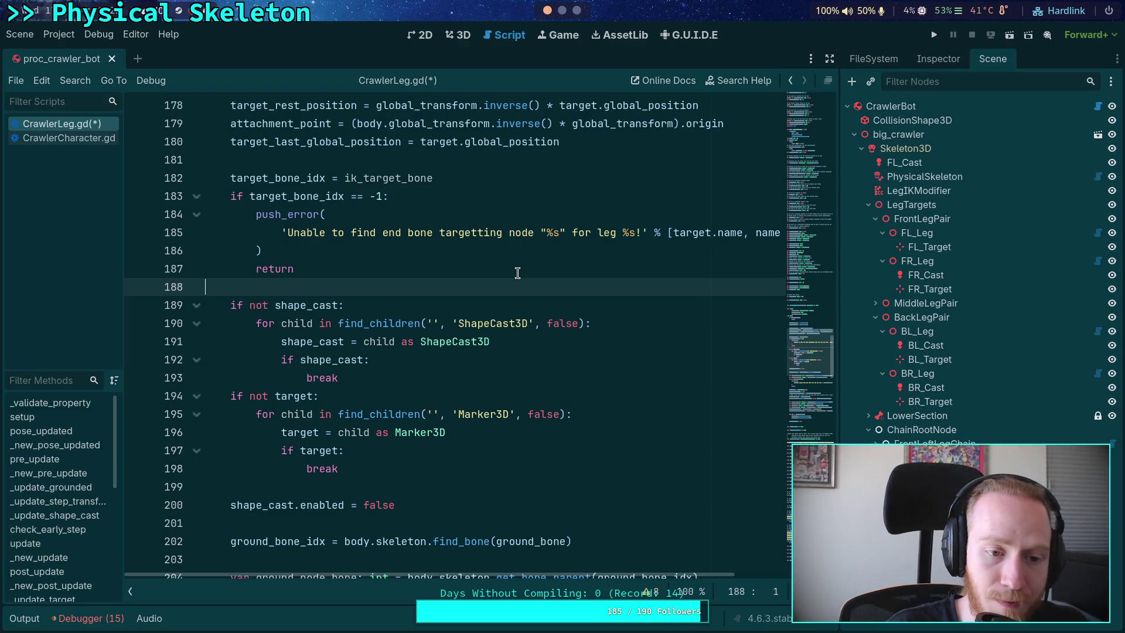
key("Return")
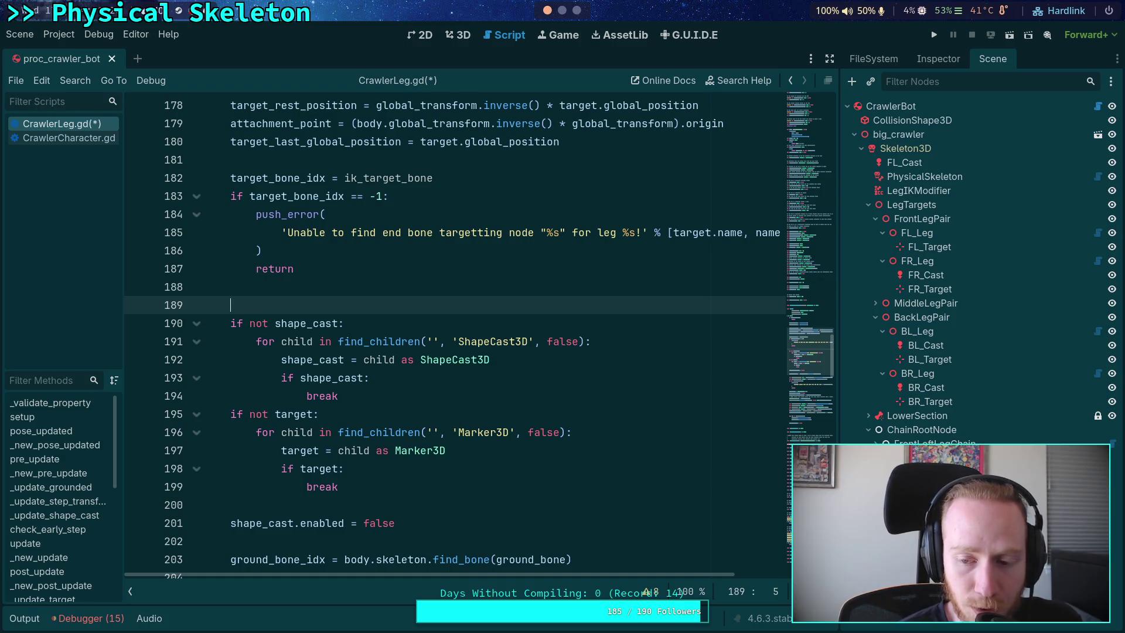
Step: Inspect the front-left leg chain and its femur part in the 3D view
left_click(465, 35)
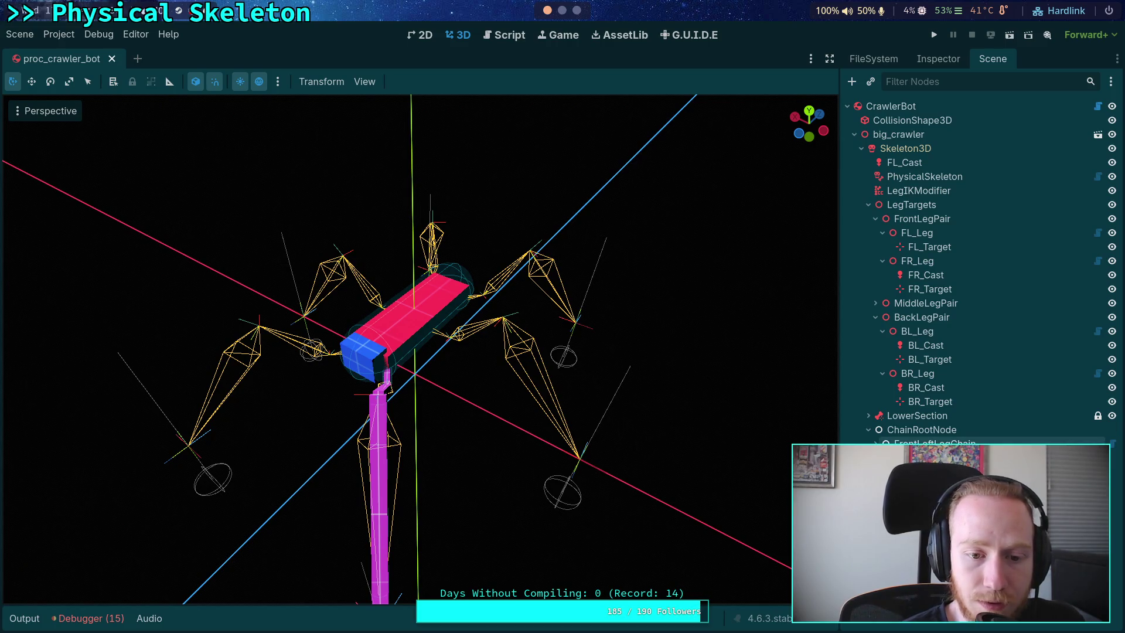
left_click(876, 443)
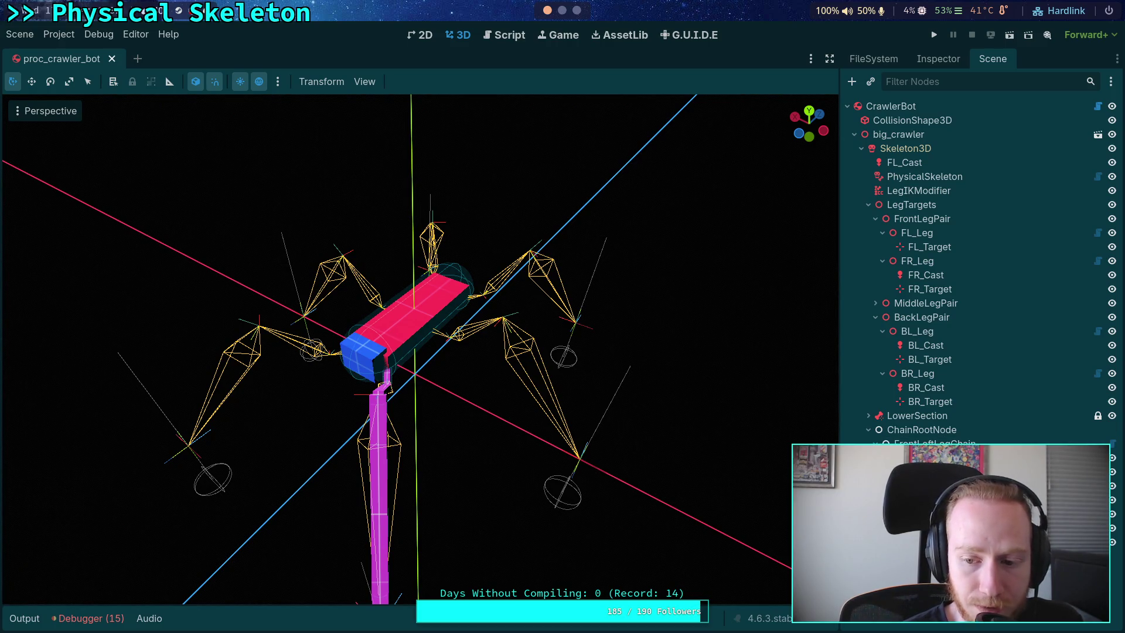
scroll(978, 263, "down", 2)
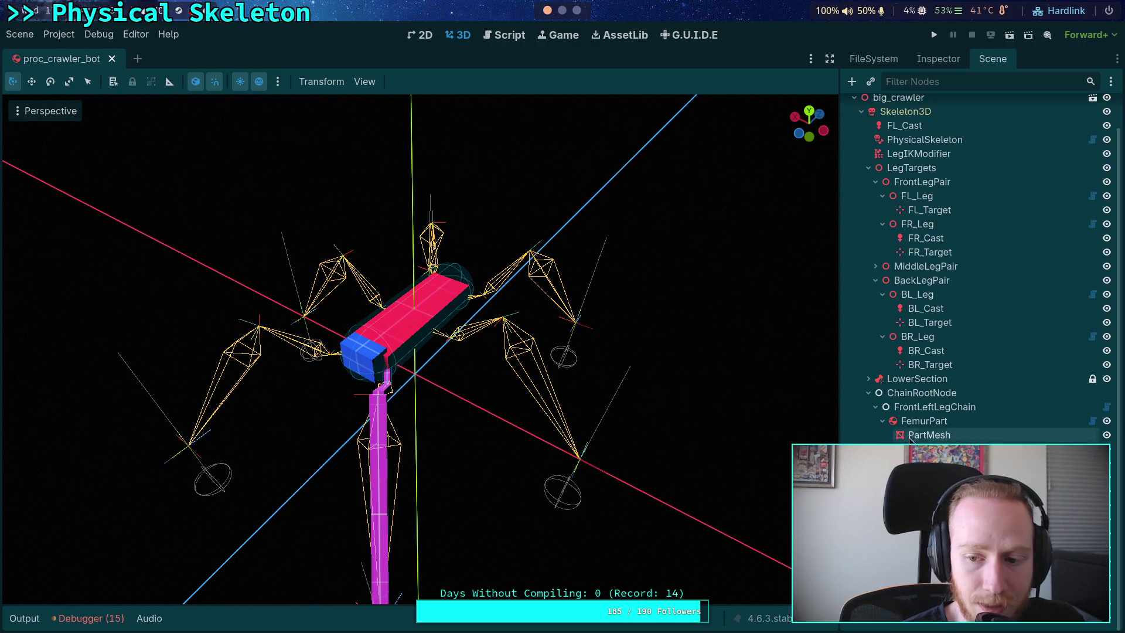
left_click_drag(475, 430, 385, 416)
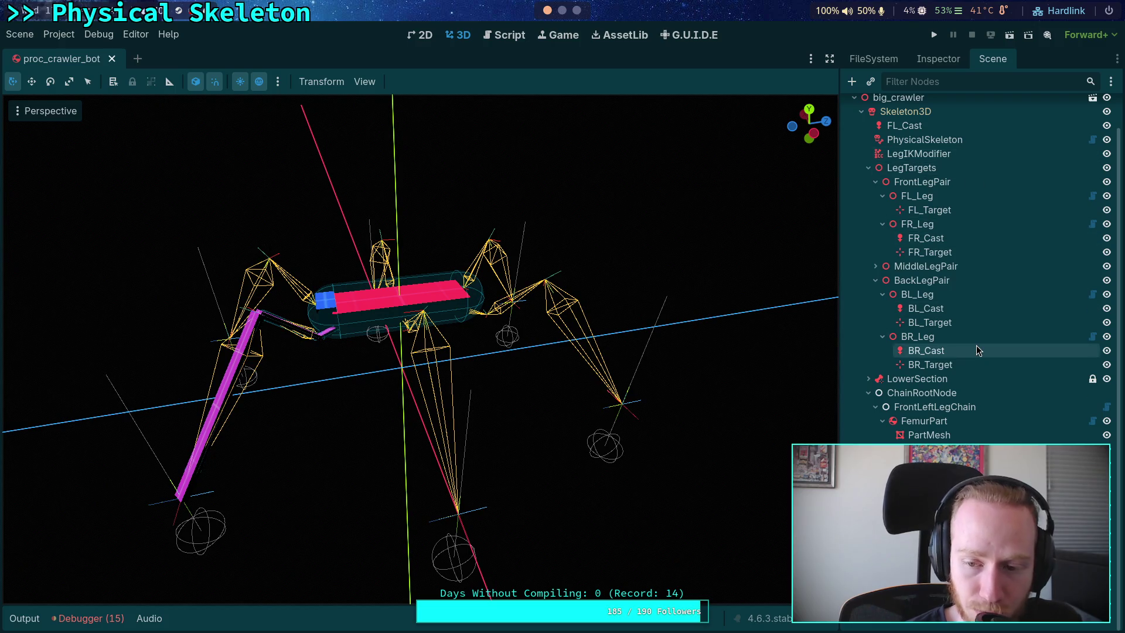
left_click(923, 434)
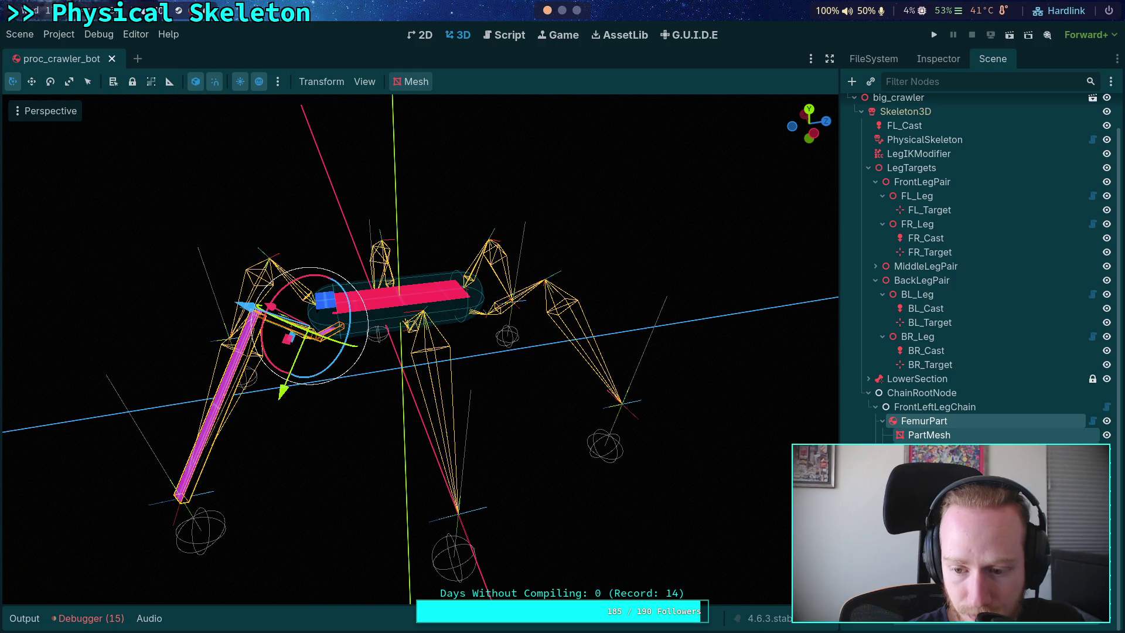
key("ctrl+z")
scroll(978, 264, "up", 2)
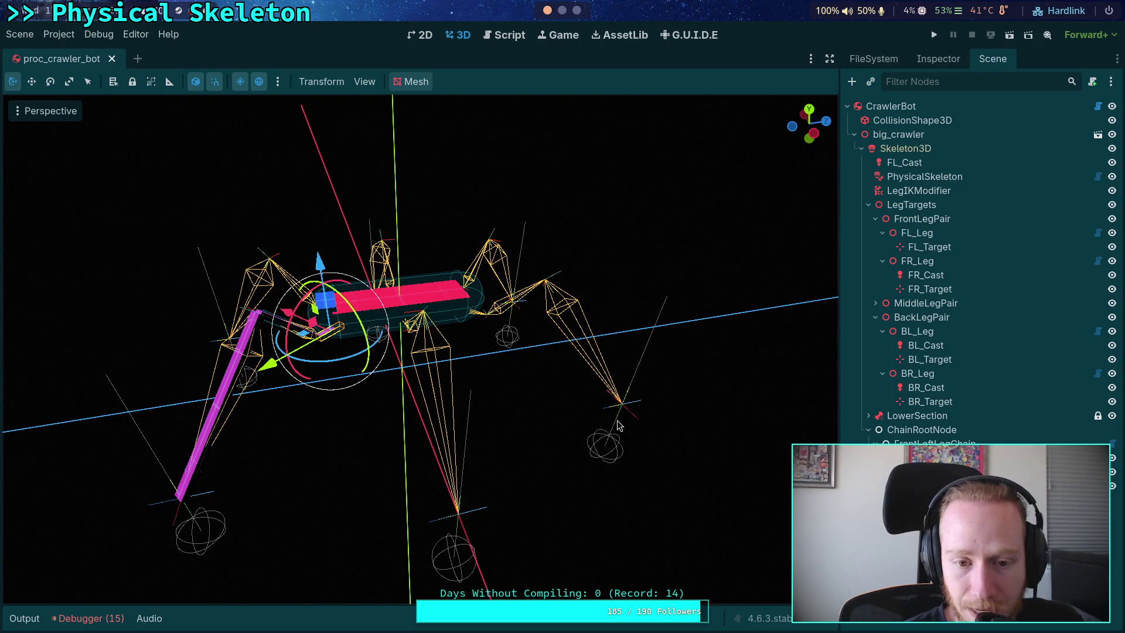
mouse_move(674, 428)
left_mouse_down()
mouse_move(664, 412)
mouse_move(650, 450)
left_mouse_up()
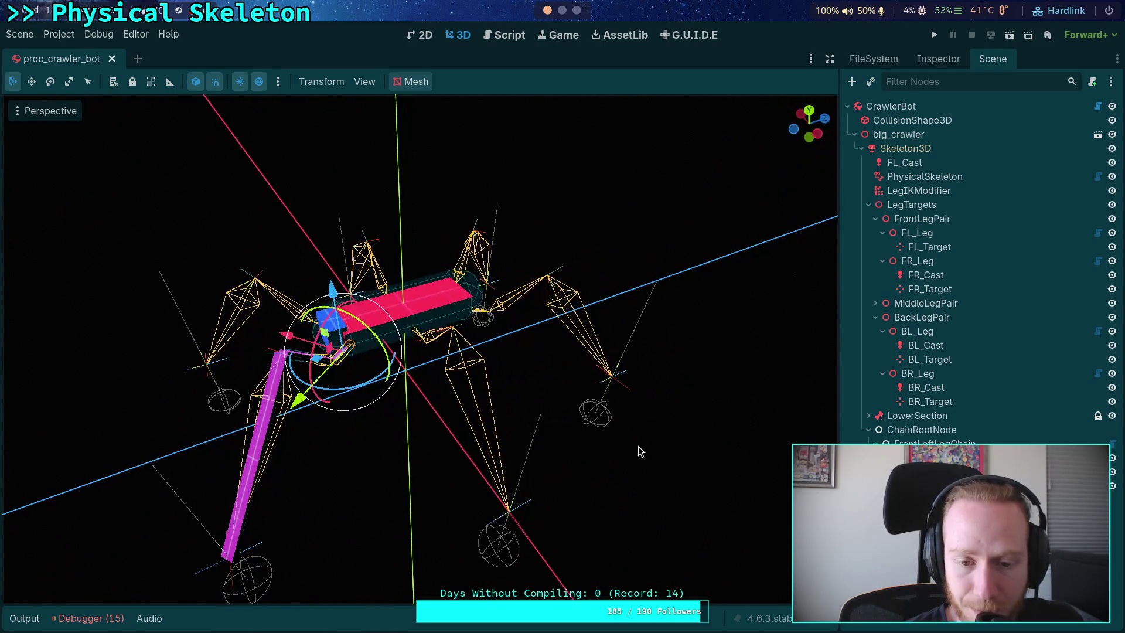
Step: Select the front-left leg chain and the BR_Target marker to check their properties, then return to CrawlerLeg.gd
left_click(869, 432)
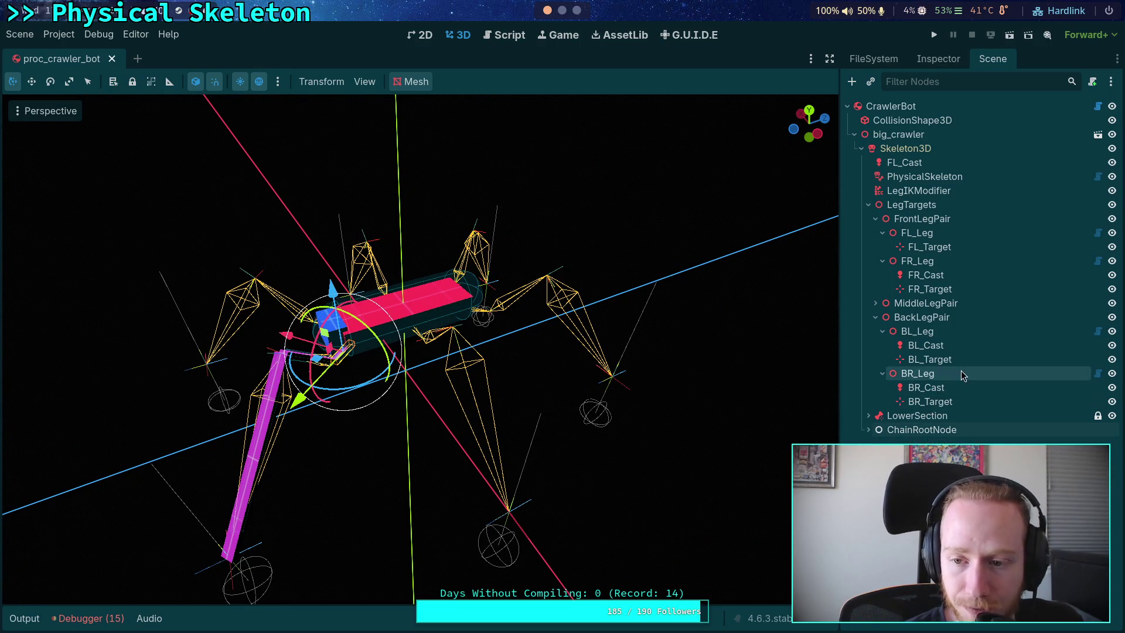
left_click(869, 430)
left_click(931, 443)
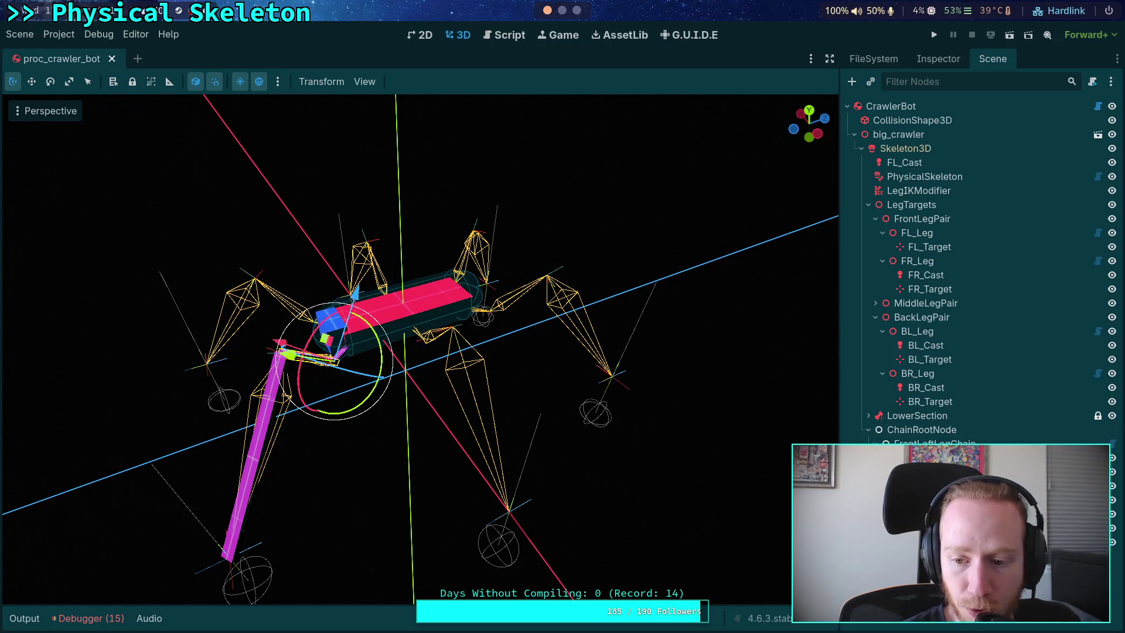
left_click(869, 430)
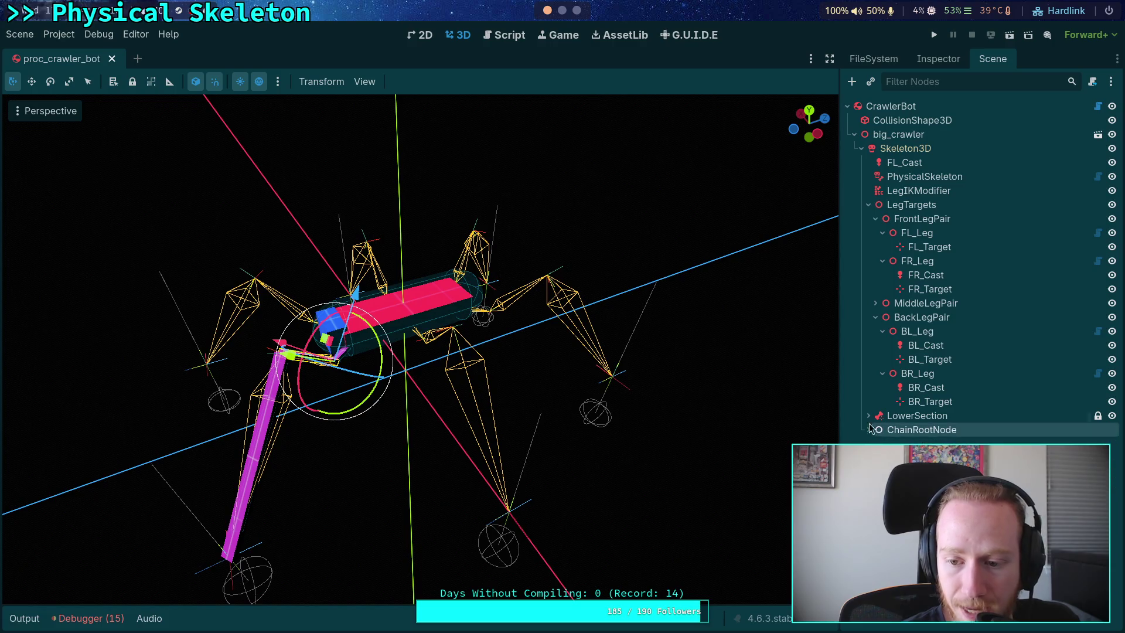
left_click(932, 400)
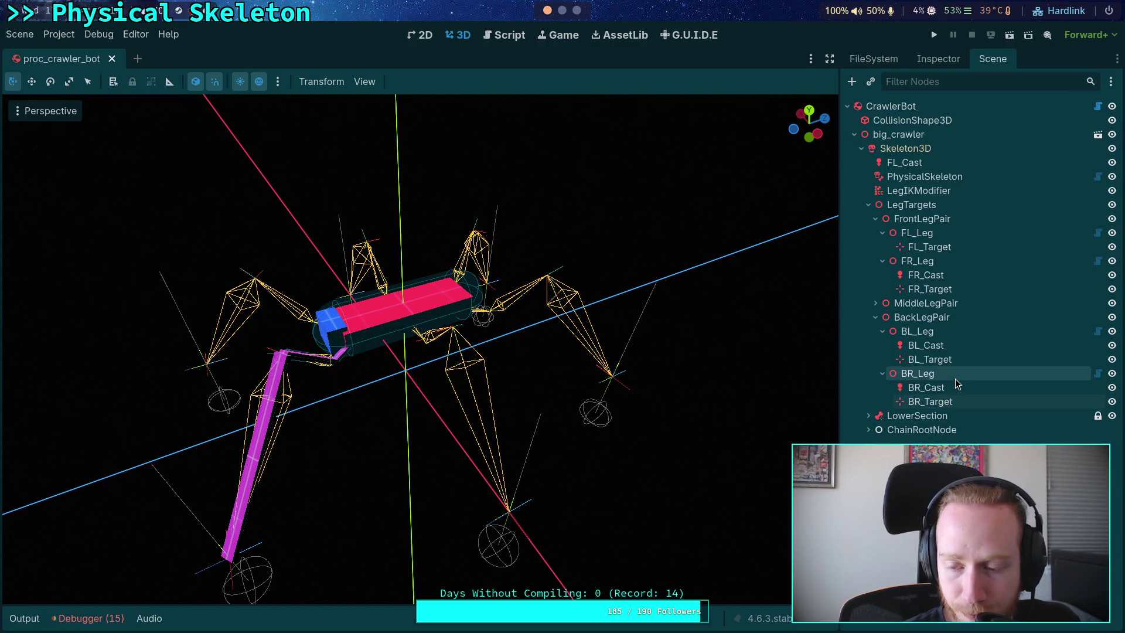
left_click(927, 61)
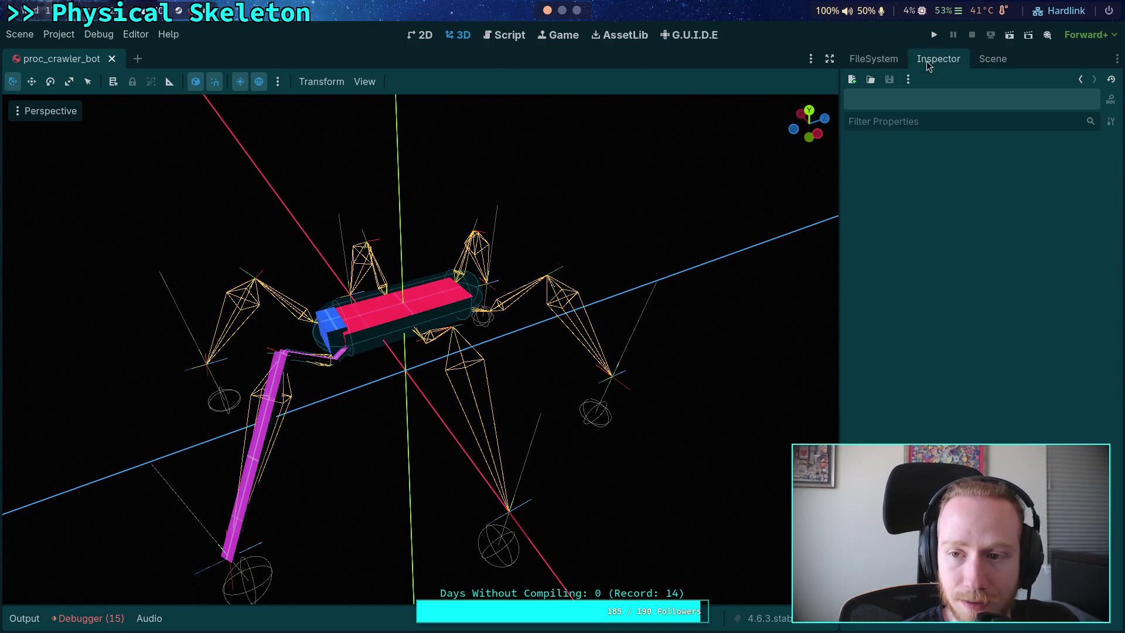
left_click(1003, 62)
left_click(508, 35)
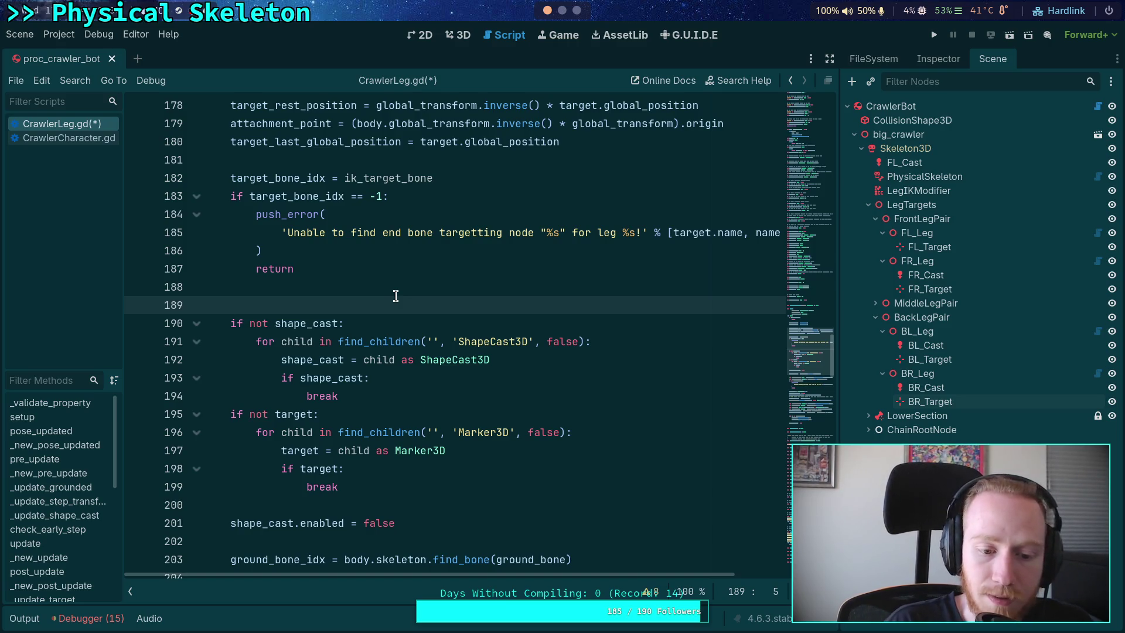
Step: Write 'shape_cast = ShapeCast3D.new()' on line 189 and delete the old 'if not shape_cast' child-search block
type("shape_cra")
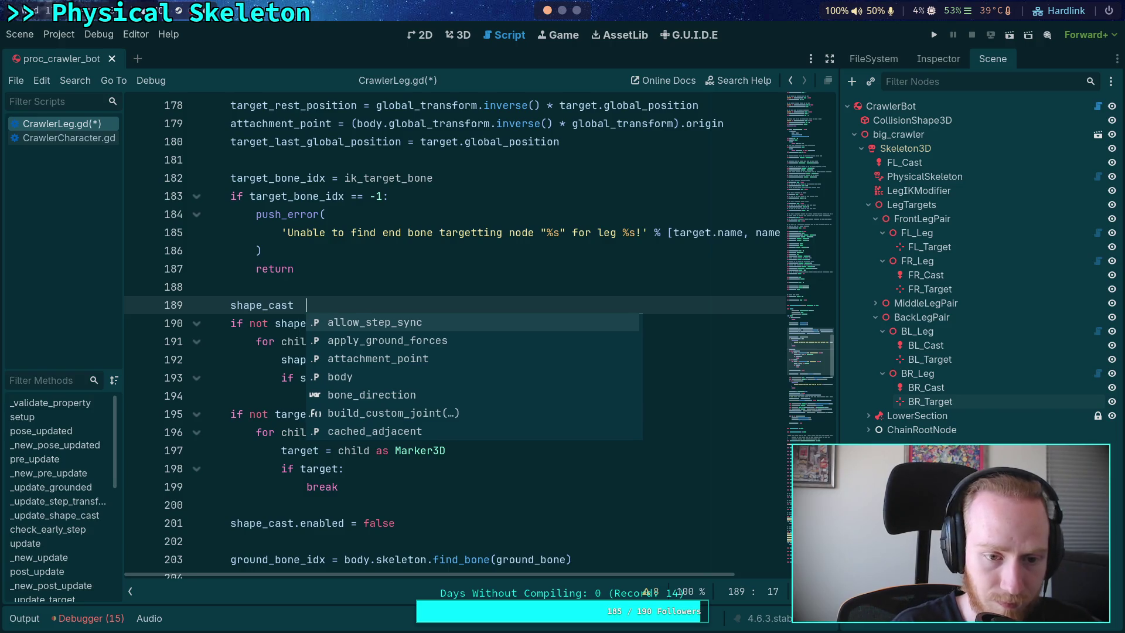
type(" ShapeC")
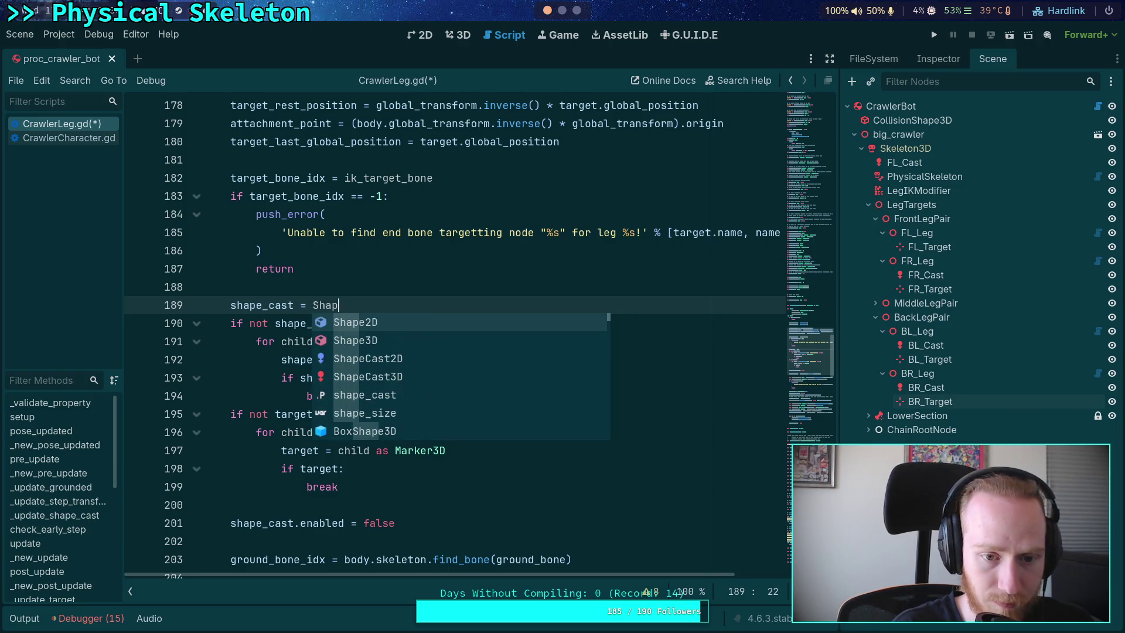
key("Down")
key("Return")
type("w()")
key("Return")
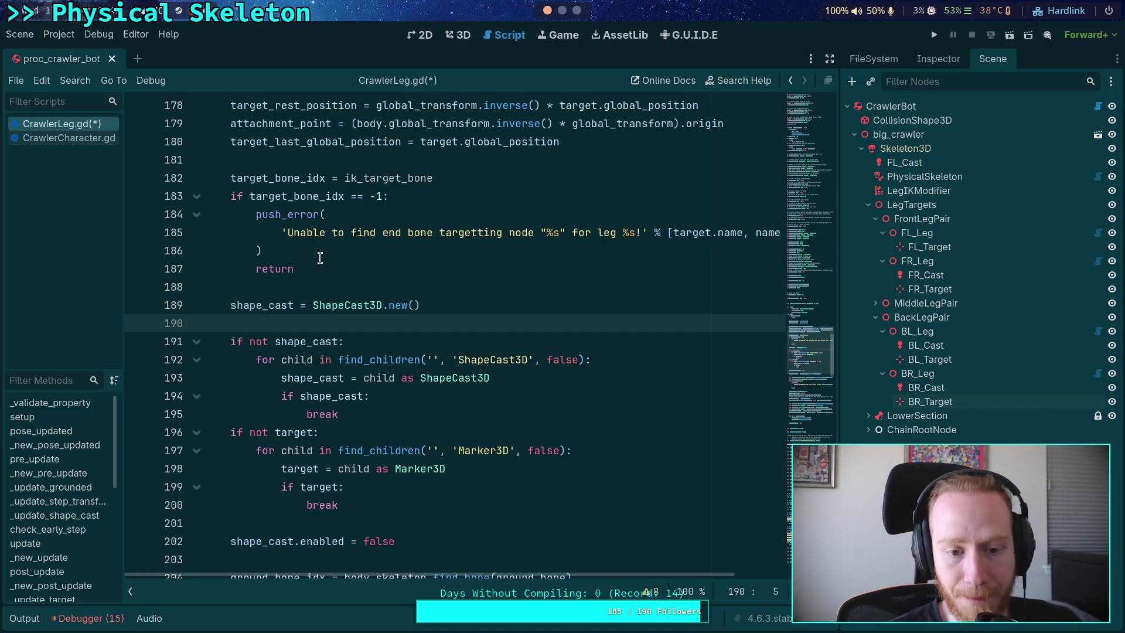
left_click_drag(377, 416, 413, 327)
key("BackSpace")
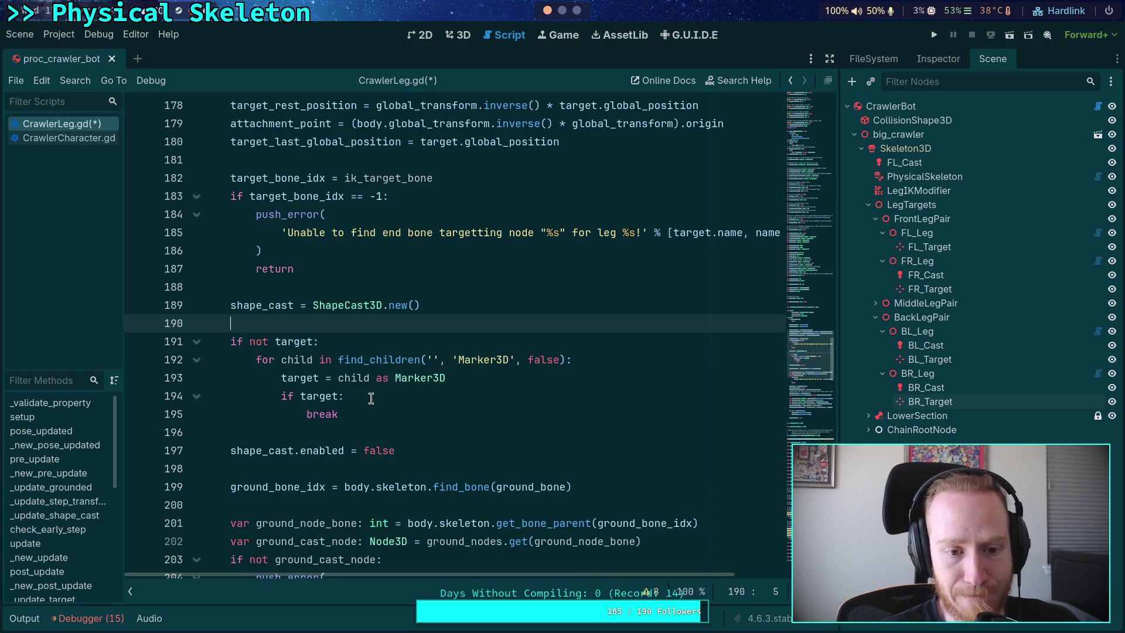
left_click(917, 232)
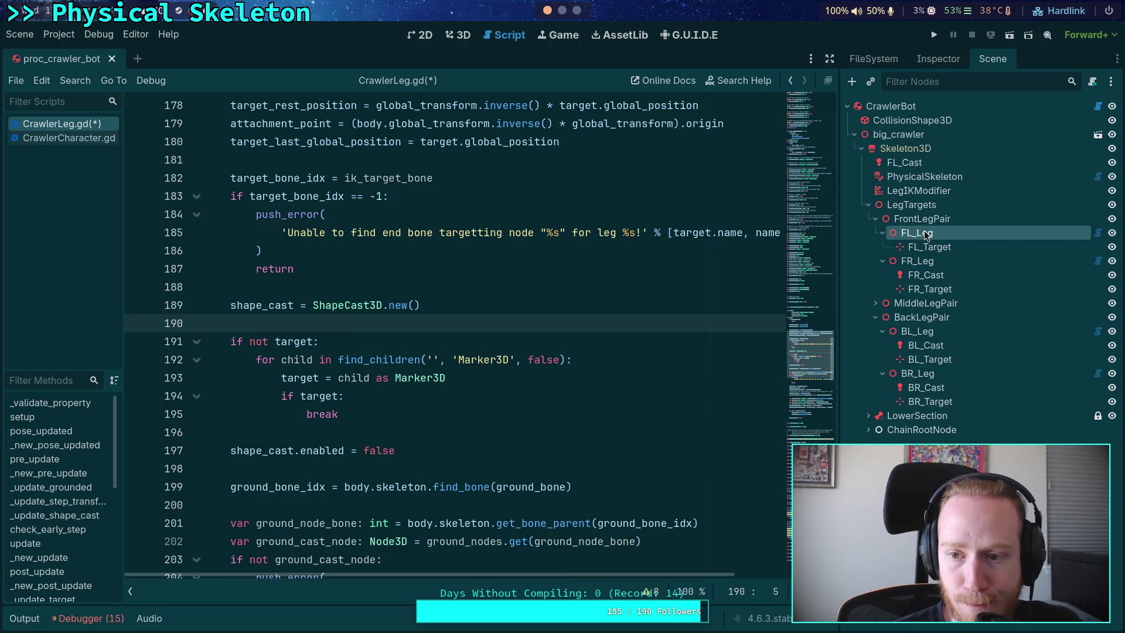
Step: Show FL_Leg's properties with Ground Paramaters collapsed, and add a blank line below the ShapeCast3D.new() line
left_click(937, 60)
scroll(918, 296, "up", 2)
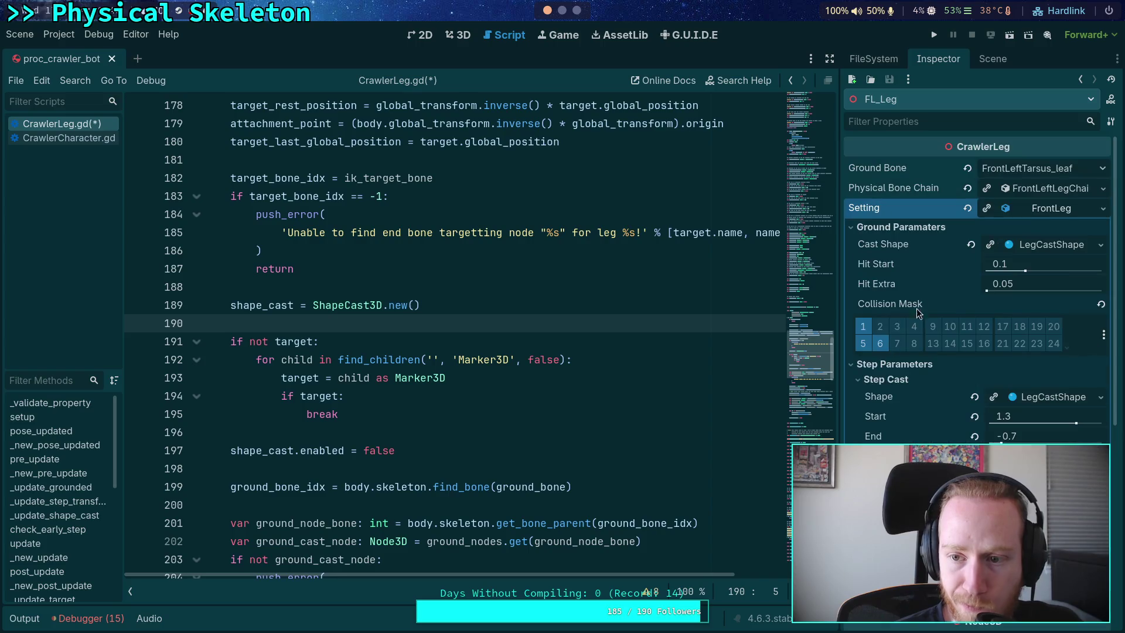
left_click(886, 227)
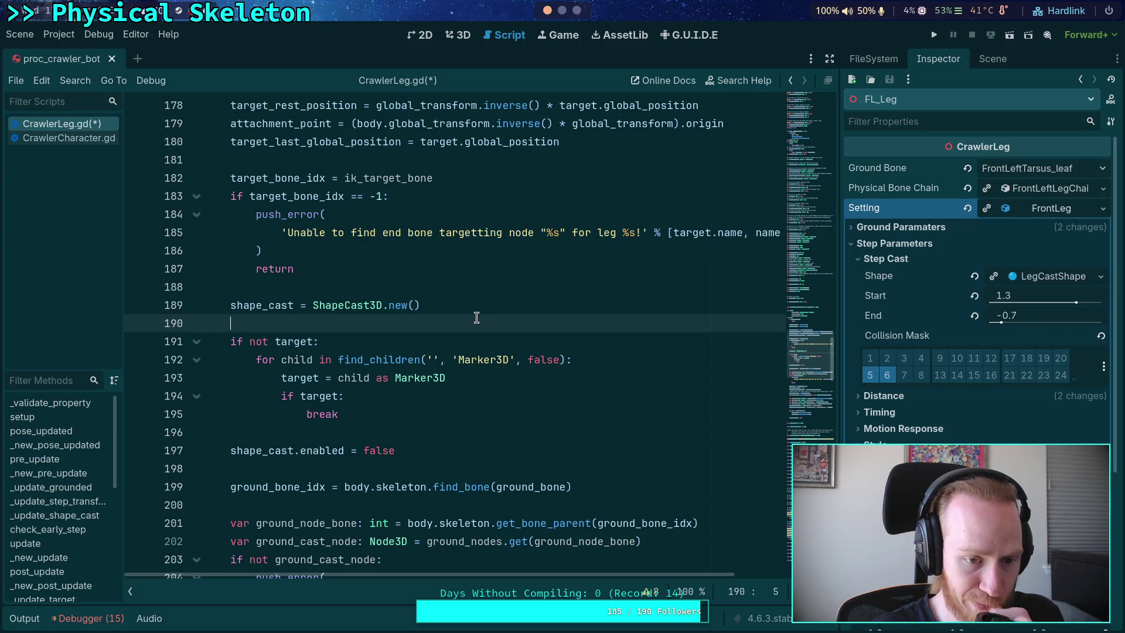
key("Return")
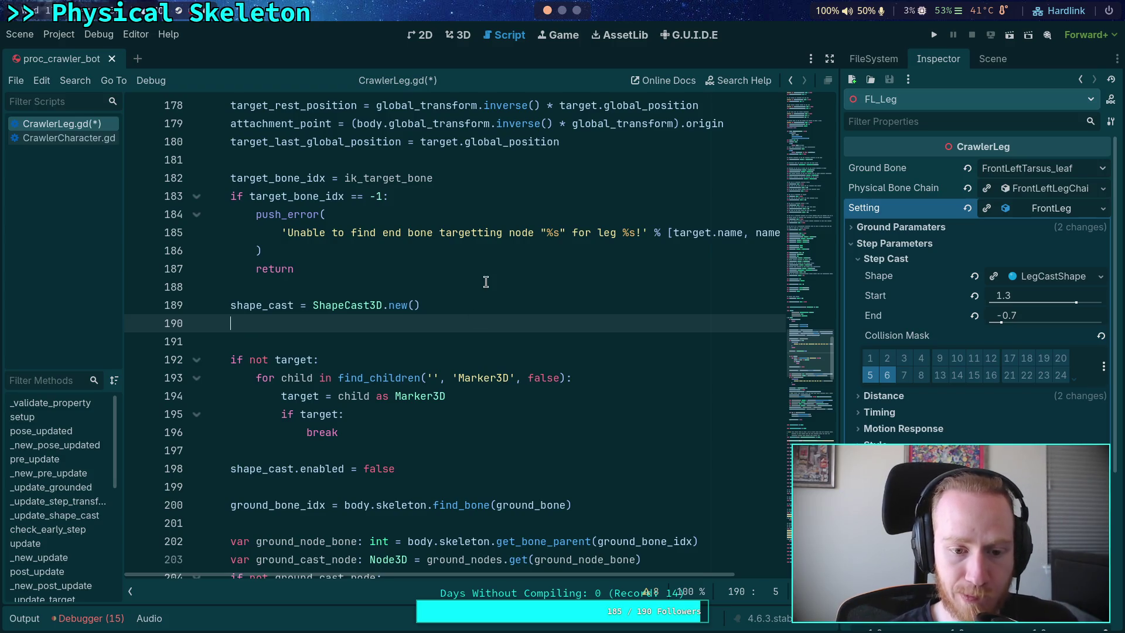
scroll(486, 282, "down", 1)
Step: Review the shape_cast and cast_exceptions code, then open blank lines after the exception loop
scroll(486, 282, "down", 6)
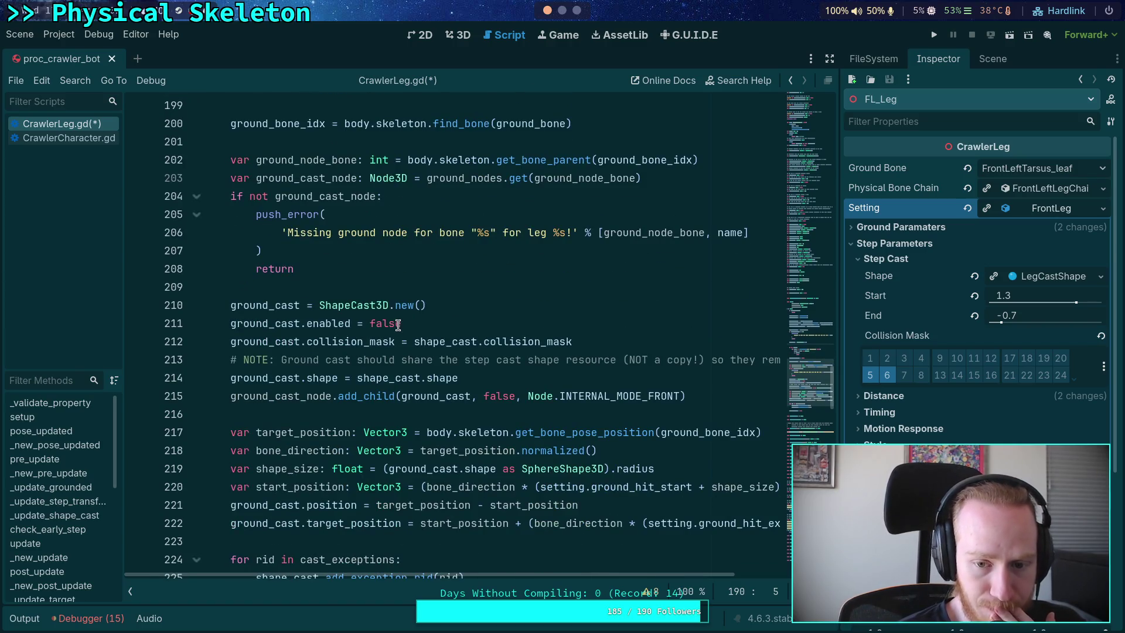
mouse_move(391, 344)
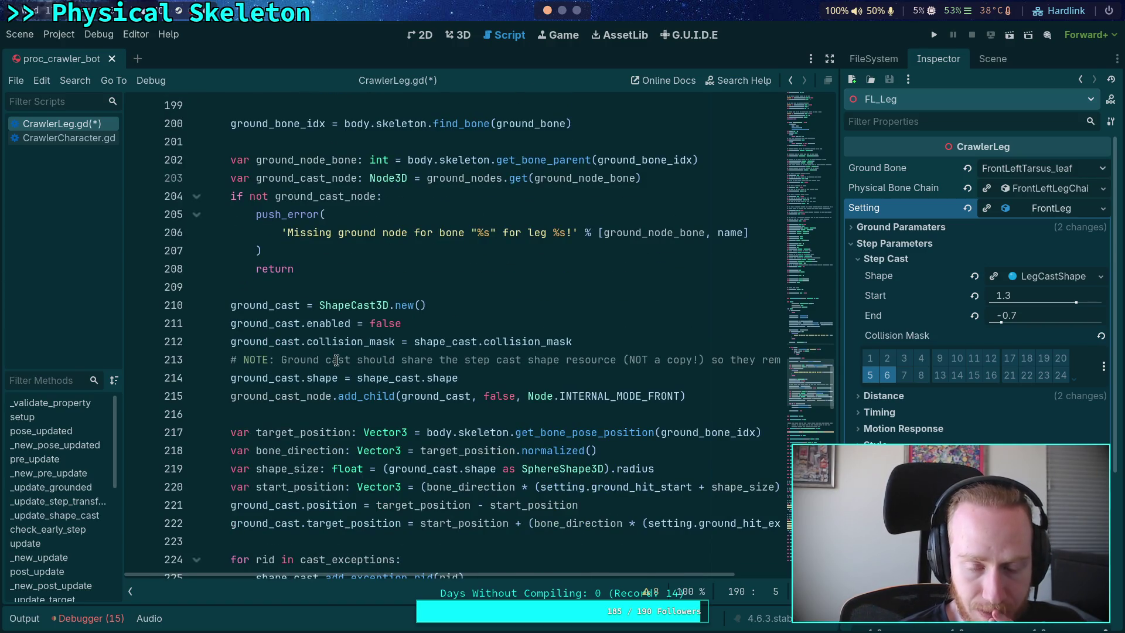
double_click(419, 342)
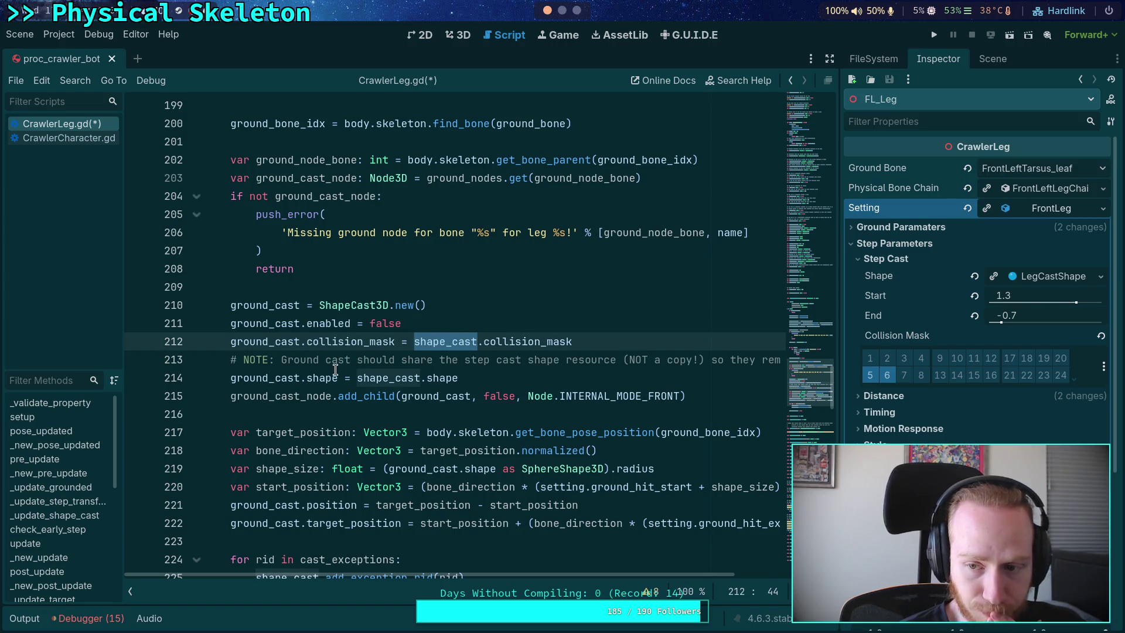
scroll(266, 407, "down", 3)
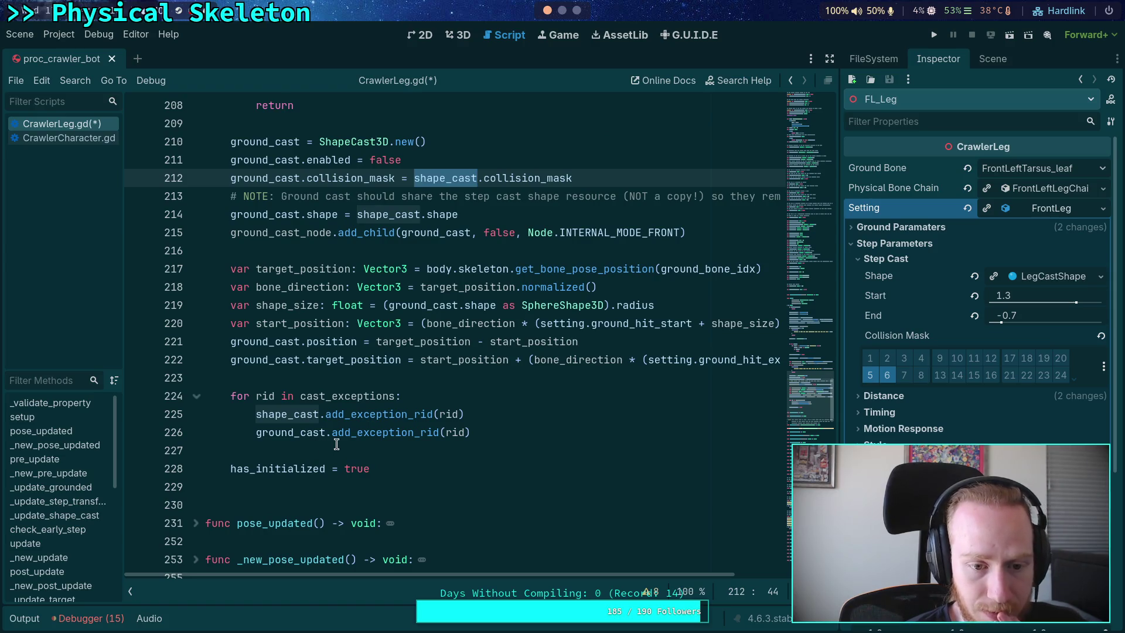
double_click(362, 400)
scroll(364, 422, "up", 15)
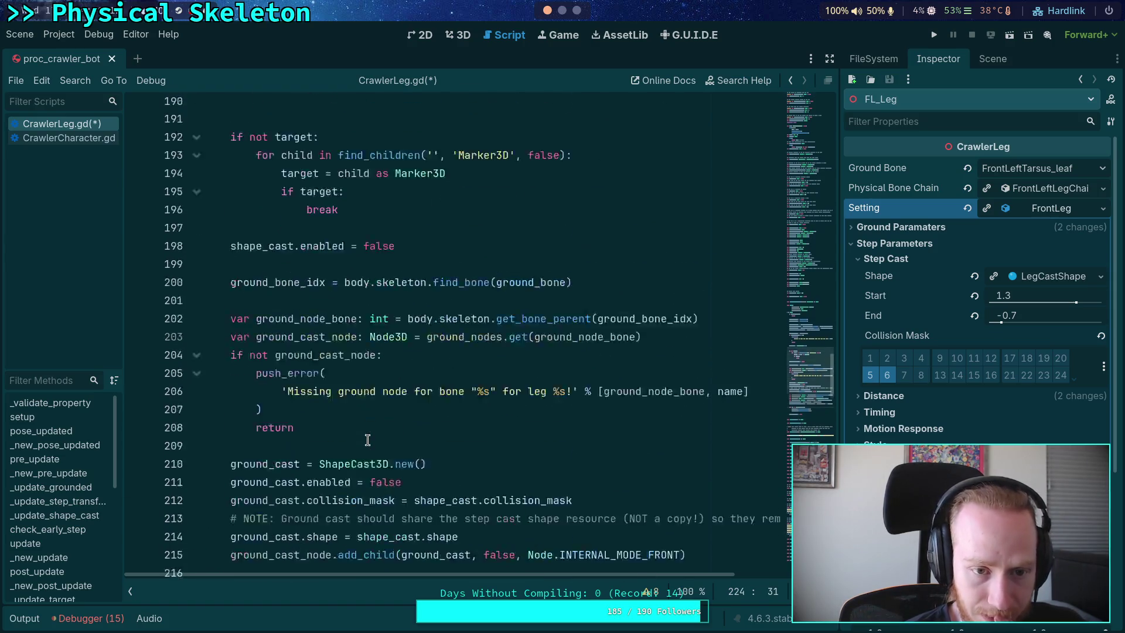
scroll(367, 439, "down", 12)
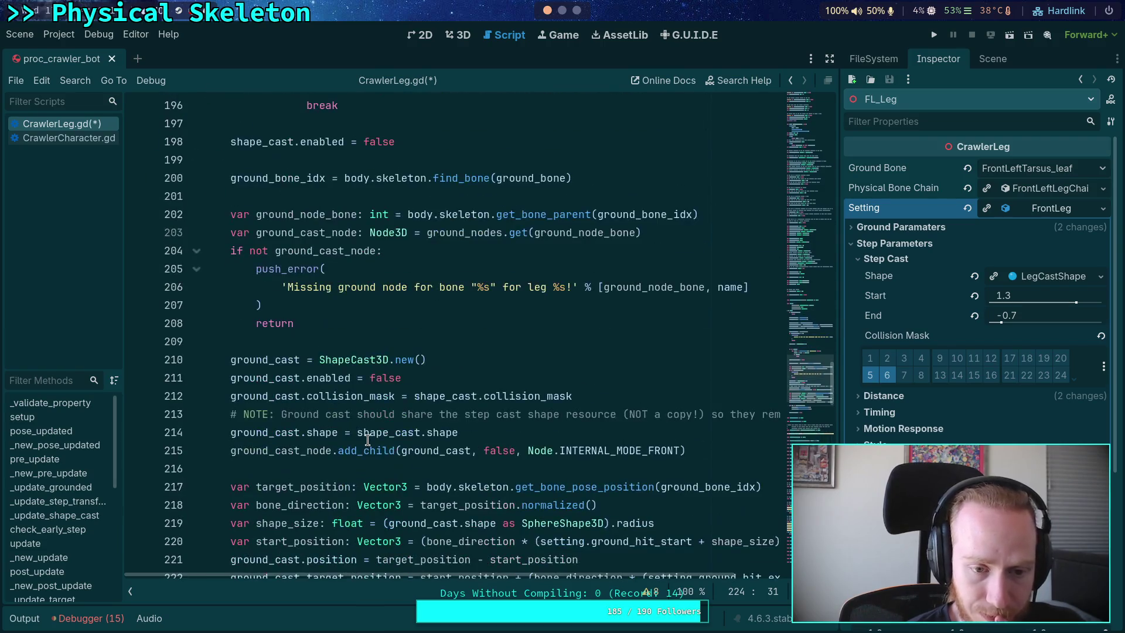
scroll(367, 440, "down", 2)
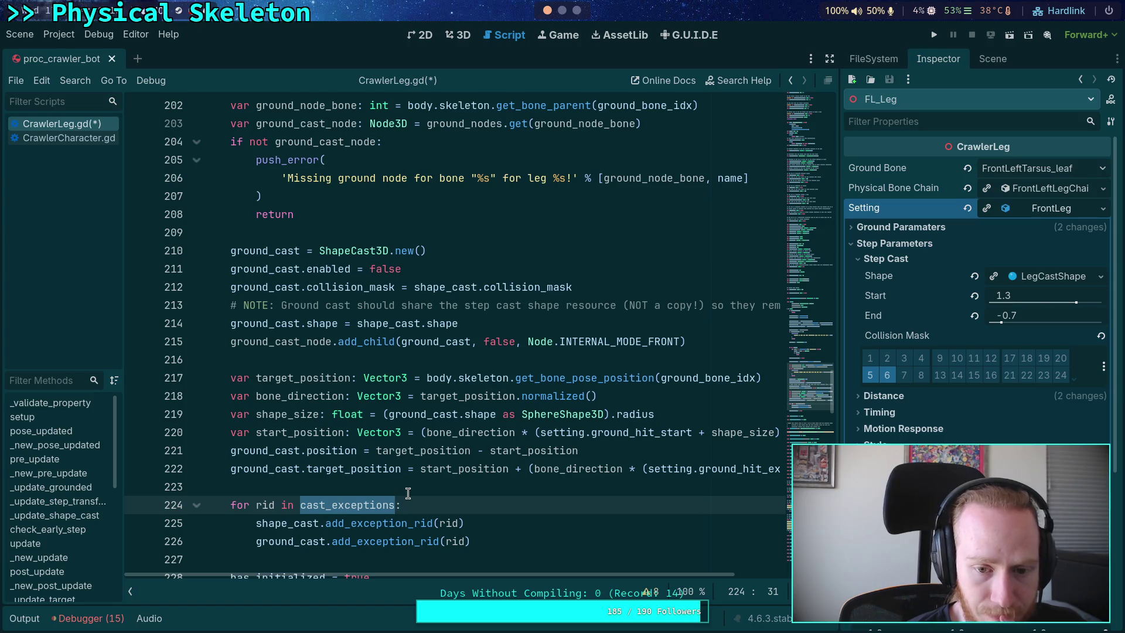
mouse_move(603, 575)
left_mouse_down()
mouse_move(676, 571)
mouse_move(537, 561)
left_mouse_up()
left_click_drag(352, 487, 123, 340)
scroll(330, 408, "down", 4)
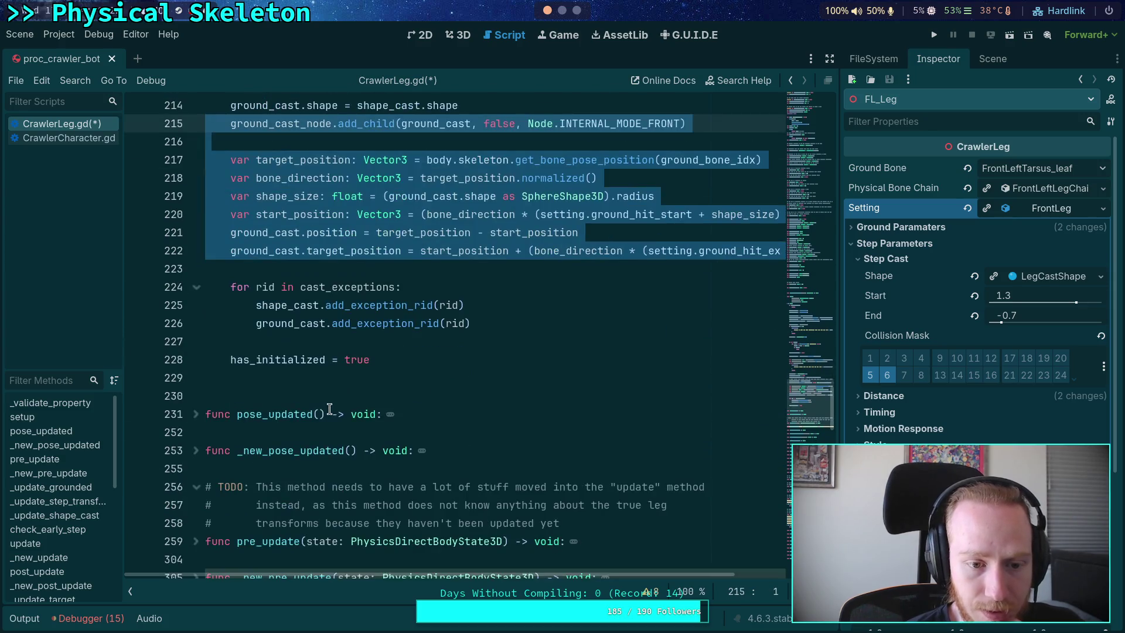
scroll(383, 405, "up", 2)
left_click(514, 432)
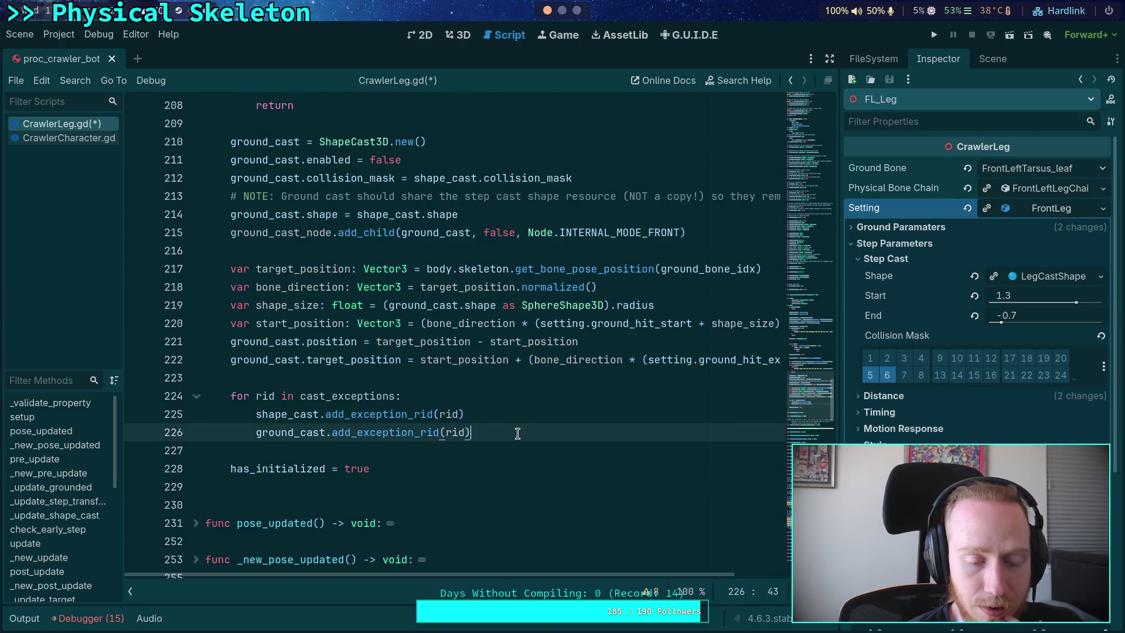
key("Return")
key("Return")
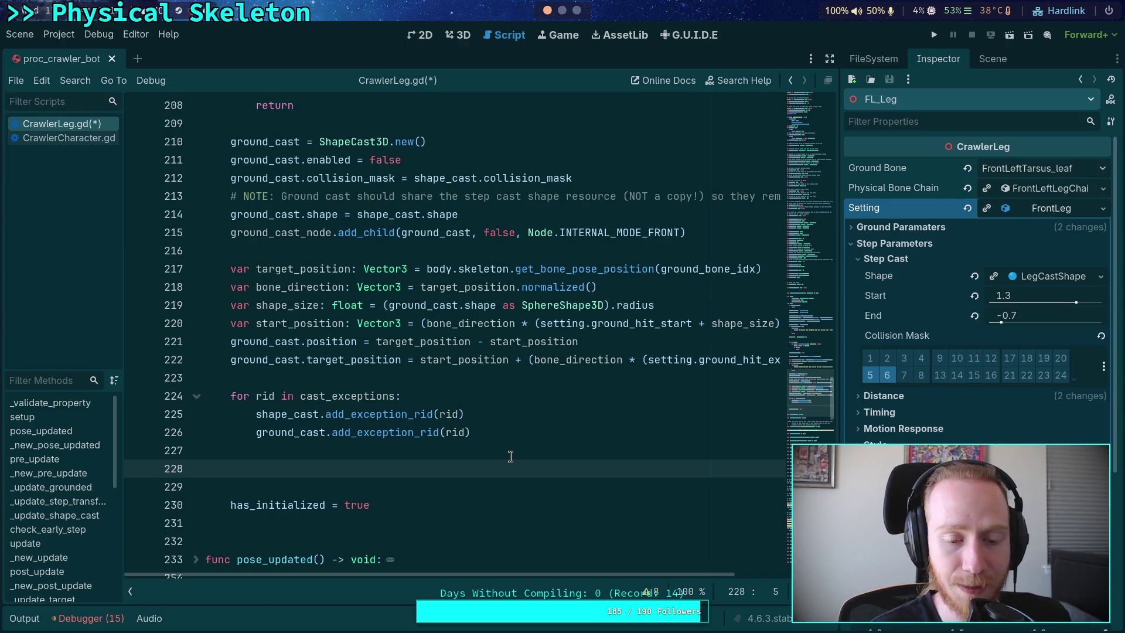
Step: Place the insertion point on blank line 228 after the exception loop
scroll(503, 441, "up", 1)
scroll(469, 463, "down", 1)
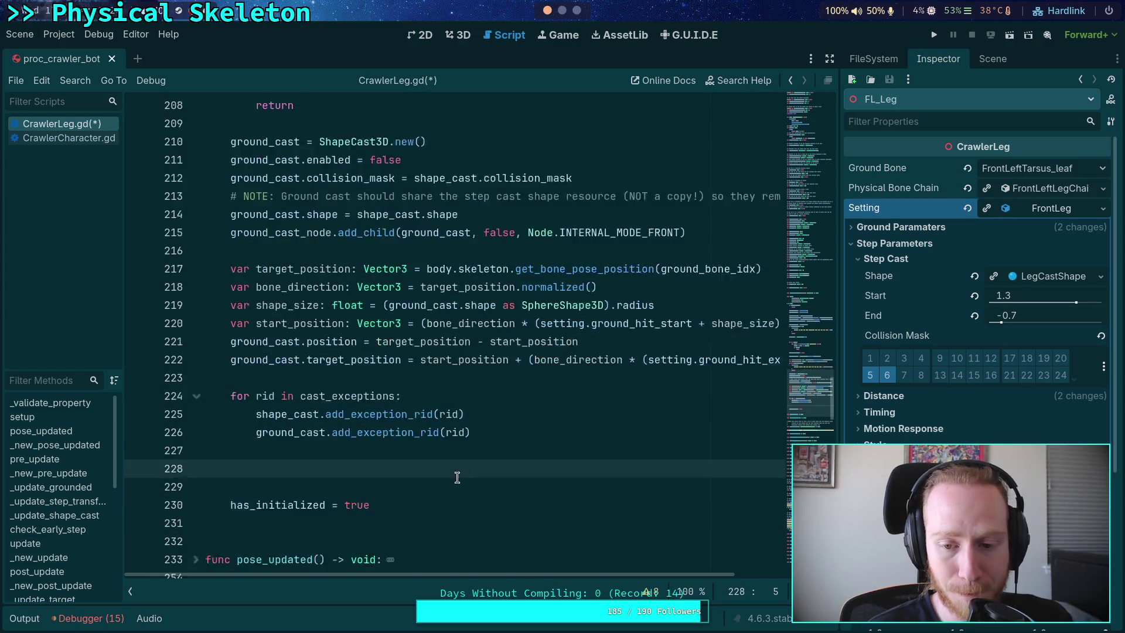
scroll(445, 463, "down", 1)
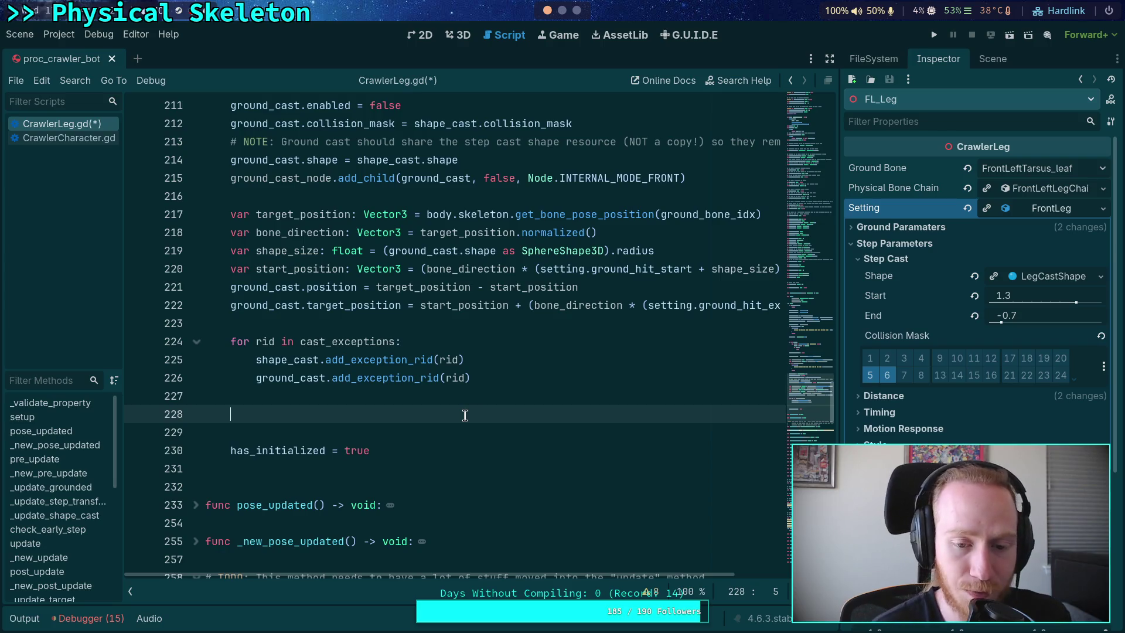
scroll(469, 410, "up", 1)
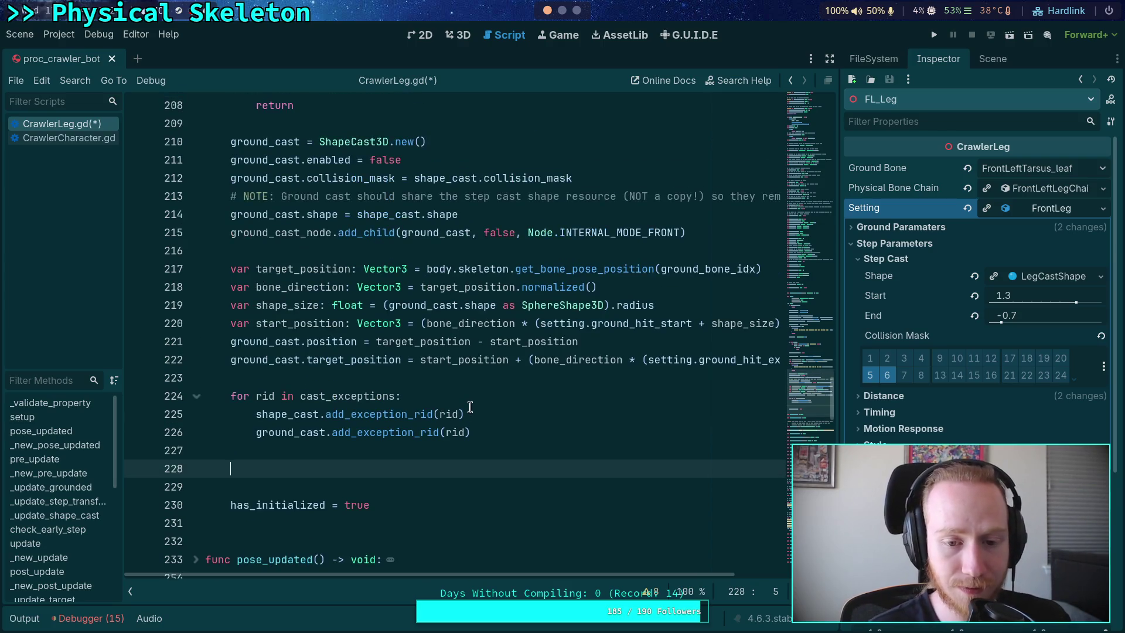
key("Up")
key("Up")
key("Up")
left_click(441, 467)
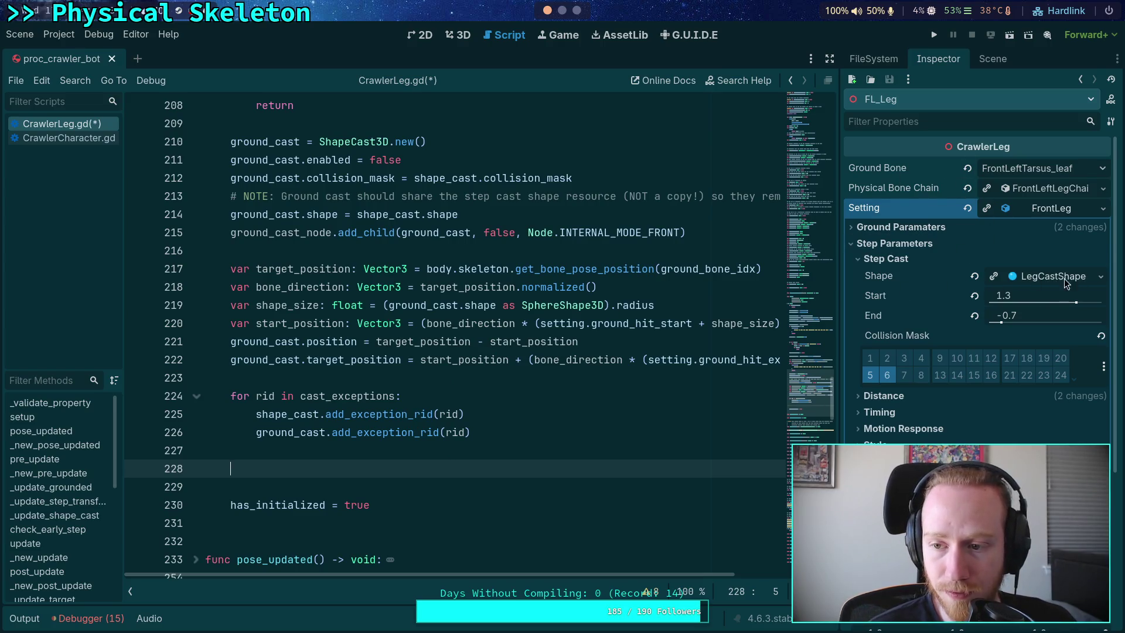
Step: Show the scene tree, select ChainRootNode, and open then close its part_3d.gd script
left_click(993, 59)
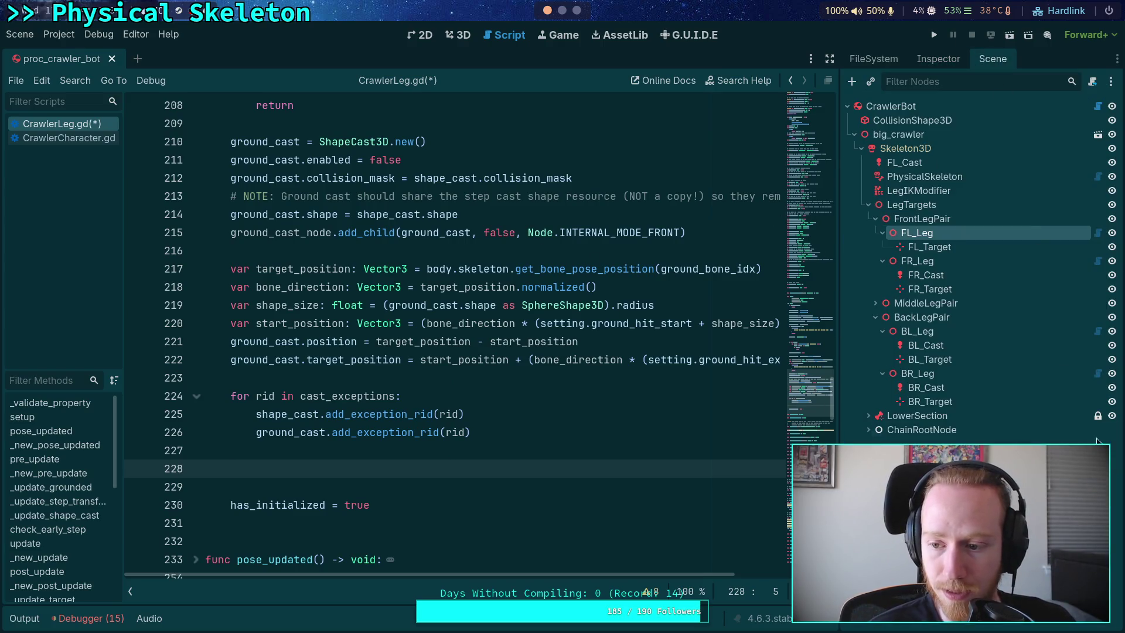
left_click(865, 431)
left_click(1099, 430)
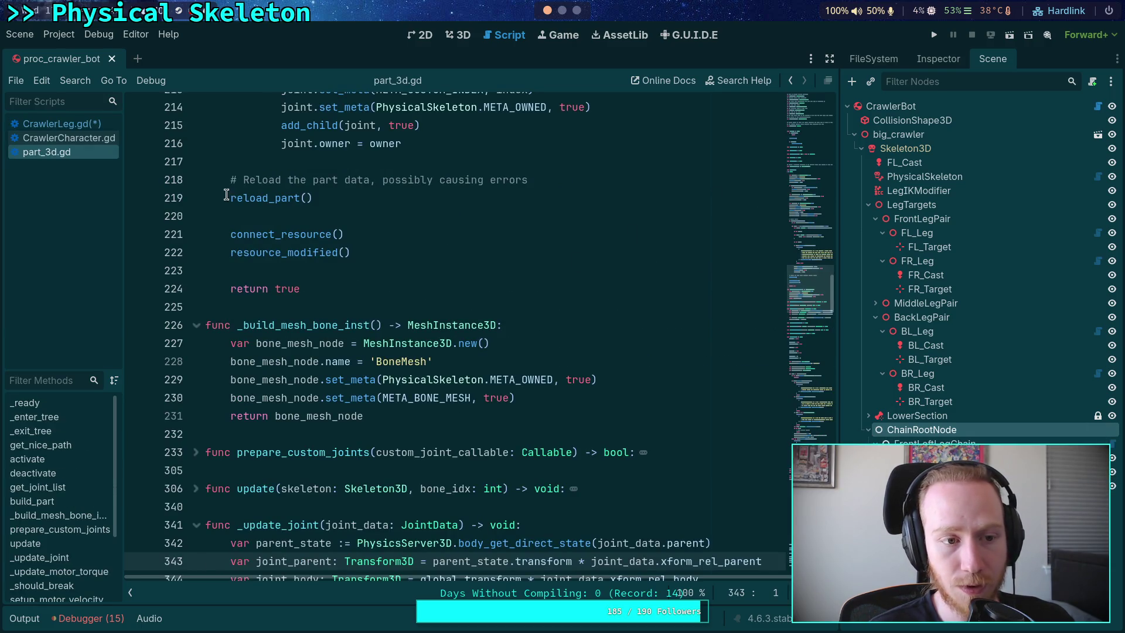
right_click(54, 153)
left_click(86, 195)
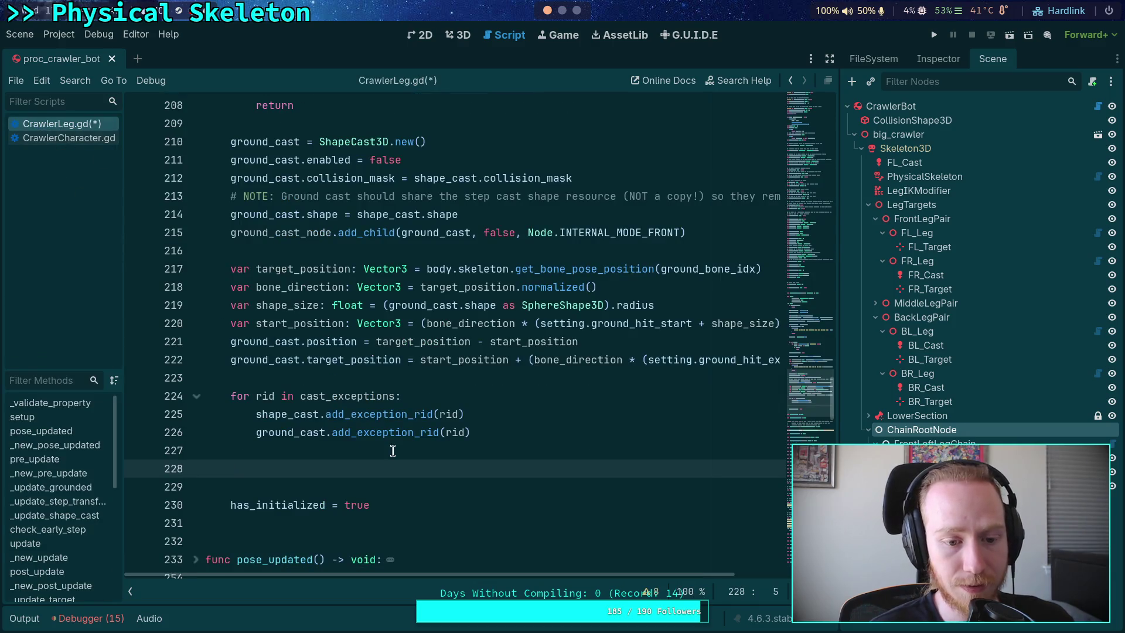
Step: Add a setting_modified() call on line 228 at the end of setup
type("setting_modifie")
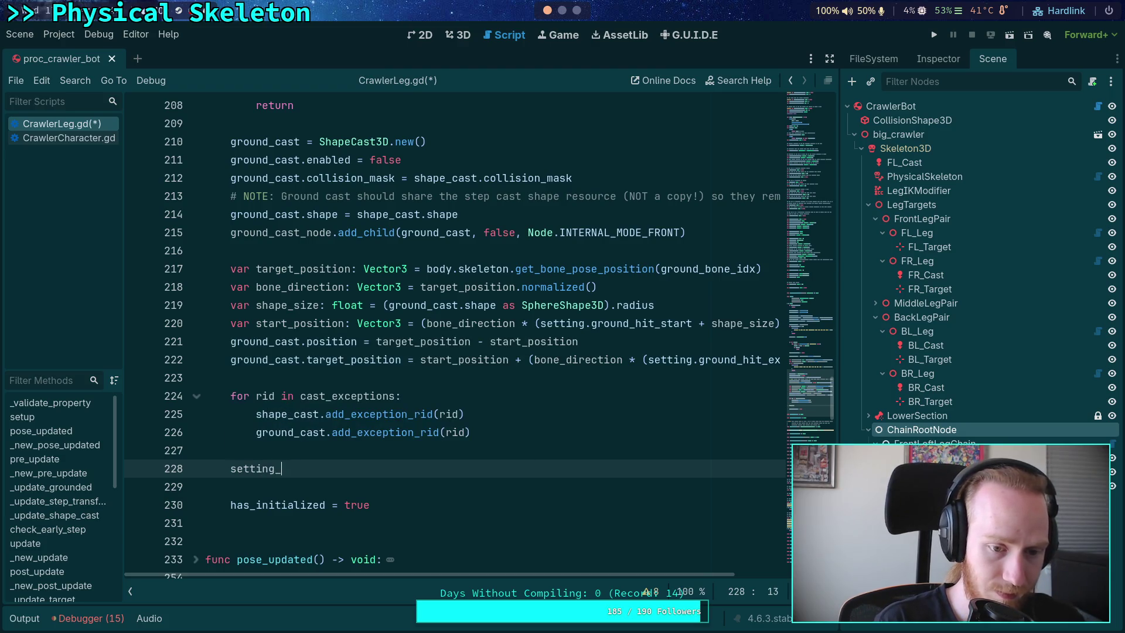
type("d()")
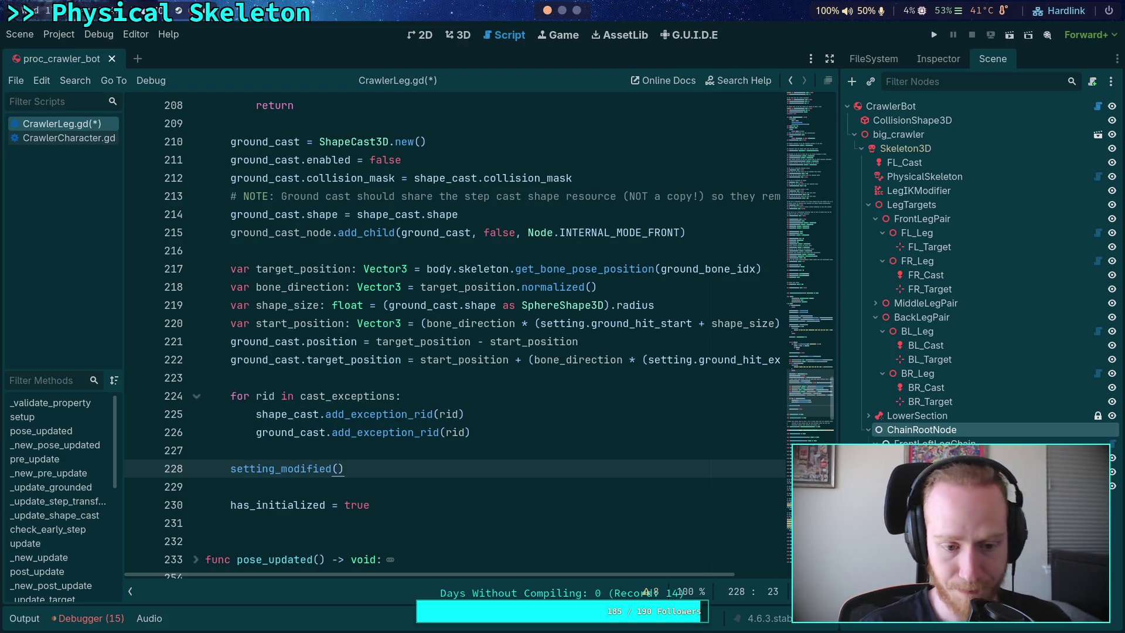
scroll(270, 378, "down", 8)
scroll(269, 378, "down", 15)
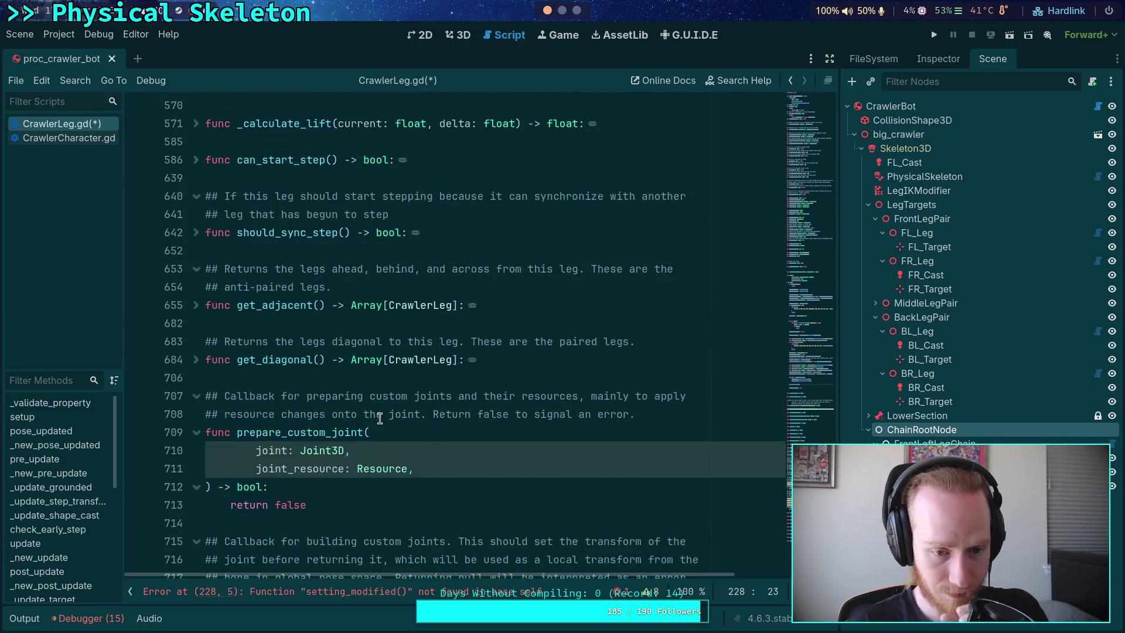
scroll(409, 464, "down", 3)
left_click(427, 467)
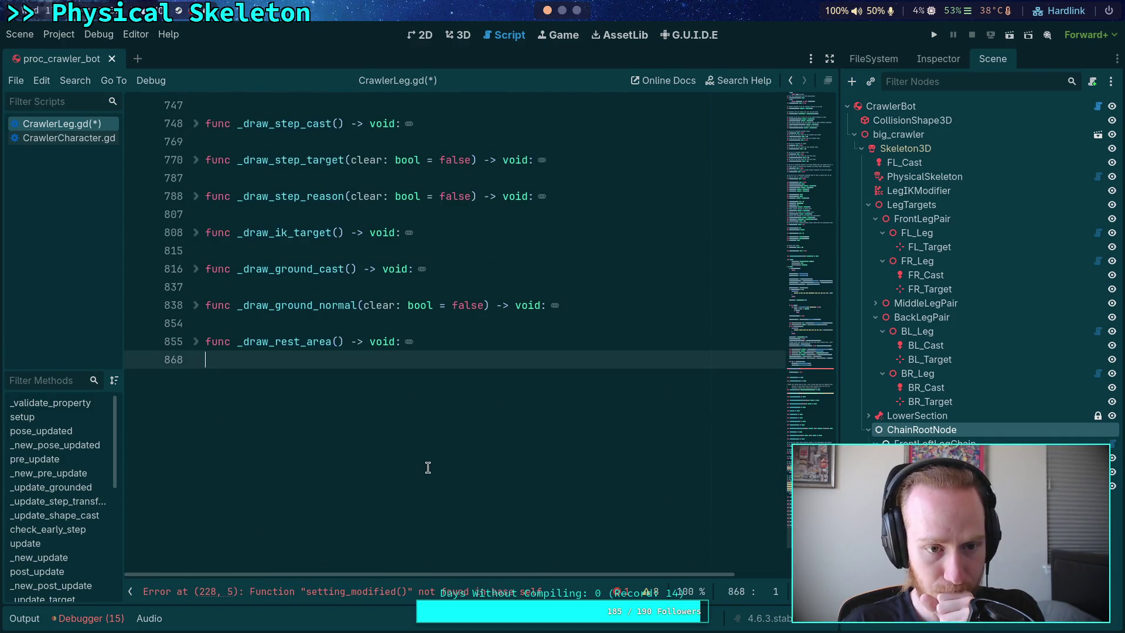
scroll(428, 467, "up", 5)
left_click(276, 341)
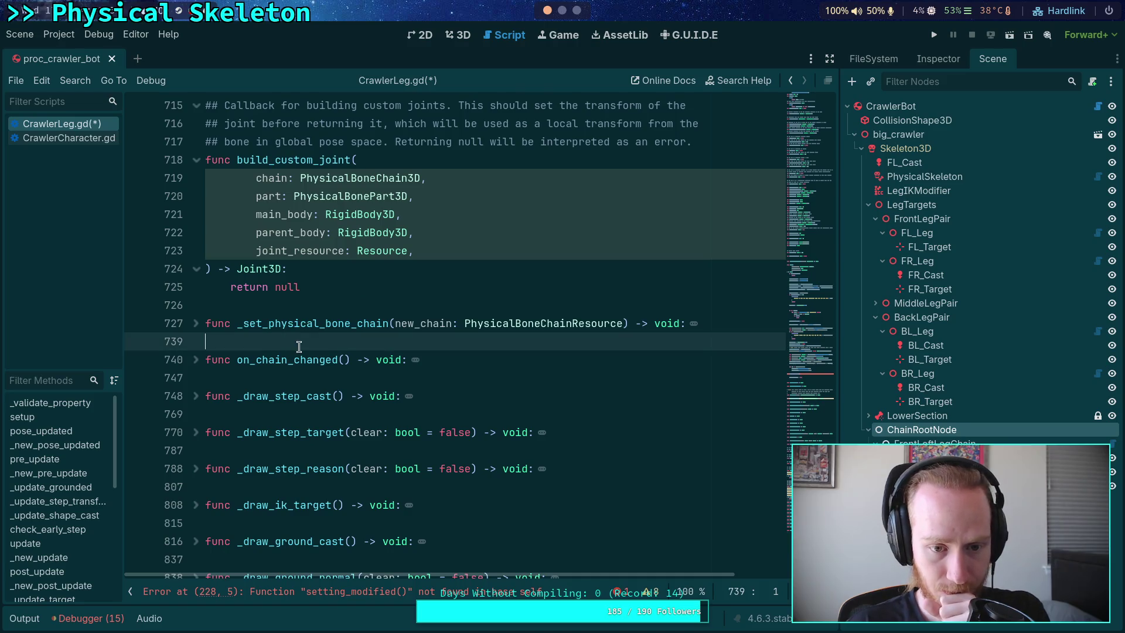
Step: Unfold _set_physical_bone_chain and declare 'func setting_modified() -> void:' after on_chain_changed
left_click(195, 324)
double_click(343, 325)
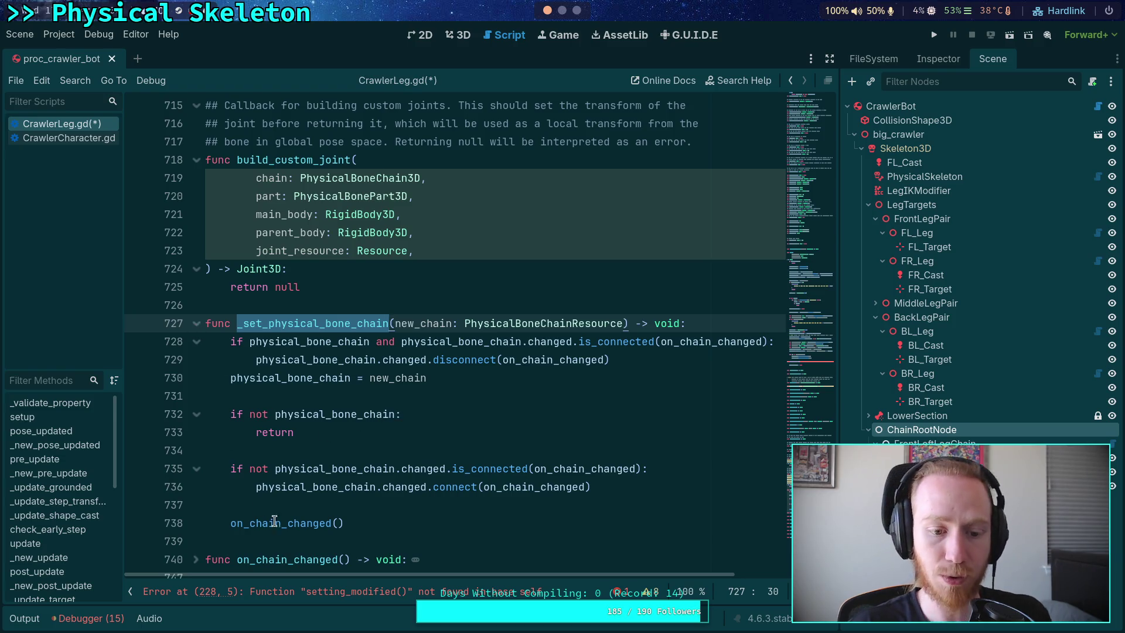
left_click(301, 542)
scroll(400, 469, "down", 4)
key("Down")
key("Down")
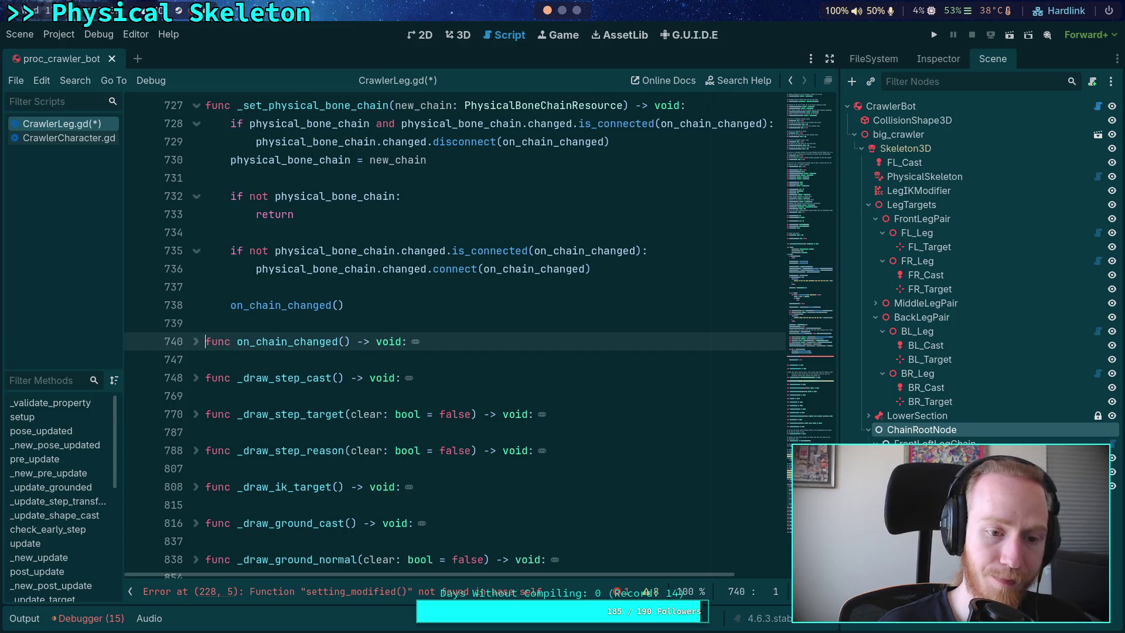
key("Return")
key("Return")
key("Up")
type("func ")
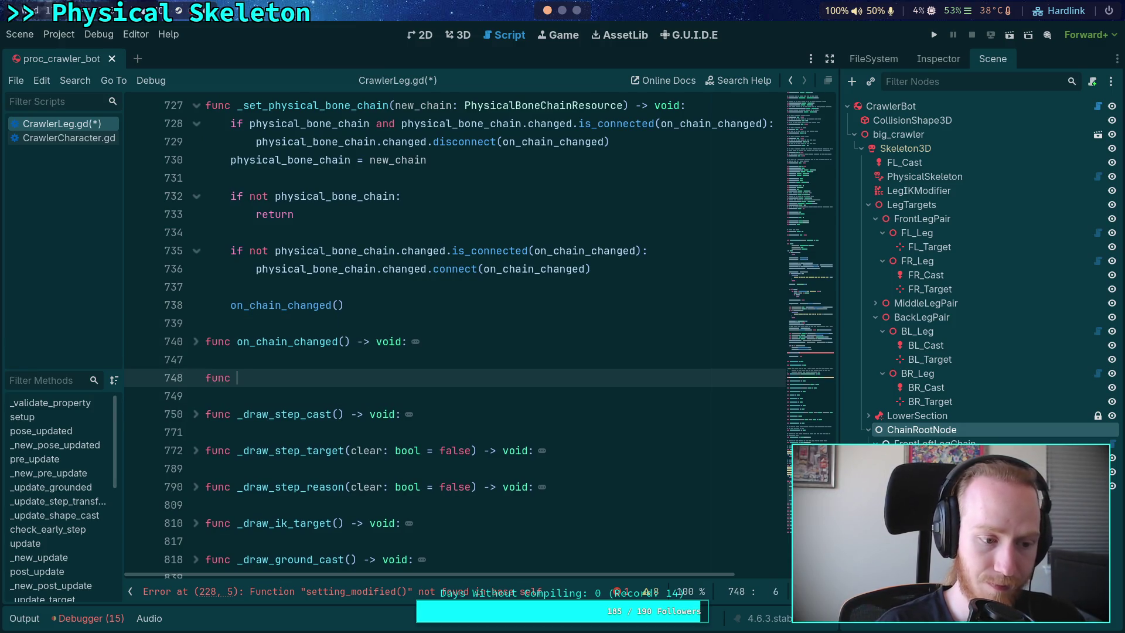
type("setting_modif")
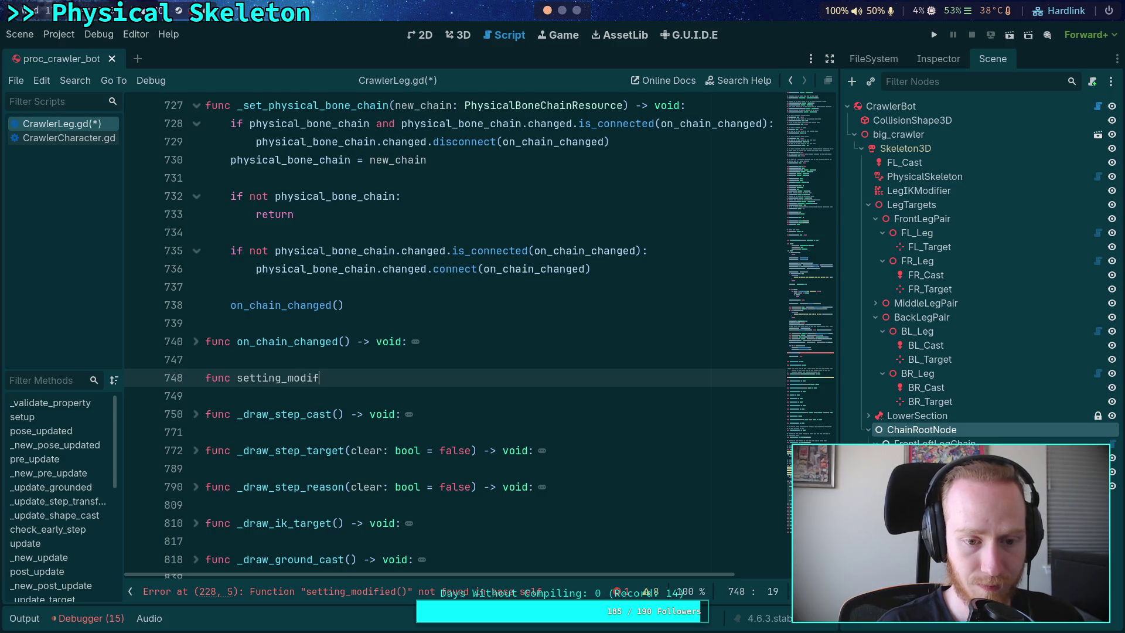
type("ied() -> void:")
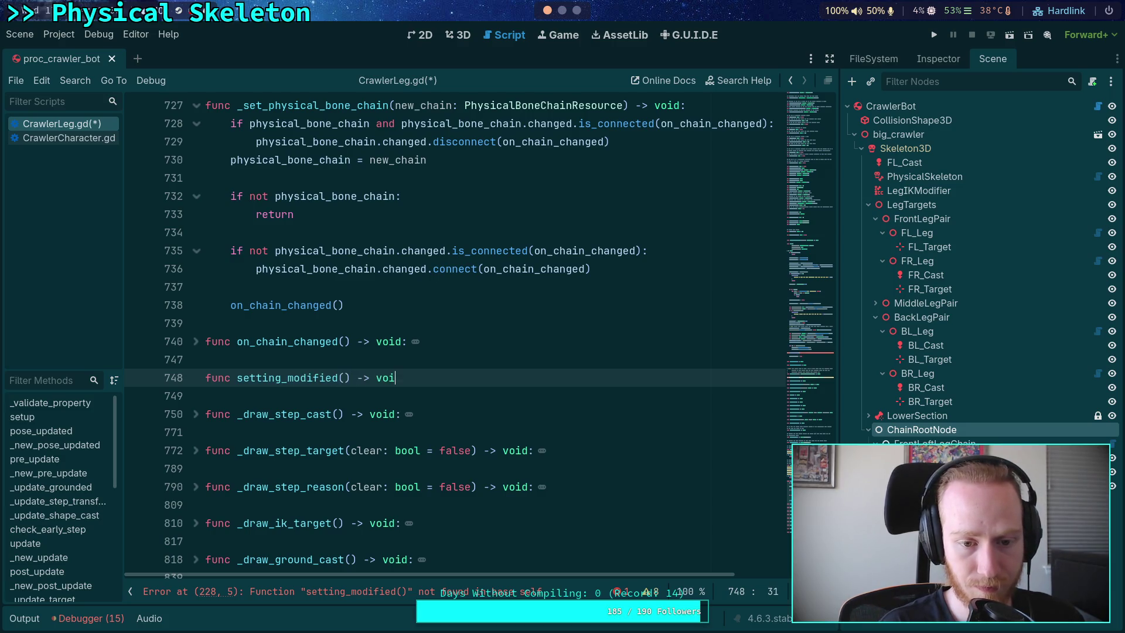
key("Return")
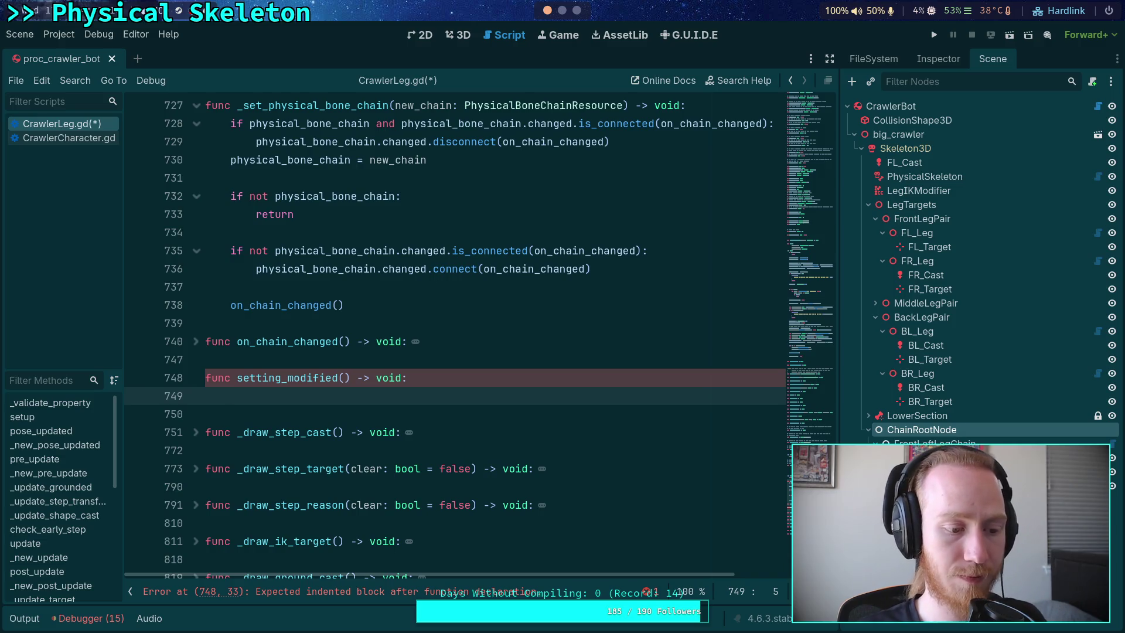
Step: Cut the ground cast's collision mask and shape lines 212–214 out of setup
scroll(471, 449, "up", 10)
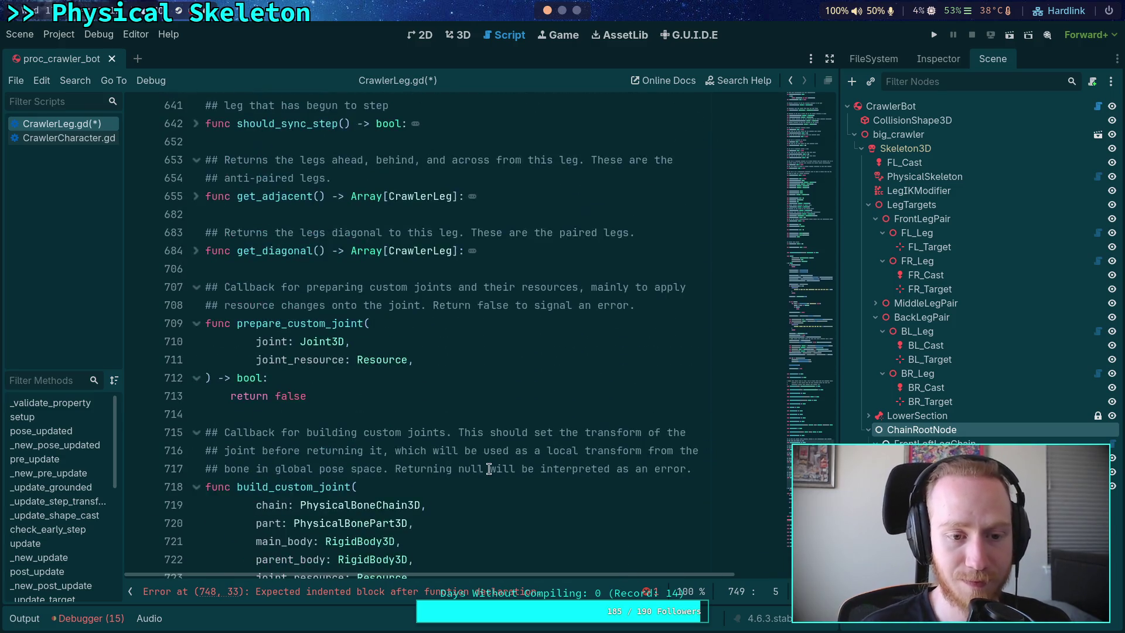
scroll(311, 421, "down", 3)
scroll(220, 412, "up", 15)
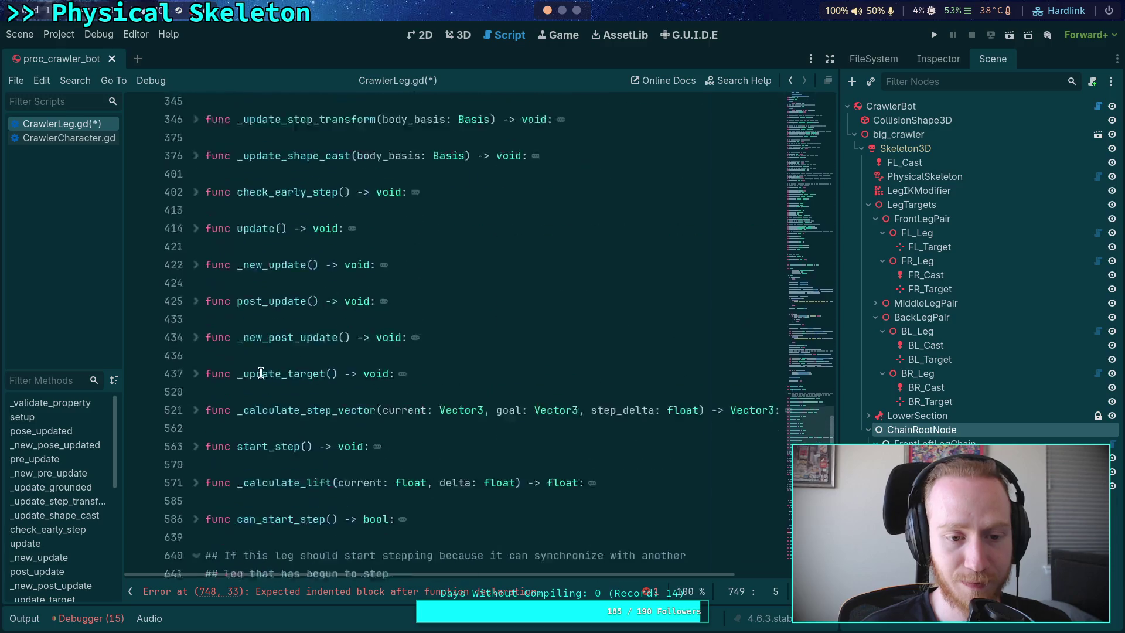
scroll(226, 363, "up", 15)
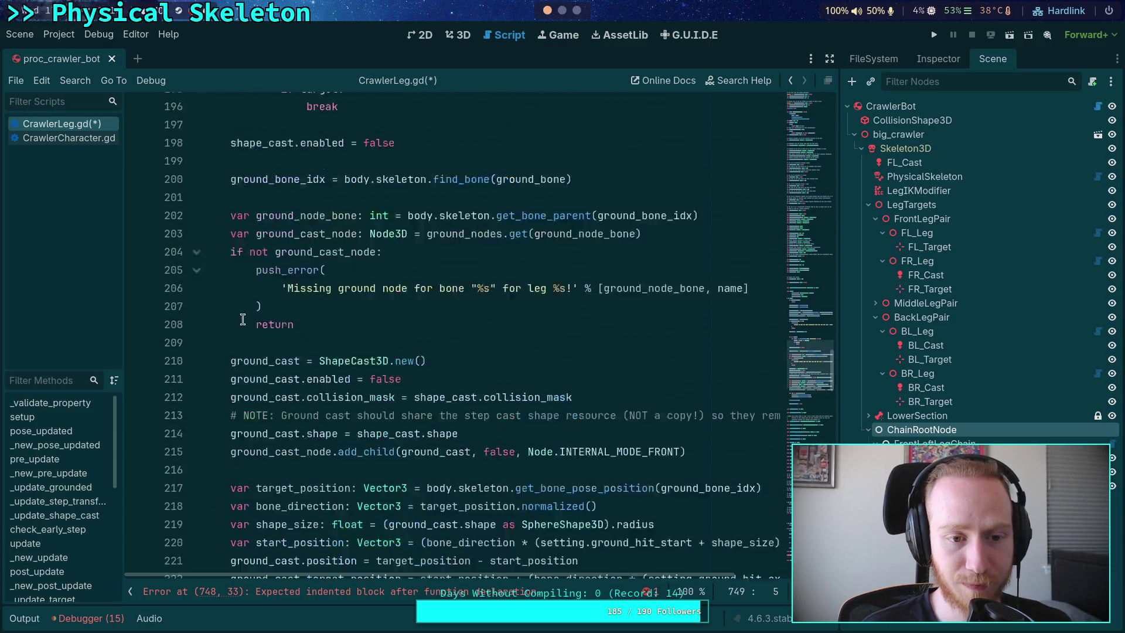
scroll(269, 391, "up", 9)
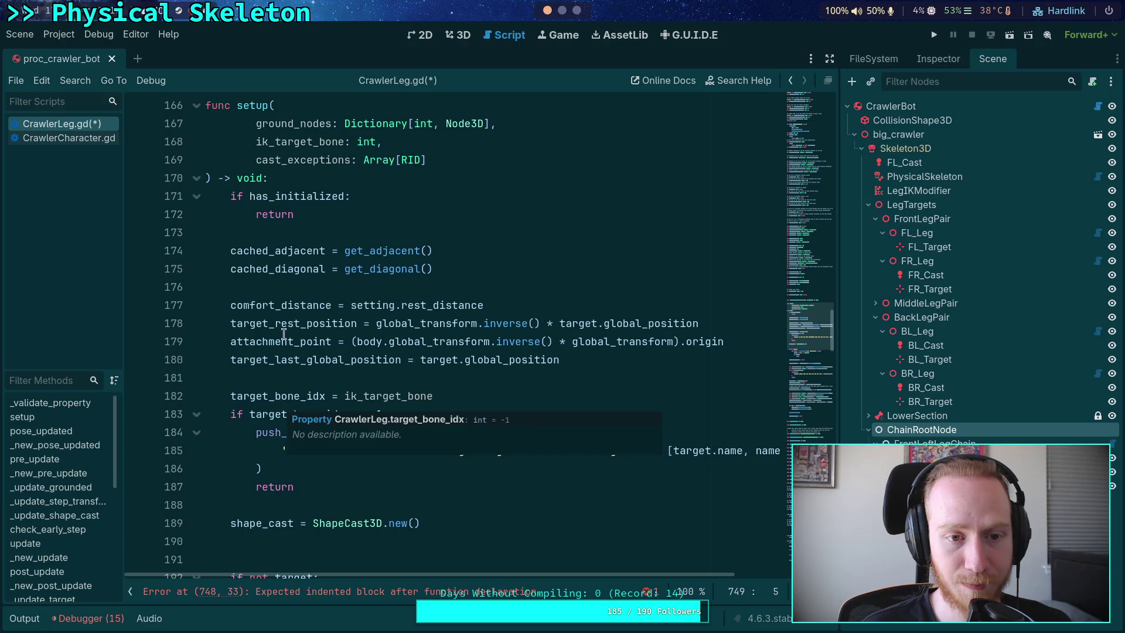
scroll(295, 370, "down", 6)
left_click(295, 397)
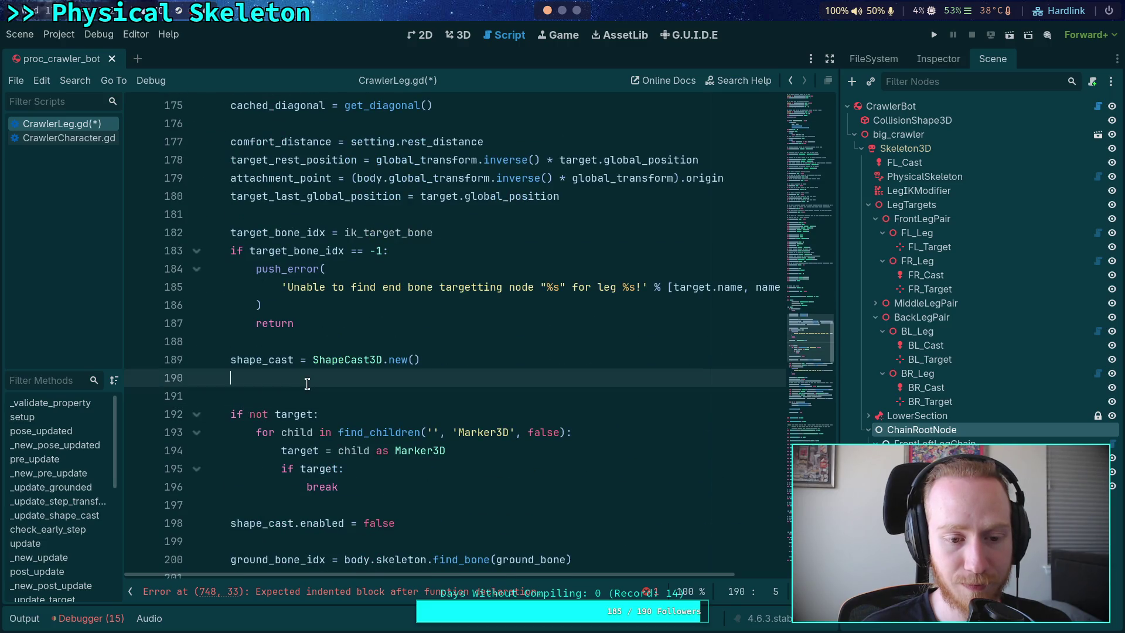
scroll(327, 400, "down", 4)
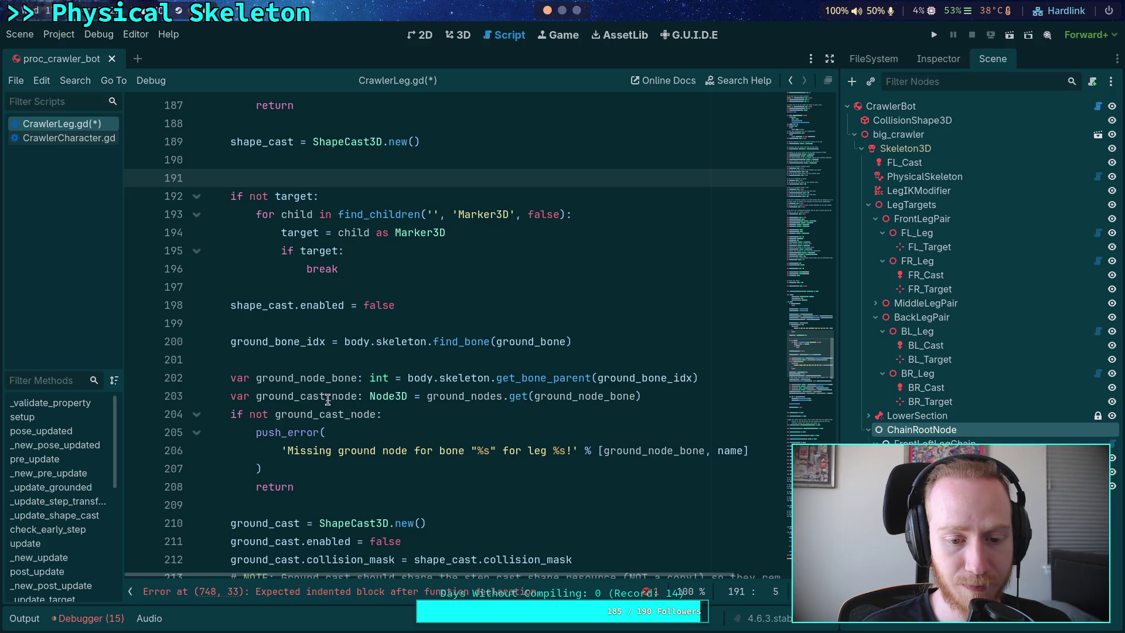
scroll(327, 400, "down", 3)
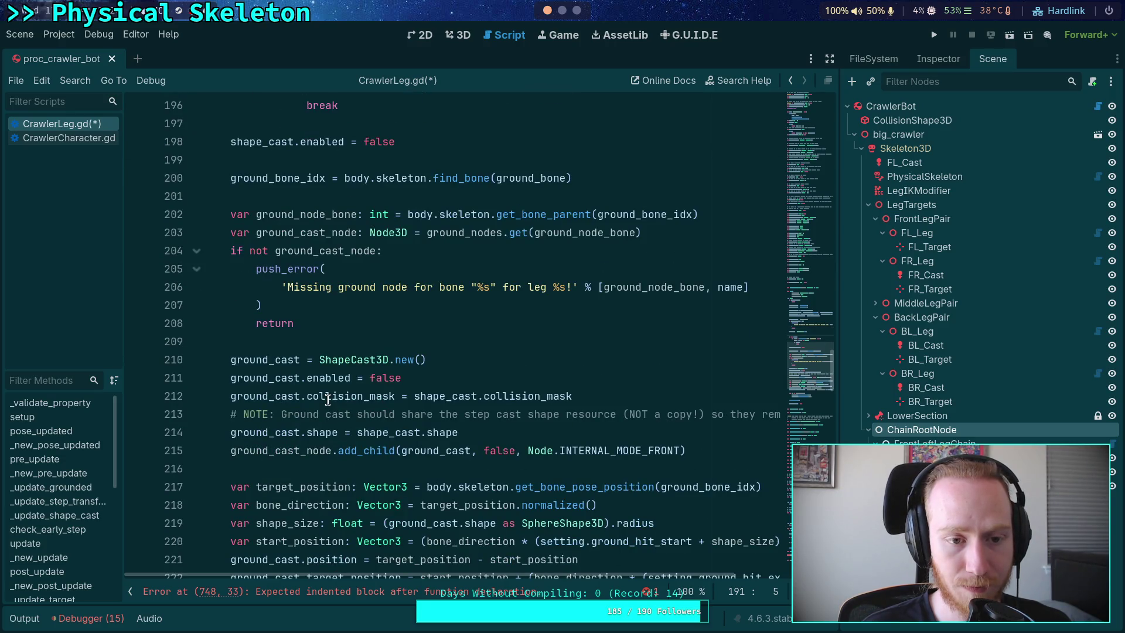
scroll(327, 400, "down", 3)
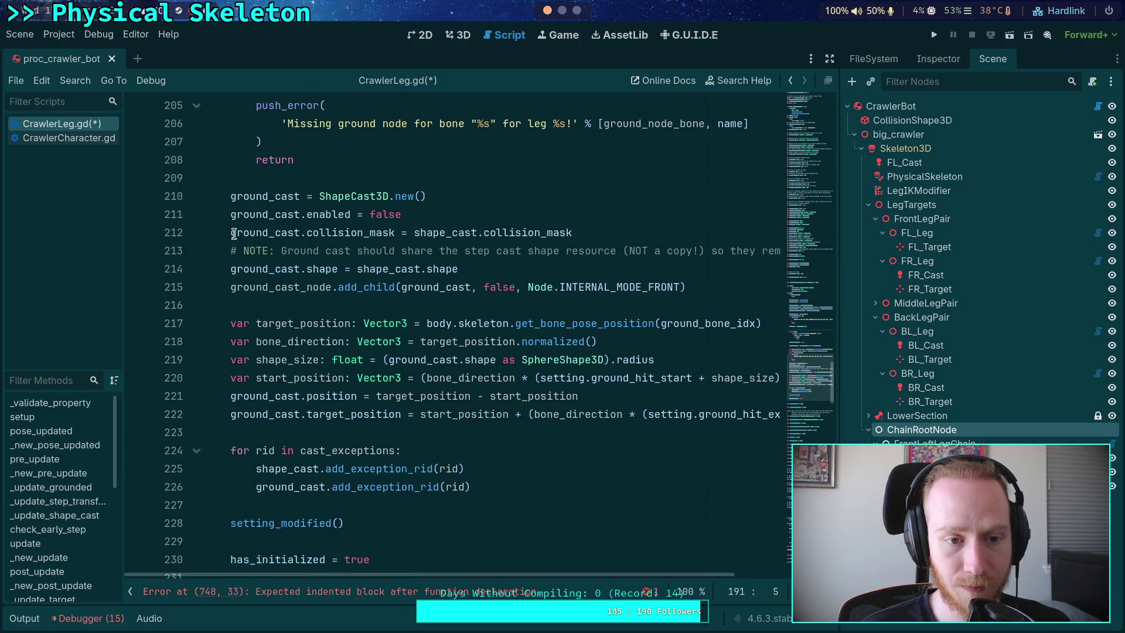
mouse_move(230, 232)
left_mouse_down()
mouse_move(293, 234)
mouse_move(362, 289)
mouse_move(442, 293)
mouse_move(495, 273)
left_mouse_up()
key("ctrl+c")
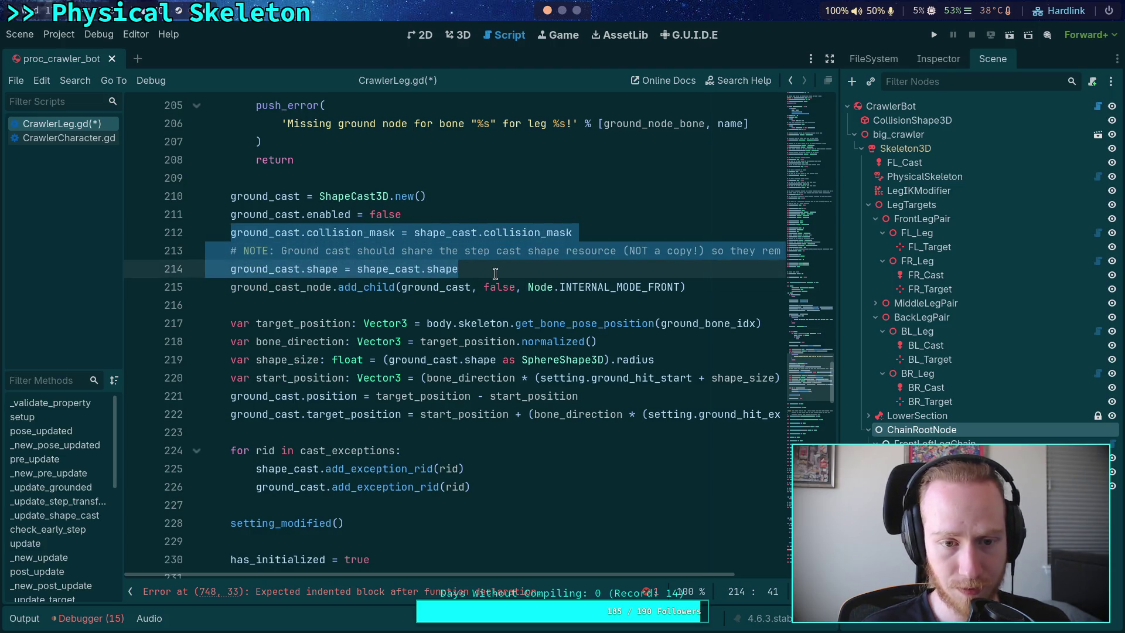
key("BackSpace")
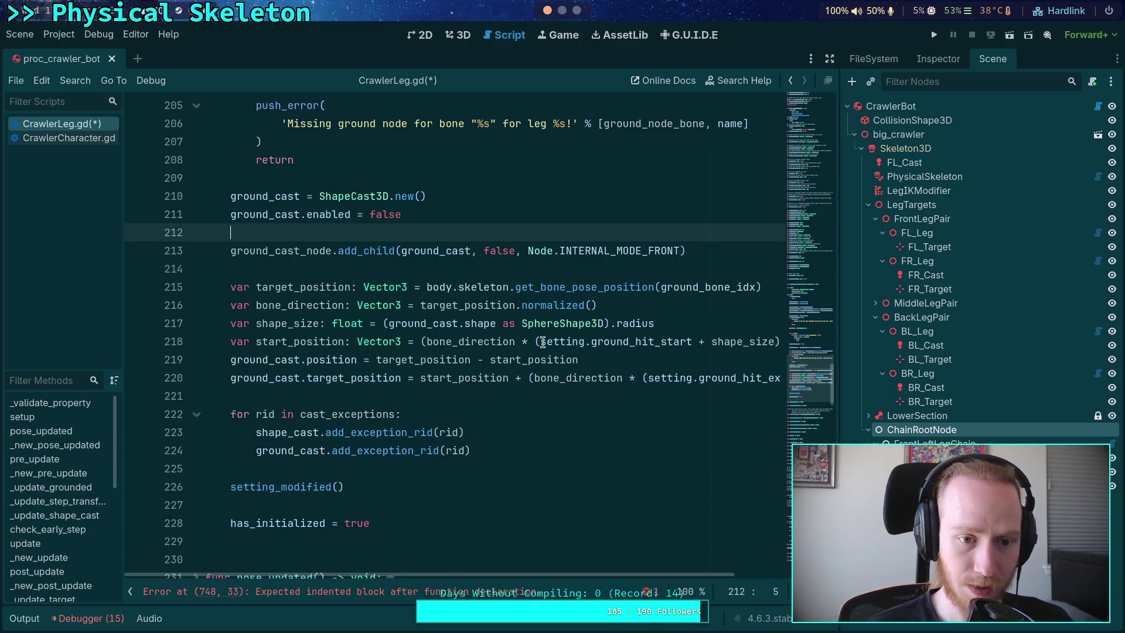
Step: Fold the joint callback functions and paste the ground cast lines at the end of setting_modified
scroll(335, 352, "down", 20)
scroll(336, 352, "down", 5)
scroll(266, 294, "up", 5)
left_click(197, 341)
left_click(197, 359)
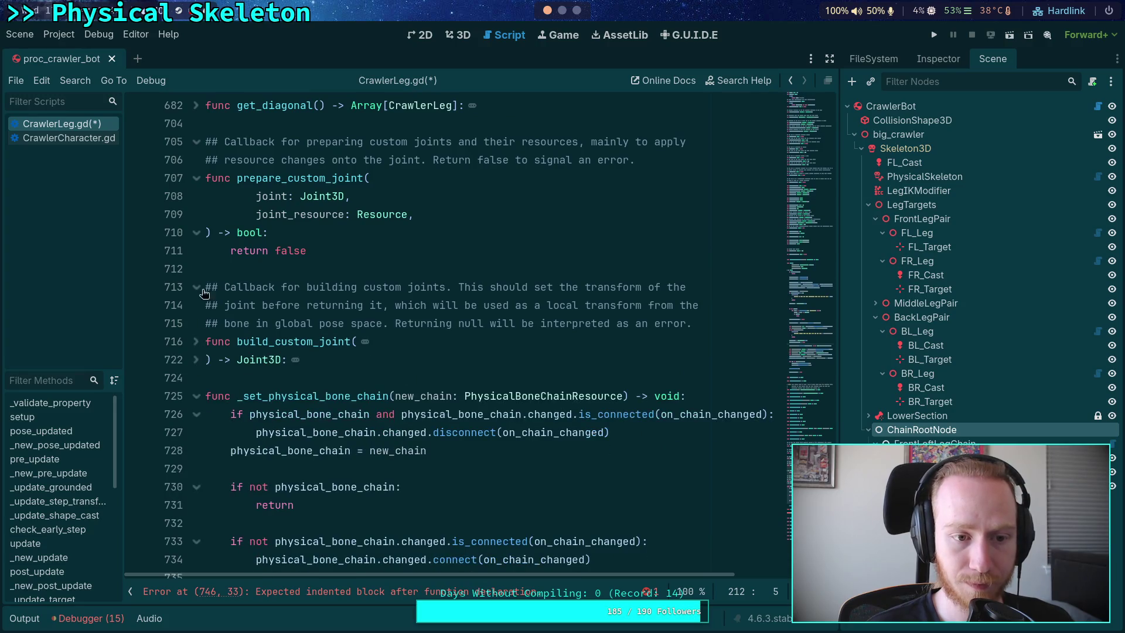
left_click(197, 232)
left_click(197, 178)
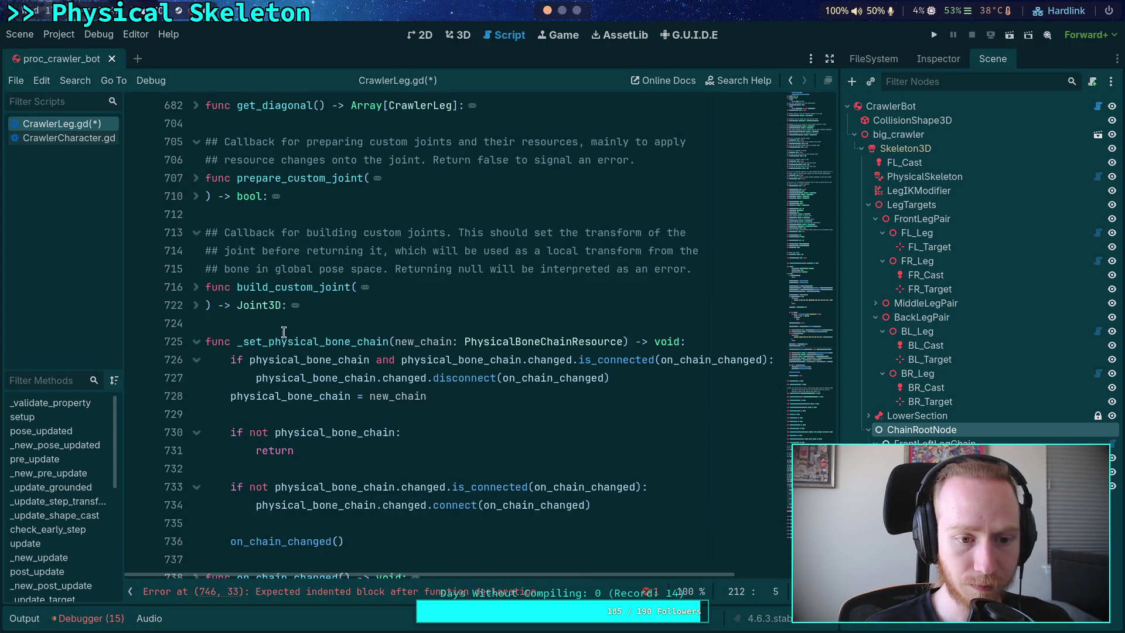
scroll(303, 308, "down", 3)
left_click(196, 236)
left_click(281, 320)
key("ctrl+v")
Step: Highlight every use of target_position in setup
scroll(486, 318, "up", 15)
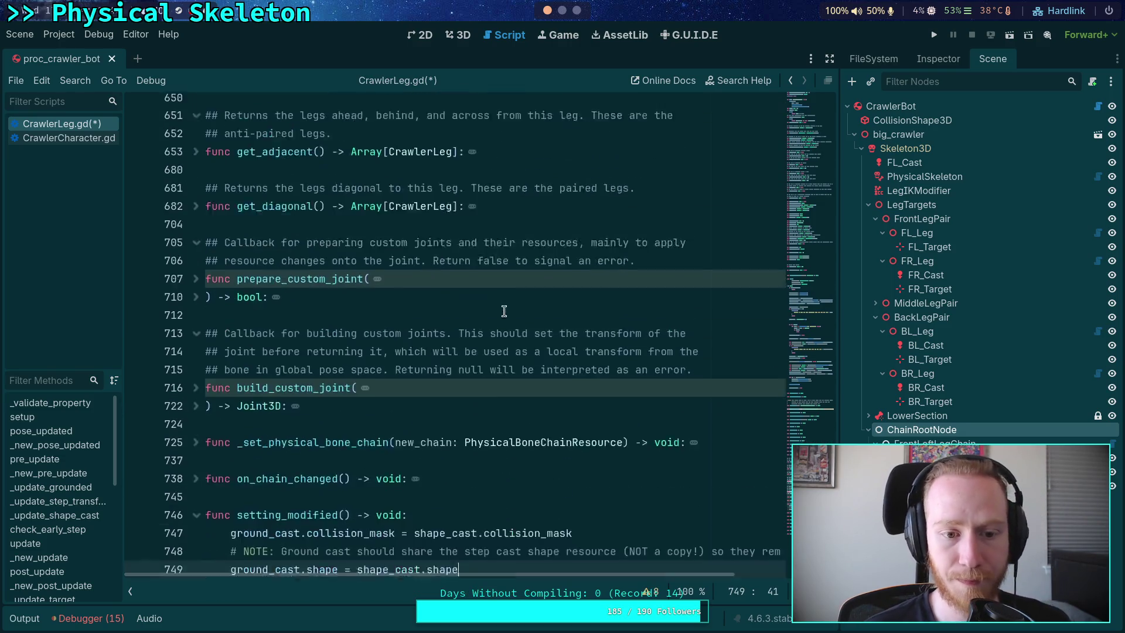
scroll(485, 318, "up", 6)
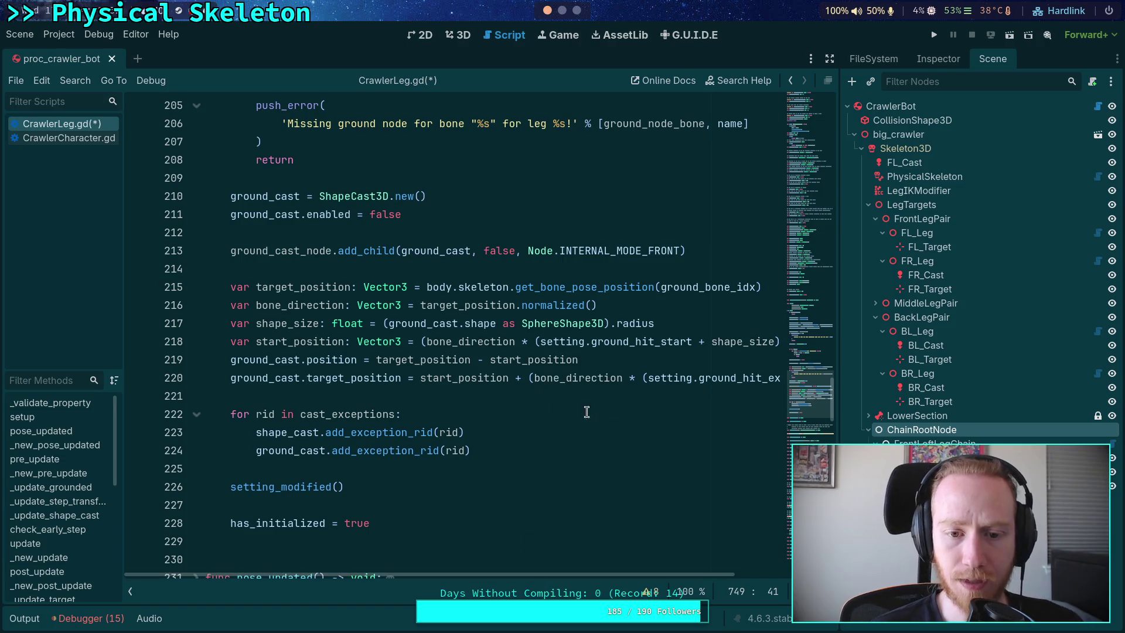
double_click(306, 288)
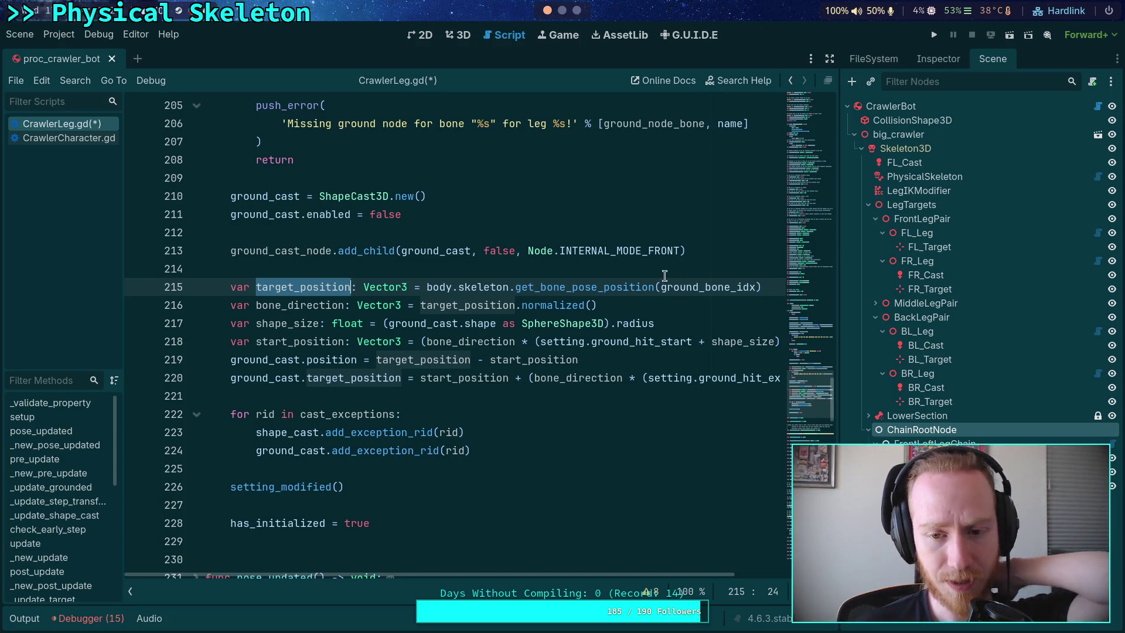
Step: Display FR_Leg's Inspector properties: Ground Bone FrontRightTarsus_leaf, Setting FrontLeg, script CrawlerLeg.gd
left_click(921, 65)
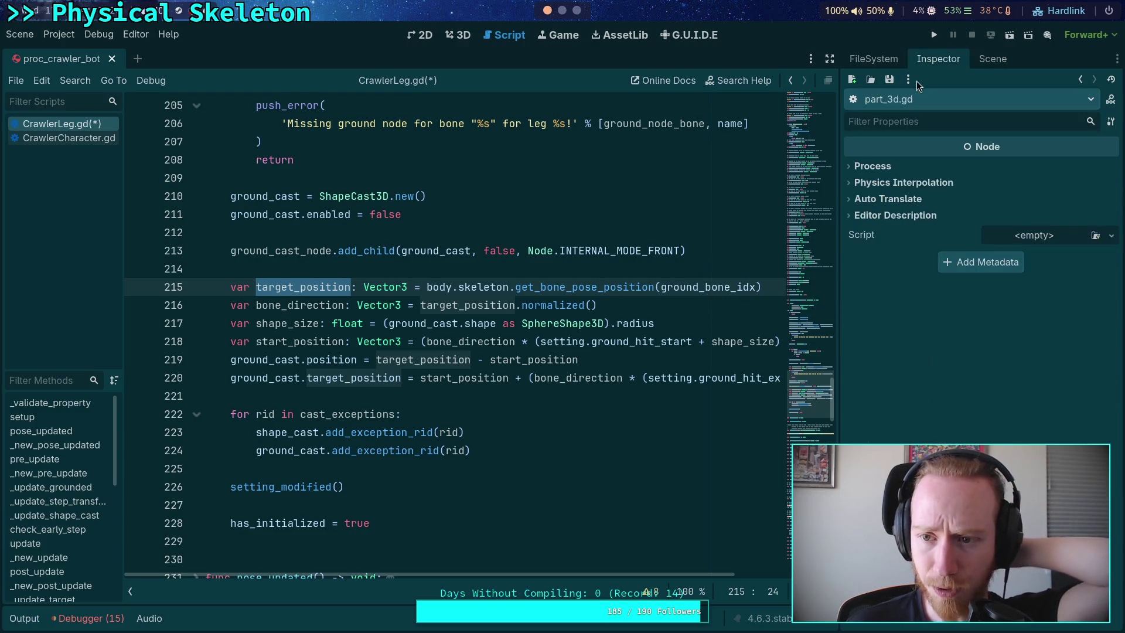
left_click(993, 59)
left_click(926, 269)
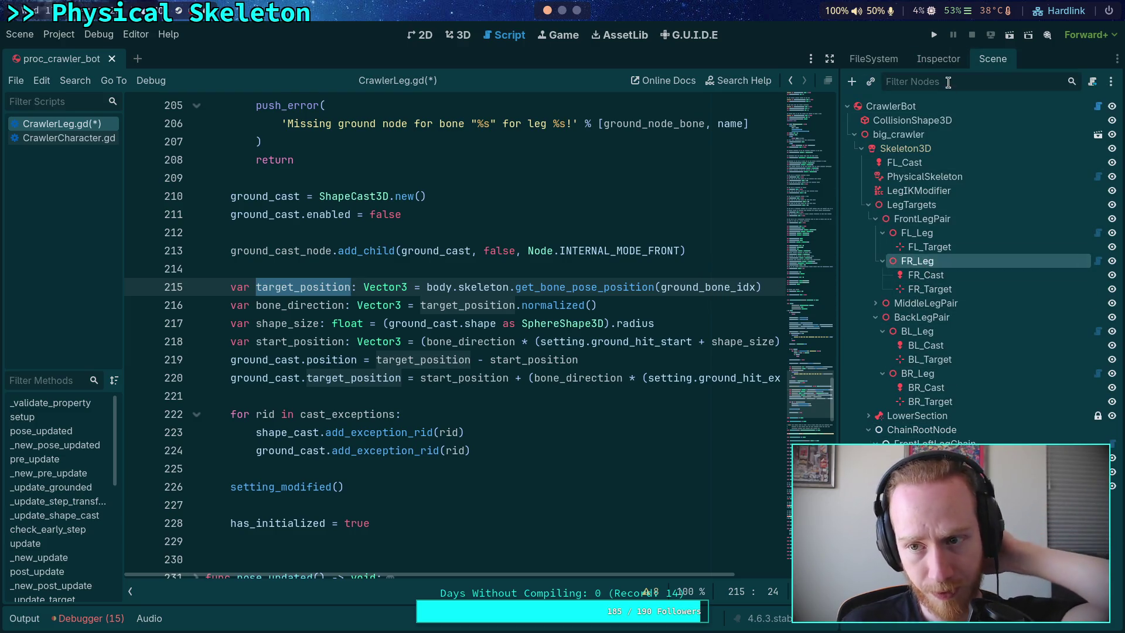
left_click(939, 61)
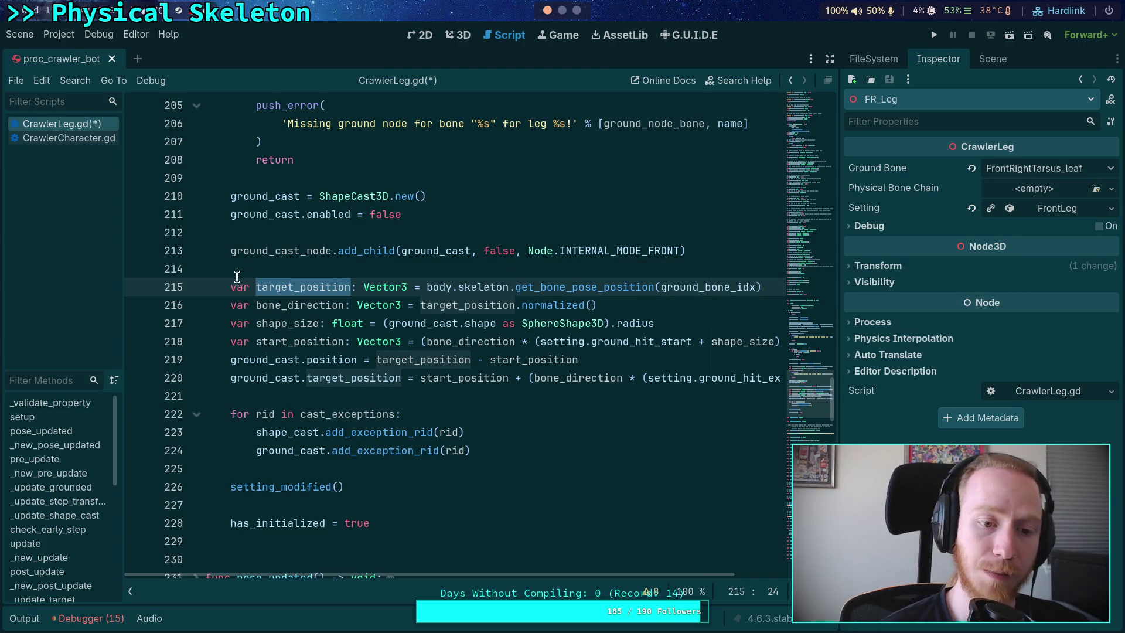
mouse_move(225, 287)
left_mouse_down()
mouse_move(296, 372)
mouse_move(296, 398)
left_mouse_up()
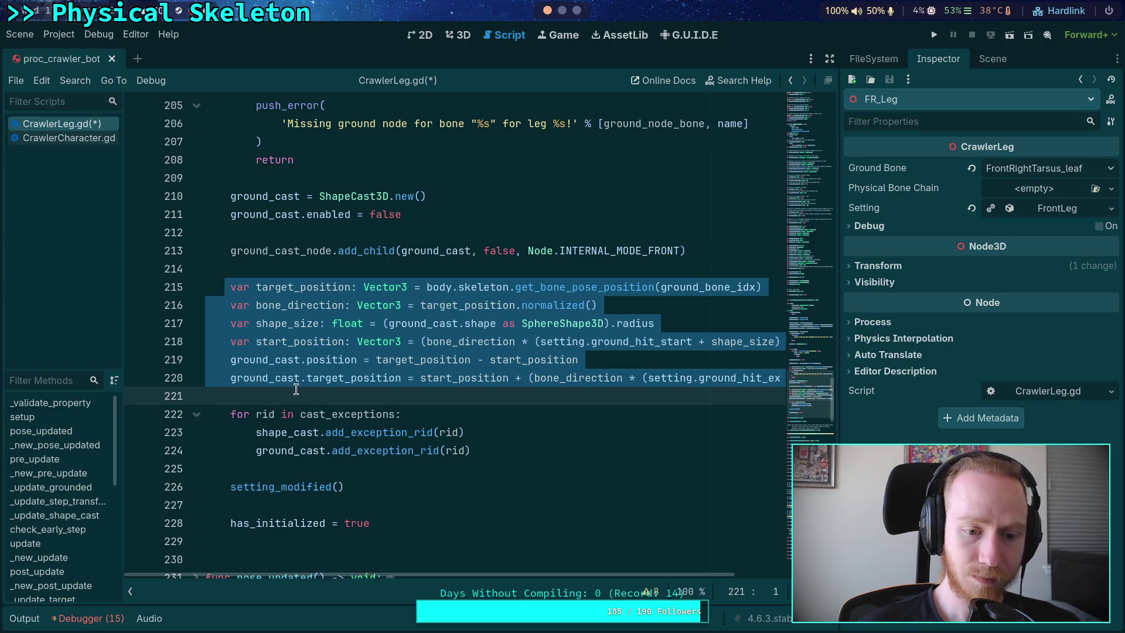
Step: Paste the cut target_position, bone_direction and start_position lines below ground_cast.shape, fixing their indentation
key("ctrl+x")
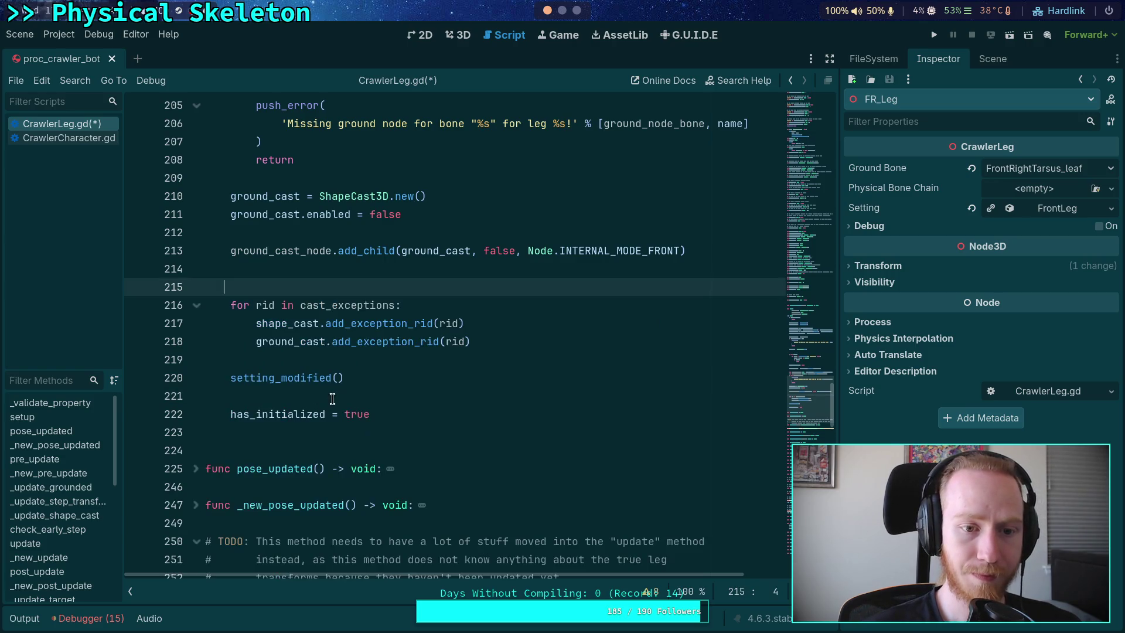
scroll(331, 399, "down", 15)
scroll(316, 386, "down", 9)
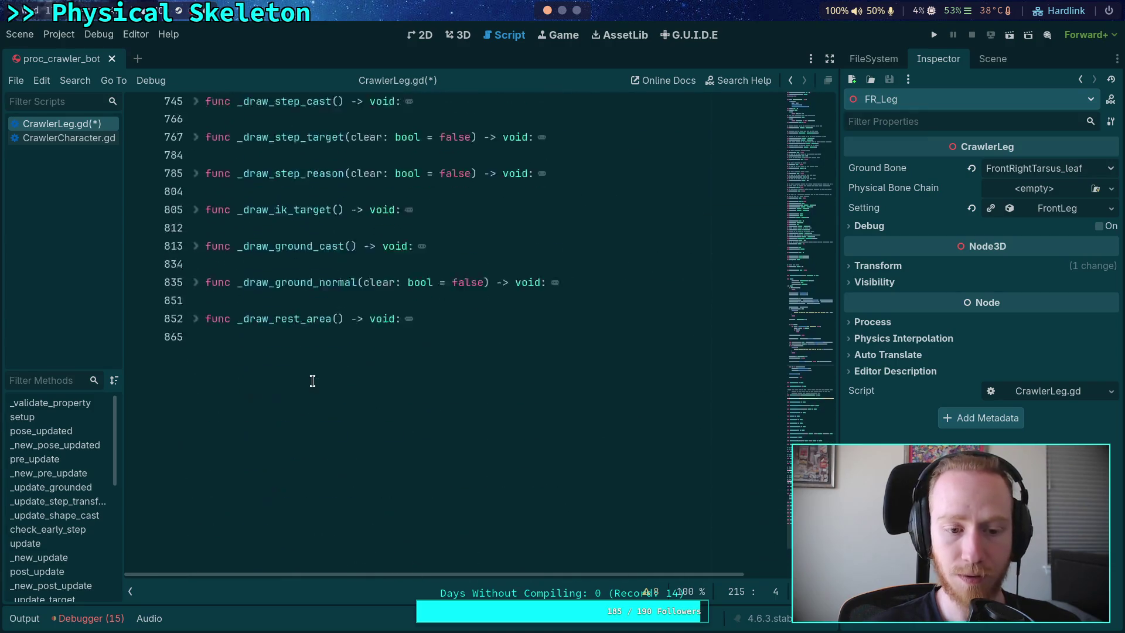
scroll(339, 416, "up", 7)
left_click(518, 416)
key("Return")
key("Return")
key("ctrl+v")
key("Up")
key("Up")
key("Up")
key("Home")
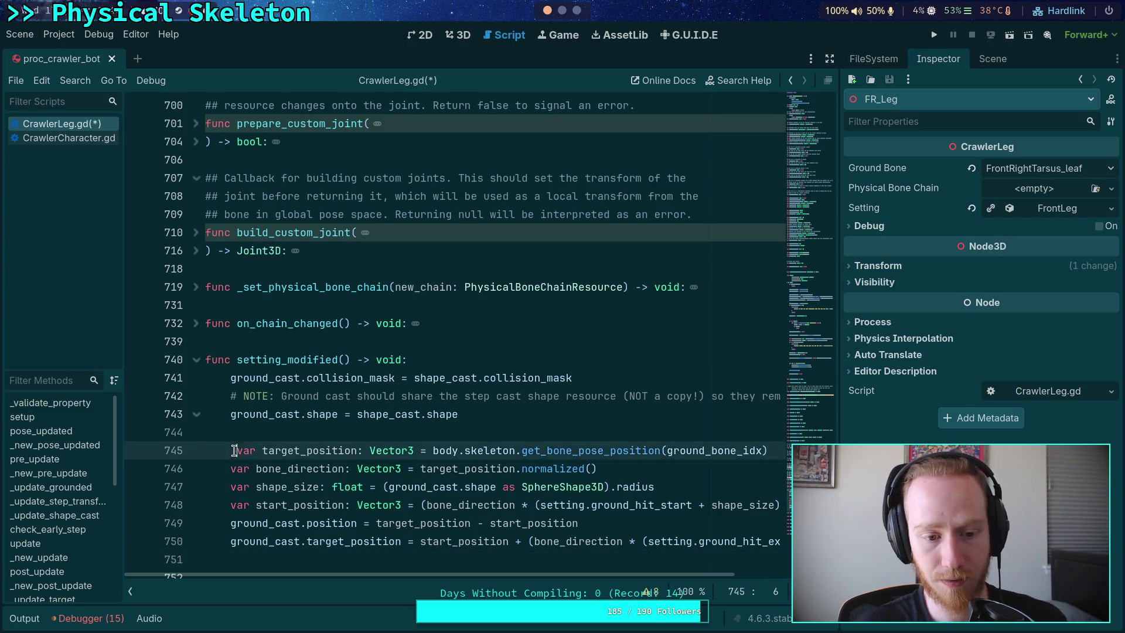
key("BackSpace")
left_click(360, 423)
Step: Delete the leftover blank line 215 in the initialisation code
scroll(355, 413, "up", 20)
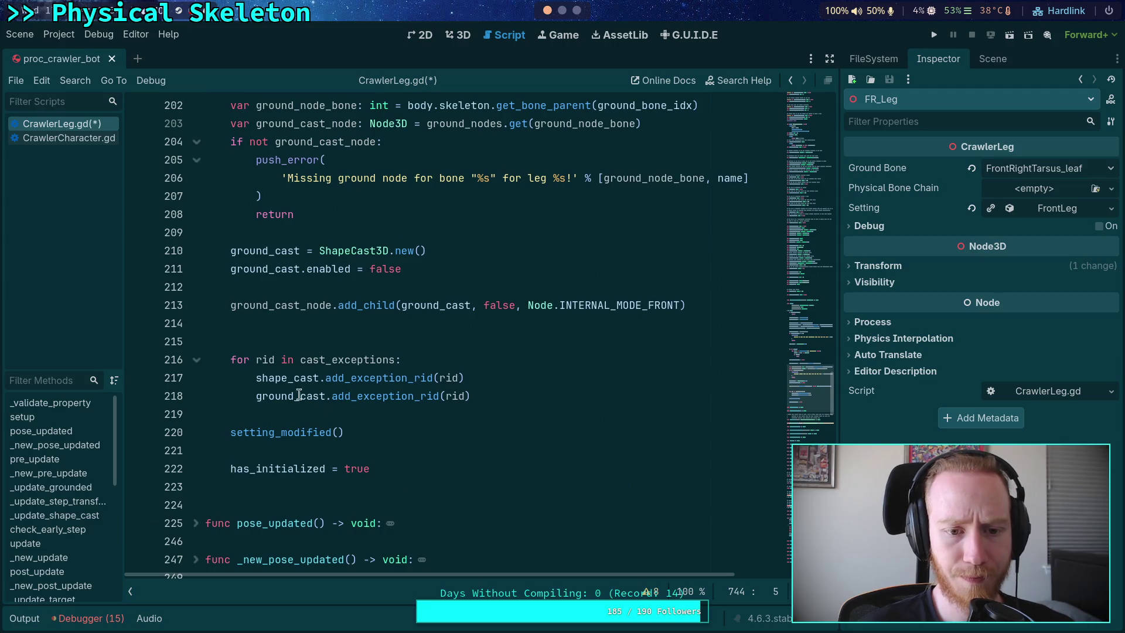
left_click(335, 288)
scroll(422, 302, "up", 2)
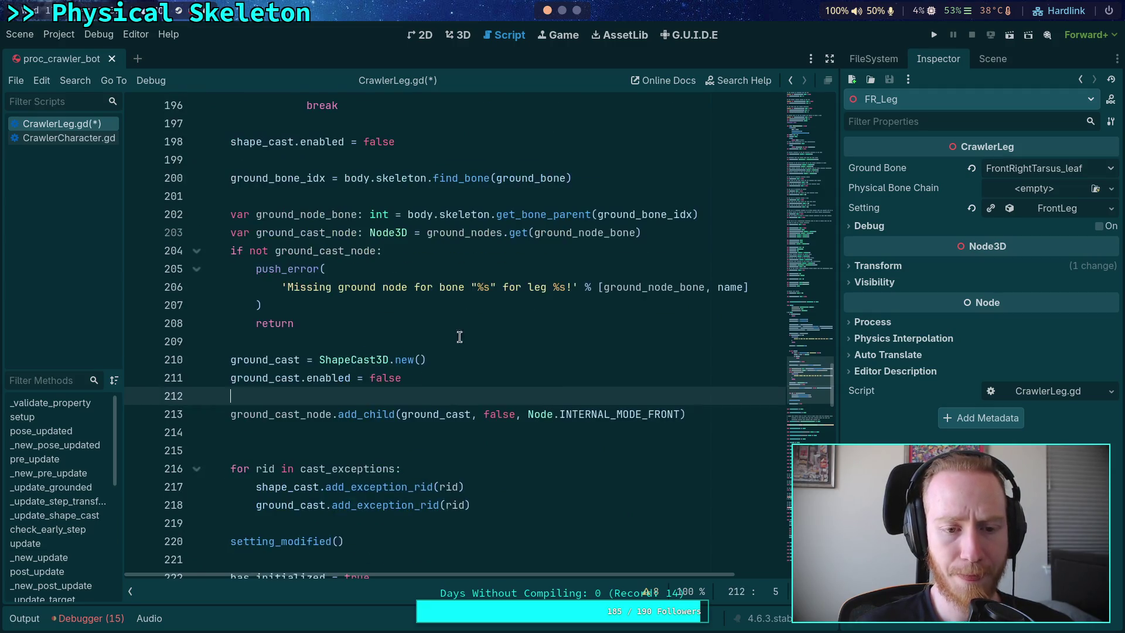
double_click(316, 411)
scroll(356, 422, "down", 2)
left_click(303, 344)
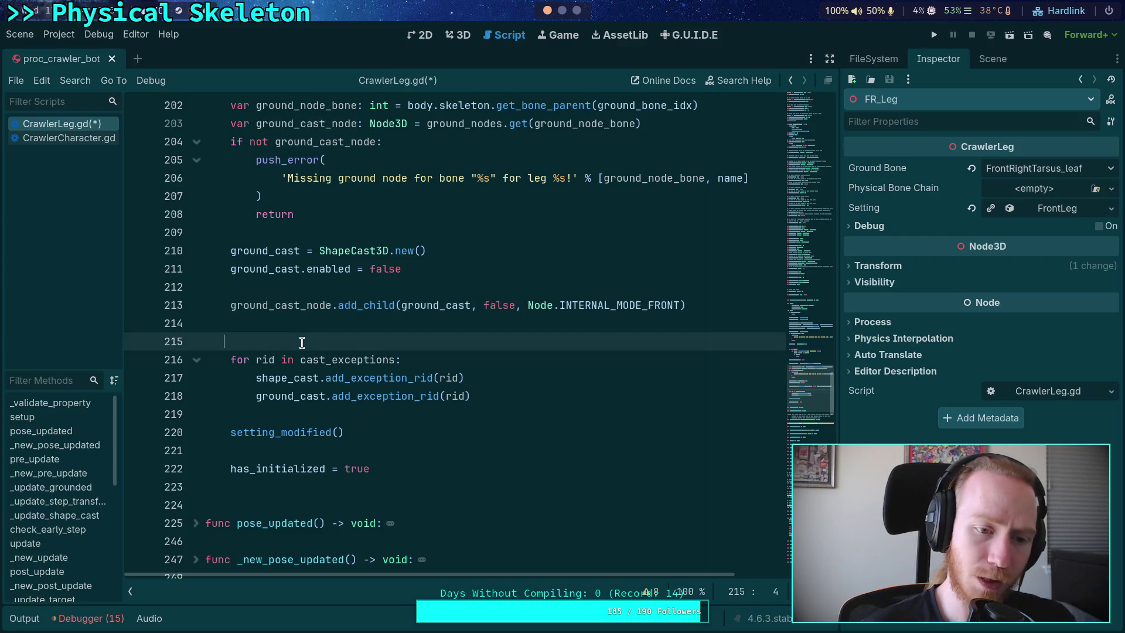
key("BackSpace")
scroll(346, 354, "up", 4)
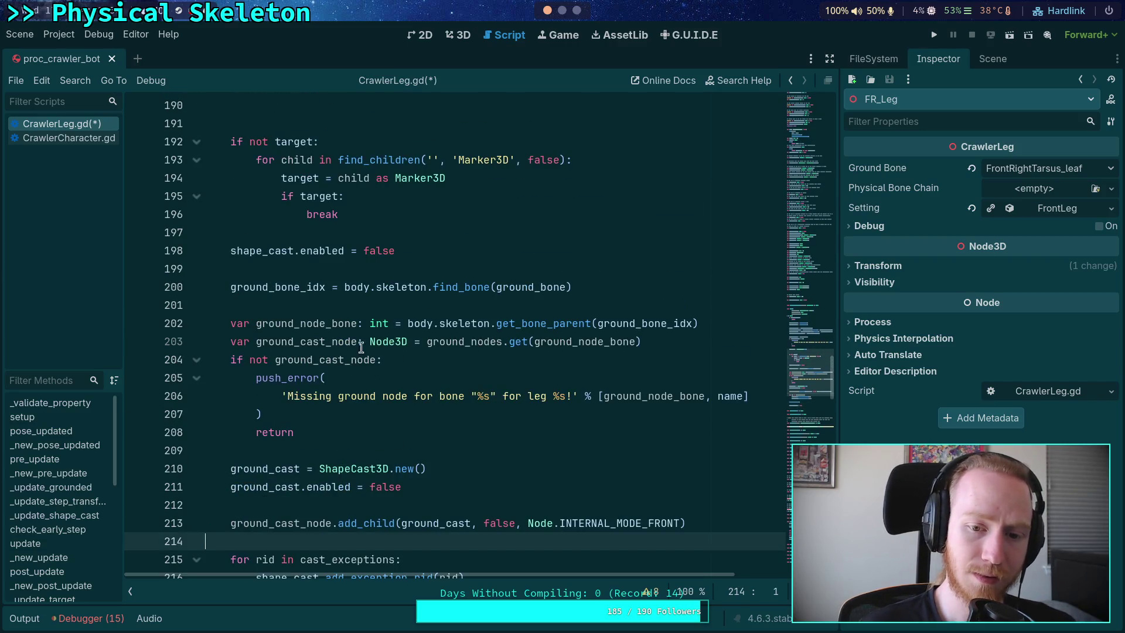
scroll(293, 316, "up", 2)
scroll(328, 328, "up", 1)
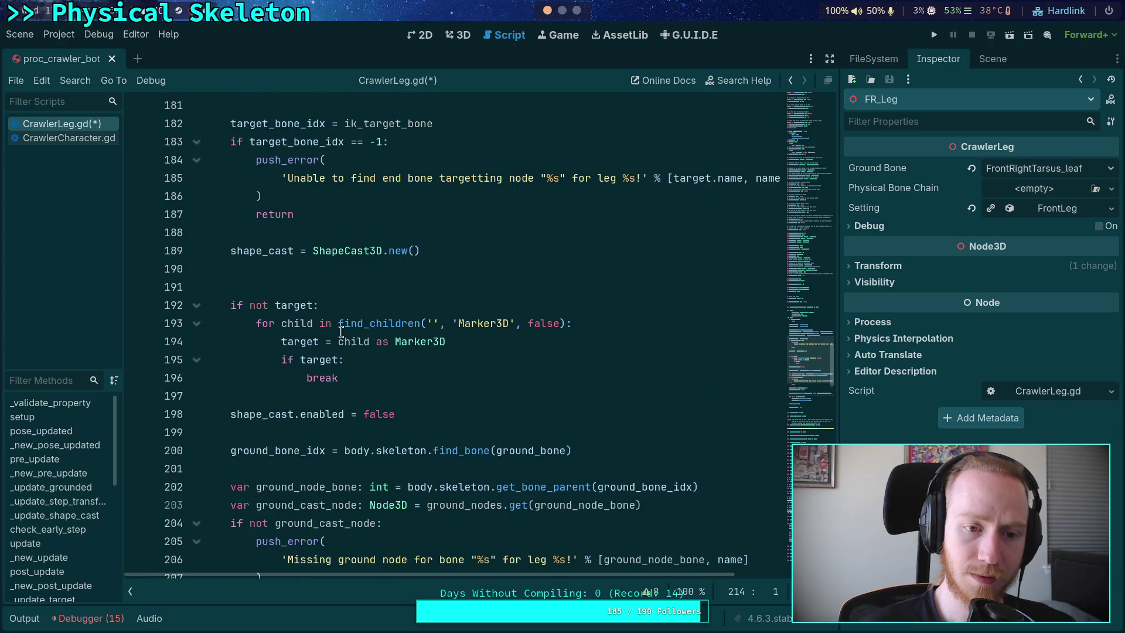
Step: Start an add_child call on blank line 190 with shape_cast as the child
left_click(487, 290)
left_click(474, 268)
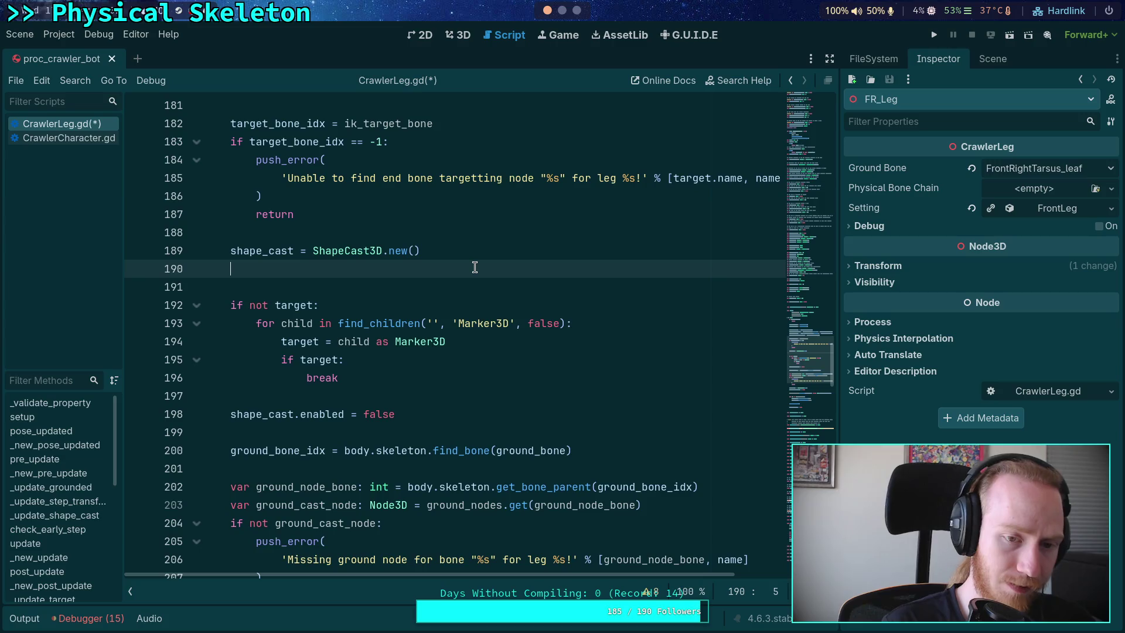
type("add_childe")
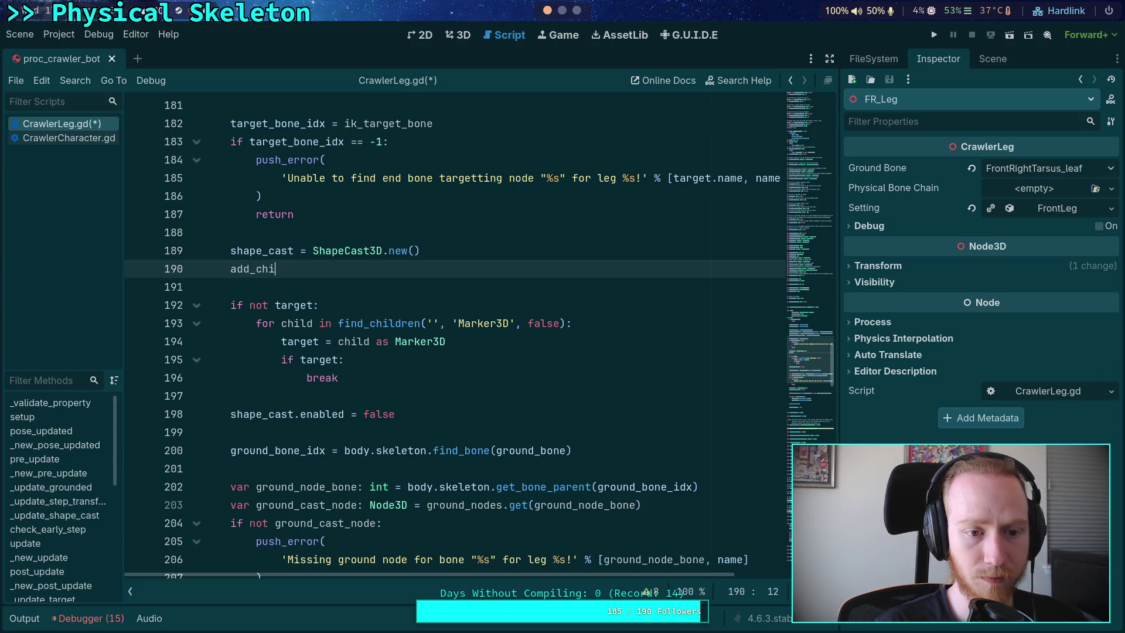
key("BackSpace")
type("(sh")
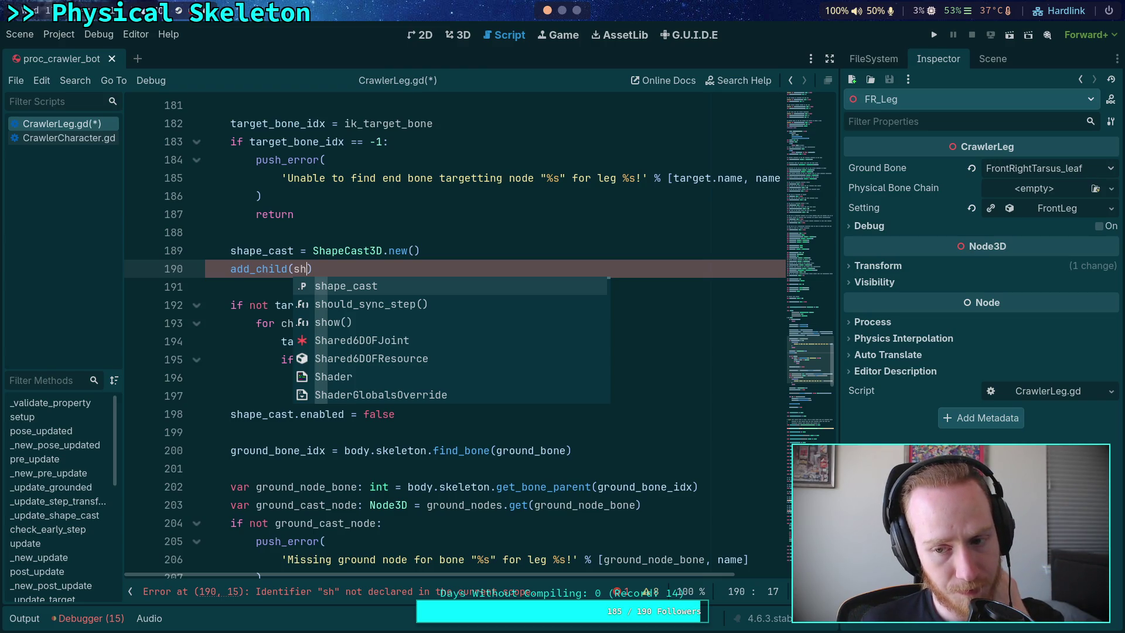
key("Return")
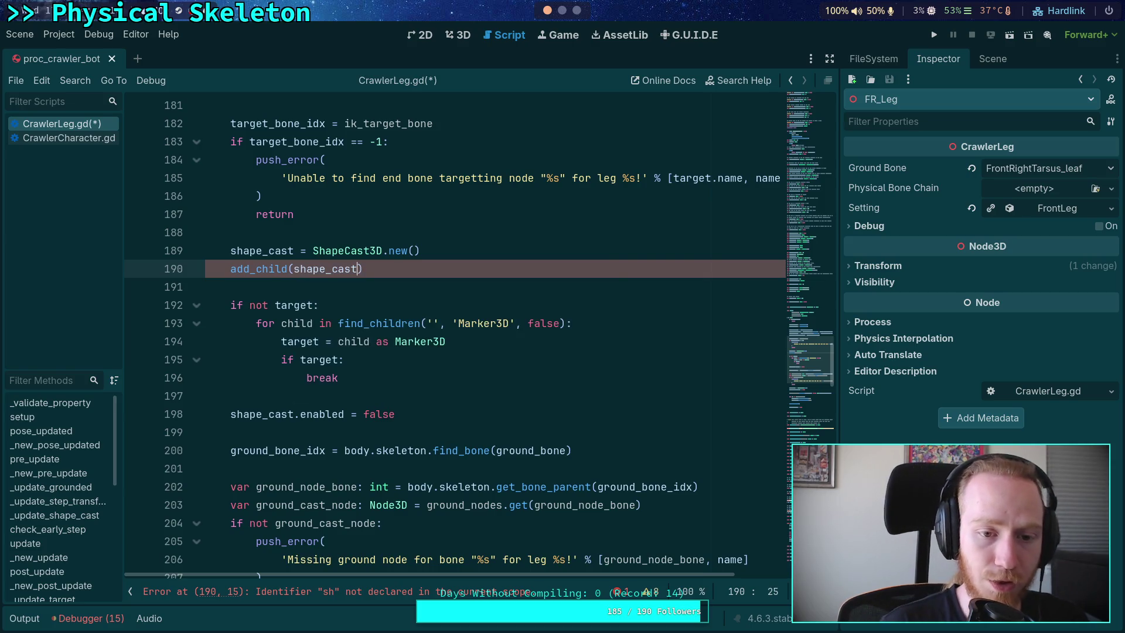
type(".")
Step: Finish the call's arguments as false and Node.INTERNAL_MODE_FRONT
key("BackSpace")
type(", ")
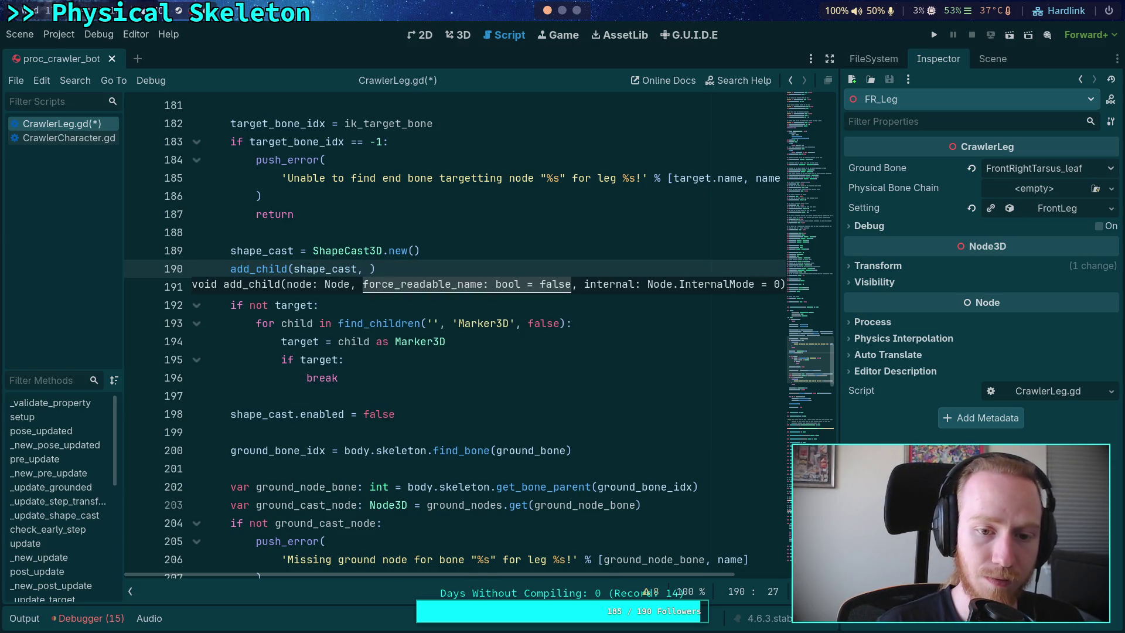
type("true")
key("BackSpace")
key("BackSpace")
key("BackSpace")
type("false,")
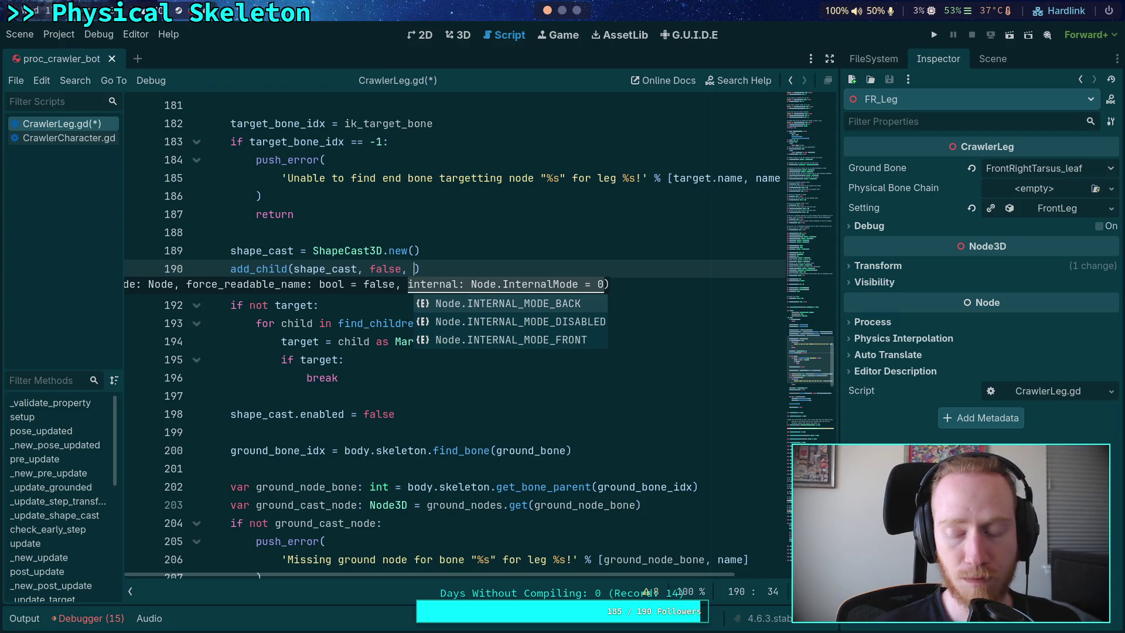
key("Up")
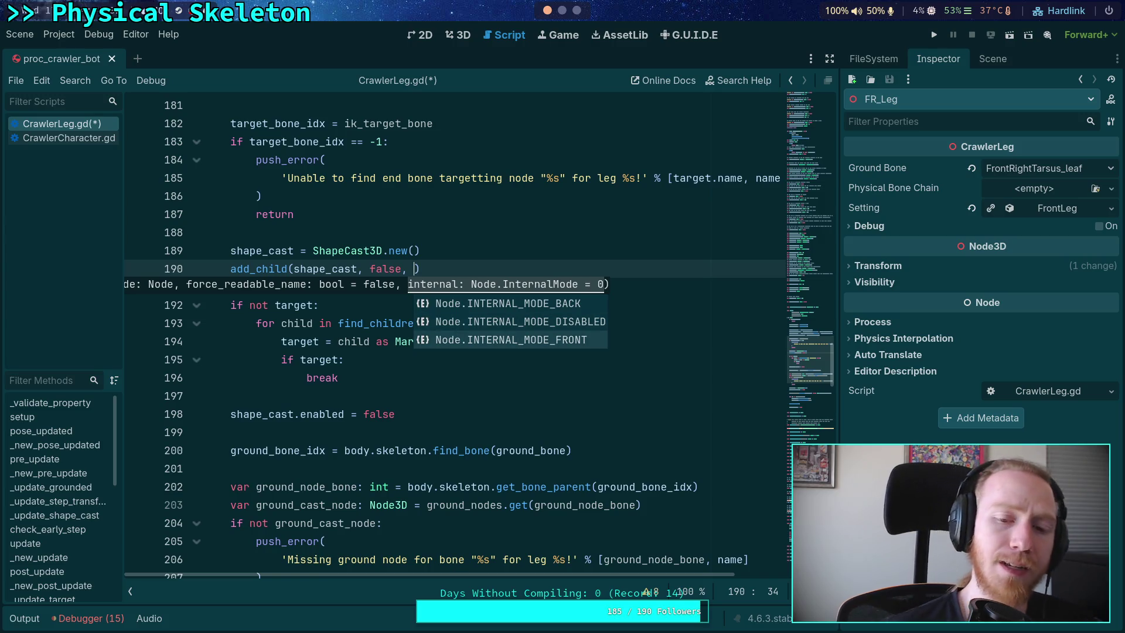
key("Return")
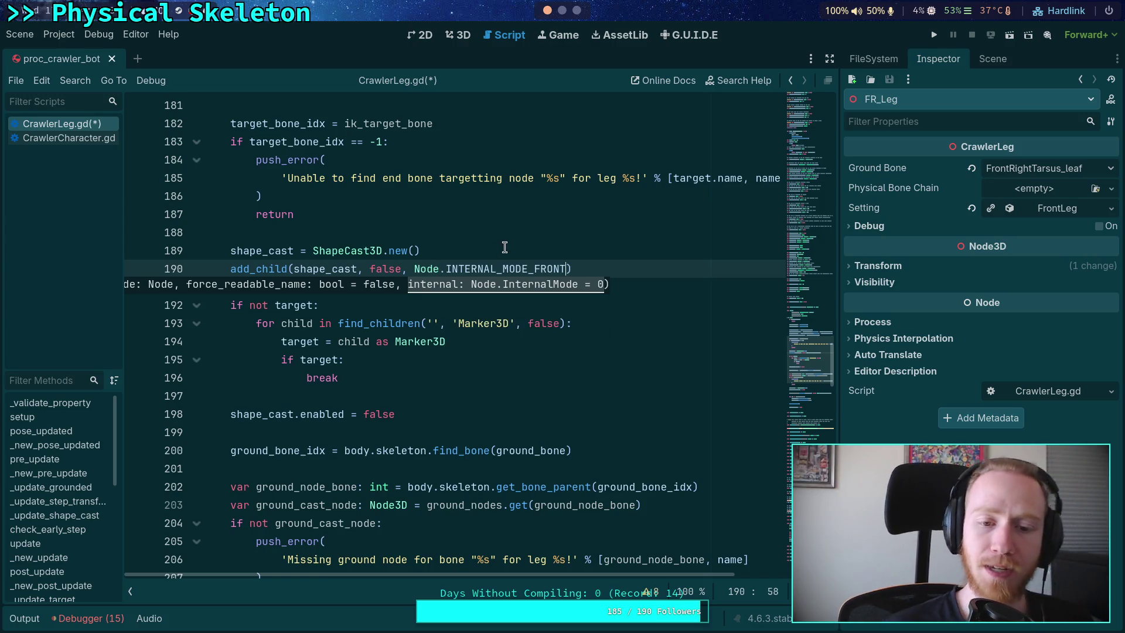
mouse_move(515, 266)
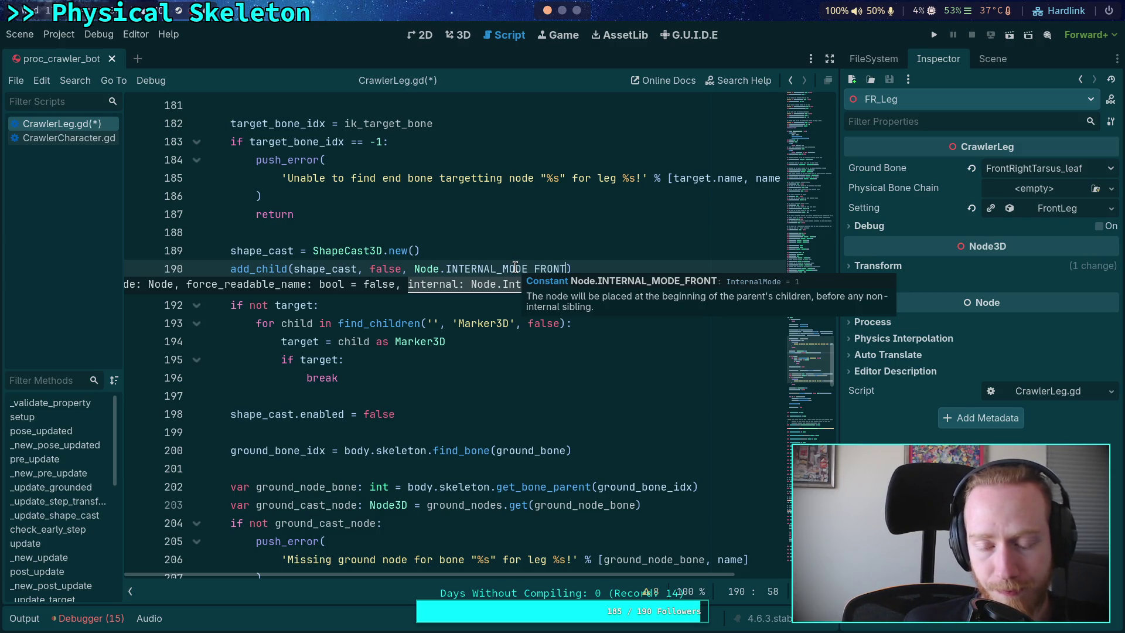
left_click_drag(533, 269, 561, 269)
left_click(490, 284)
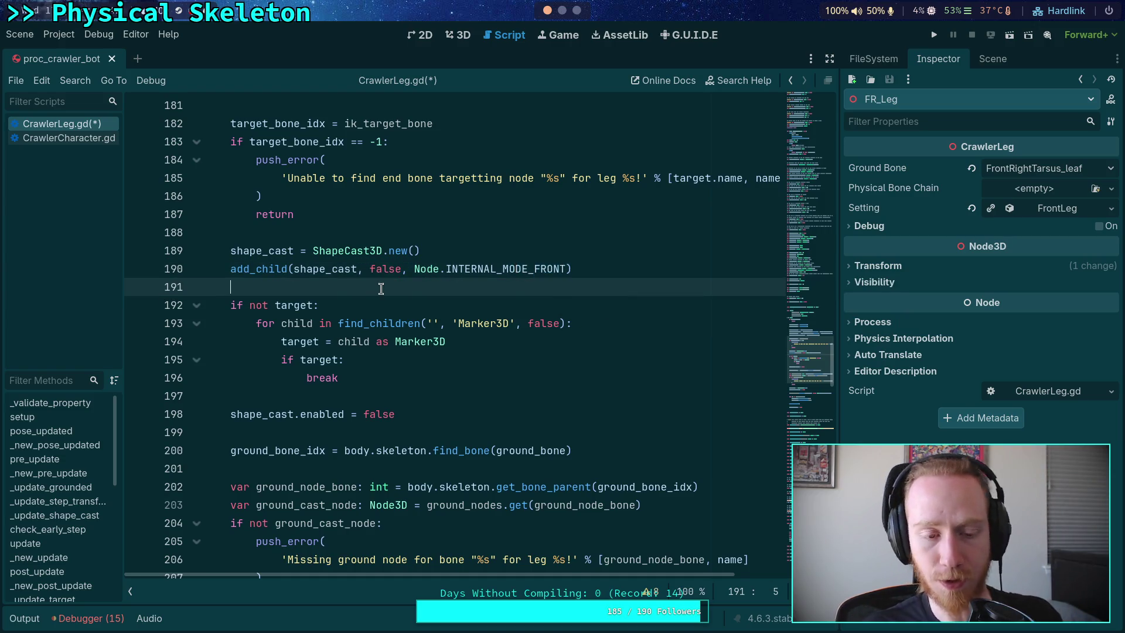
left_click(623, 269)
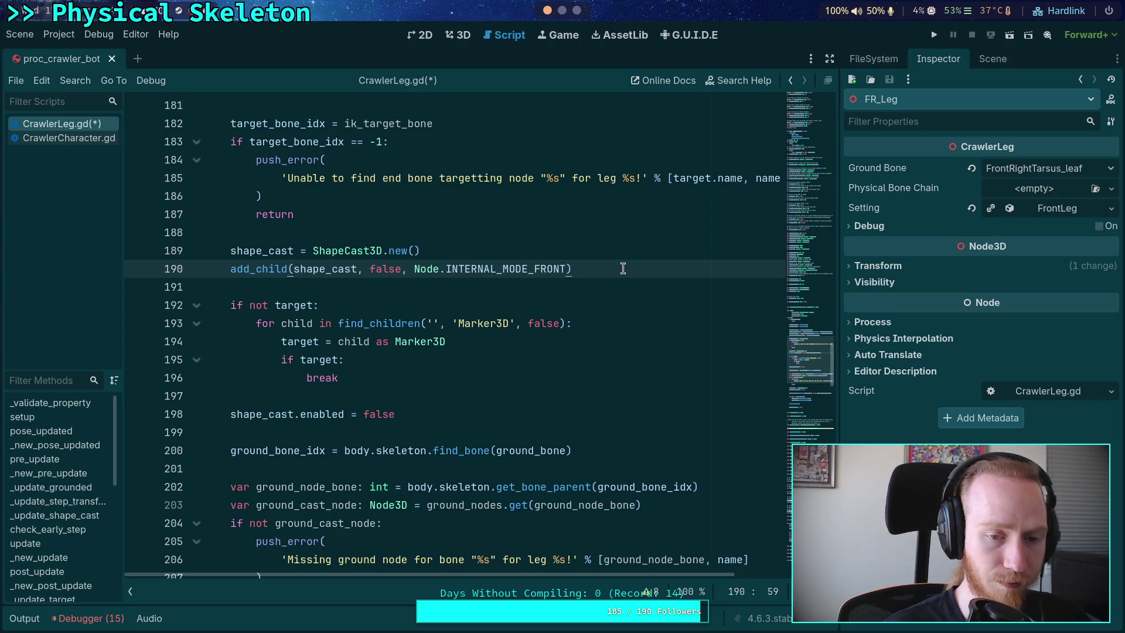
scroll(621, 293, "down", 1)
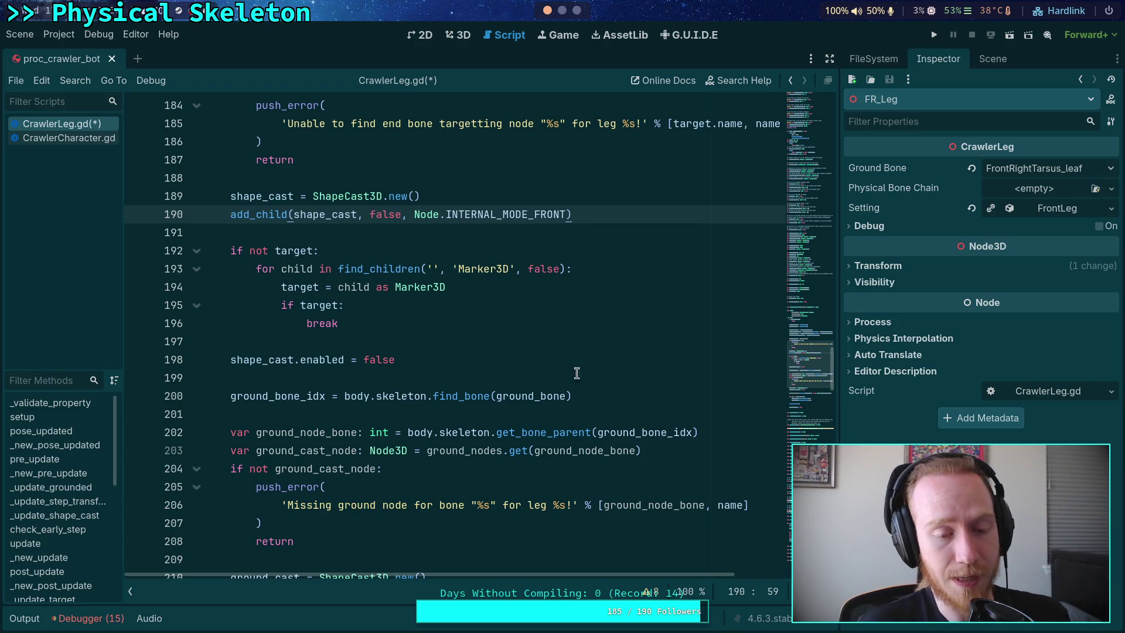
Step: View the CrawlerLeg.gd setup code around empty line 199, then switch to CrawlerCharacter.gd
left_click(450, 378)
scroll(449, 376, "up", 3)
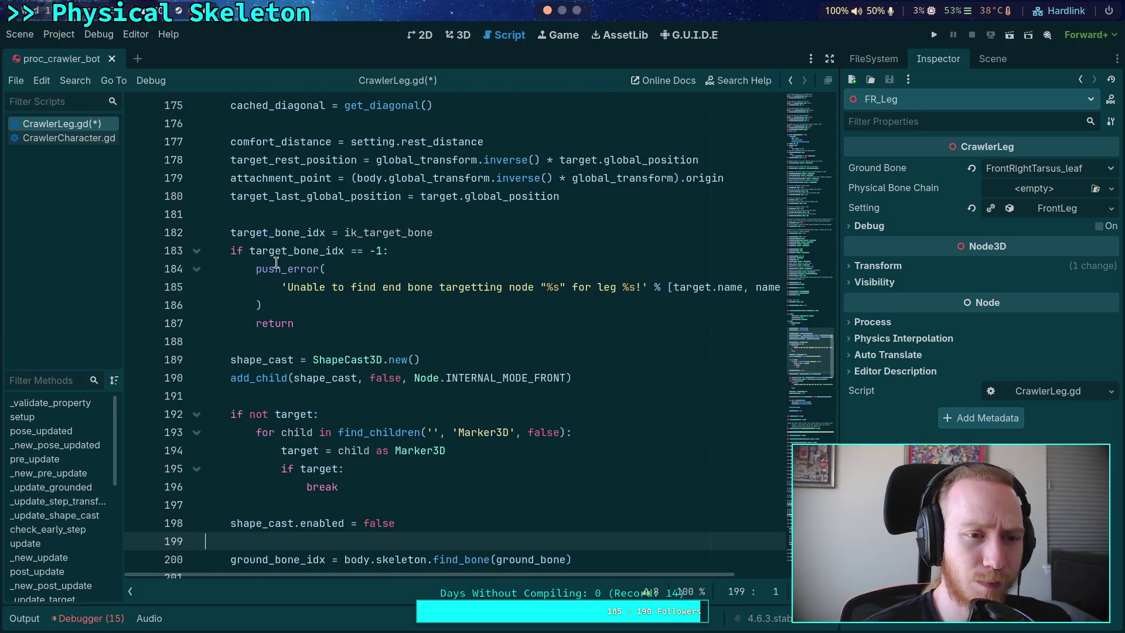
left_click(61, 137)
Step: Inspect the modification_processed connection to _update_legs and on_pose_finalized, then scroll to _update_legs
scroll(471, 416, "up", 6)
scroll(471, 416, "down", 20)
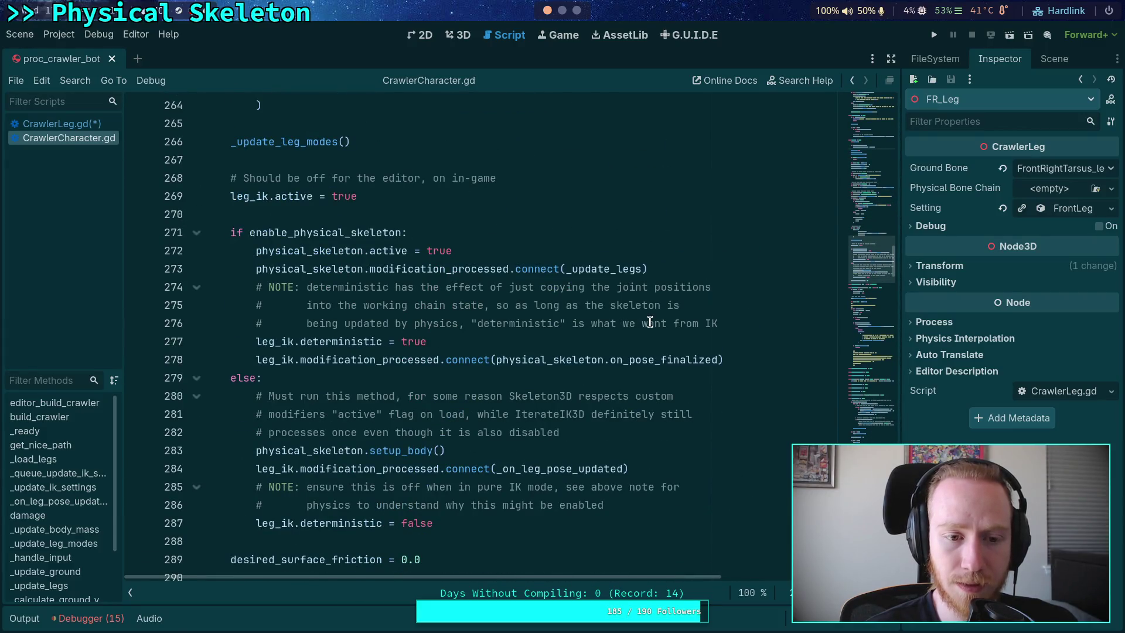
scroll(650, 323, "down", 1)
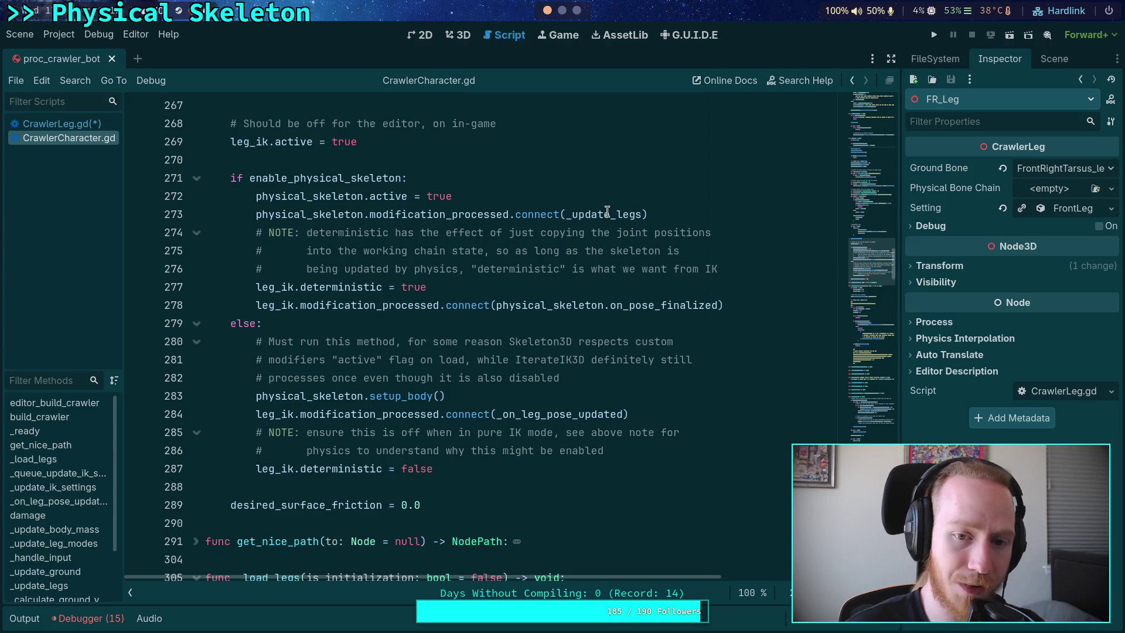
mouse_move(592, 214)
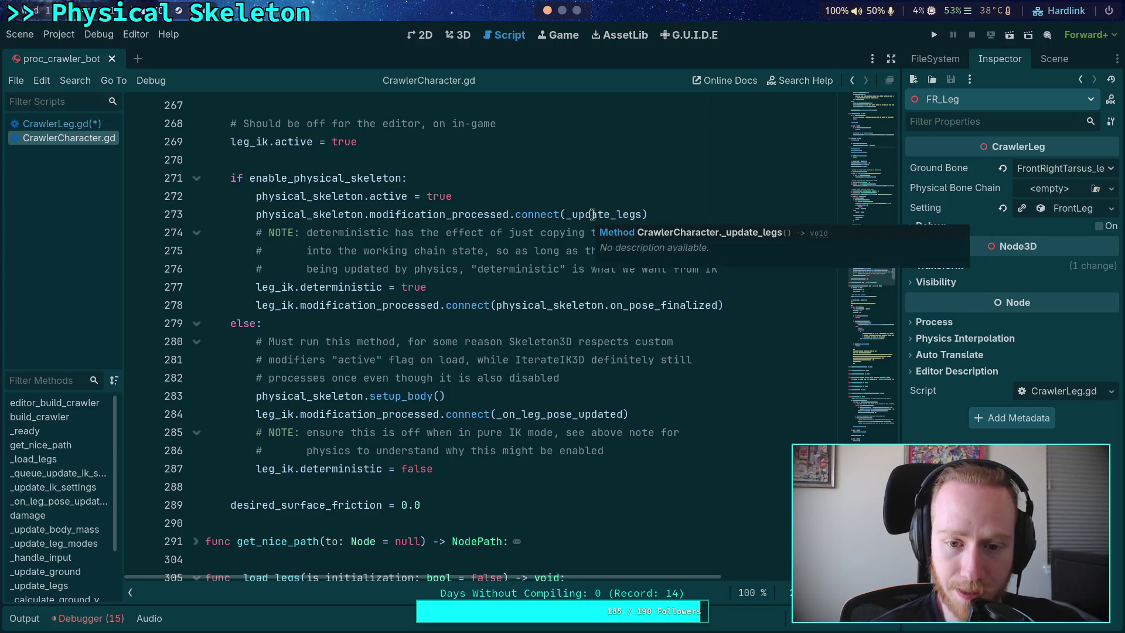
double_click(632, 305)
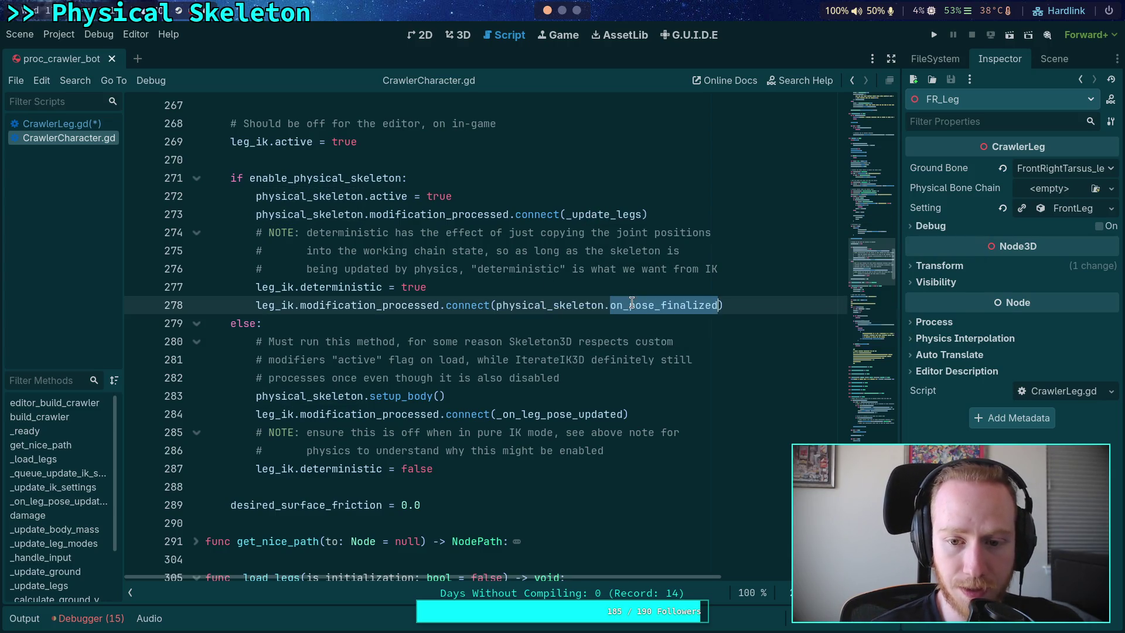
double_click(319, 306)
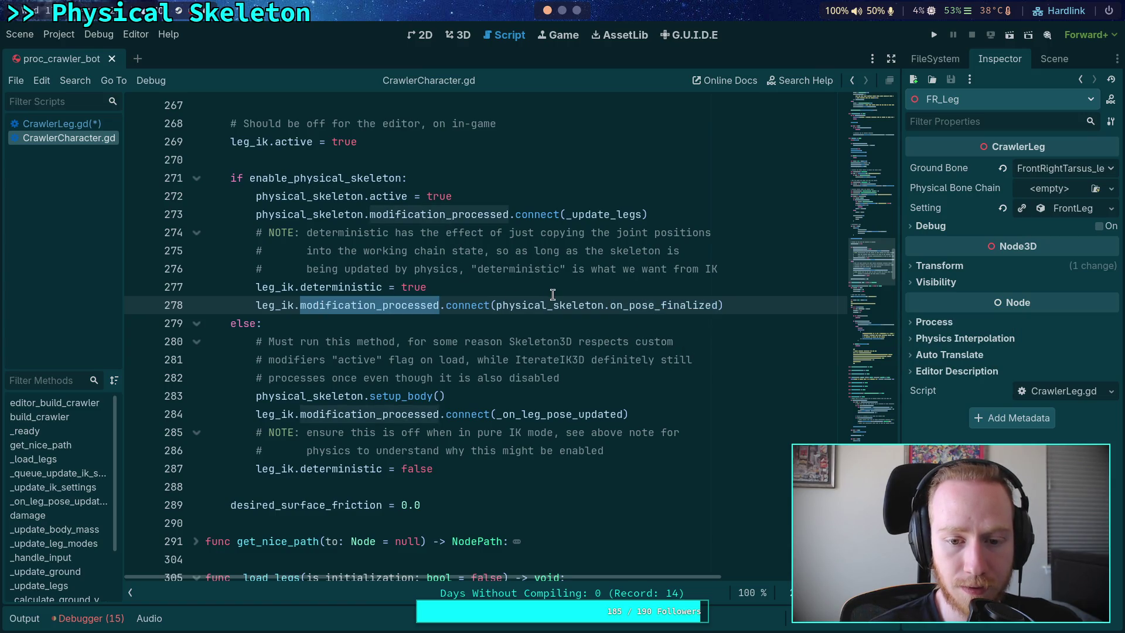
double_click(591, 215)
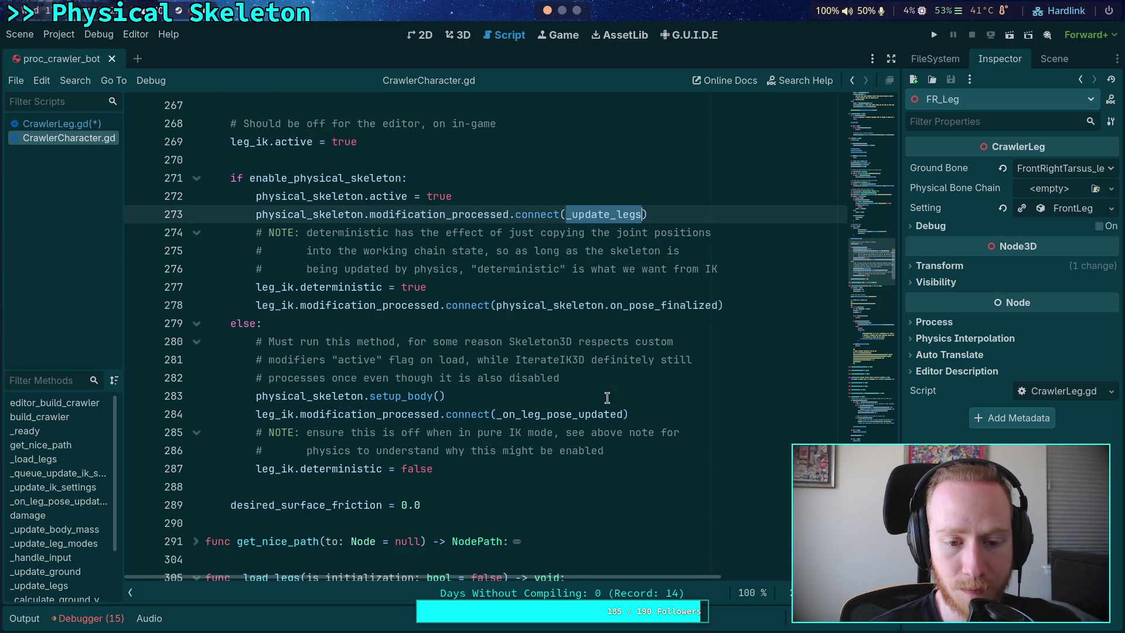
mouse_move(612, 416)
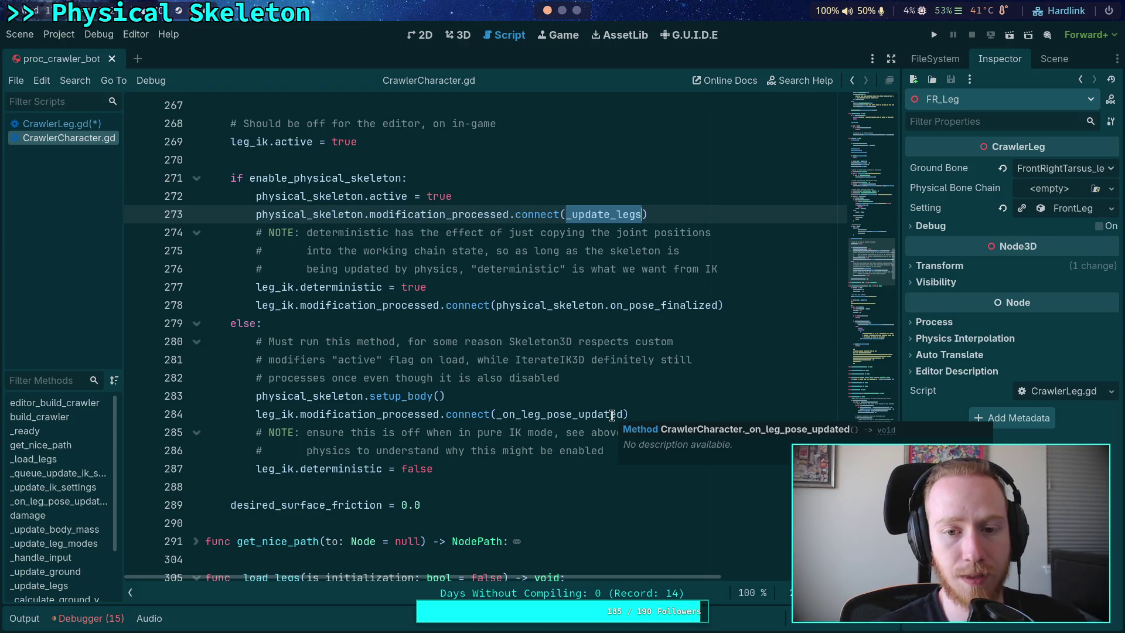
scroll(583, 318, "down", 5)
scroll(583, 318, "down", 20)
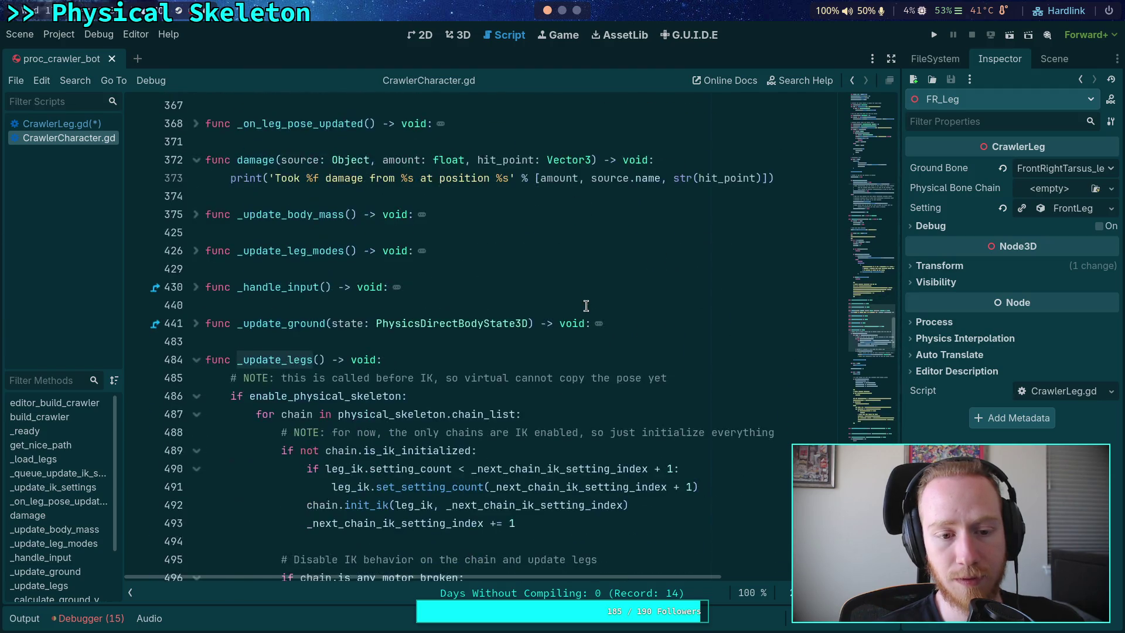
scroll(586, 305, "down", 4)
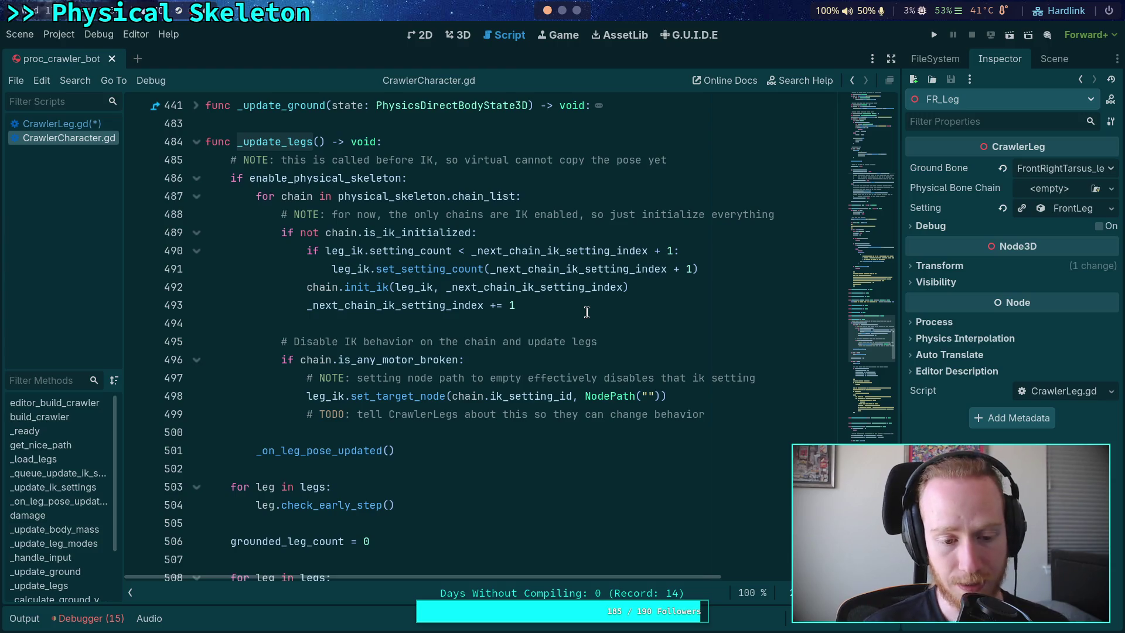
Step: Review the leg.update() call on line 509 and the final ground-states comment
scroll(586, 312, "down", 6)
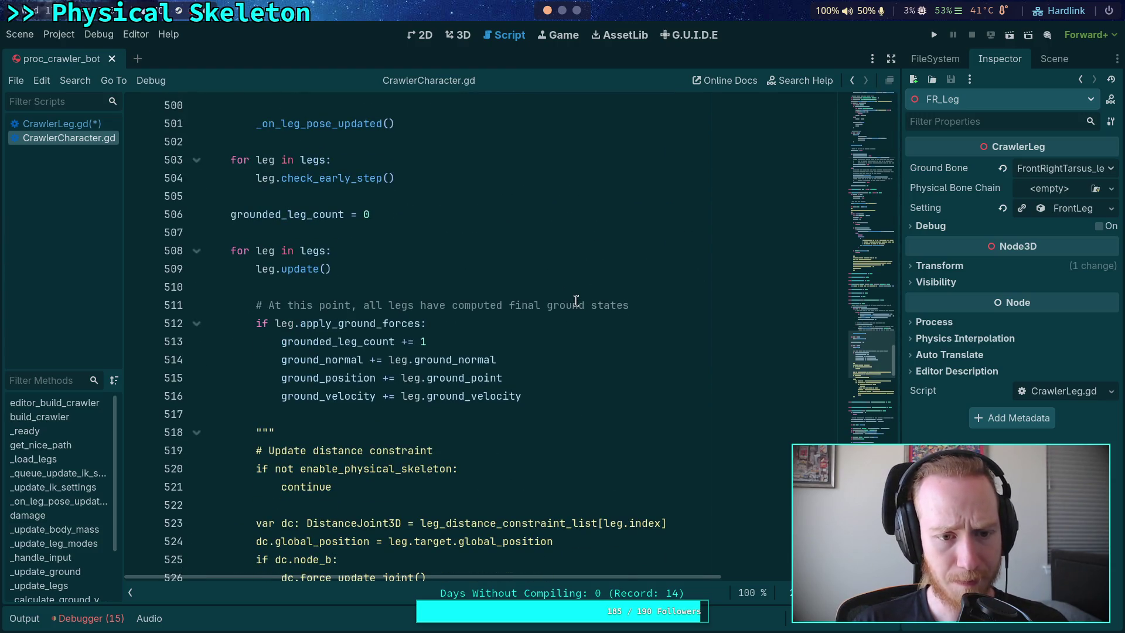
scroll(577, 300, "up", 1)
left_click_drag(253, 323, 352, 323)
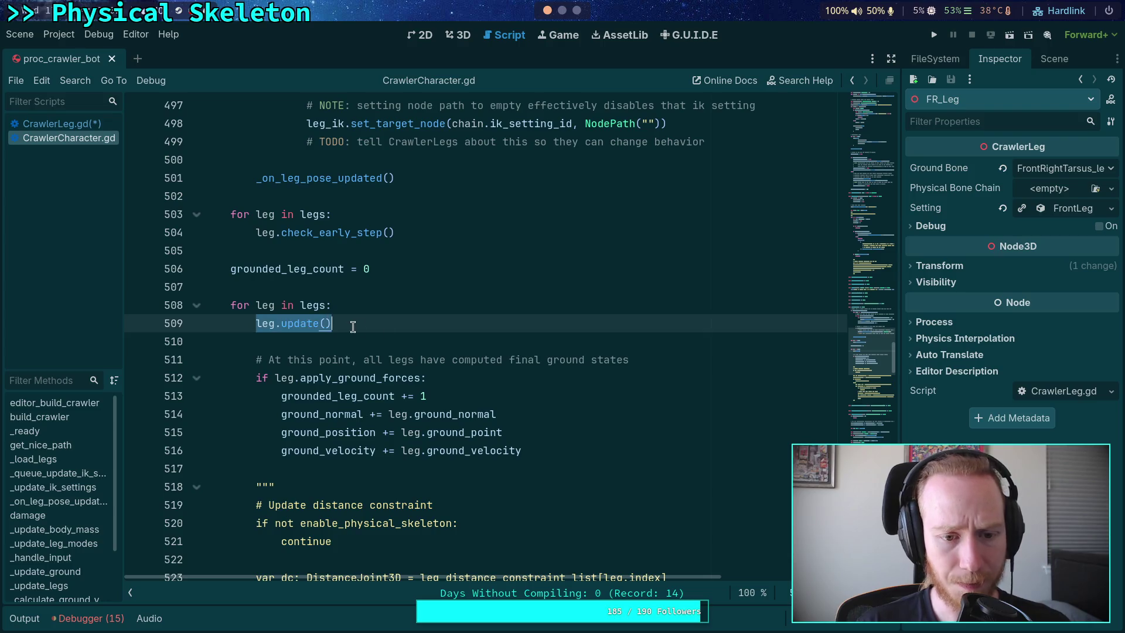
left_click_drag(651, 360, 256, 360)
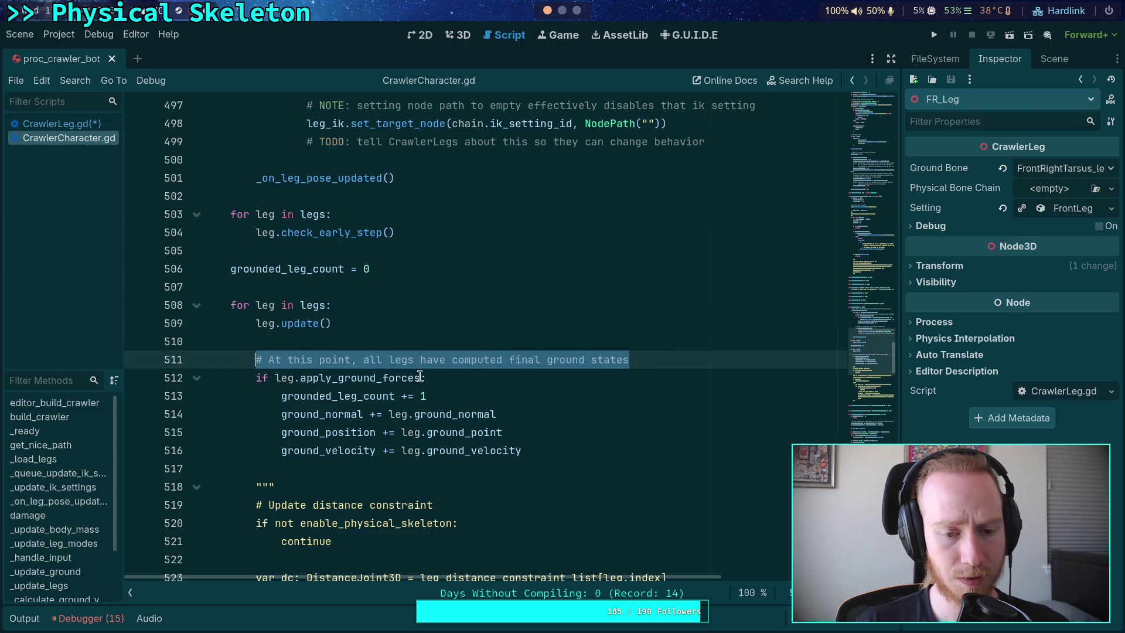
scroll(536, 390, "down", 4)
scroll(536, 390, "down", 5)
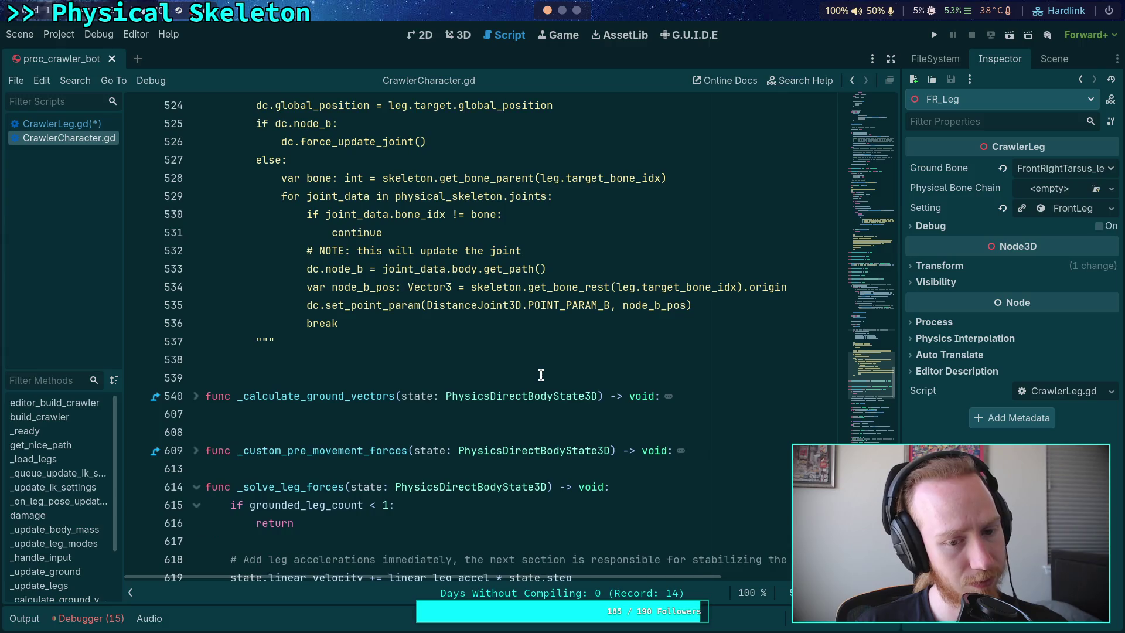
scroll(541, 375, "down", 3)
scroll(541, 375, "down", 3)
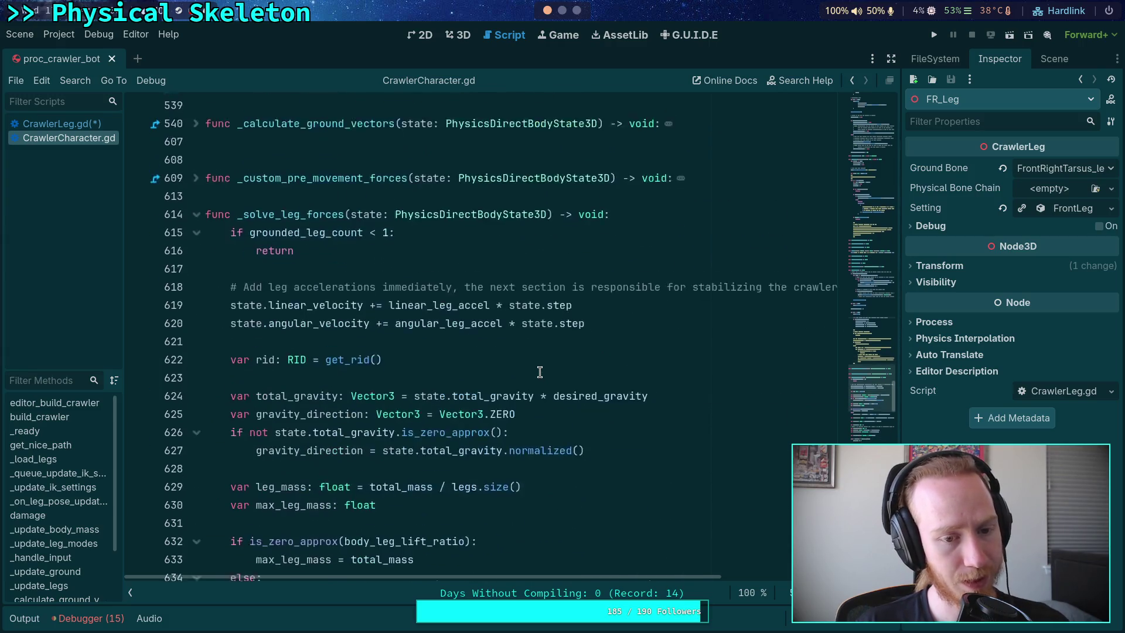
scroll(524, 364, "up", 4)
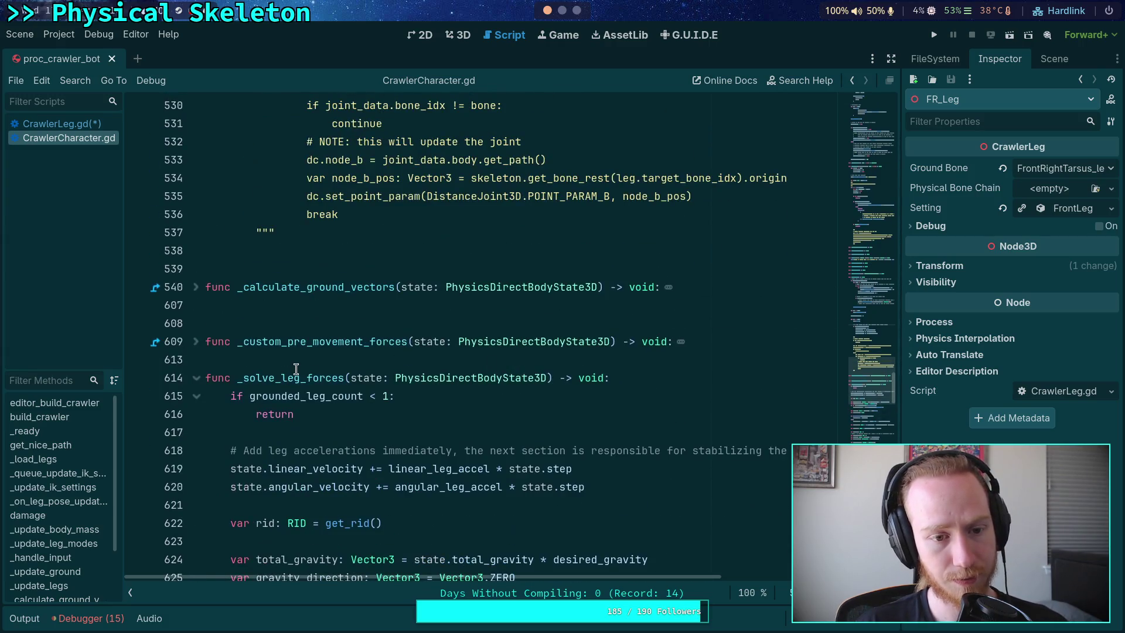
Step: Unfold _custom_pre_movement_forces and scroll down through _solve_leg_forces
left_click(196, 342)
scroll(228, 339, "down", 5)
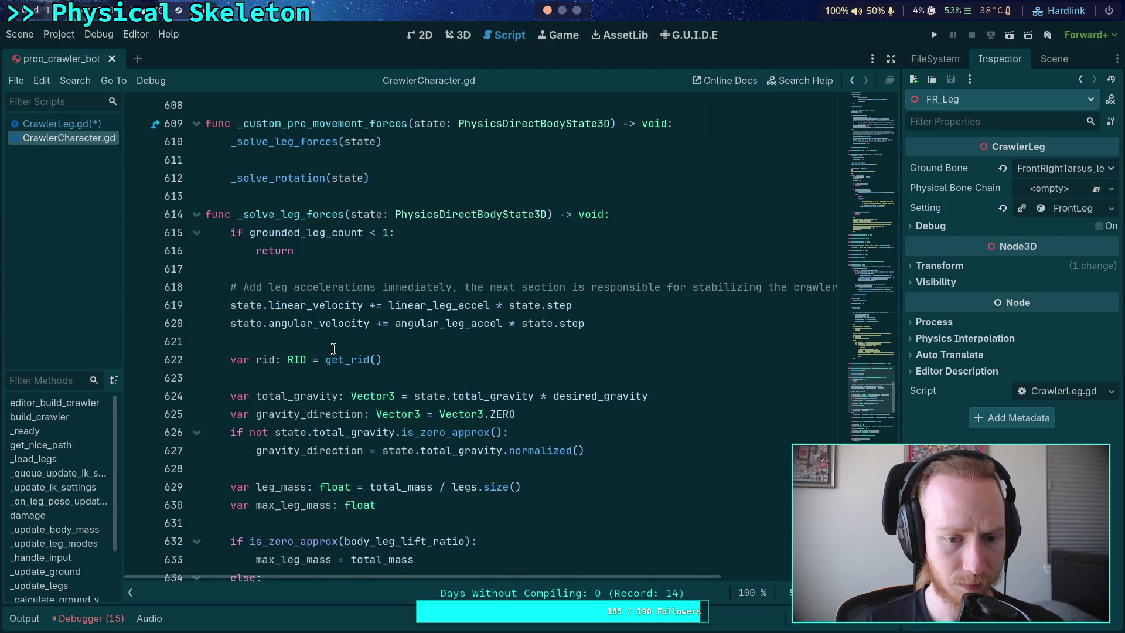
scroll(334, 350, "down", 1)
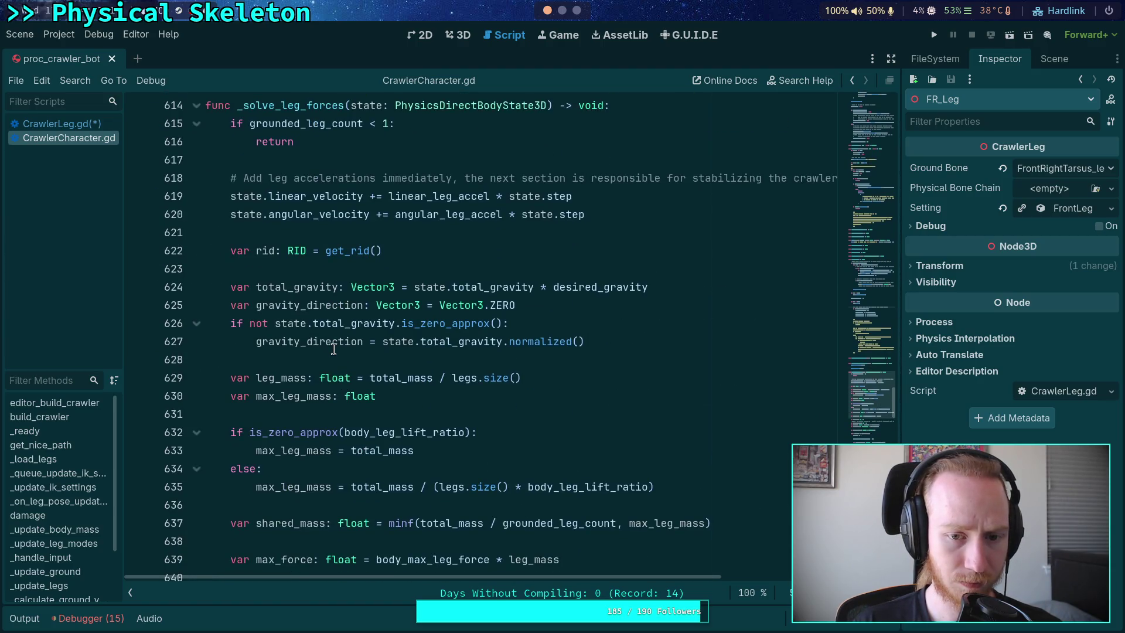
scroll(333, 350, "down", 2)
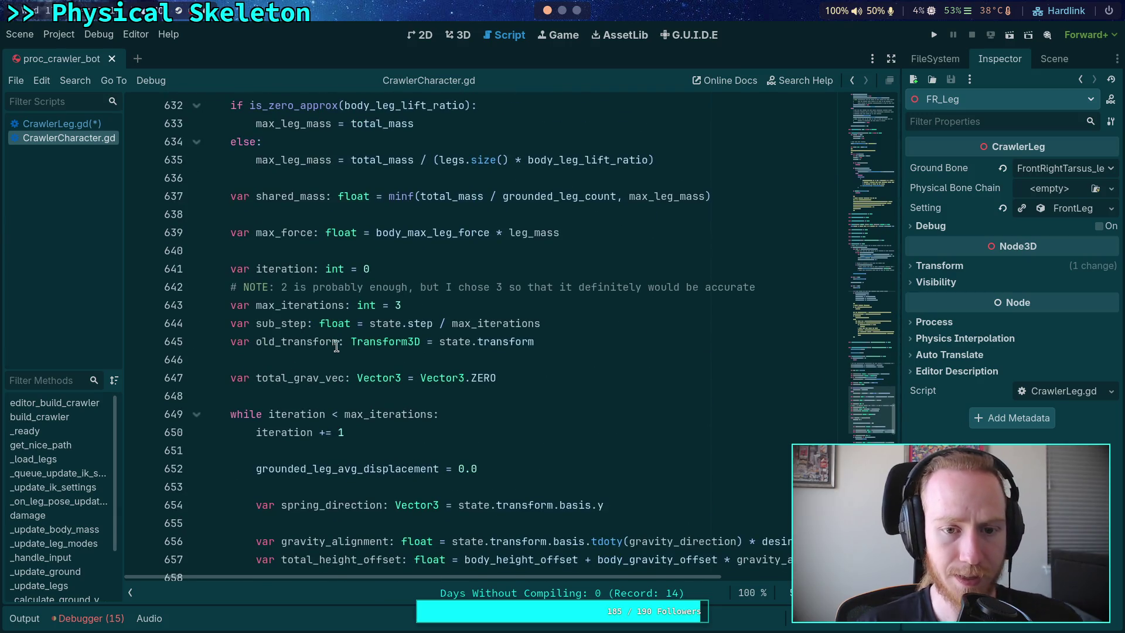
scroll(335, 346, "down", 4)
scroll(339, 323, "down", 3)
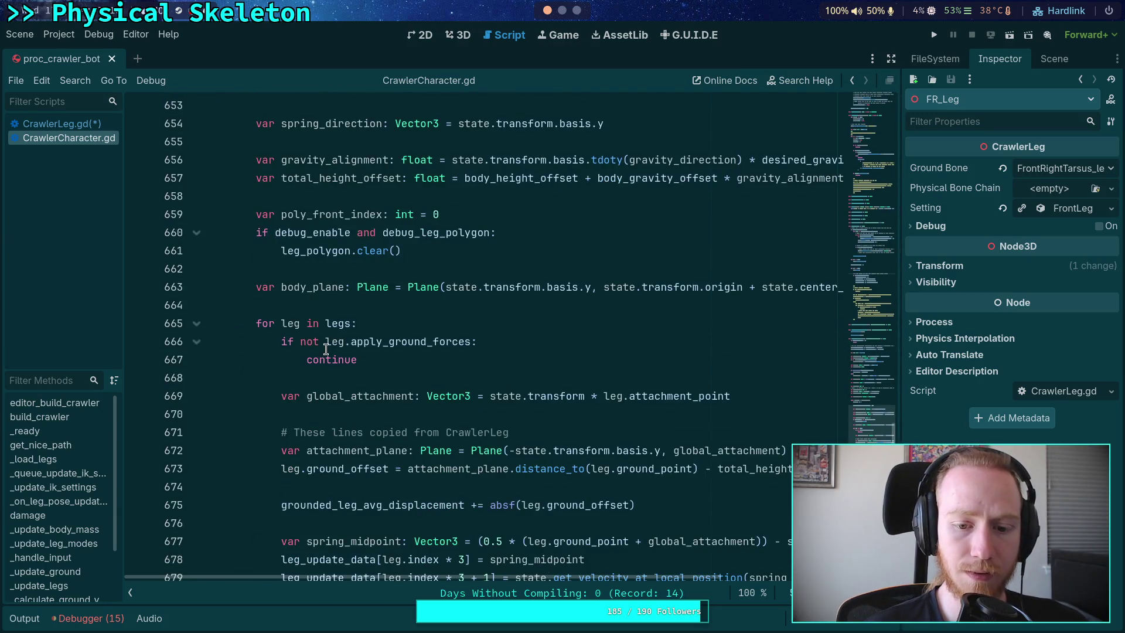
scroll(326, 346, "down", 2)
scroll(327, 342, "down", 3)
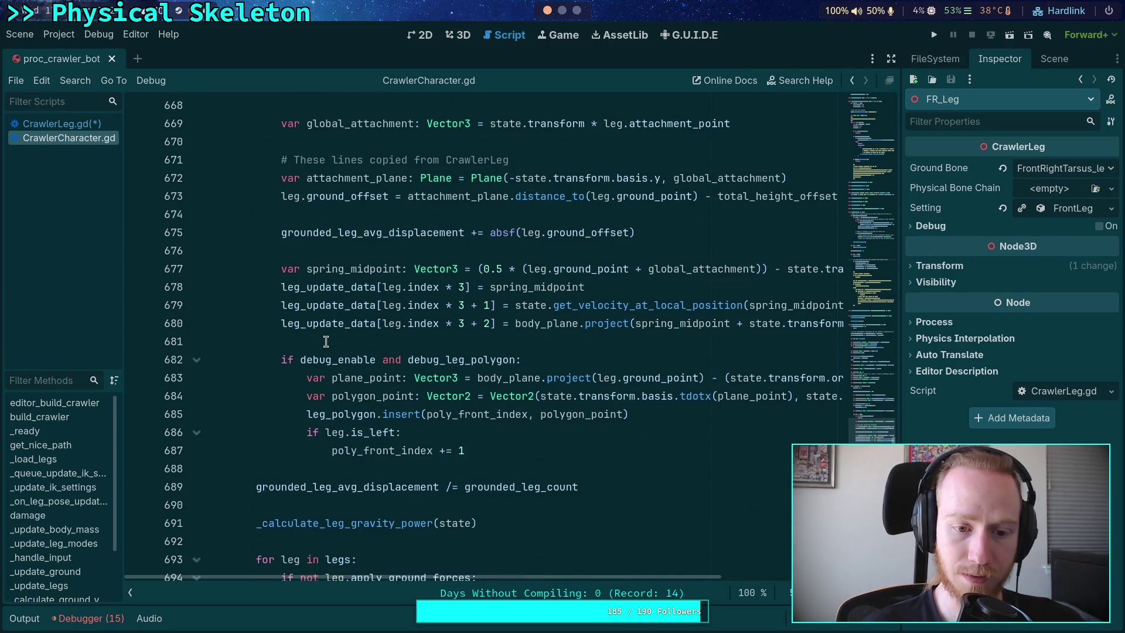
scroll(327, 342, "down", 5)
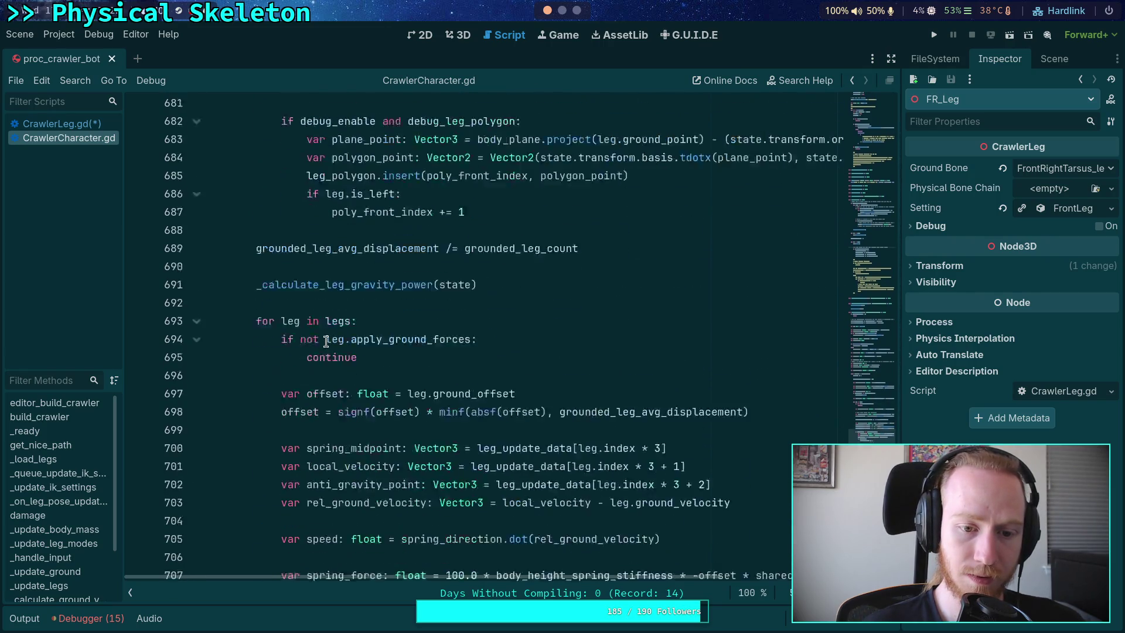
scroll(324, 352, "down", 4)
scroll(325, 352, "down", 2)
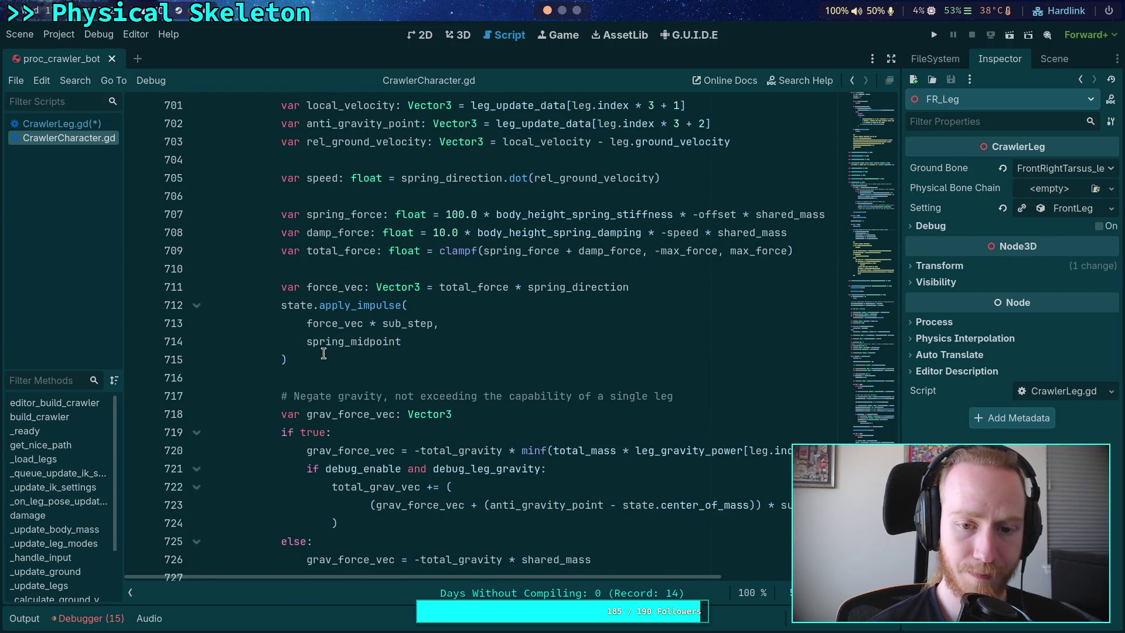
scroll(323, 353, "up", 3)
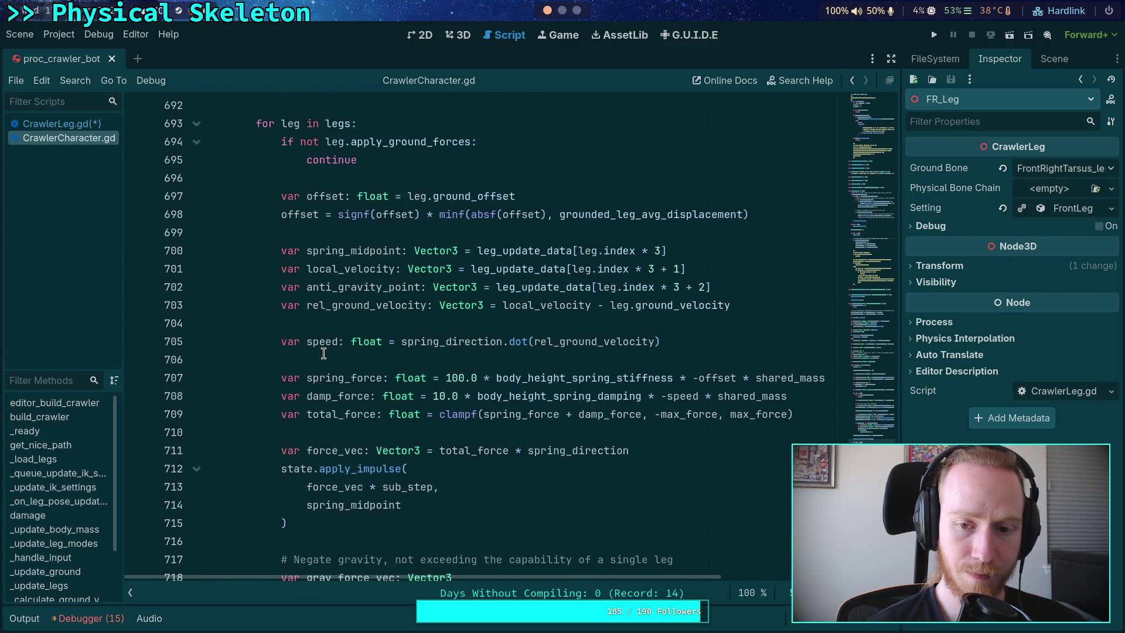
Step: Highlight every use of leg_update_data around the while iteration loop at line 649
left_click(521, 251)
scroll(322, 366, "up", 8)
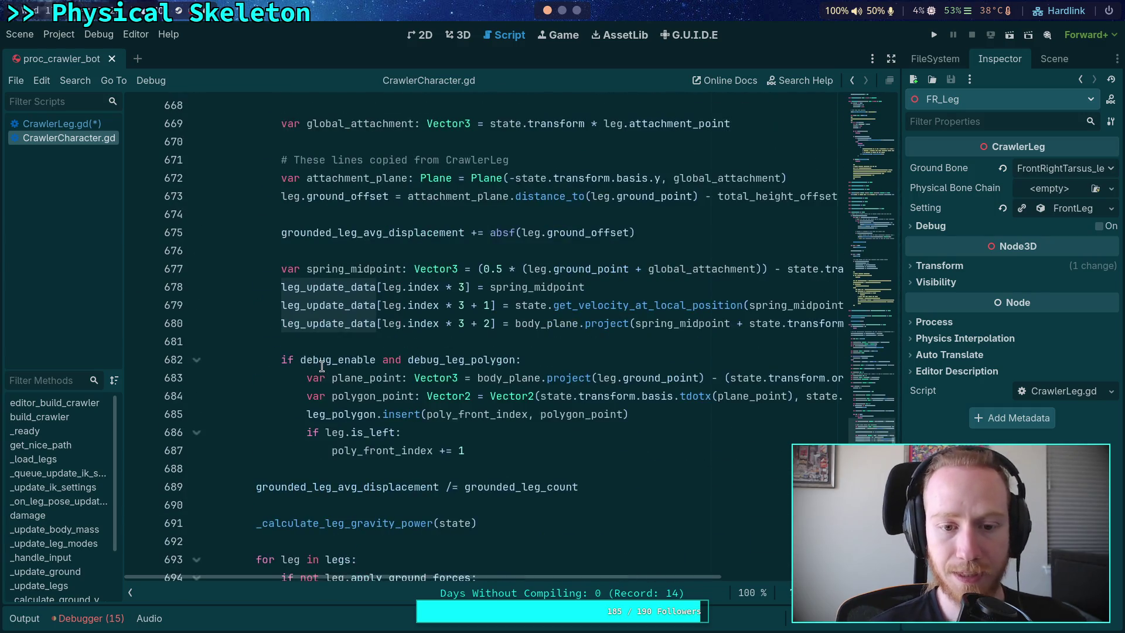
scroll(554, 408, "up", 1)
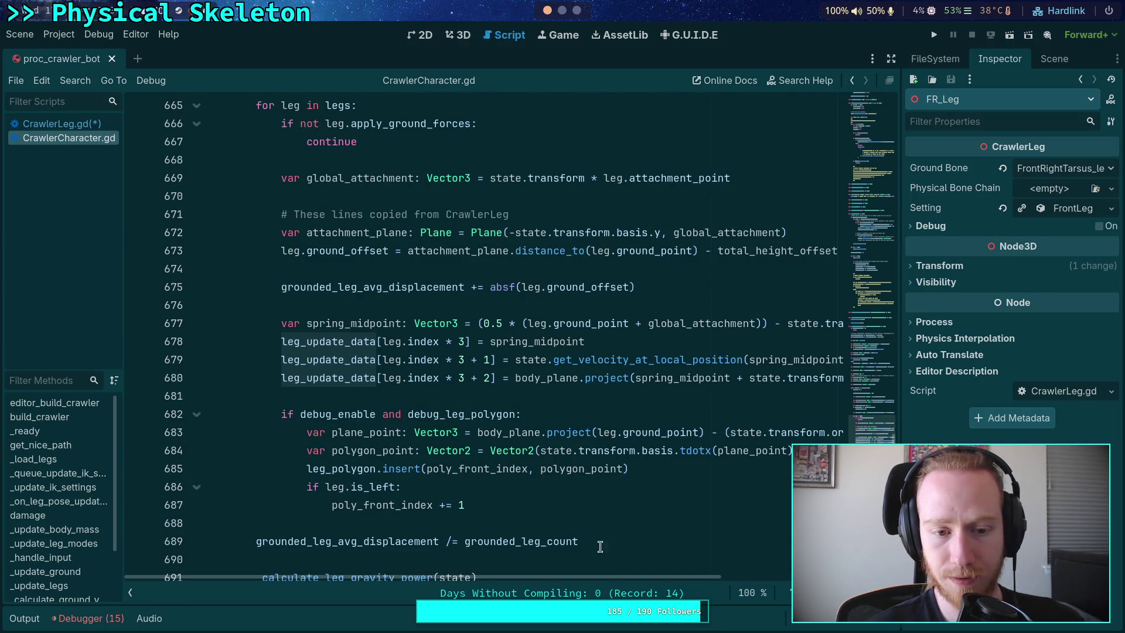
mouse_move(612, 576)
left_mouse_down()
mouse_move(782, 572)
mouse_move(615, 574)
left_mouse_up()
scroll(602, 552, "up", 1)
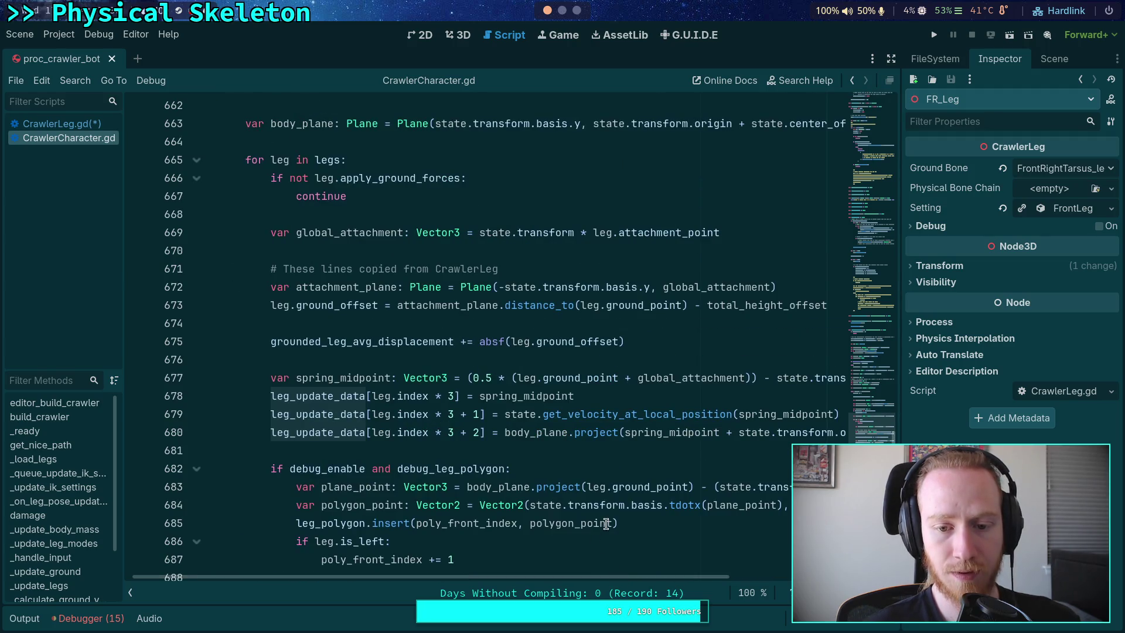
mouse_move(607, 523)
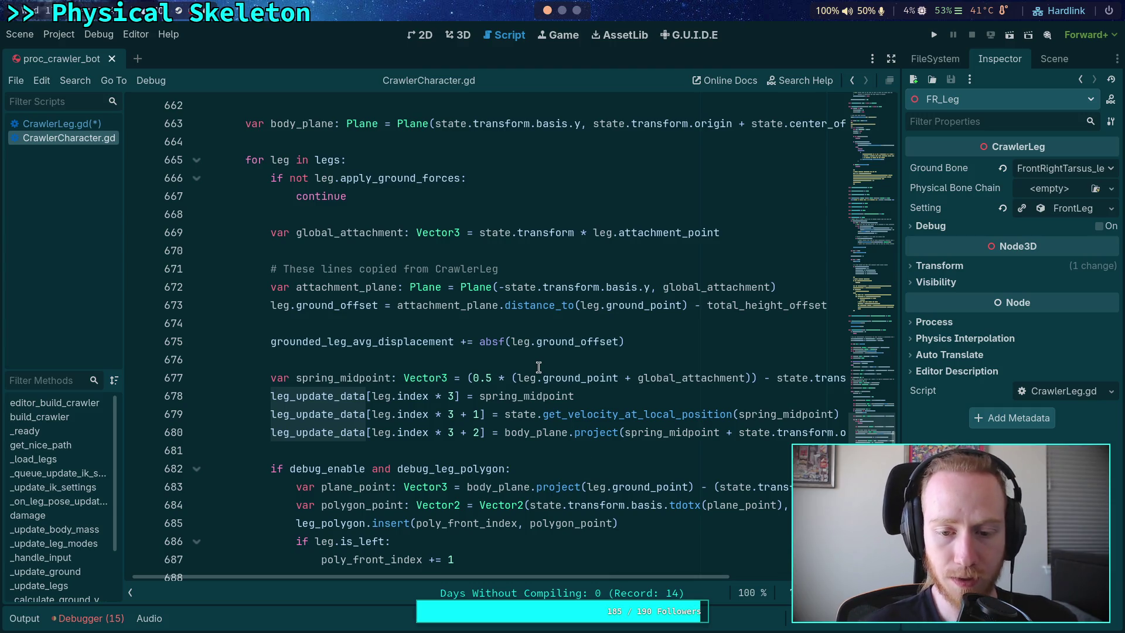
scroll(565, 381, "down", 3)
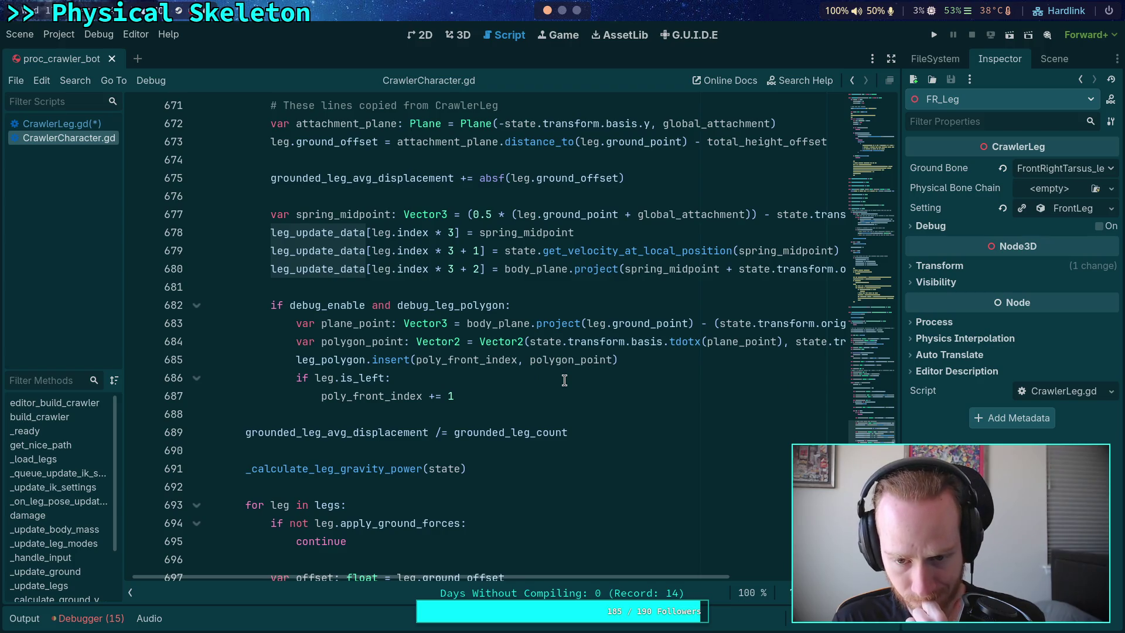
scroll(565, 380, "up", 8)
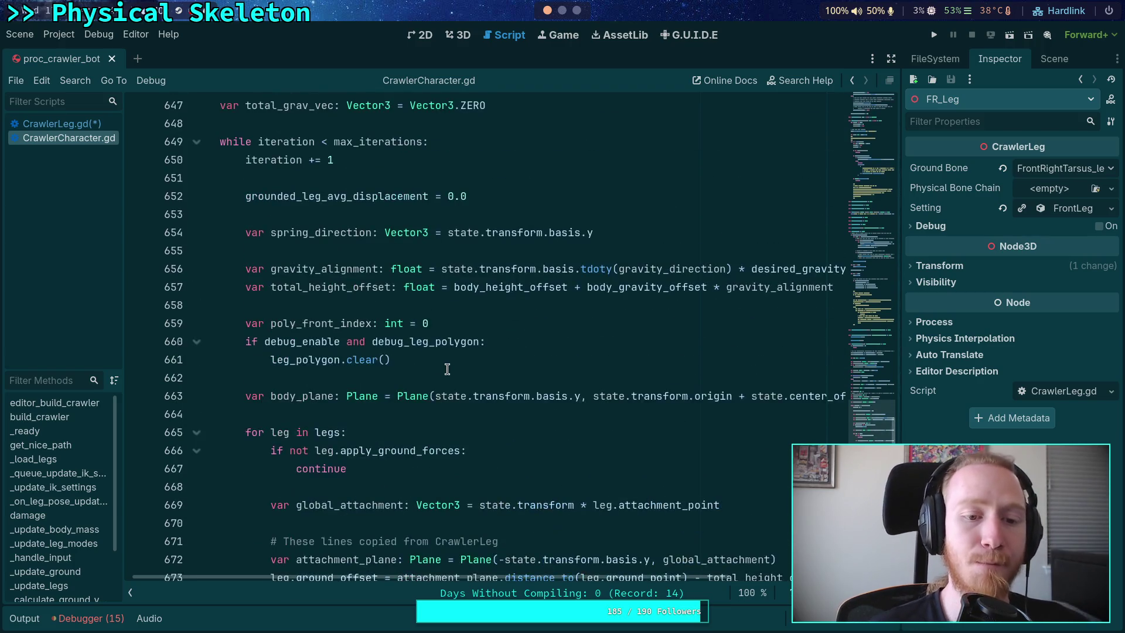
left_click(337, 377)
left_click(48, 129)
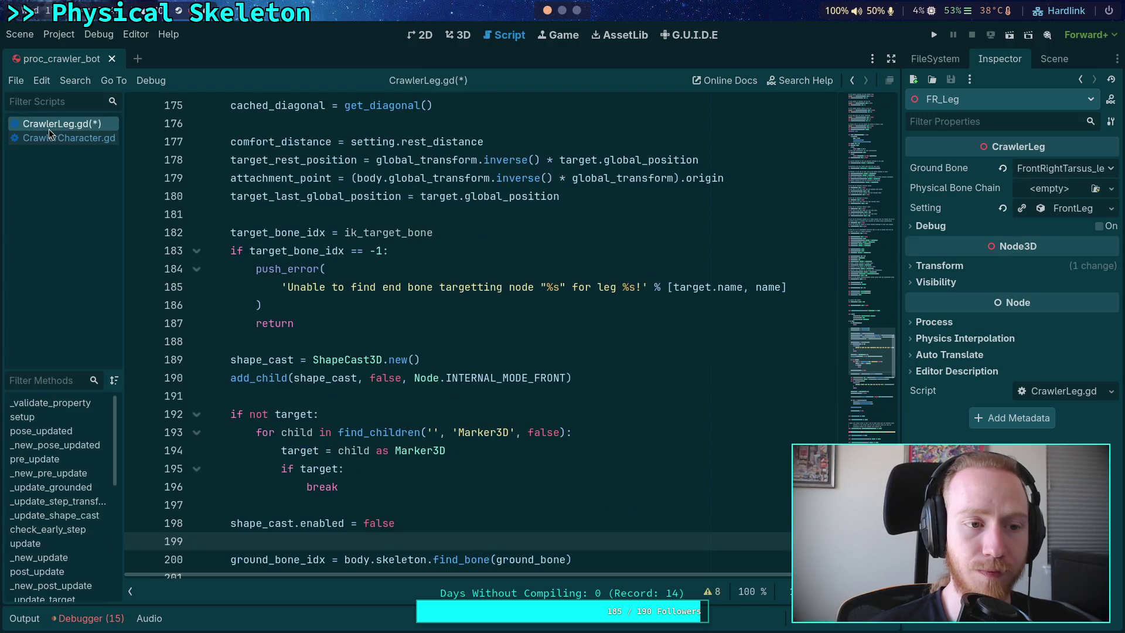
Step: Move shape_cast.enabled = false above add_child and add a manual-update comment
scroll(261, 341, "down", 3)
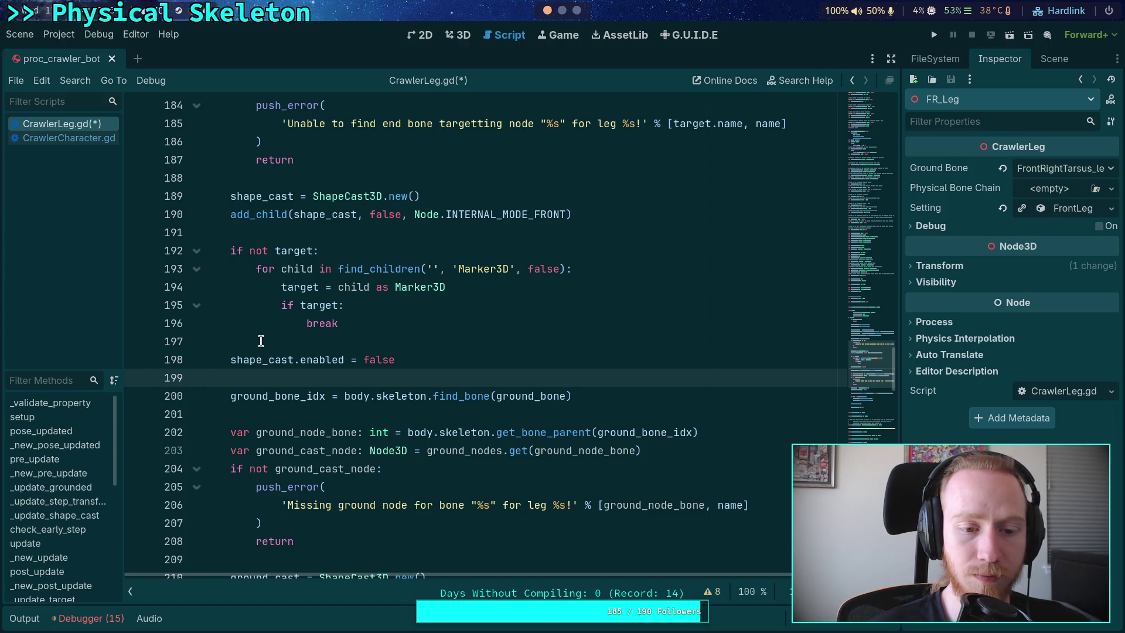
scroll(435, 363, "up", 1)
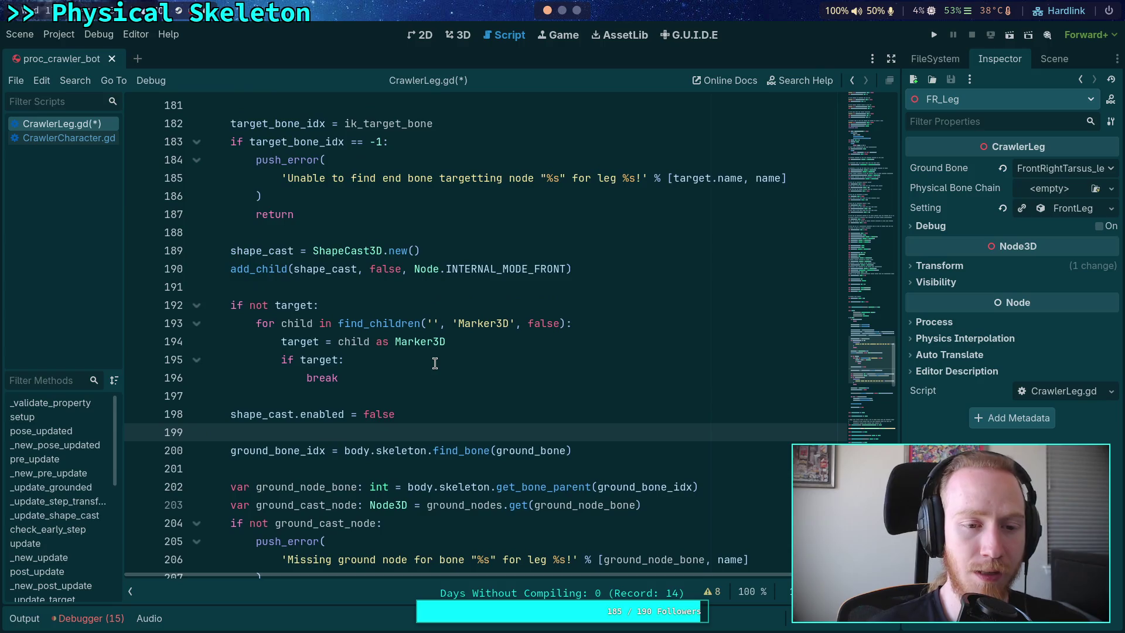
left_click(443, 409)
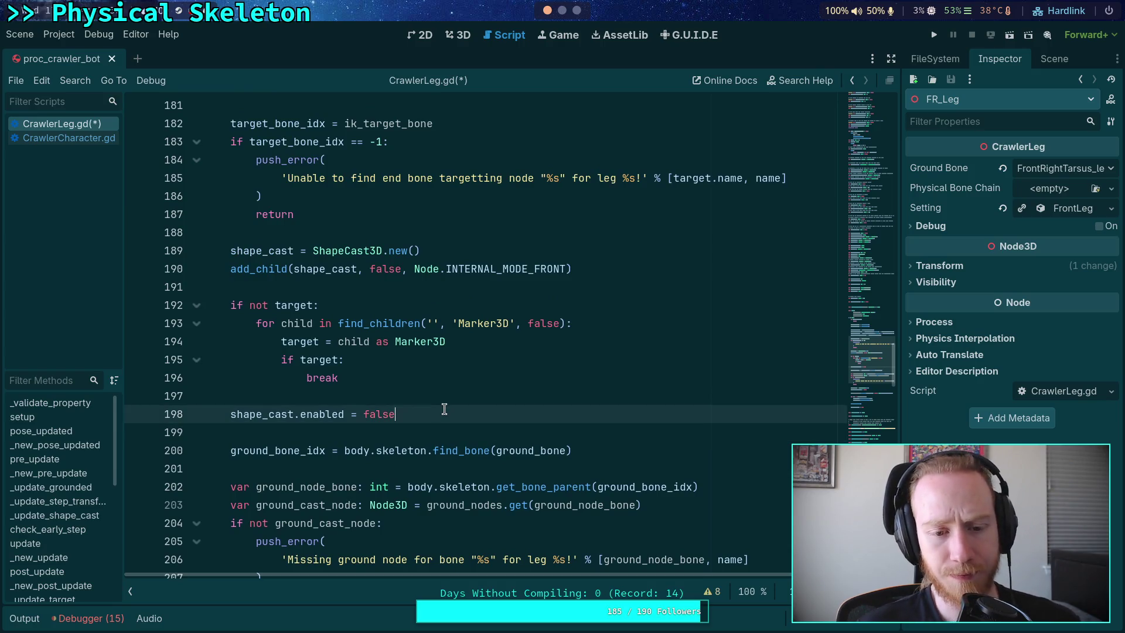
key("alt+Up")
key("alt+Up")
key("alt+Up")
key("alt+Up")
key("alt+Down")
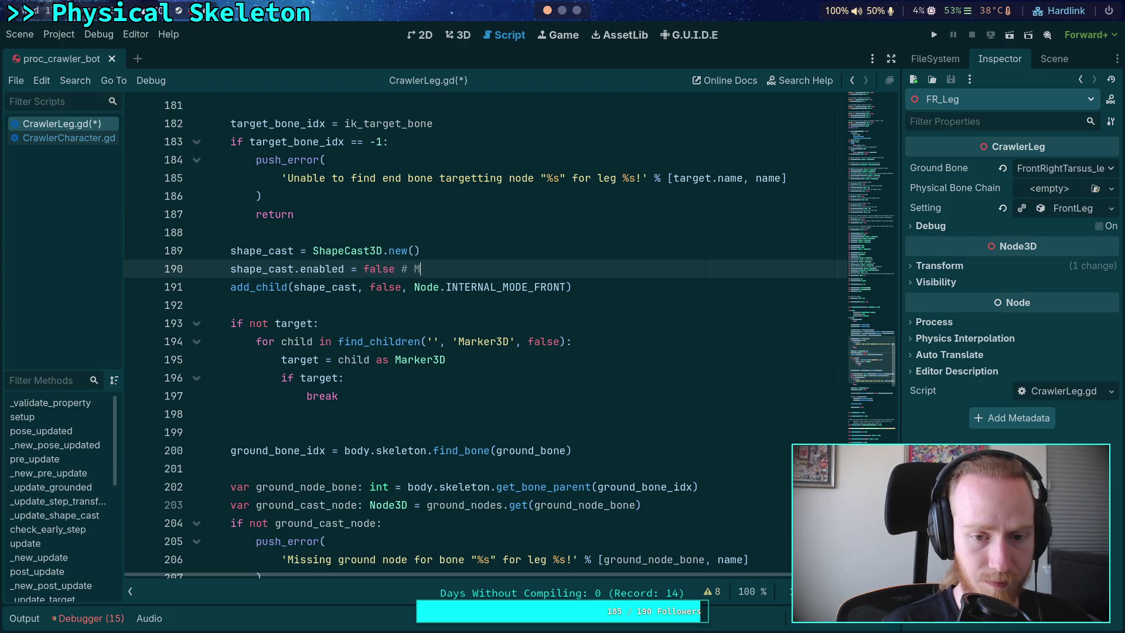
type("anua")
type("lly upd")
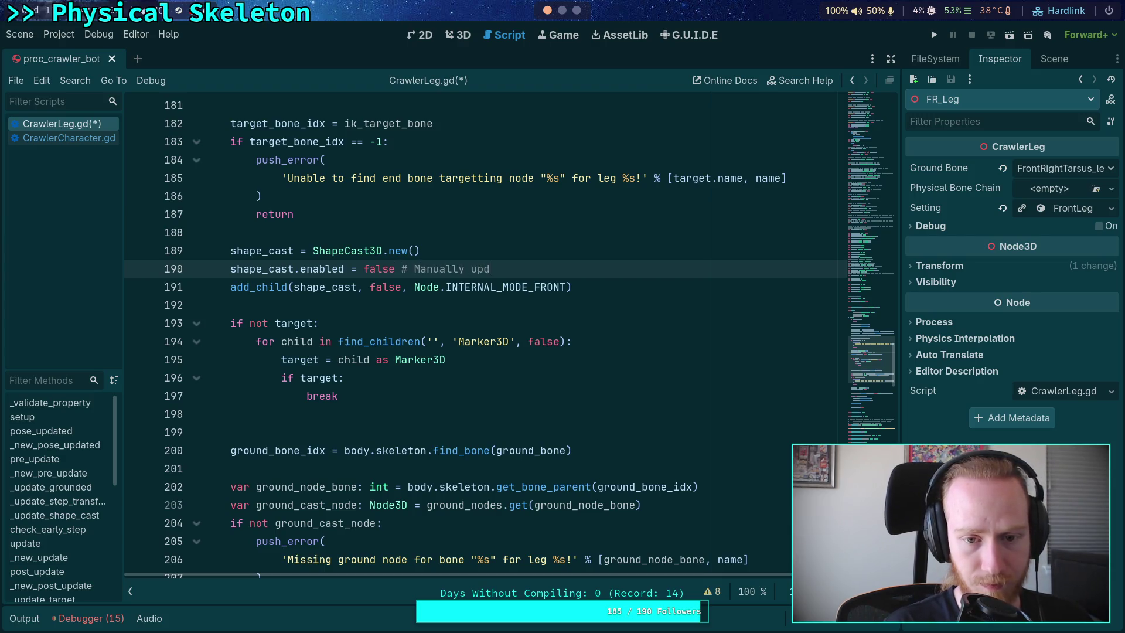
type("cast")
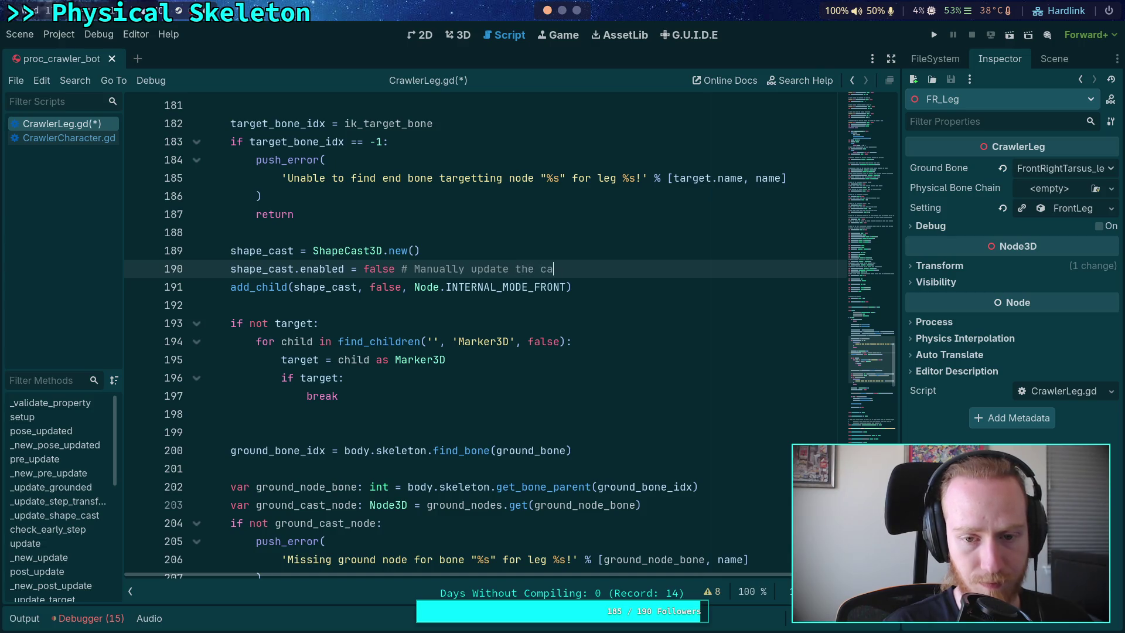
Step: Add a line creating target = Marker3D.new() after the shape cast's add_child
left_click(515, 312)
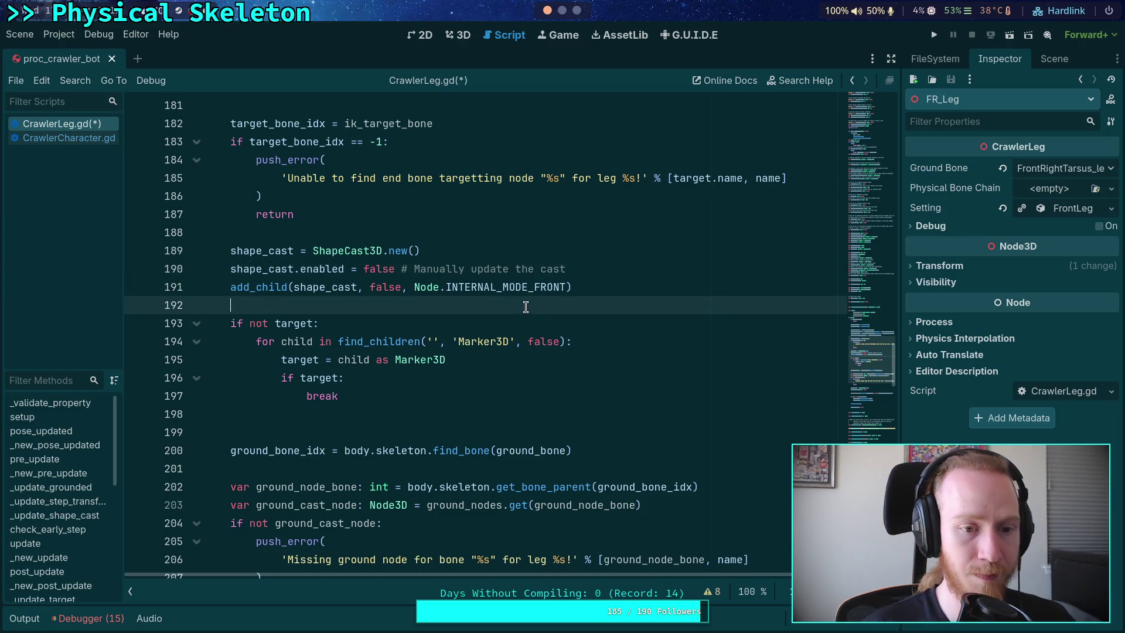
key("Return")
type("target")
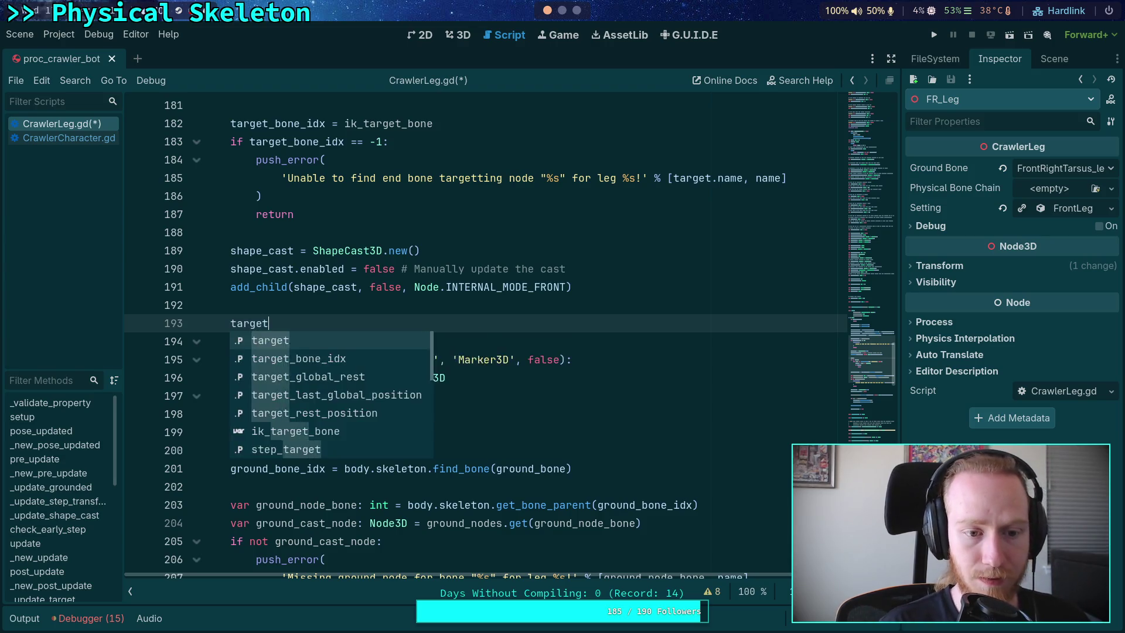
type(" = Mar")
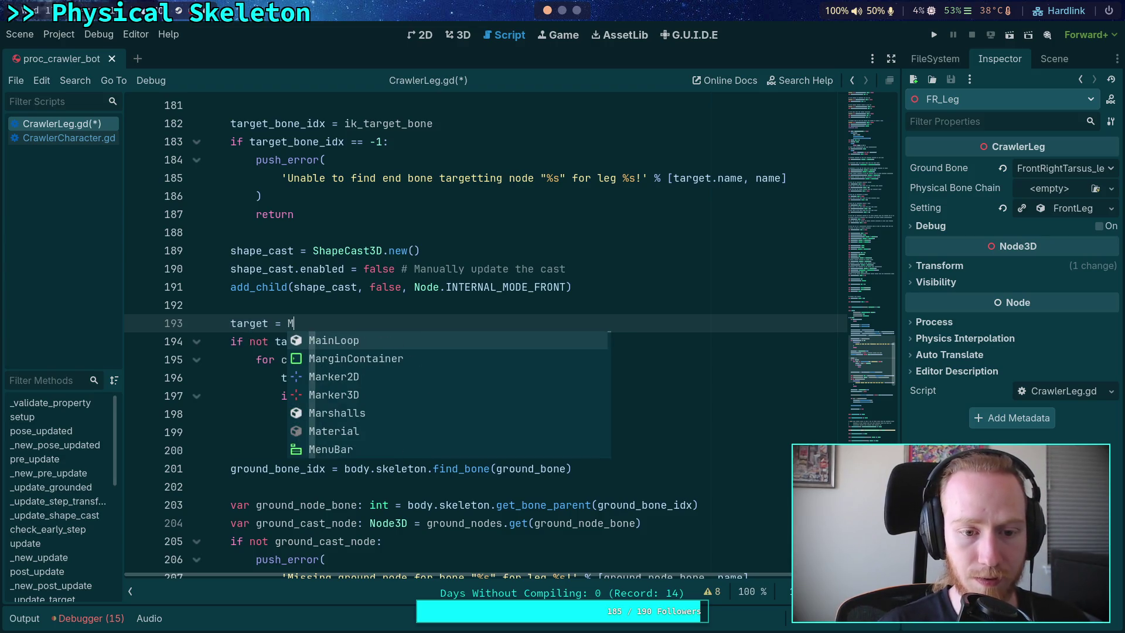
key("Down")
key("Down")
key("Return")
type(".ne")
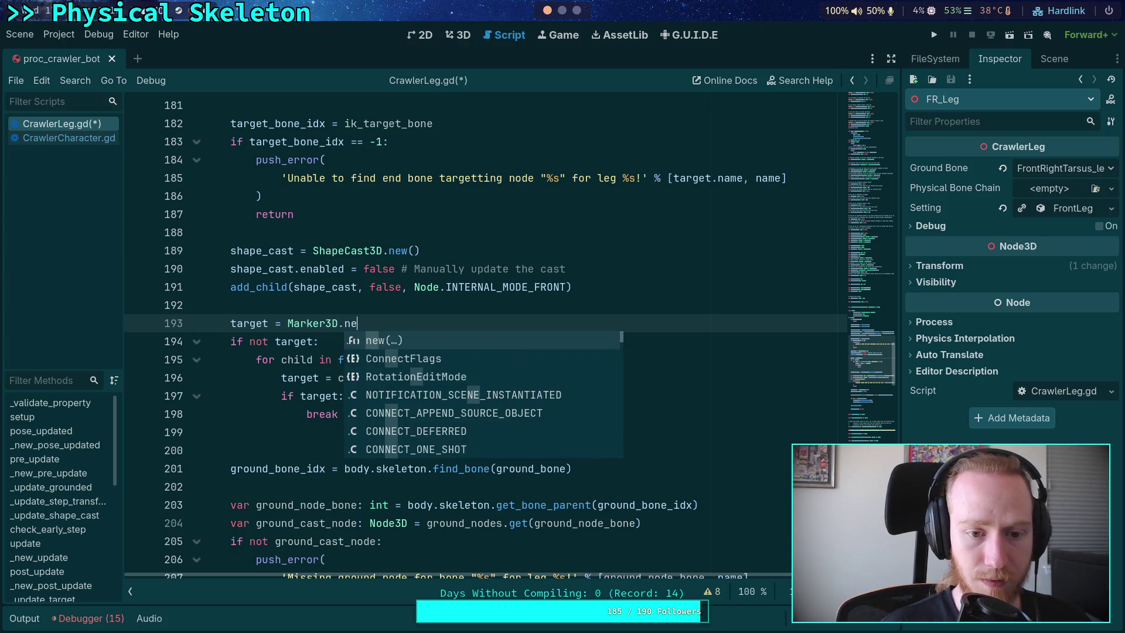
key("Return")
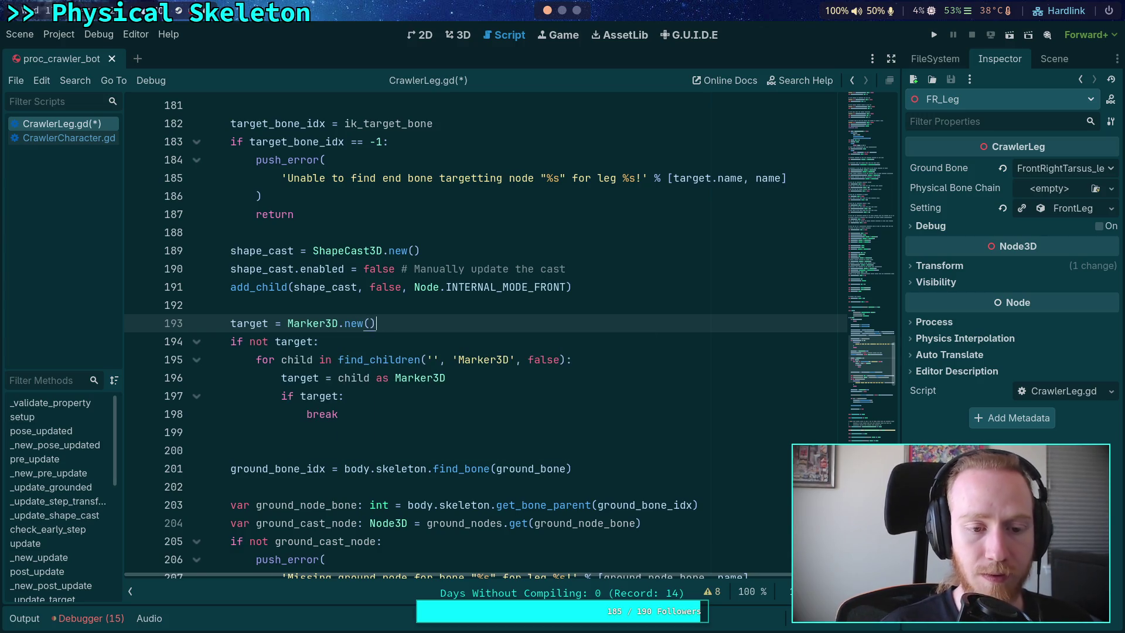
Step: Add target as an internal child with add_child(target, false, Node.INTERNAL_MODE_FRONT)
key("Return")
key("BackSpace")
type("a")
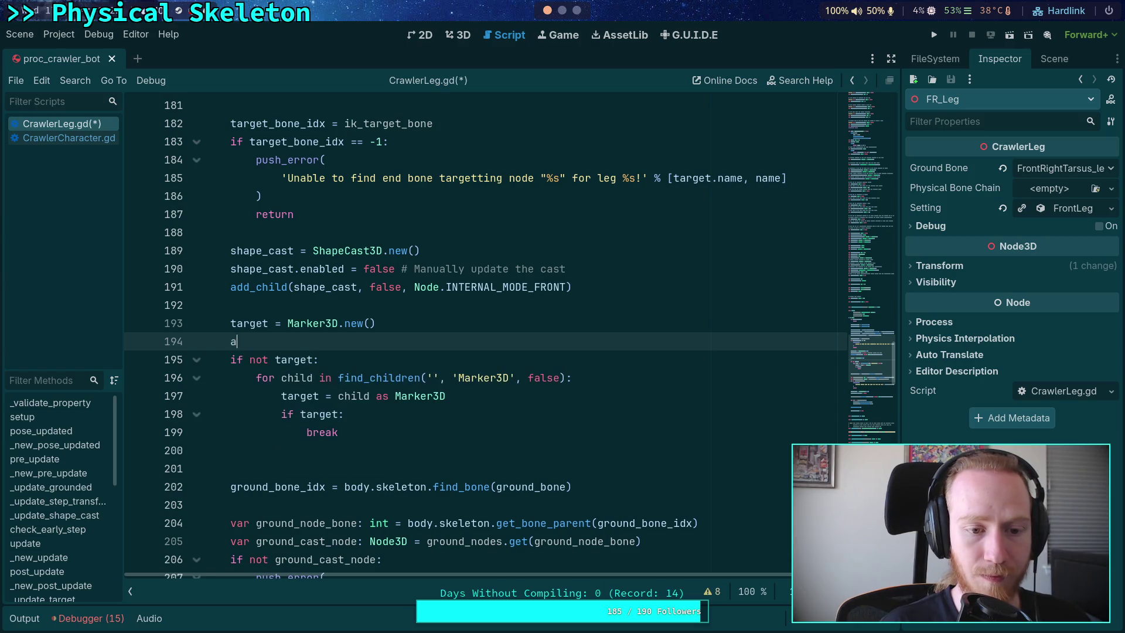
type("dd_child(target, ")
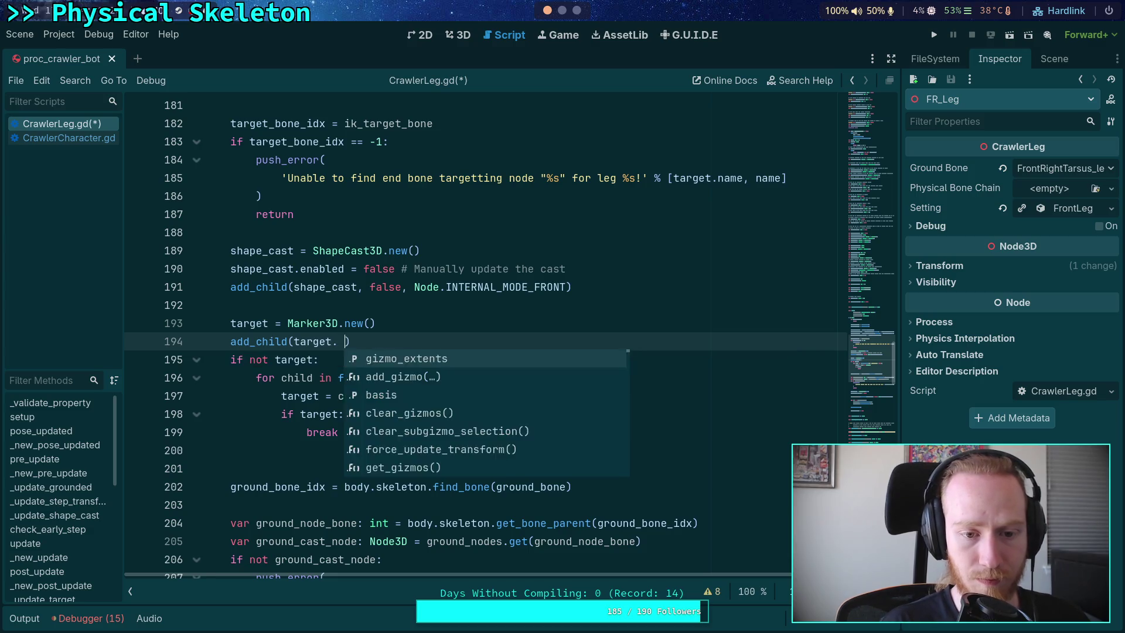
type("false, ")
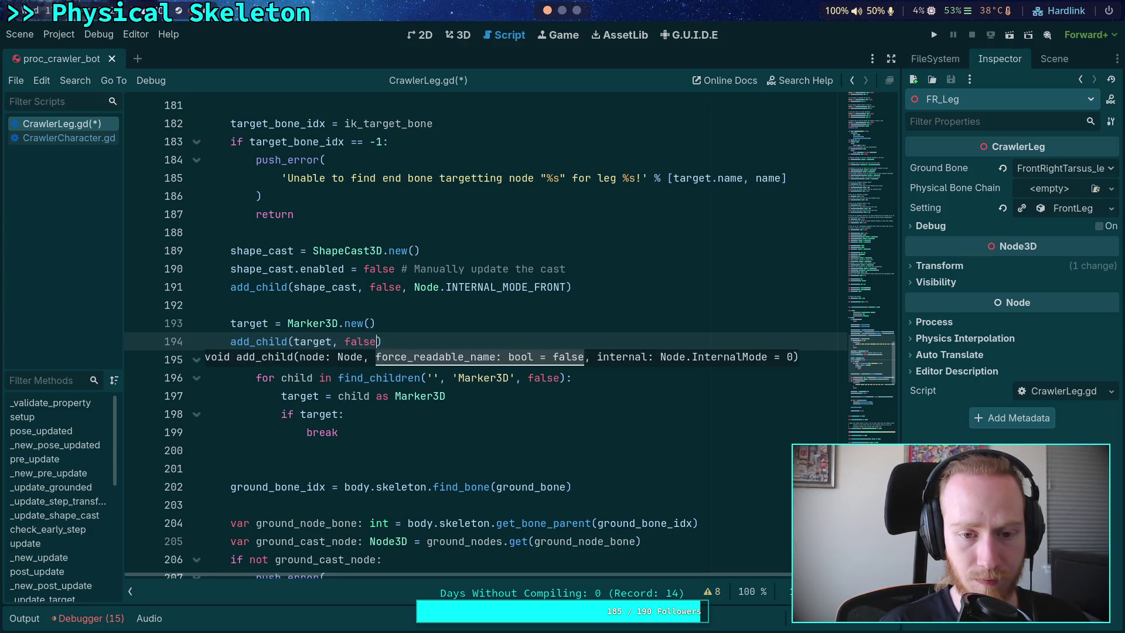
type("NO")
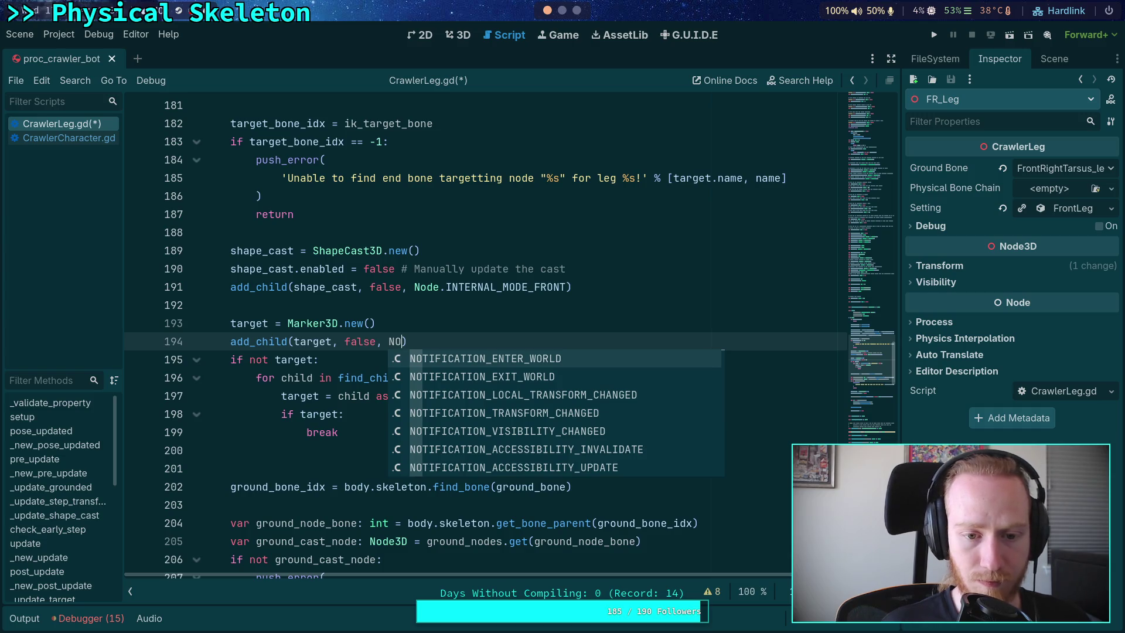
key("BackSpace")
key("BackSpace")
key("BackSpace")
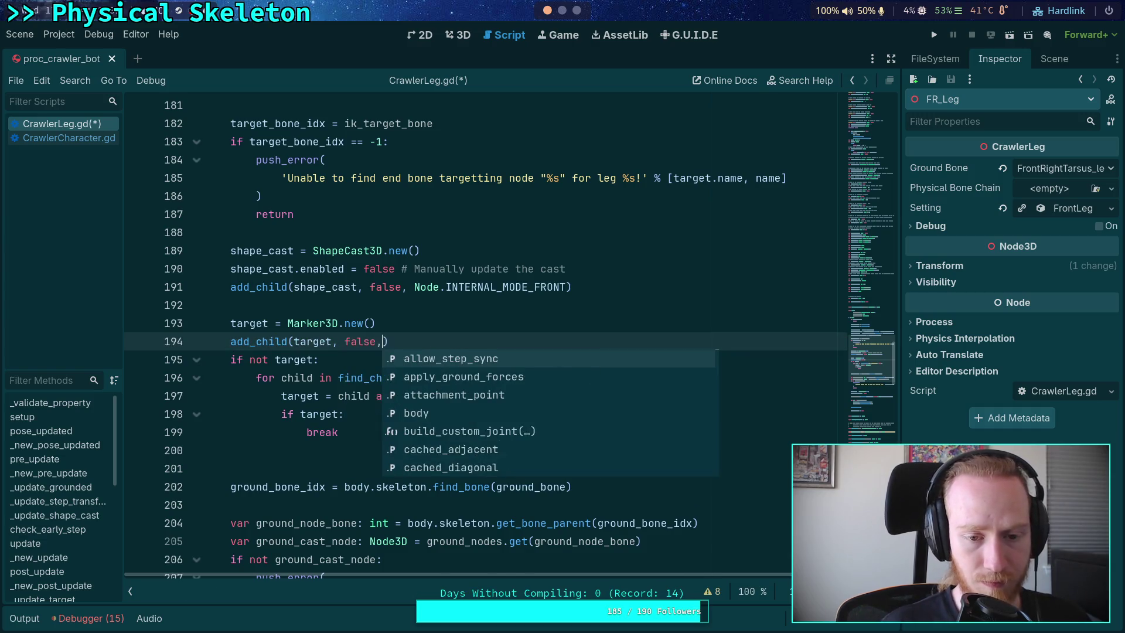
key("Down")
key("Return")
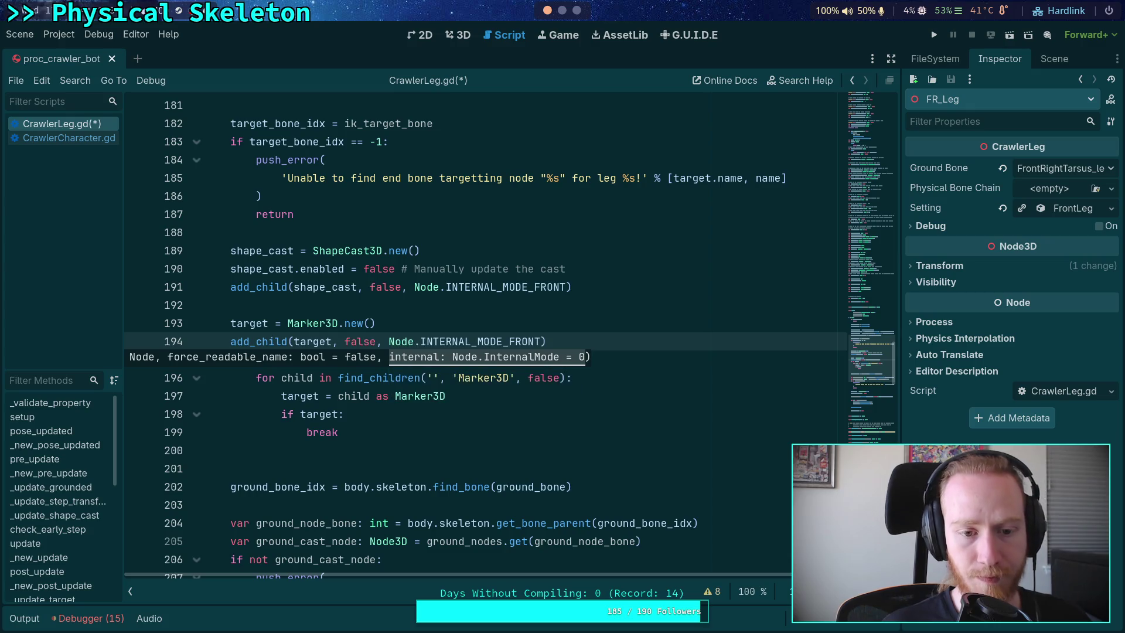
key("Escape")
left_click(507, 423)
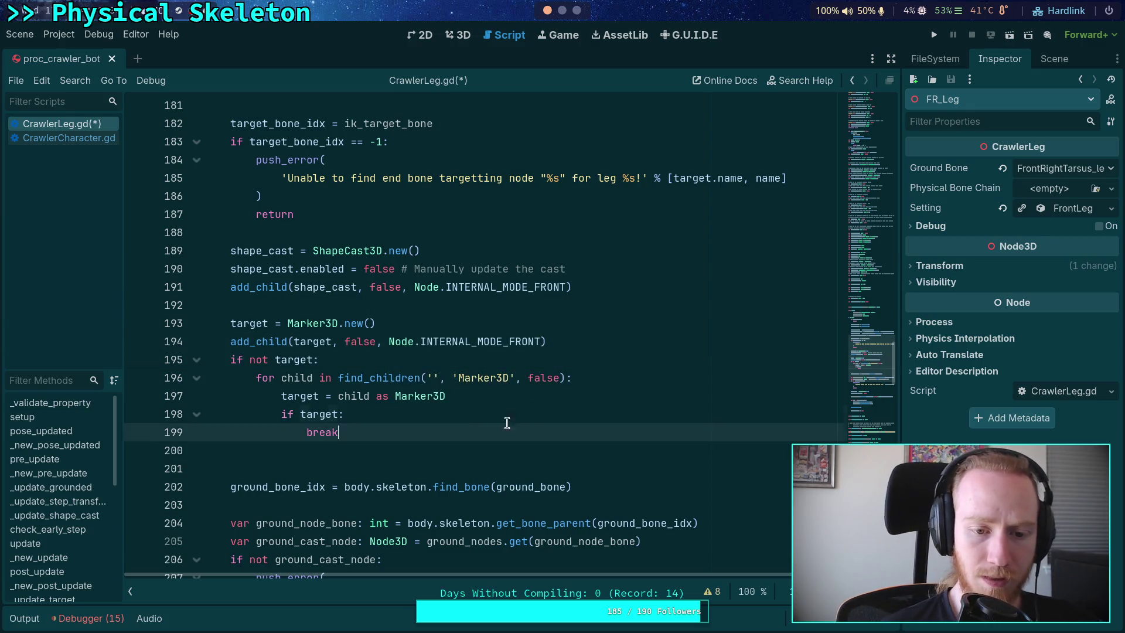
Step: Delete the old 'if not target' Marker3D search loop and its leftover blank line
left_click_drag(507, 423, 619, 347)
key("BackSpace")
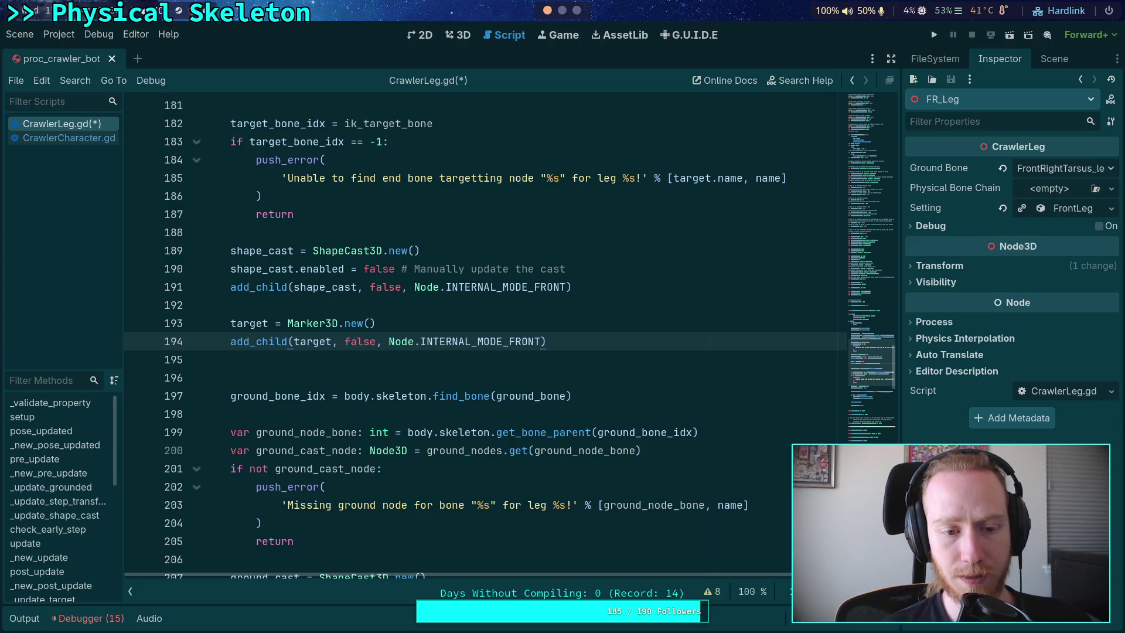
key("Down")
key("BackSpace")
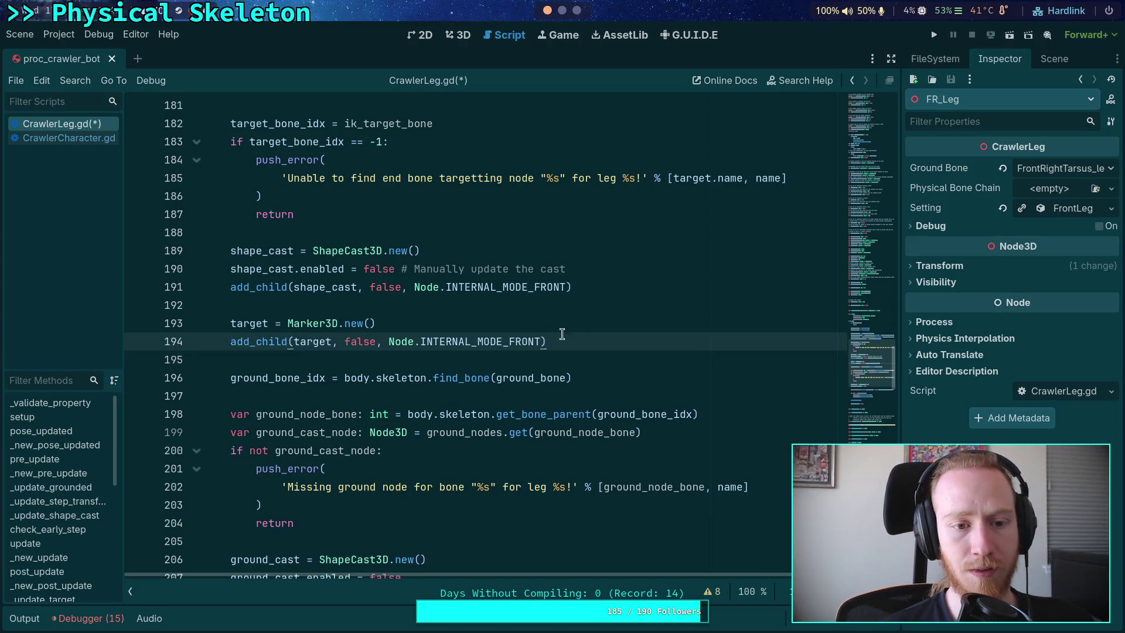
Step: Remove the ground_nodes parameter from setup() after checking ground_bone_idx and ground_cast_node usage
double_click(276, 378)
scroll(276, 378, "down", 3)
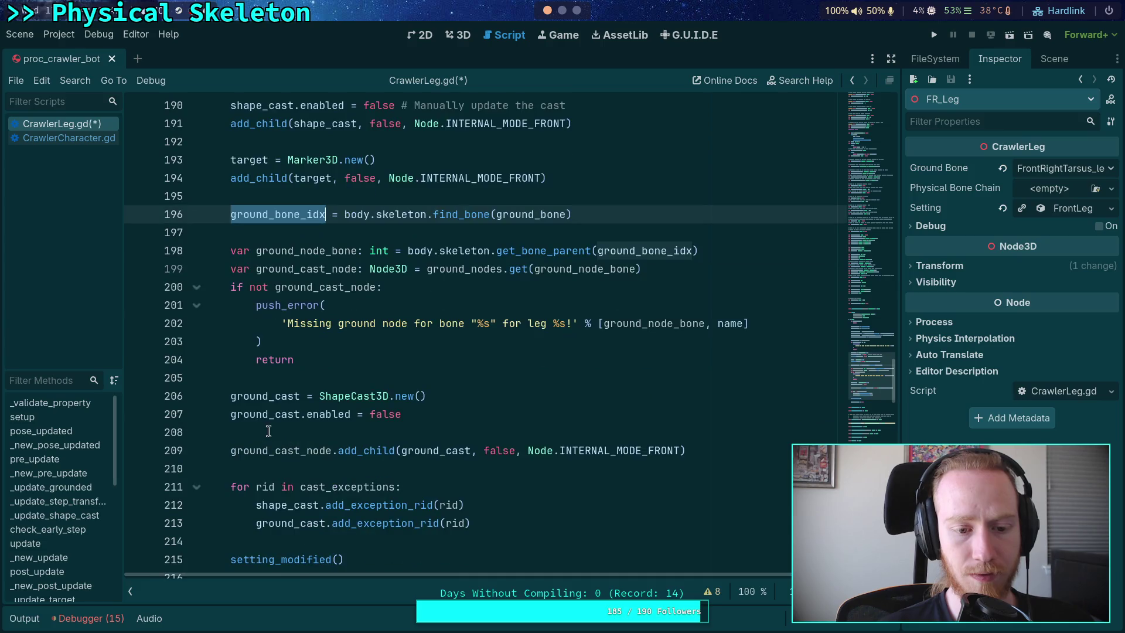
double_click(306, 270)
scroll(410, 323, "up", 10)
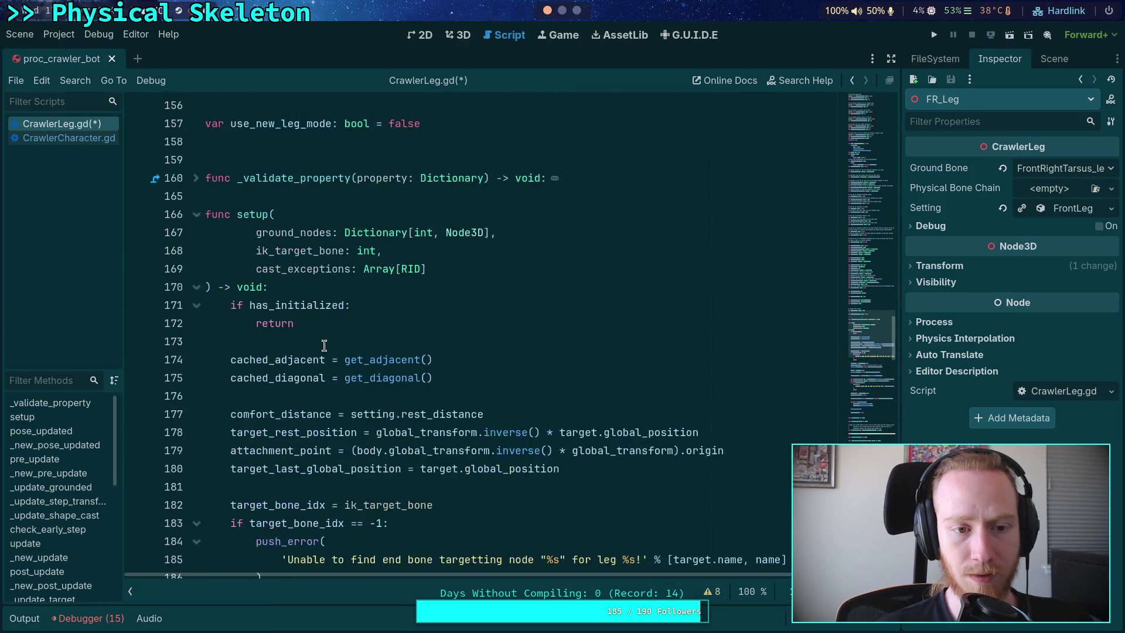
mouse_move(516, 232)
left_mouse_down()
mouse_move(545, 231)
mouse_move(542, 214)
left_mouse_up()
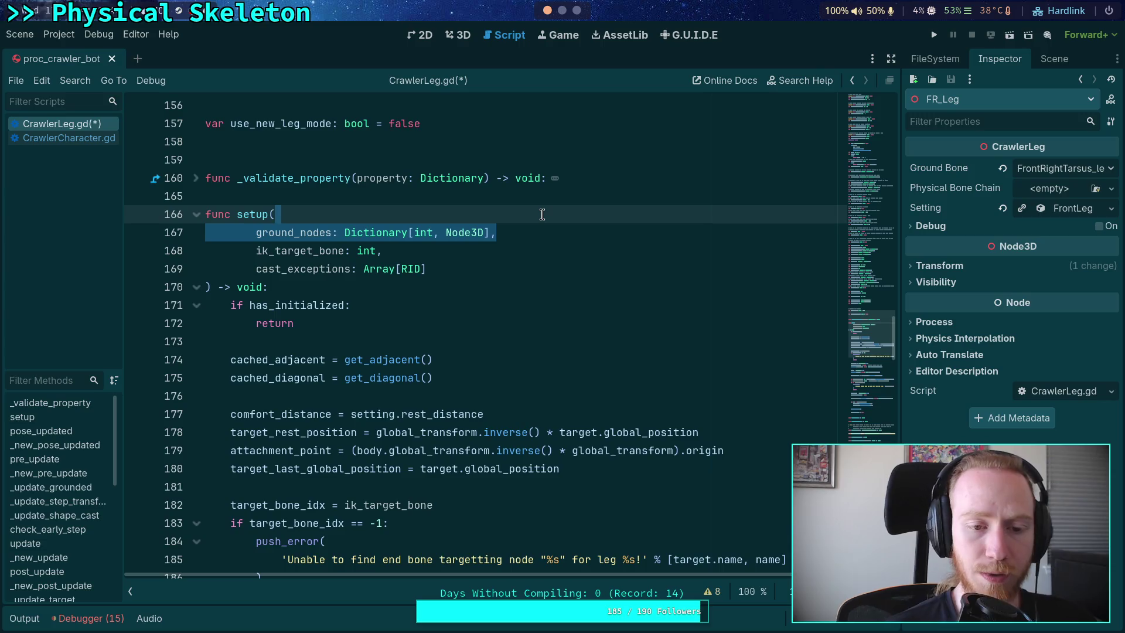
key("BackSpace")
double_click(290, 232)
scroll(398, 263, "down", 8)
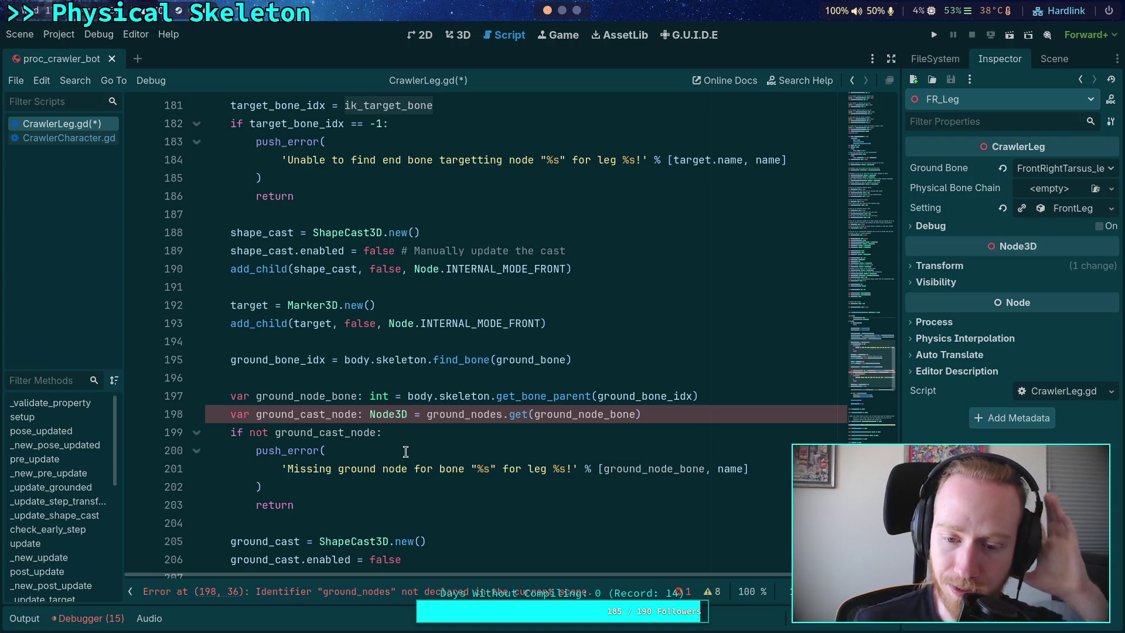
scroll(406, 451, "down", 2)
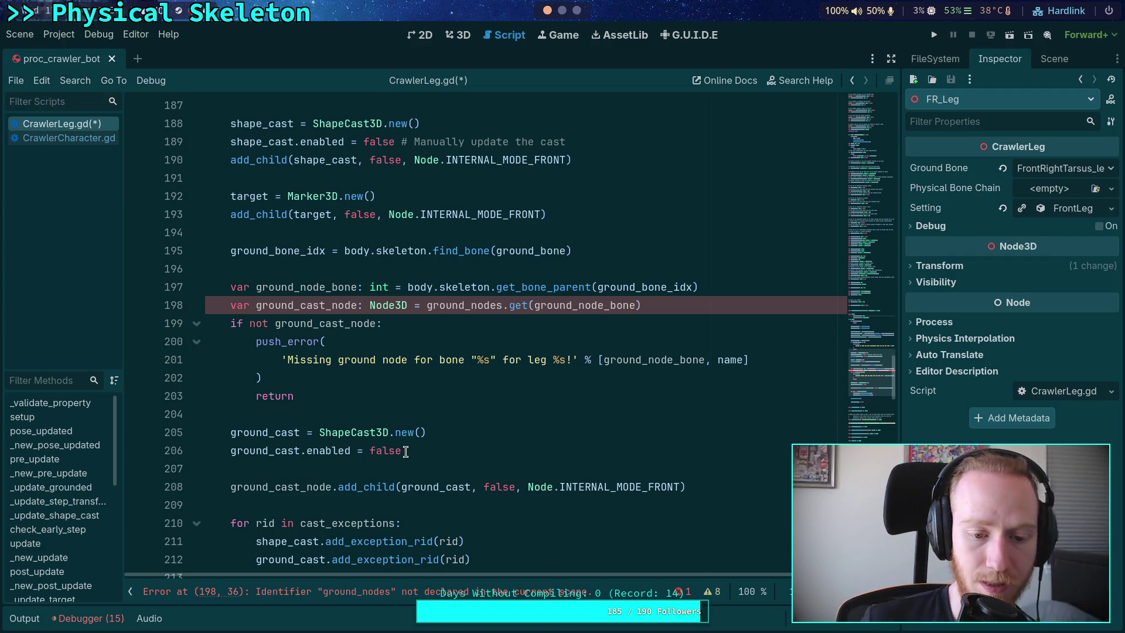
Step: Strip the ground_cast_node prefix from the ground_cast add_child call and remove the blank lines above it
left_click(481, 447)
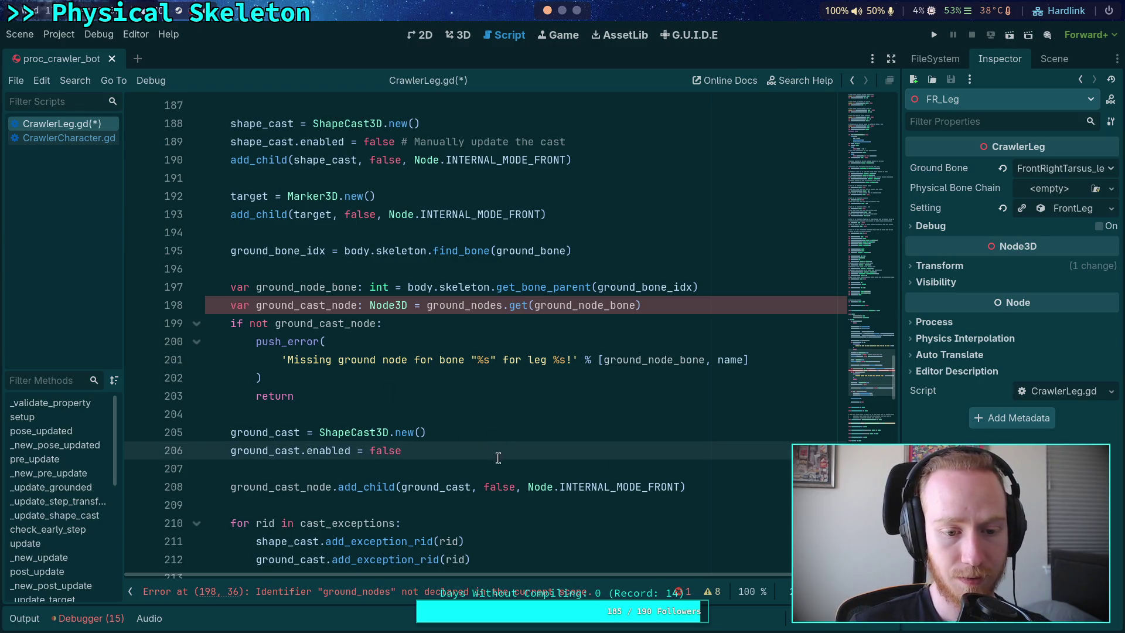
left_click(496, 459)
left_click(333, 485)
key("shift+Home")
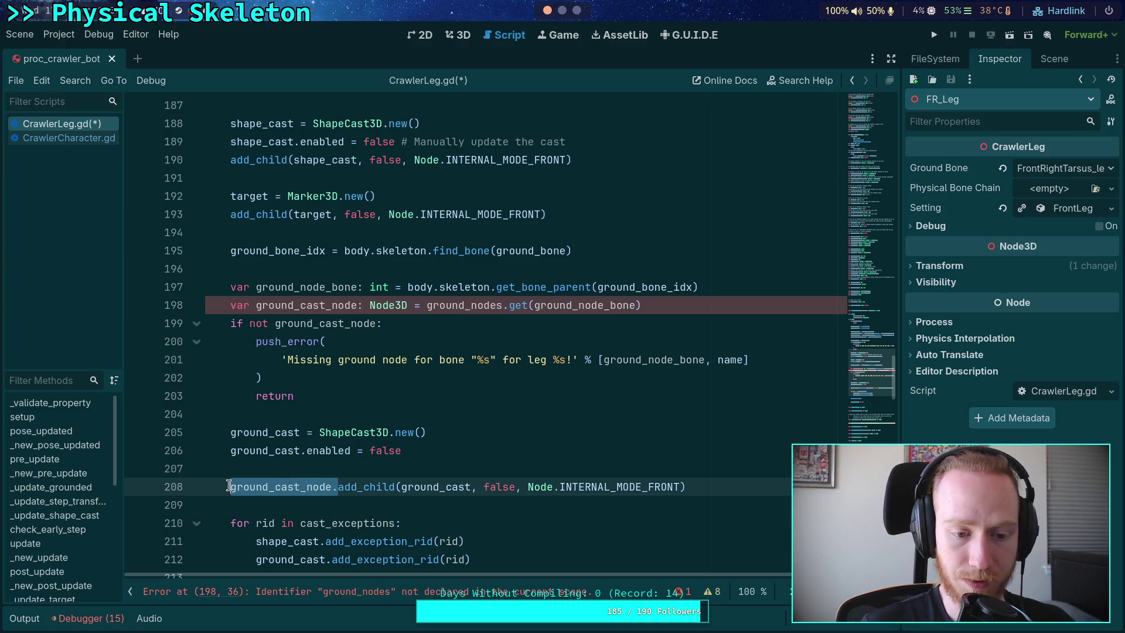
key("BackSpace")
left_click(362, 466)
key("BackSpace")
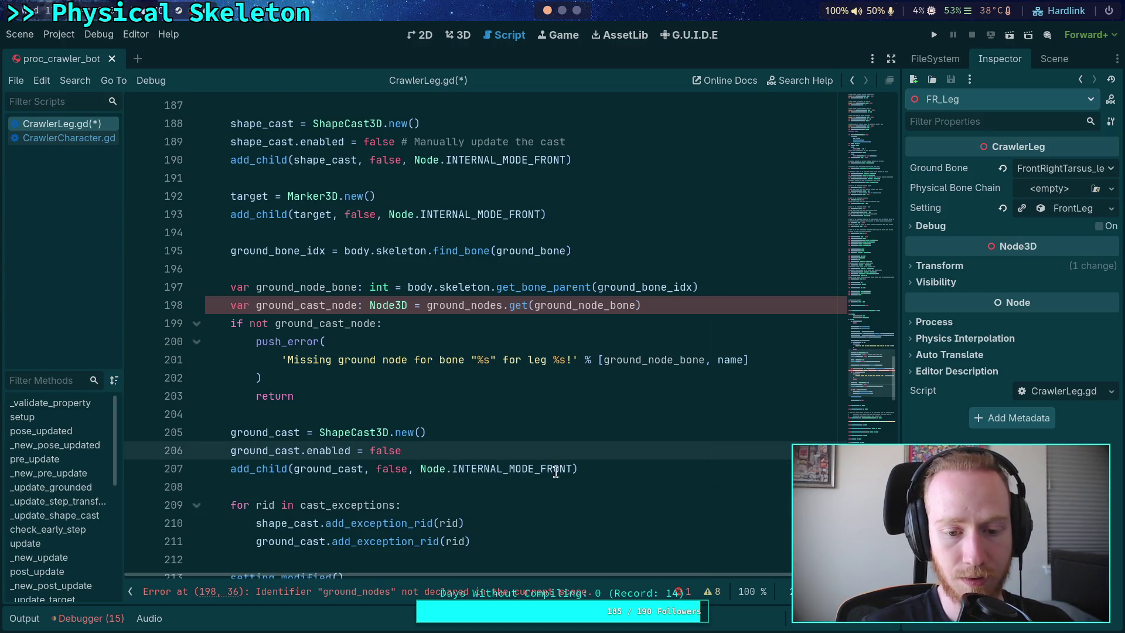
left_click(593, 469)
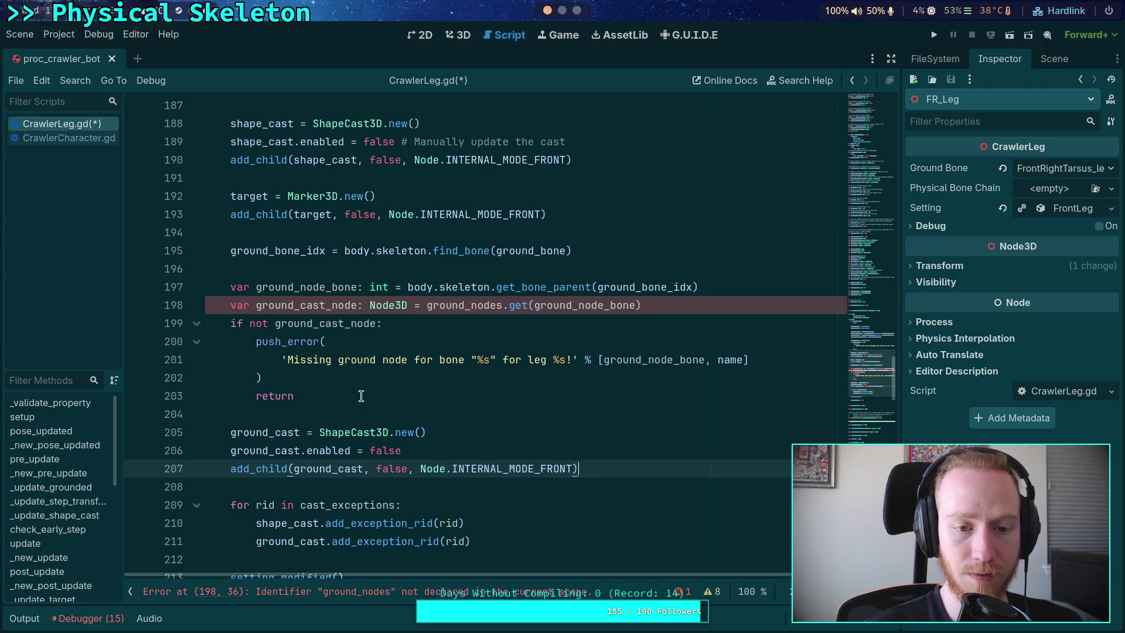
Step: Delete the ground_cast_node lookup and missing-node error check on lines 198–203
double_click(334, 287)
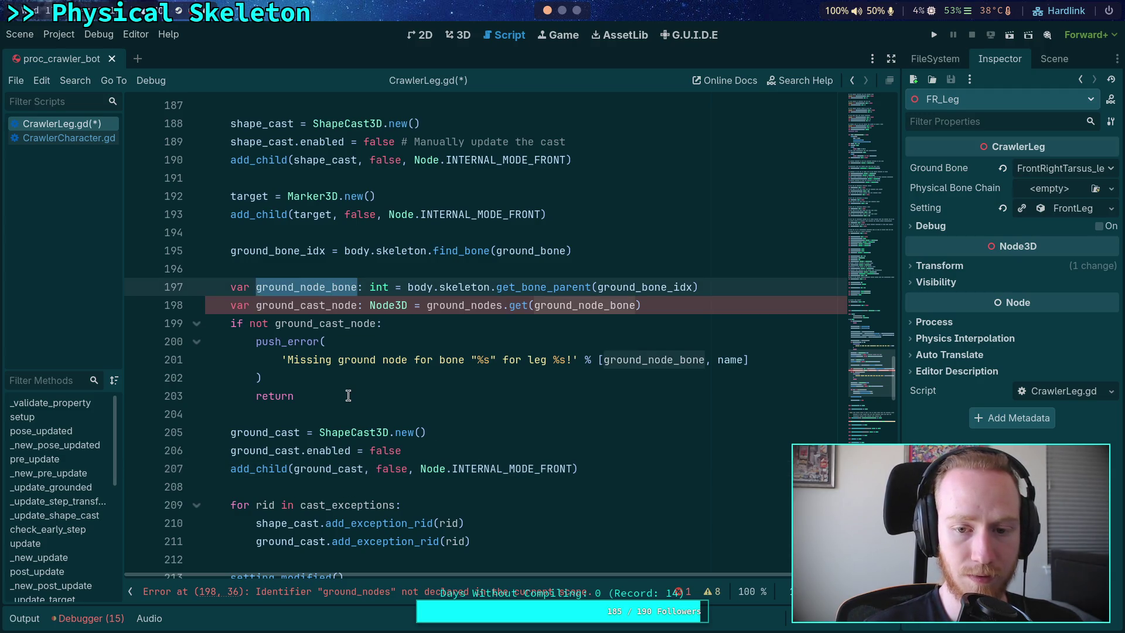
double_click(647, 287)
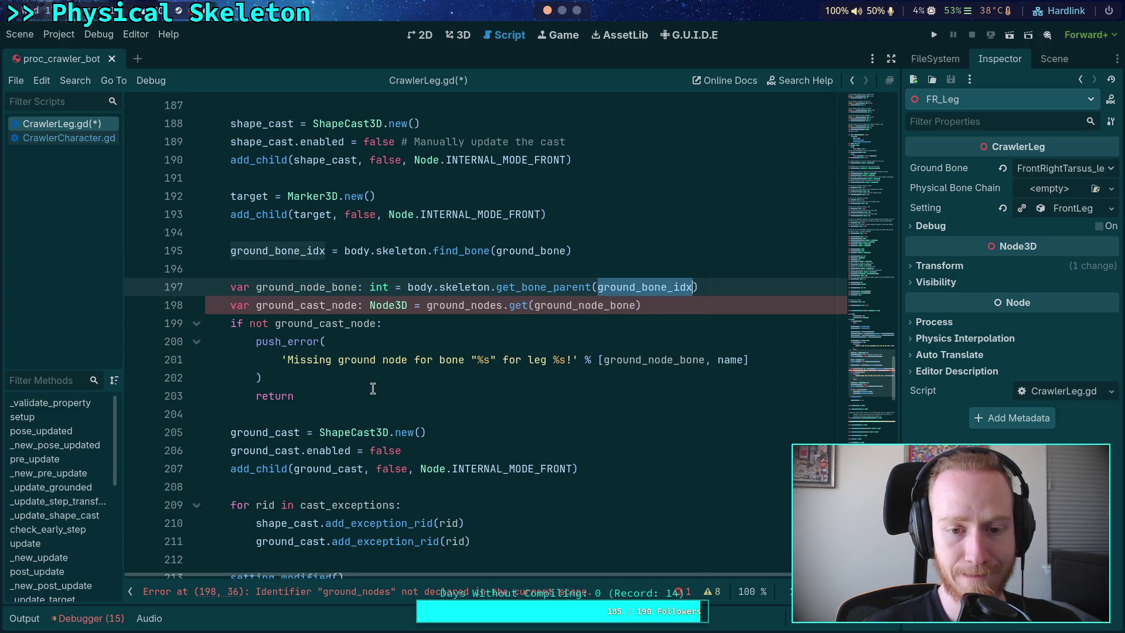
left_click_drag(318, 392, 174, 308)
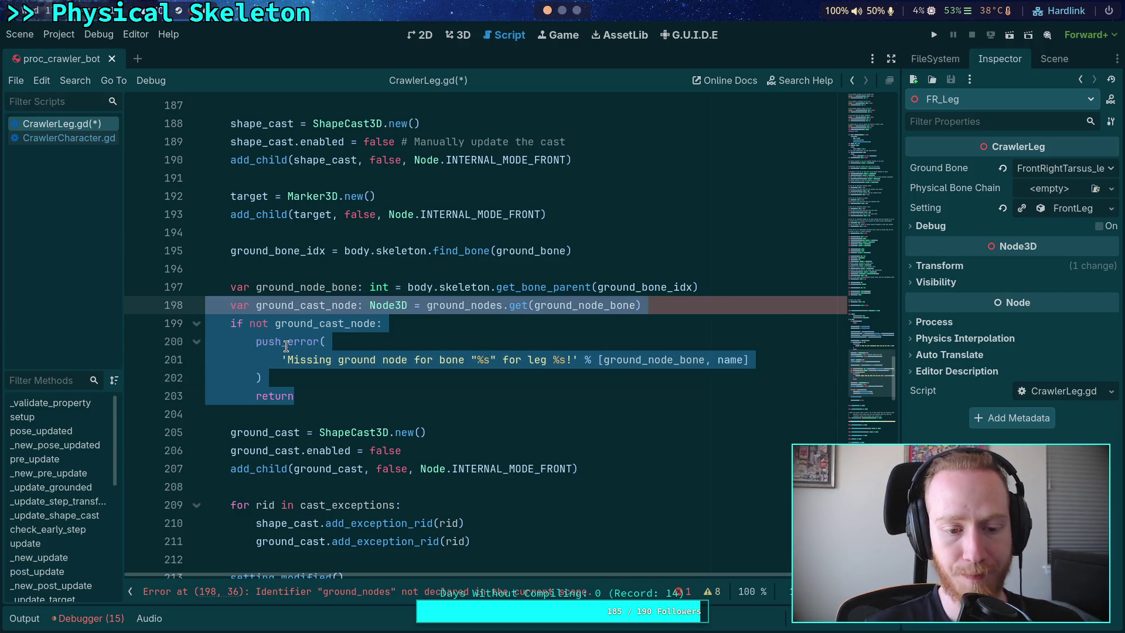
key("BackSpace")
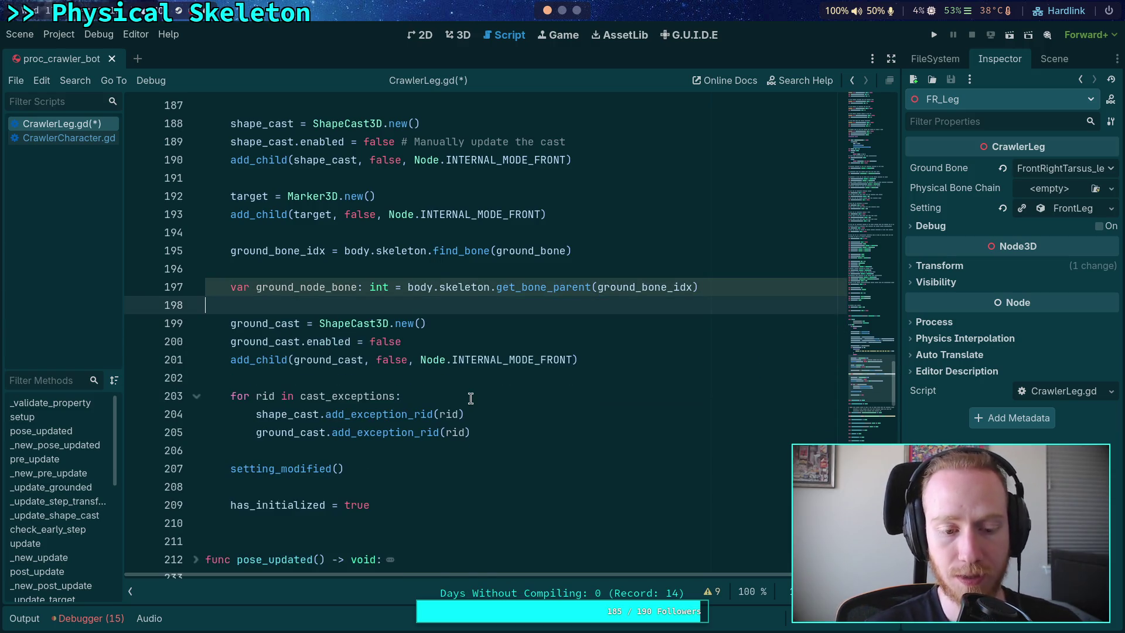
scroll(451, 387, "down", 5)
scroll(430, 376, "down", 2)
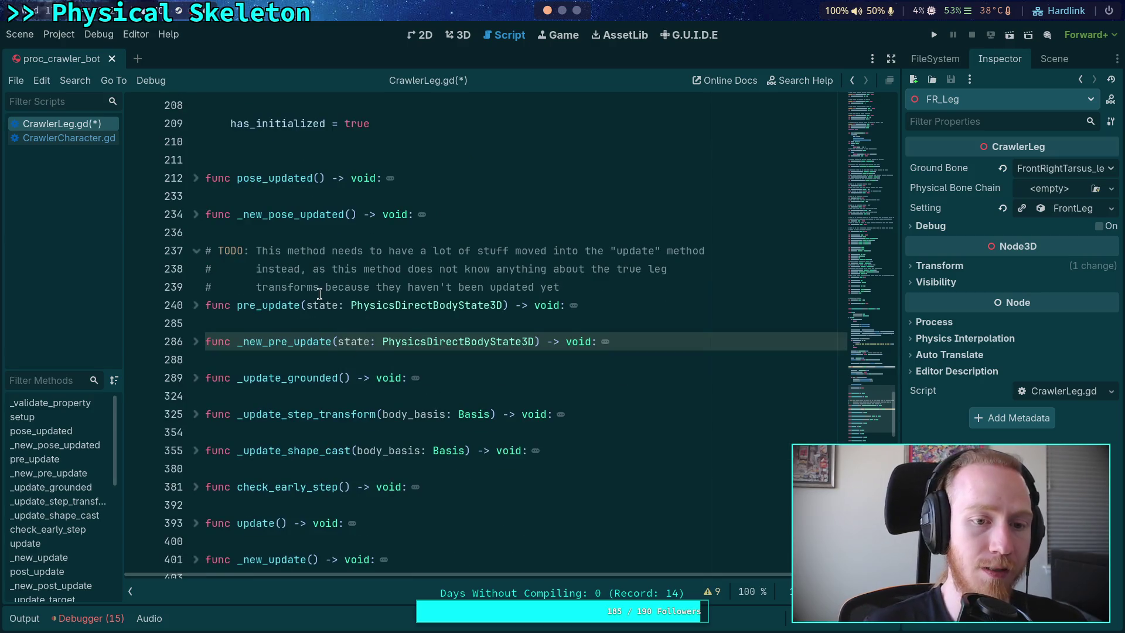
left_click(88, 140)
Step: Fold the commented-out block at line 518, _update_legs and _load_legs in CrawlerCharacter.gd
scroll(353, 318, "up", 8)
scroll(353, 318, "up", 20)
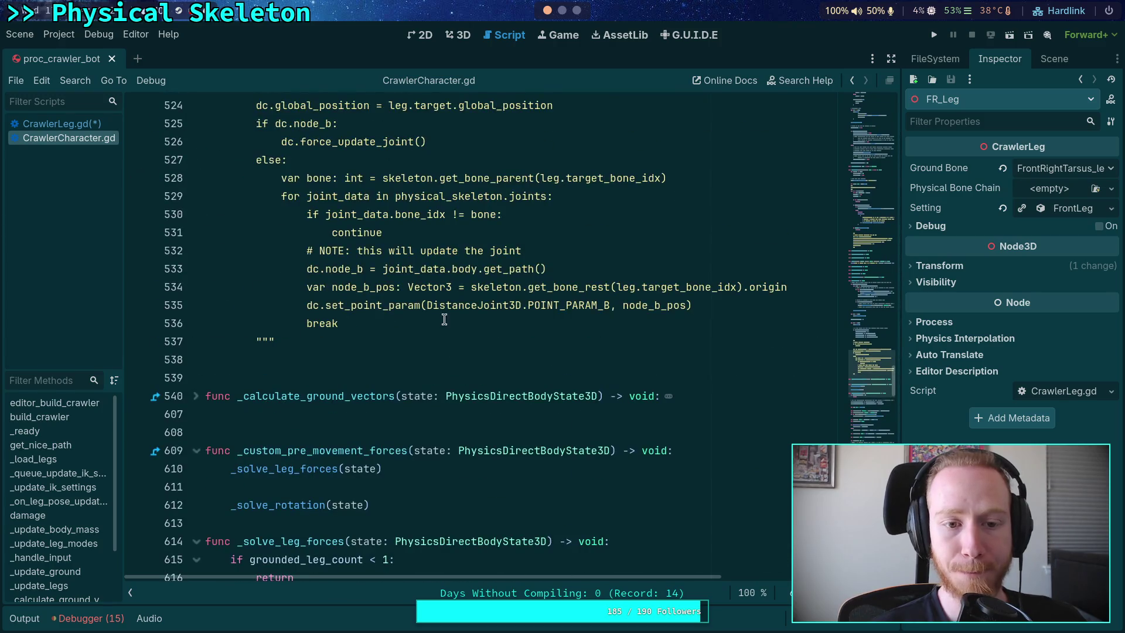
scroll(308, 306, "down", 4)
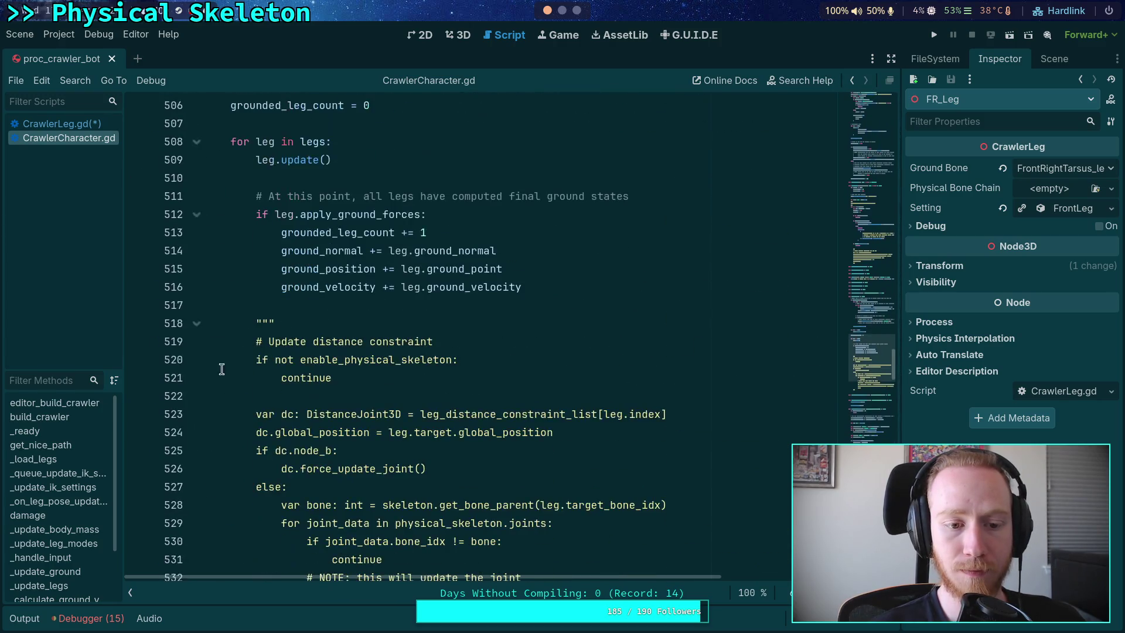
left_click(197, 323)
scroll(264, 307, "up", 5)
scroll(264, 307, "up", 6)
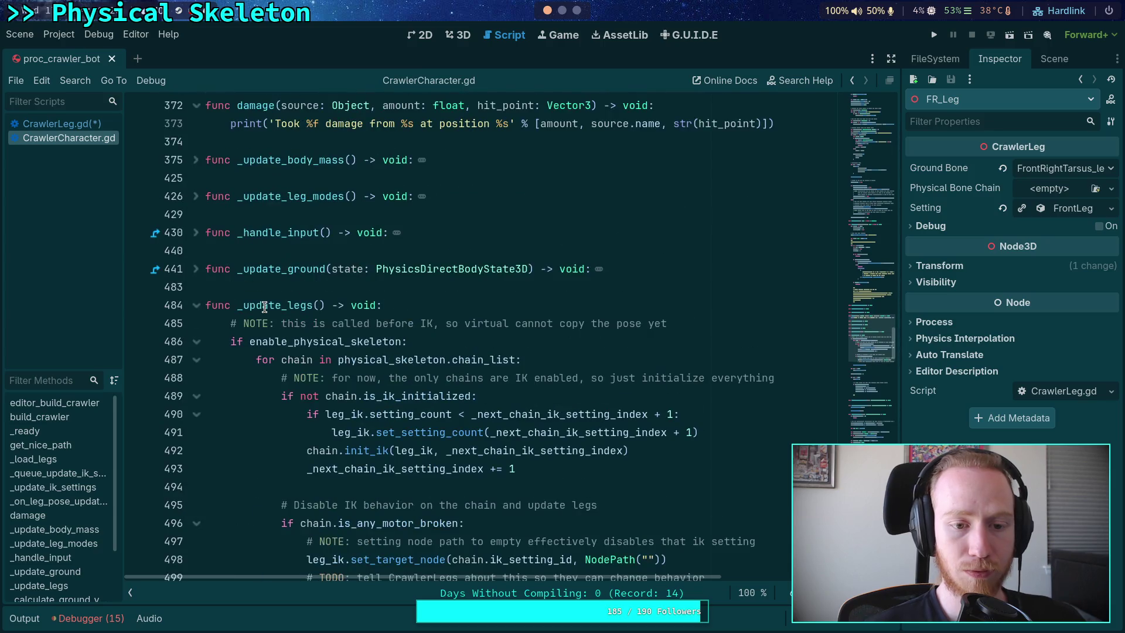
left_click(196, 305)
scroll(282, 308, "up", 8)
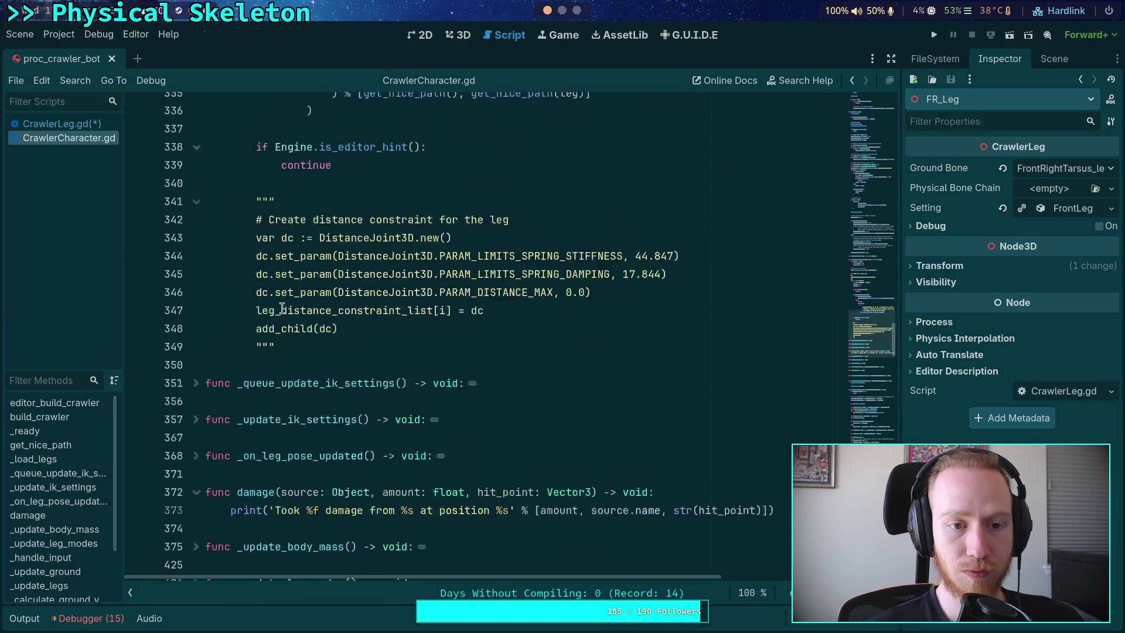
scroll(282, 308, "up", 11)
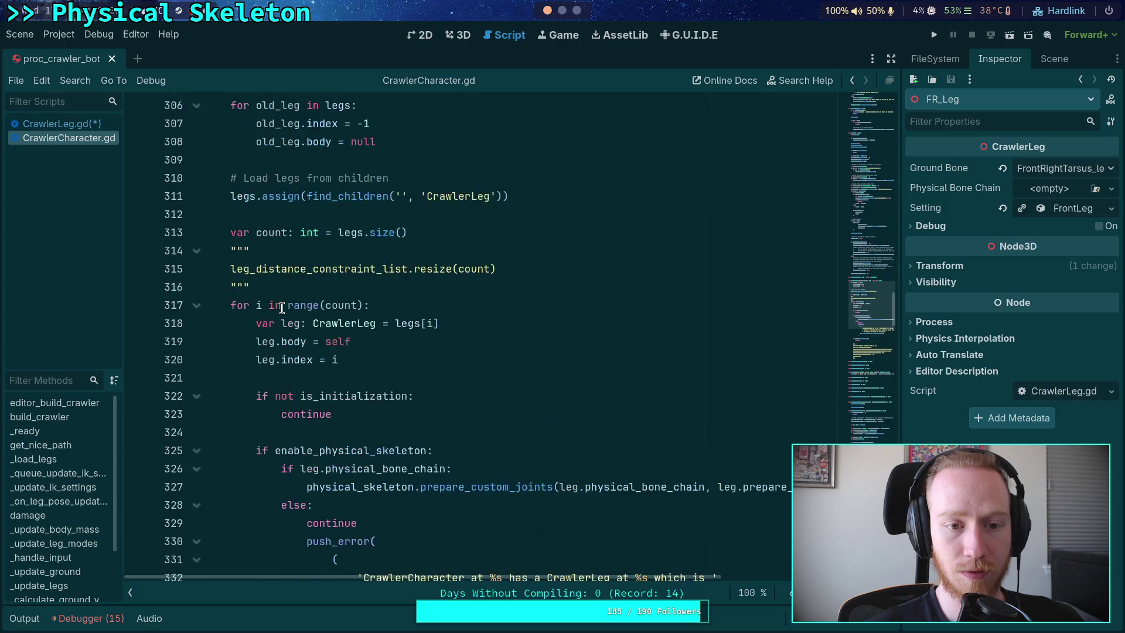
left_click(197, 414)
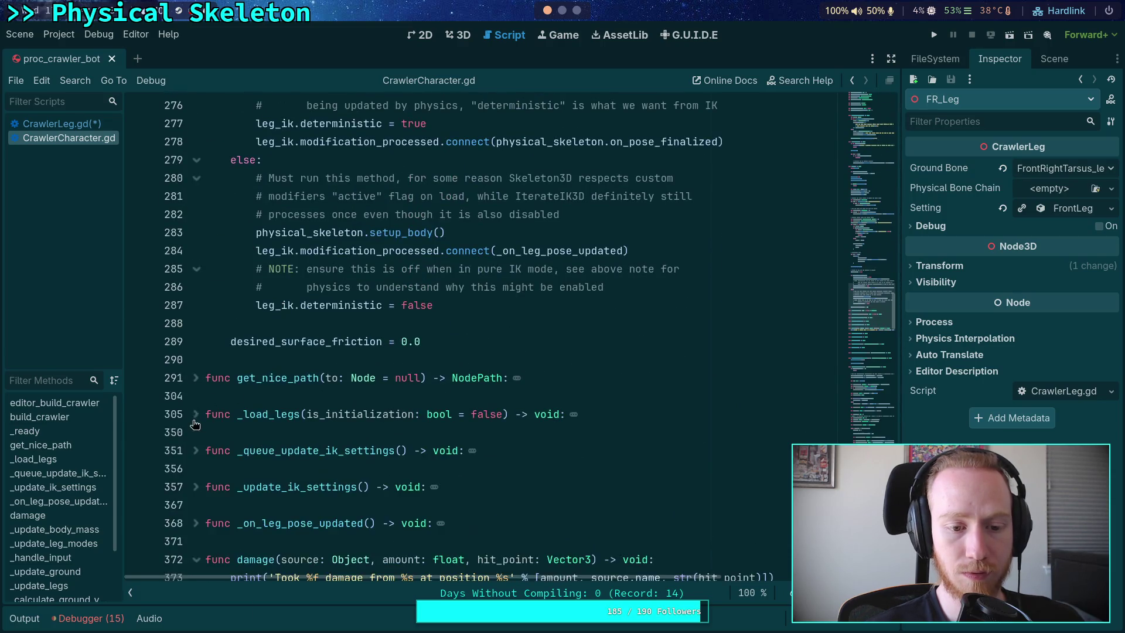
Step: Re-expand _update_legs and select its chain loop body to review it
scroll(252, 366, "up", 2)
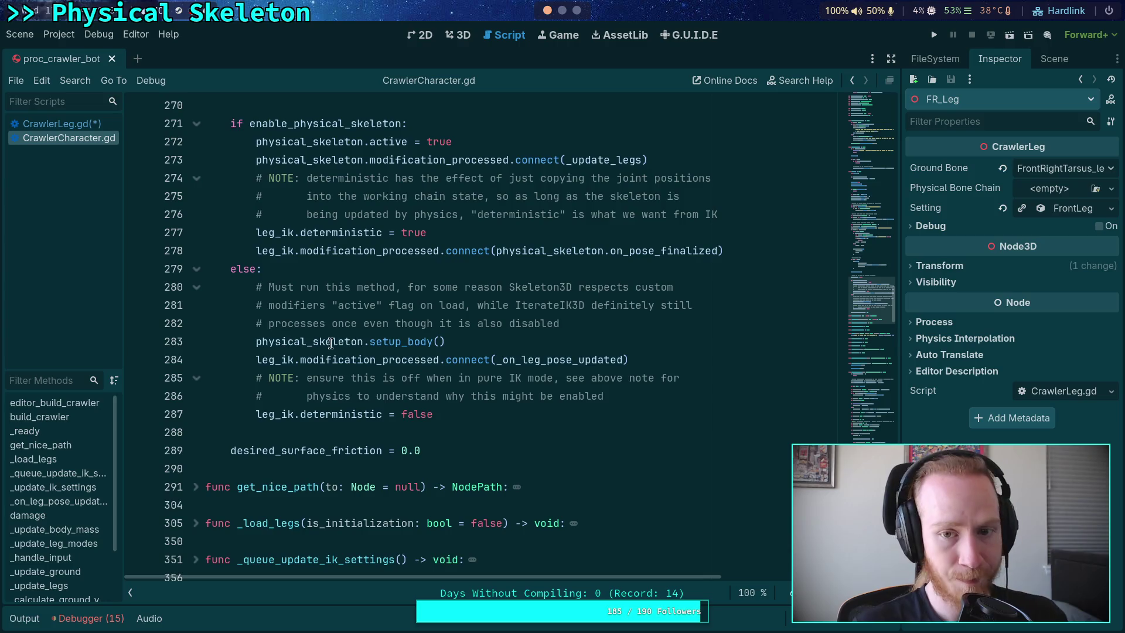
scroll(280, 309, "down", 7)
scroll(212, 212, "down", 2)
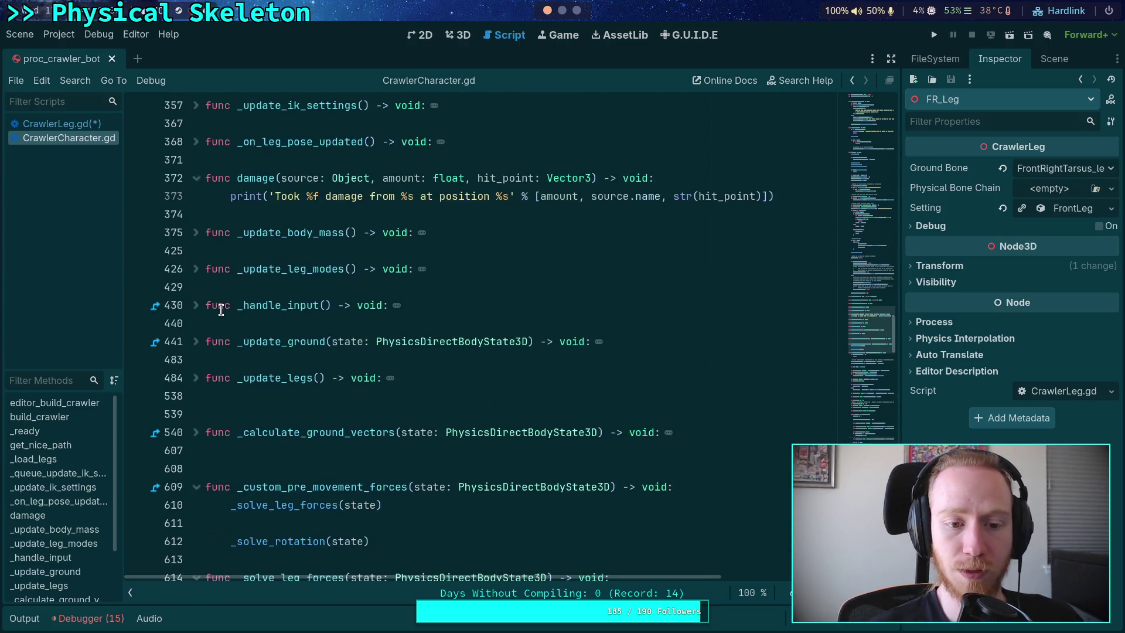
left_click(196, 378)
scroll(459, 373, "down", 7)
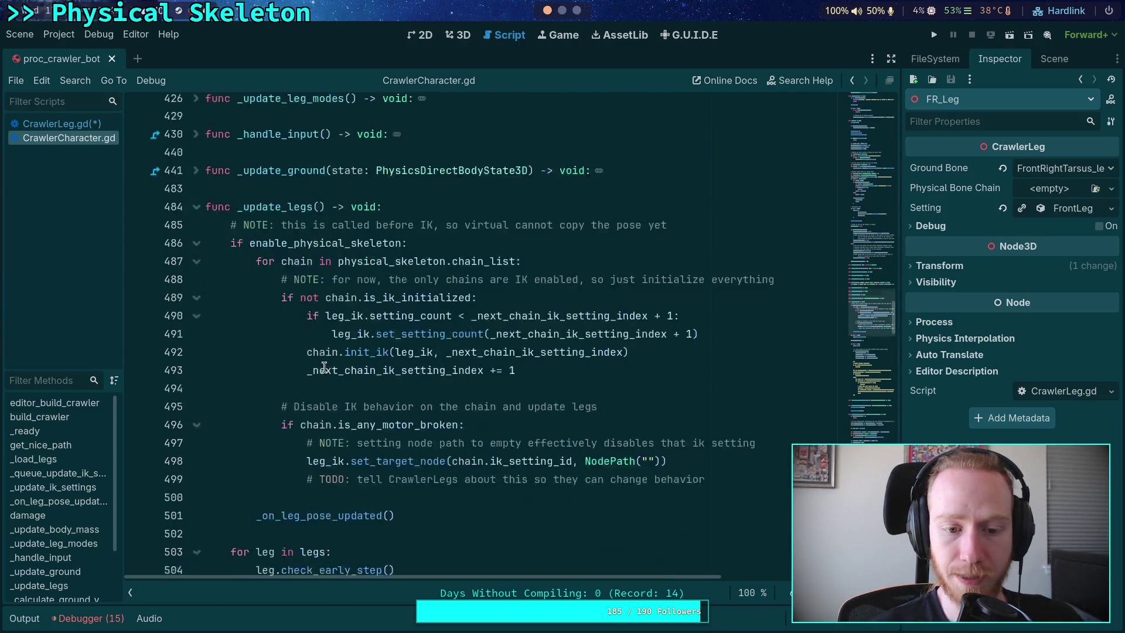
scroll(459, 374, "up", 2)
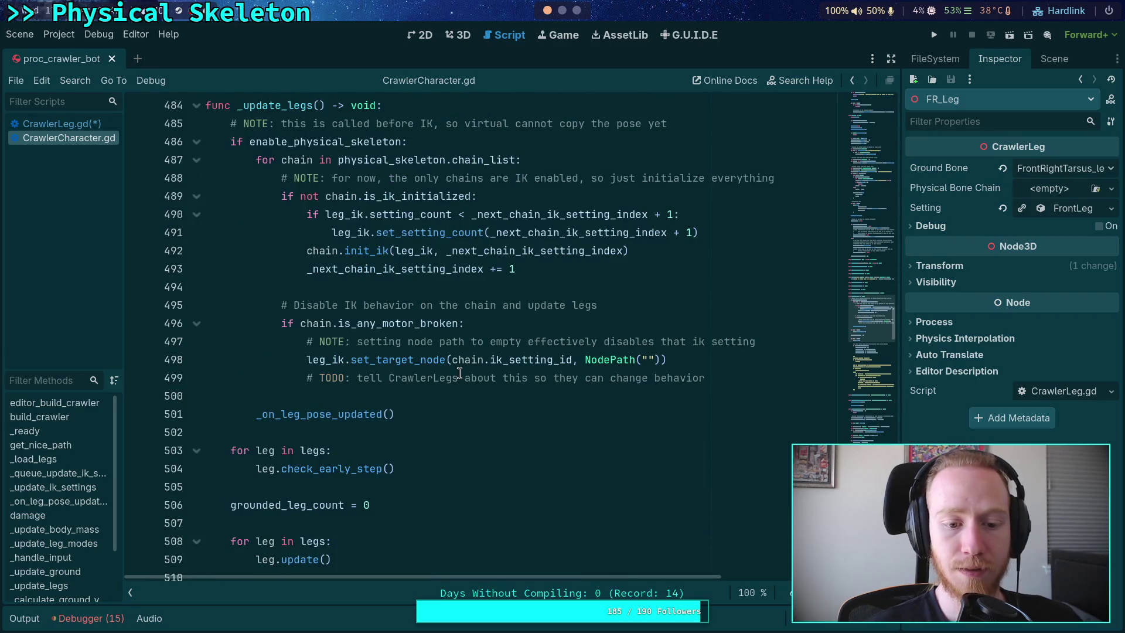
left_click_drag(271, 165, 601, 378)
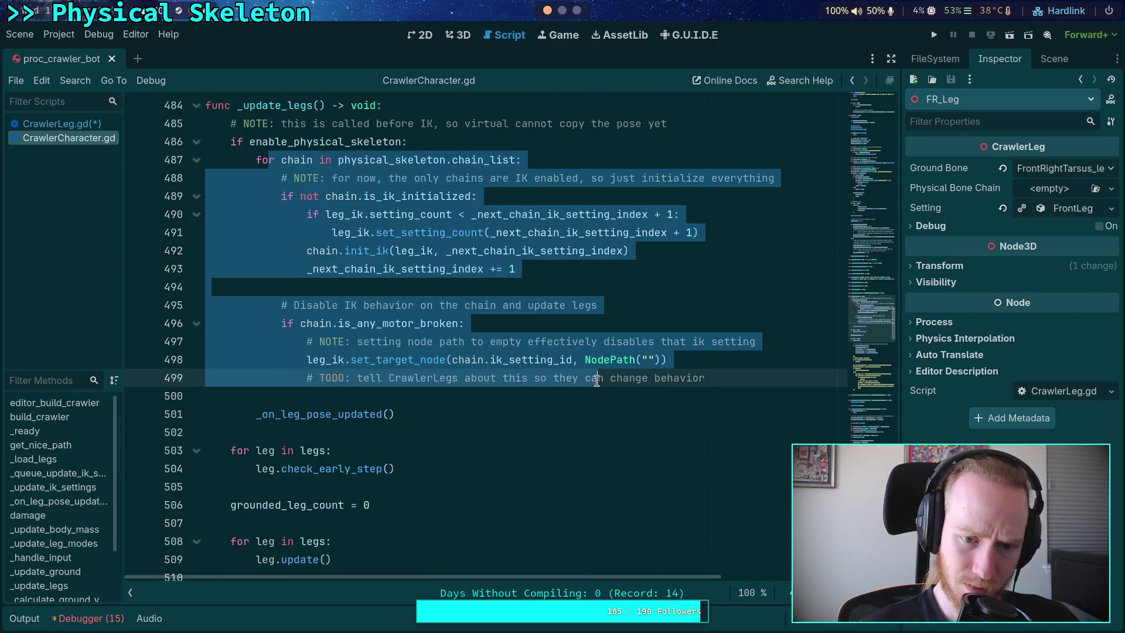
left_click(623, 399)
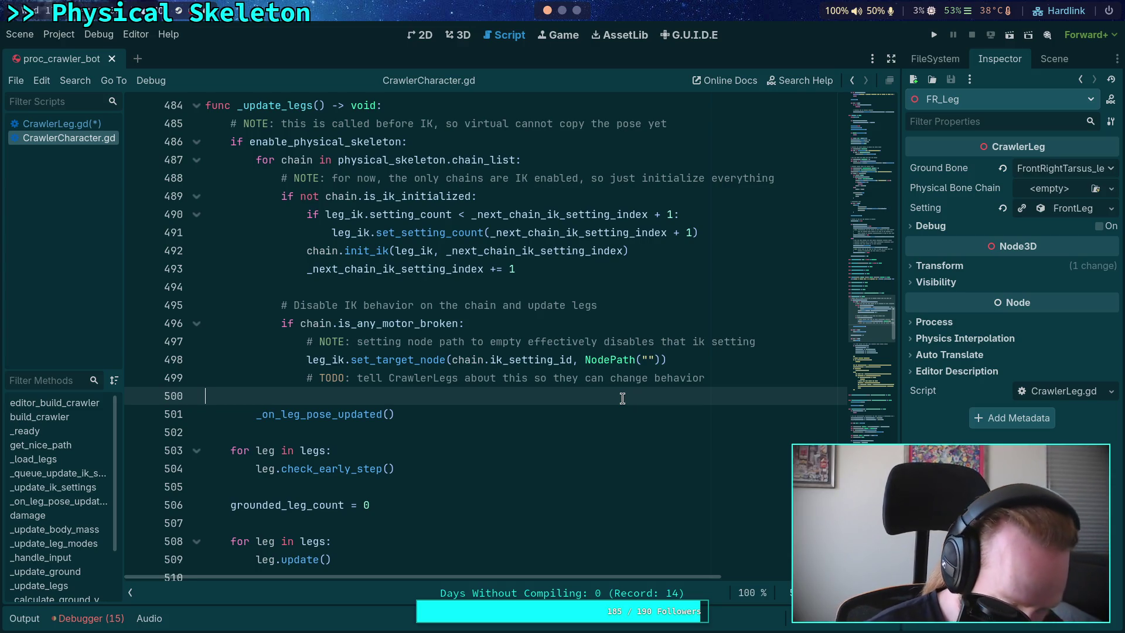
Step: Scroll up to build_crawler and place the caret after the build_chain call
scroll(586, 405, "up", 12)
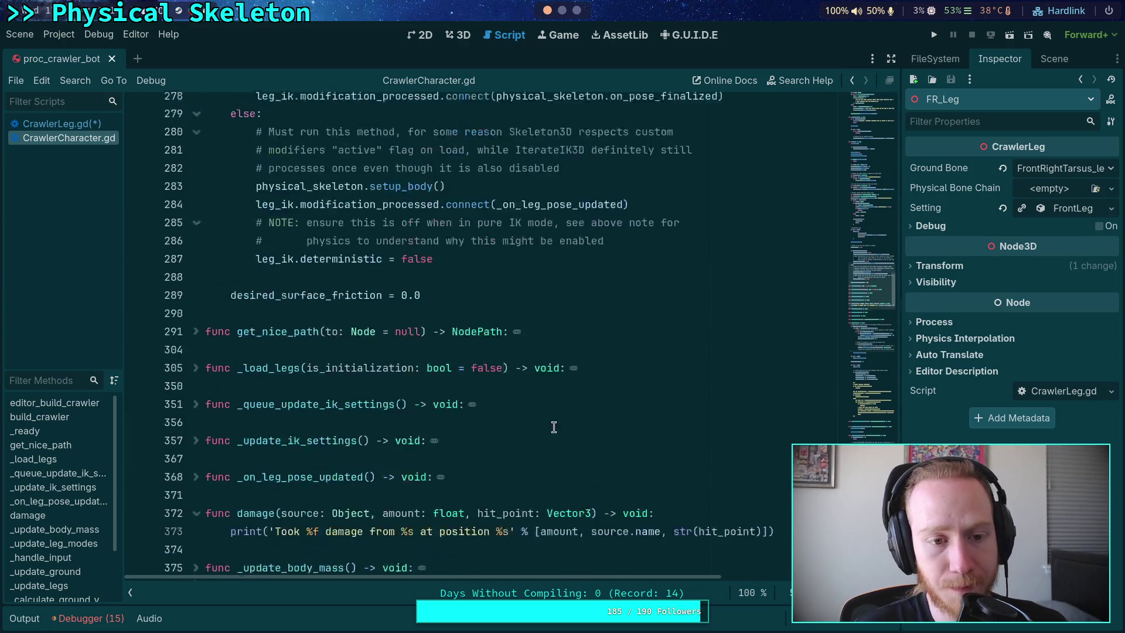
scroll(545, 420, "up", 5)
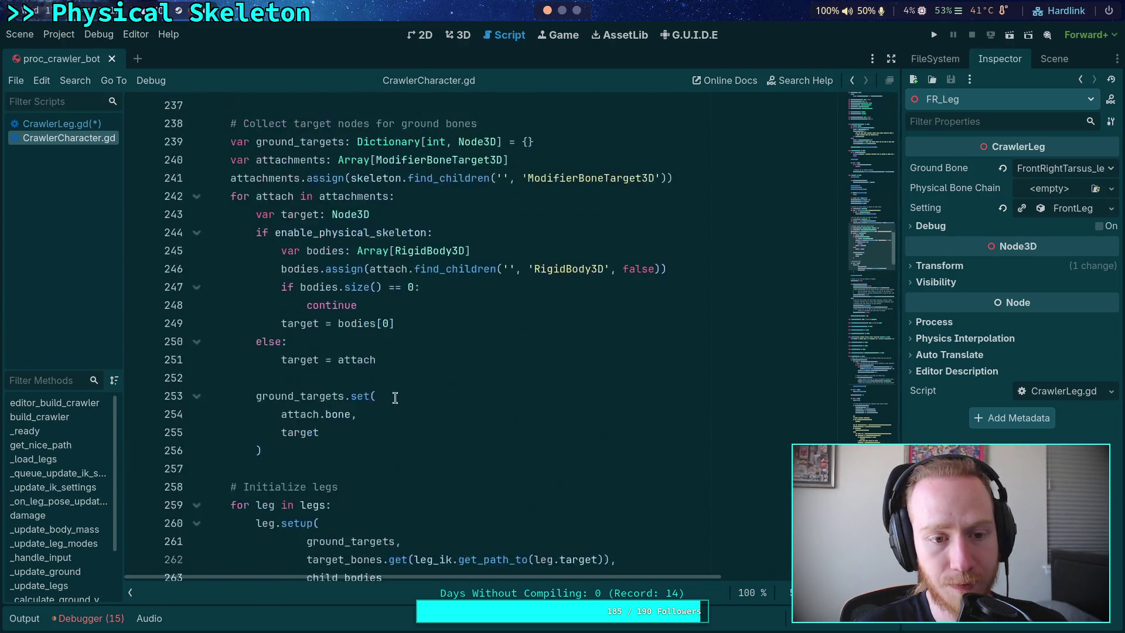
scroll(401, 396, "up", 5)
scroll(403, 393, "down", 4)
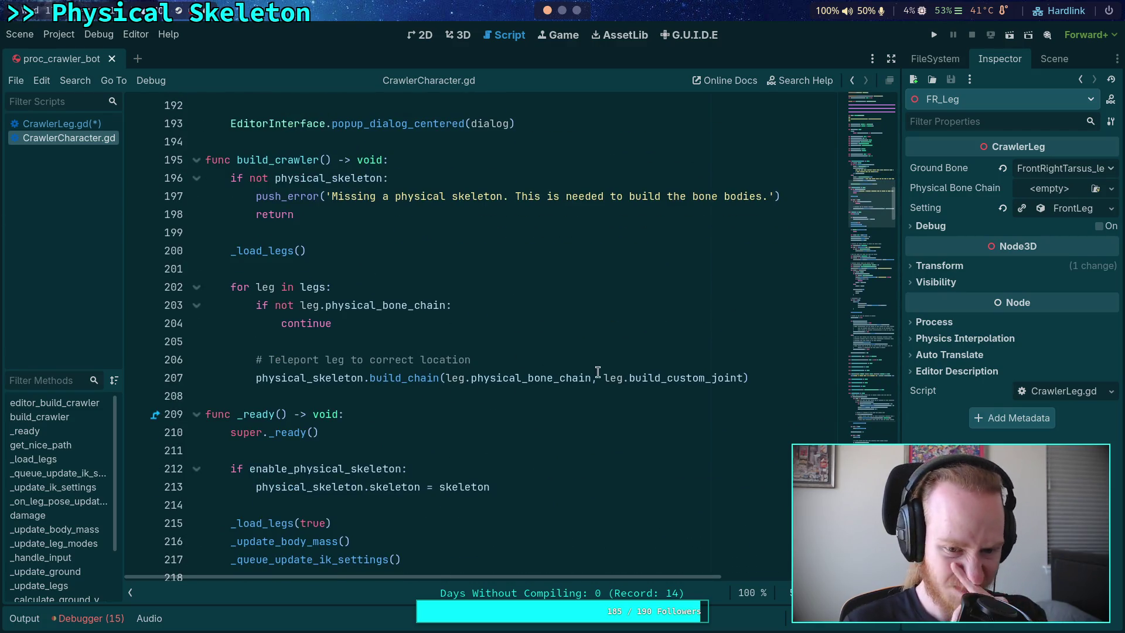
left_click(771, 378)
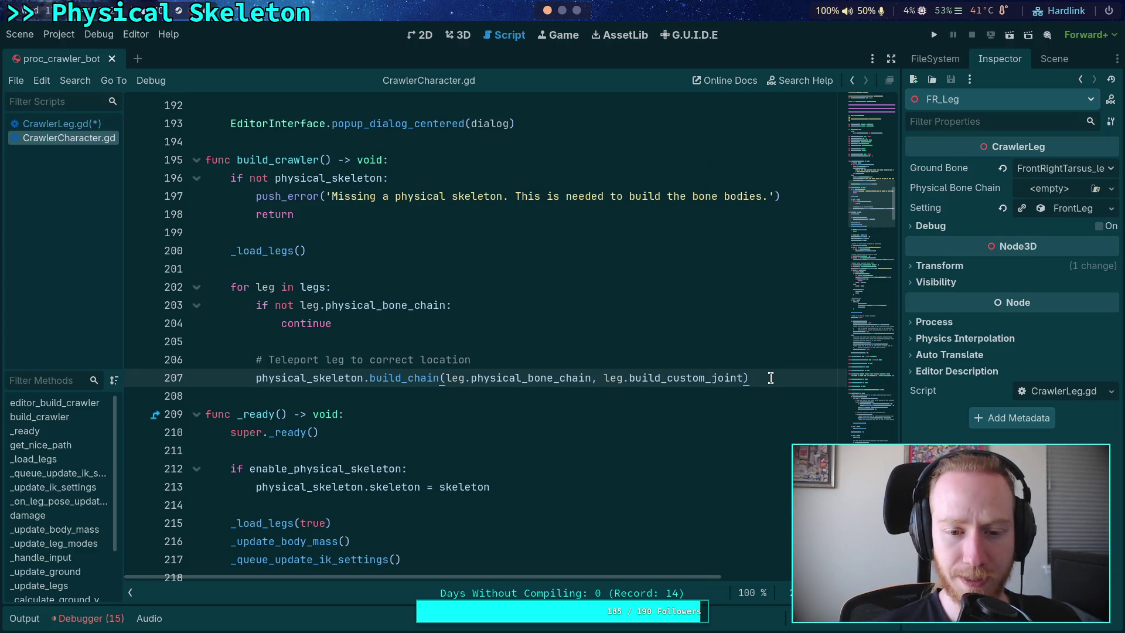
Step: Prefix the line 206 Teleport comment with 'TODO: ' and add blank lines below it
left_click(270, 359)
type("T")
type("ODO:")
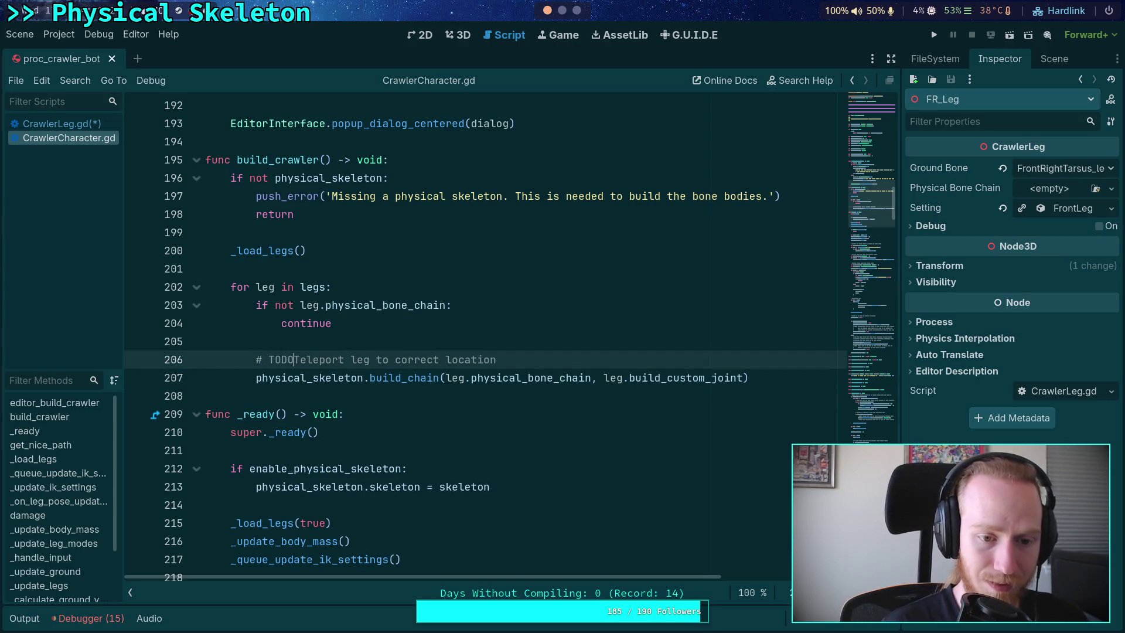
key("End")
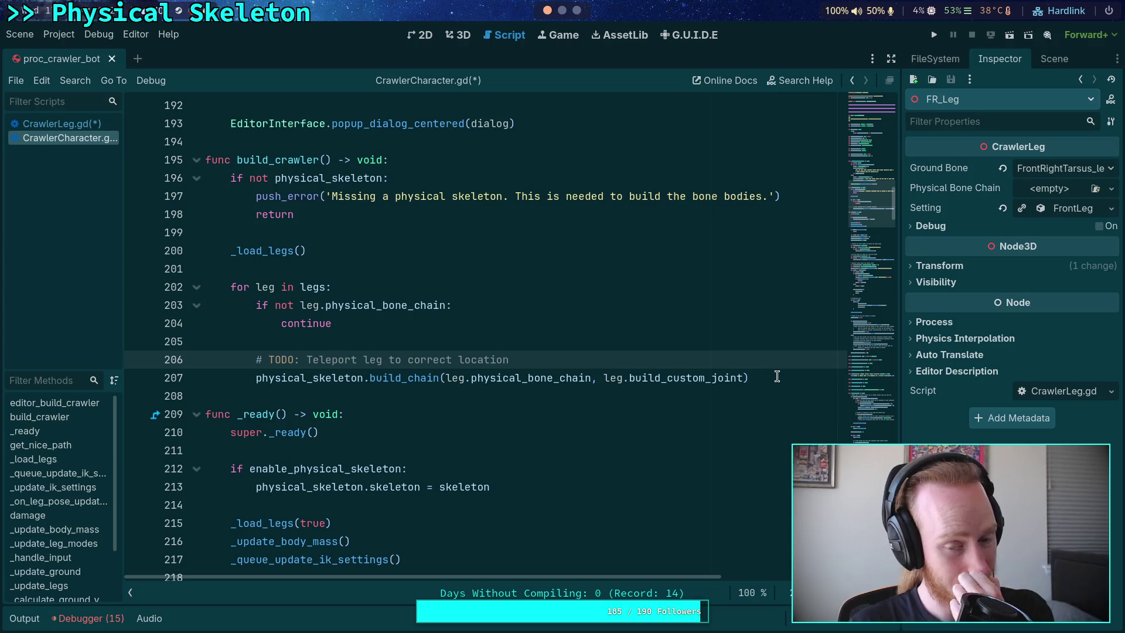
key("Return")
key("Return")
key("Up")
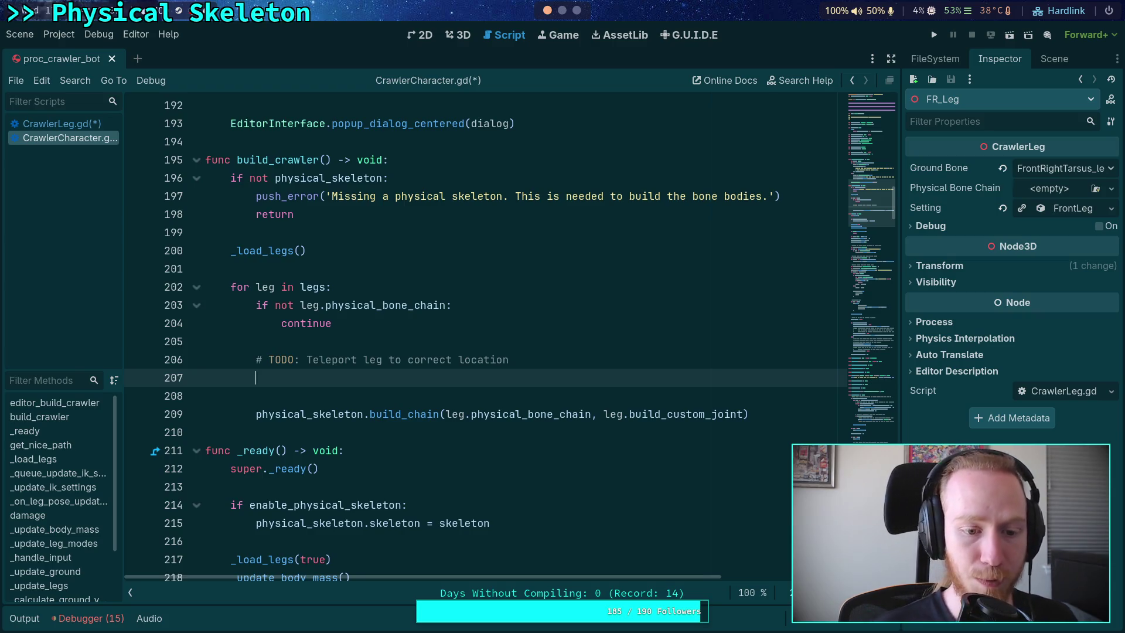
Step: Scroll down and bring up the context actions for the init_ik call
scroll(621, 370, "down", 15)
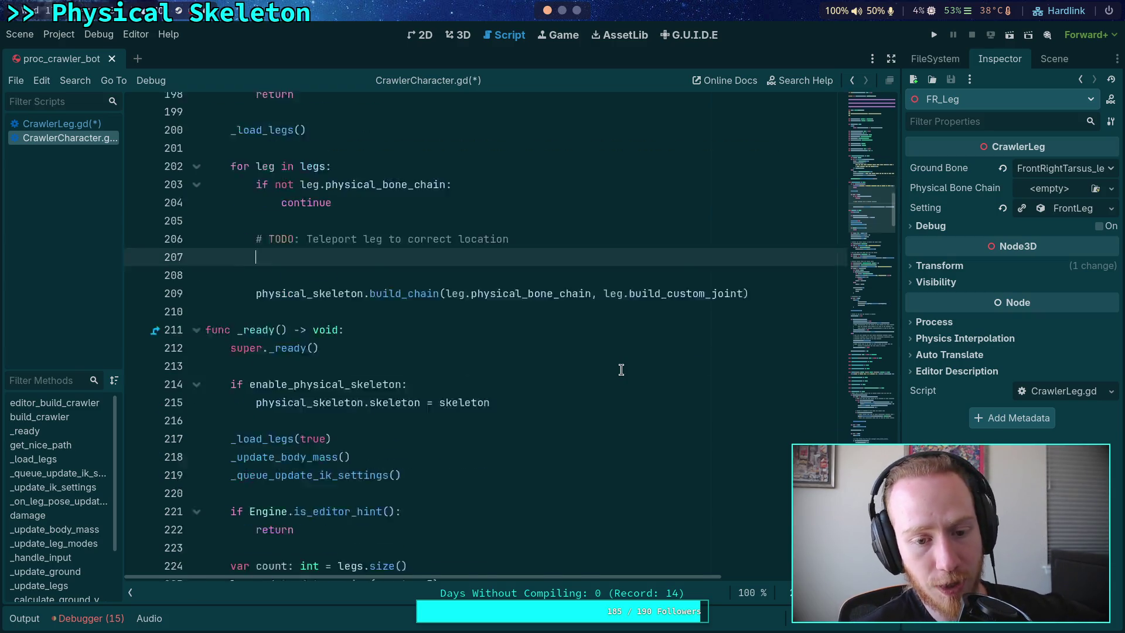
scroll(621, 369, "down", 15)
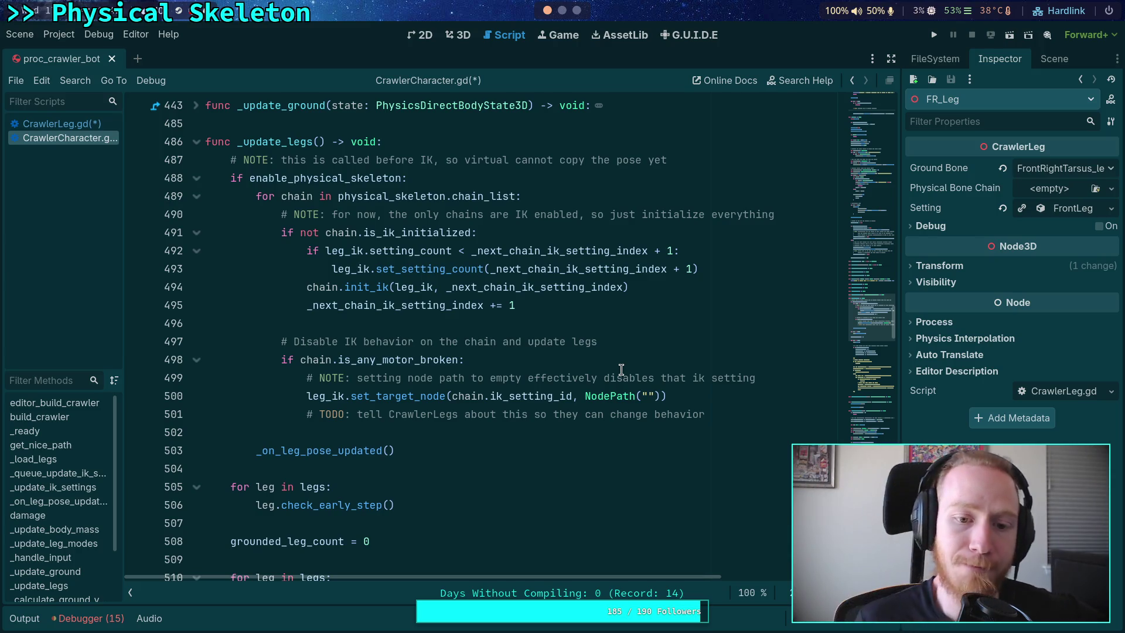
right_click(379, 288)
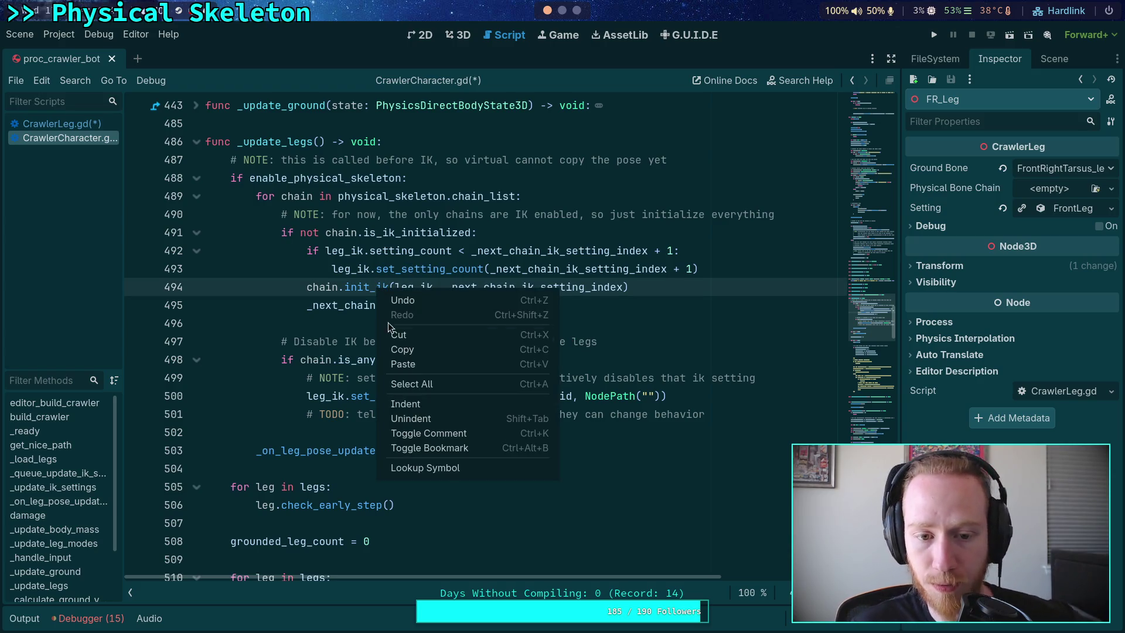
Step: Jump to init_ik in chain_3d.gd, then review CrawlerCharacter.gd's is_ik_initialized check
left_click(444, 470)
scroll(436, 426, "up", 2)
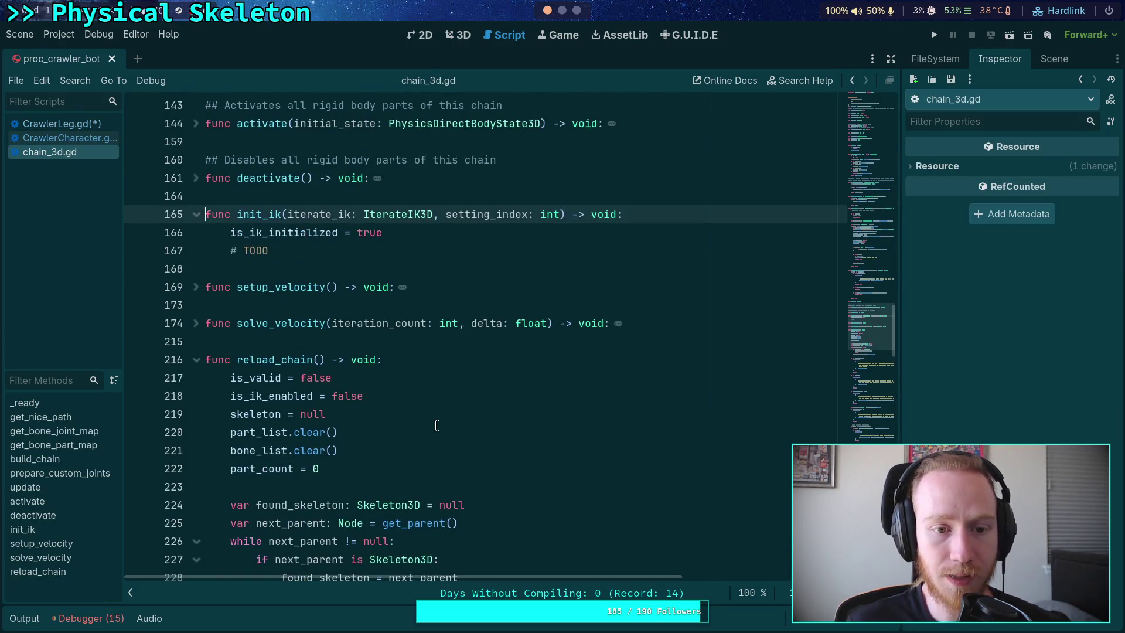
scroll(436, 426, "up", 1)
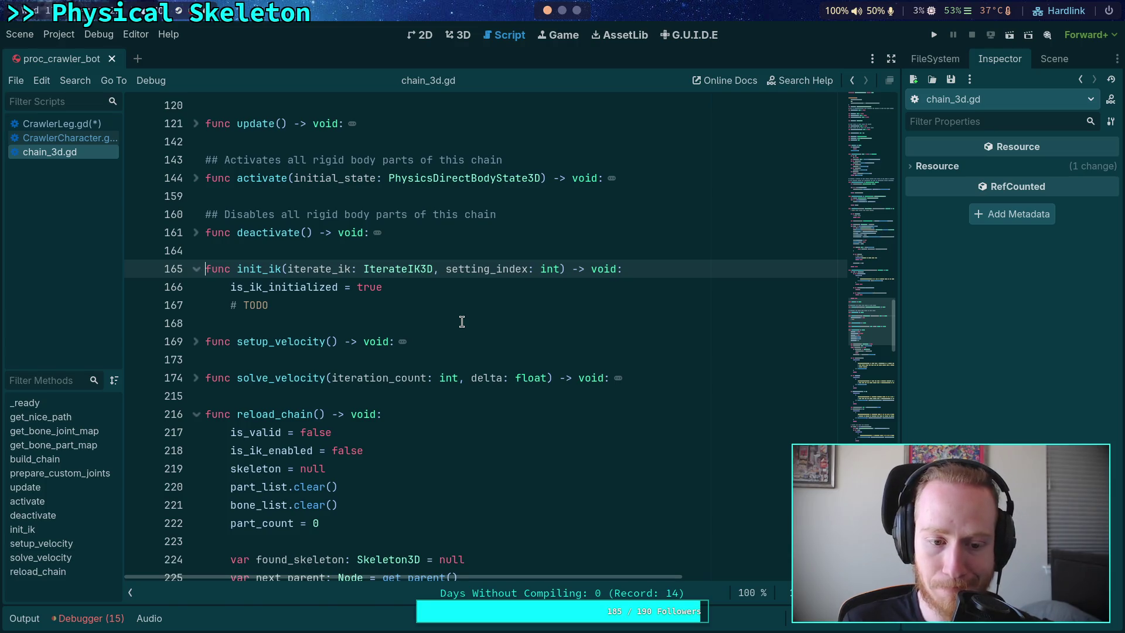
left_click(75, 135)
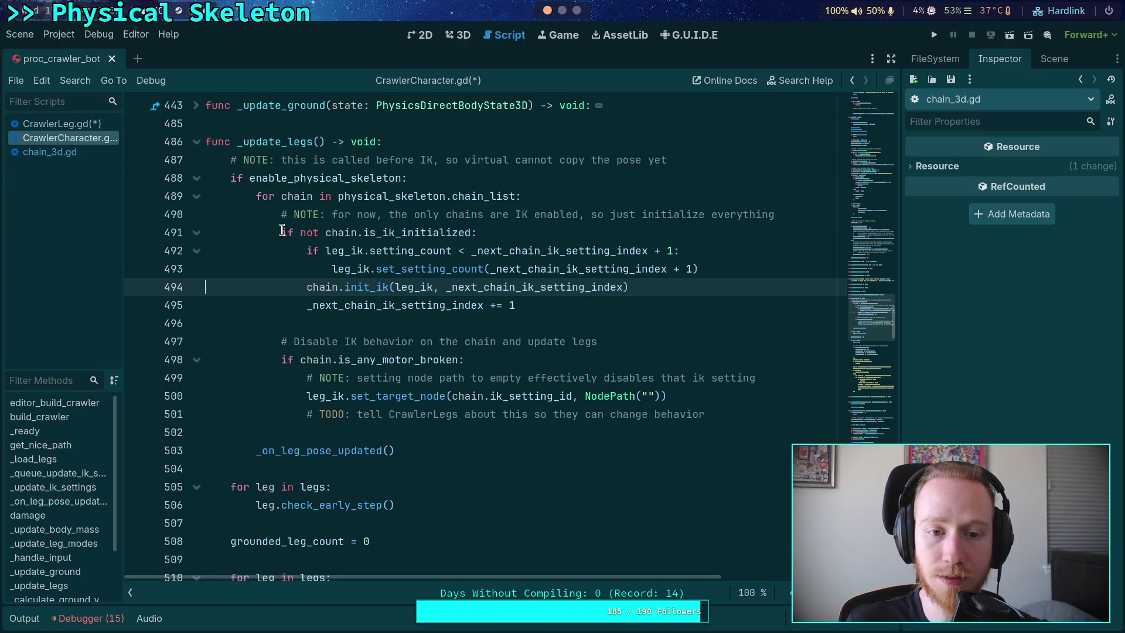
mouse_move(281, 230)
left_mouse_down()
mouse_move(414, 257)
mouse_move(360, 269)
mouse_move(576, 302)
left_mouse_up()
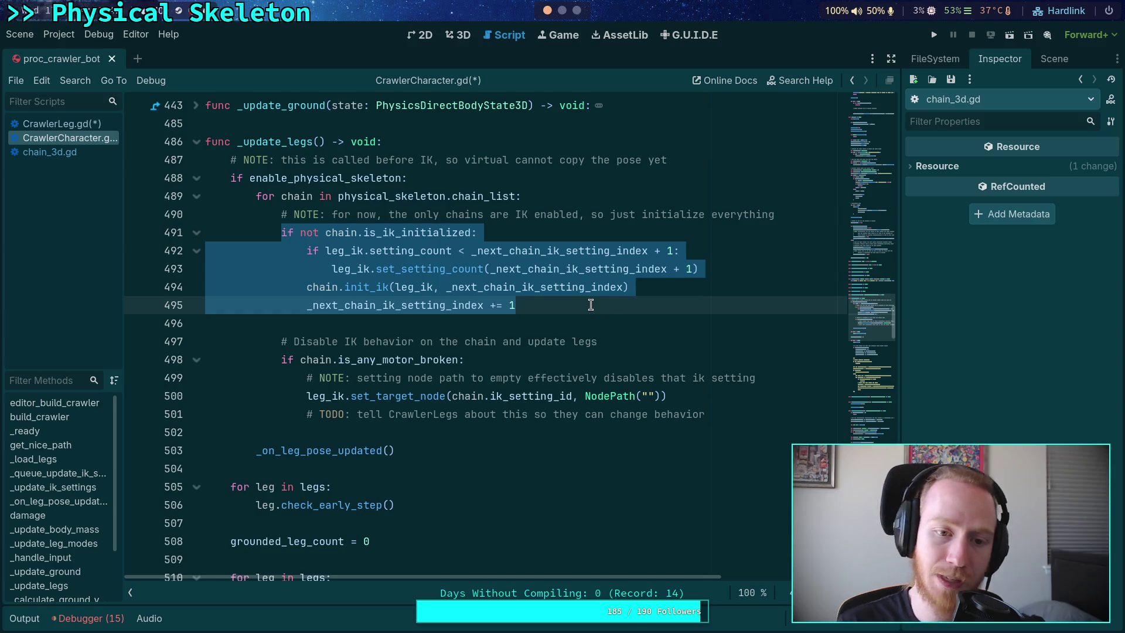
left_click(590, 305)
Step: Search chain_3d.gd for is_ik_enabled, select where it's set true, then open CrawlerLeg.gd
left_click(63, 152)
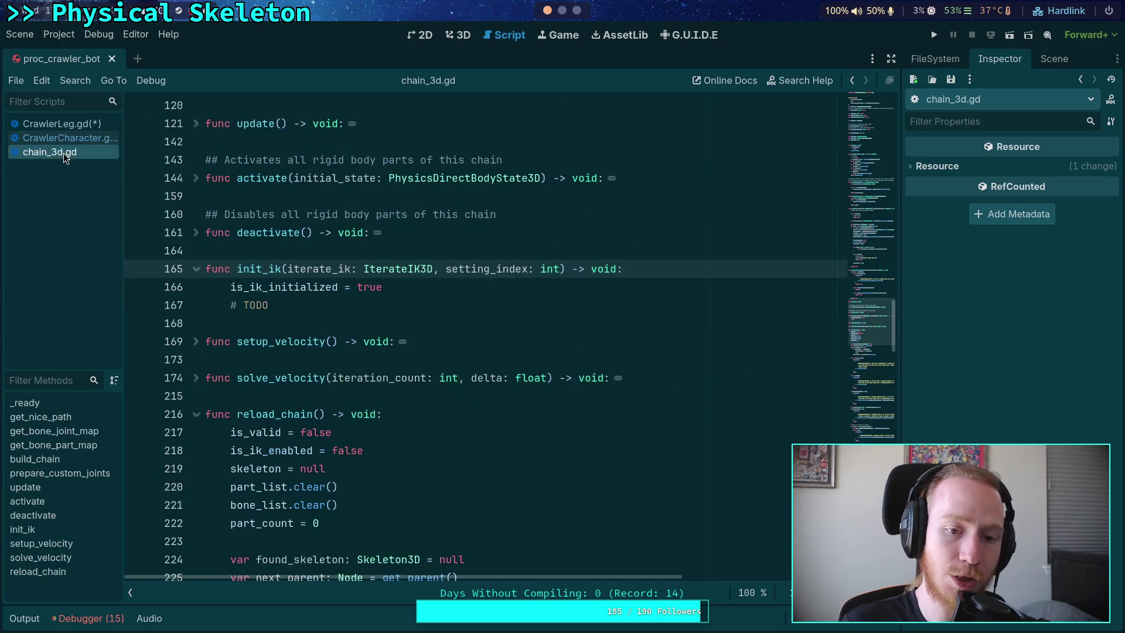
scroll(441, 334, "up", 2)
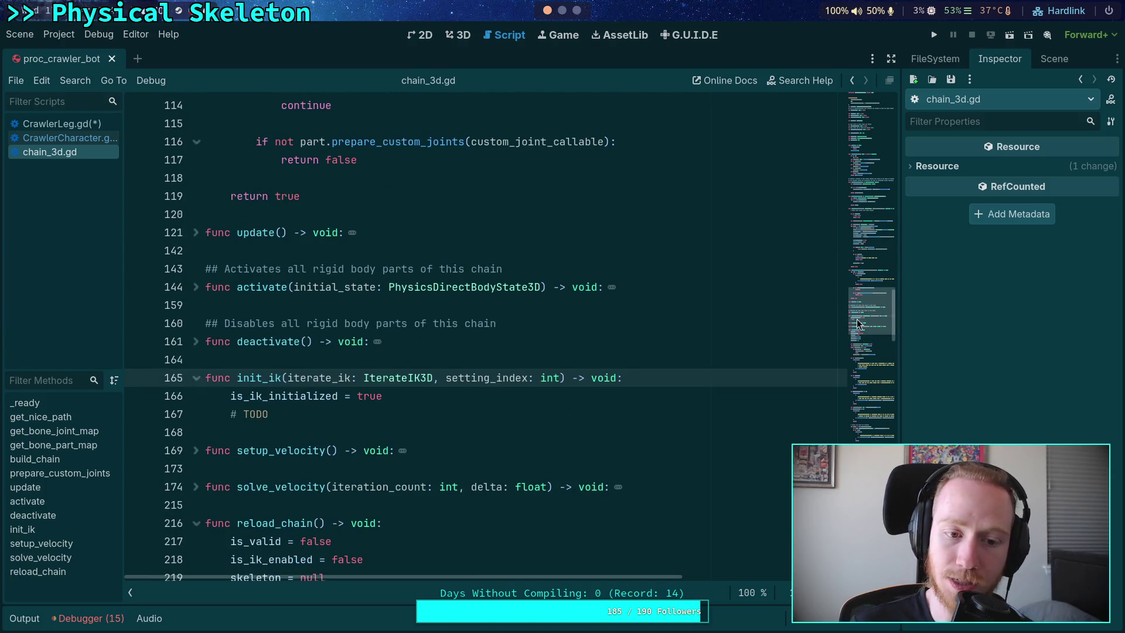
left_click_drag(869, 300, 883, 120)
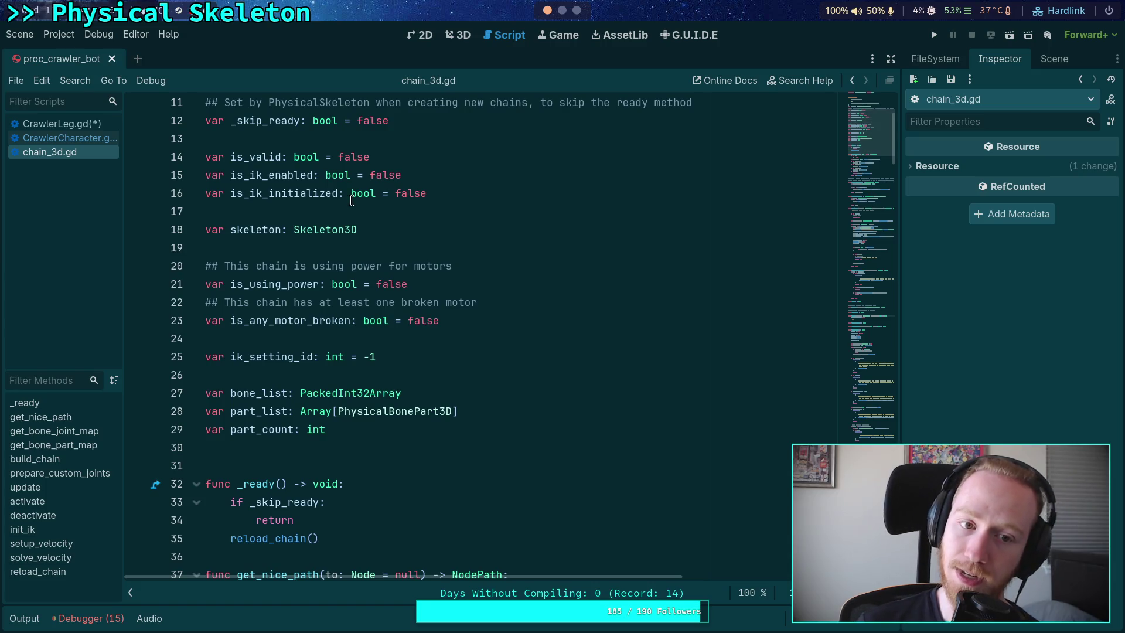
double_click(256, 177)
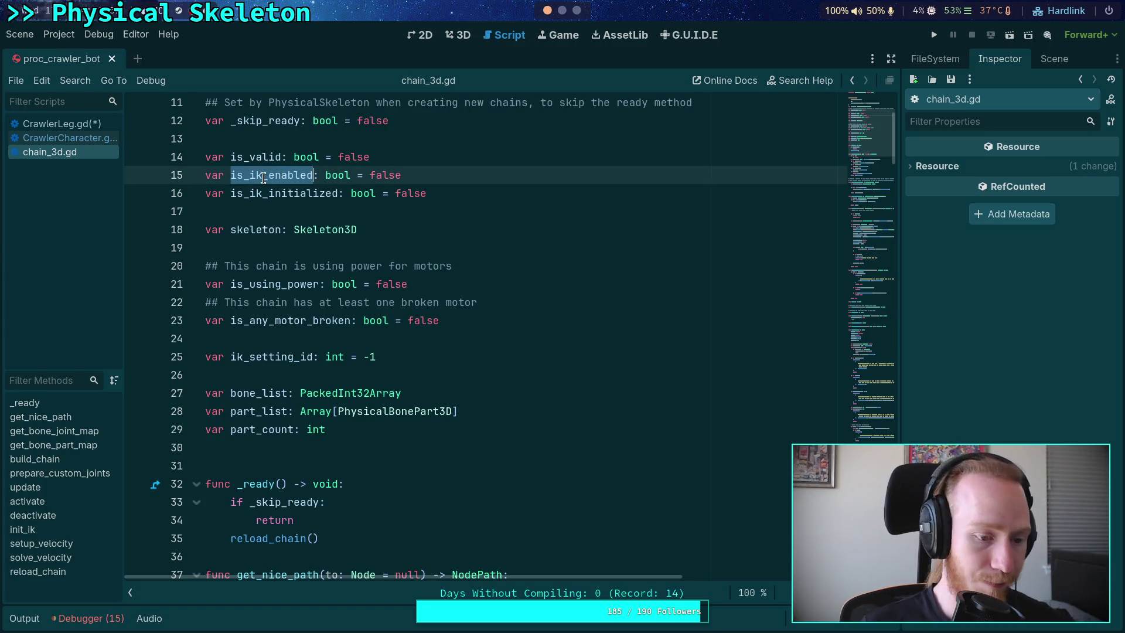
key("ctrl+f")
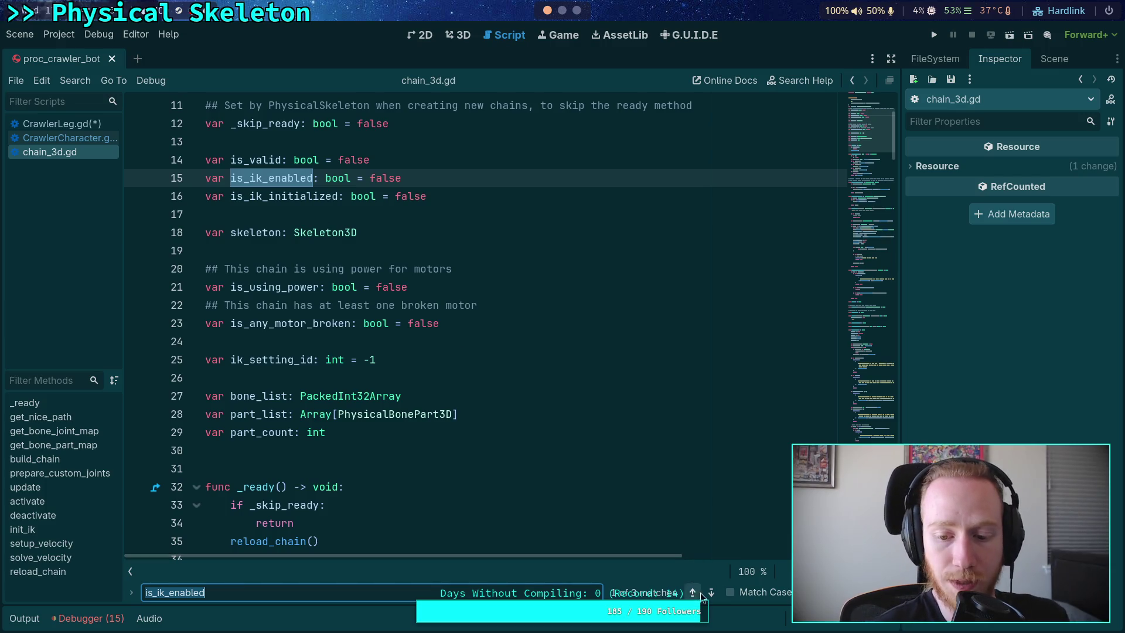
left_click(698, 592)
left_click(712, 593)
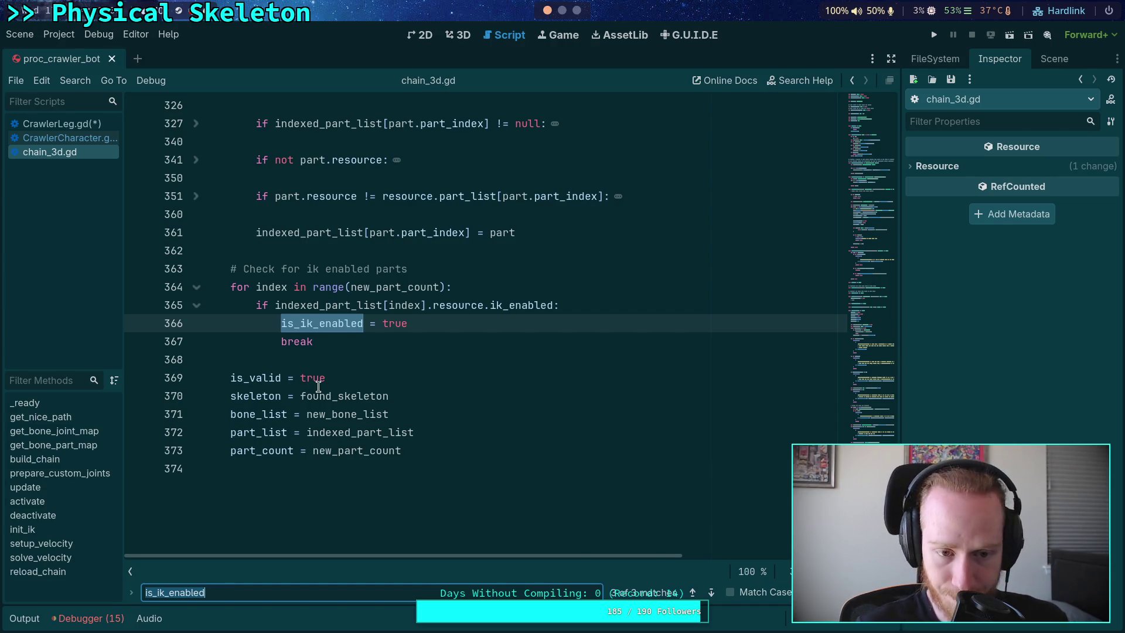
left_click(460, 340)
left_click_drag(463, 340, 461, 330)
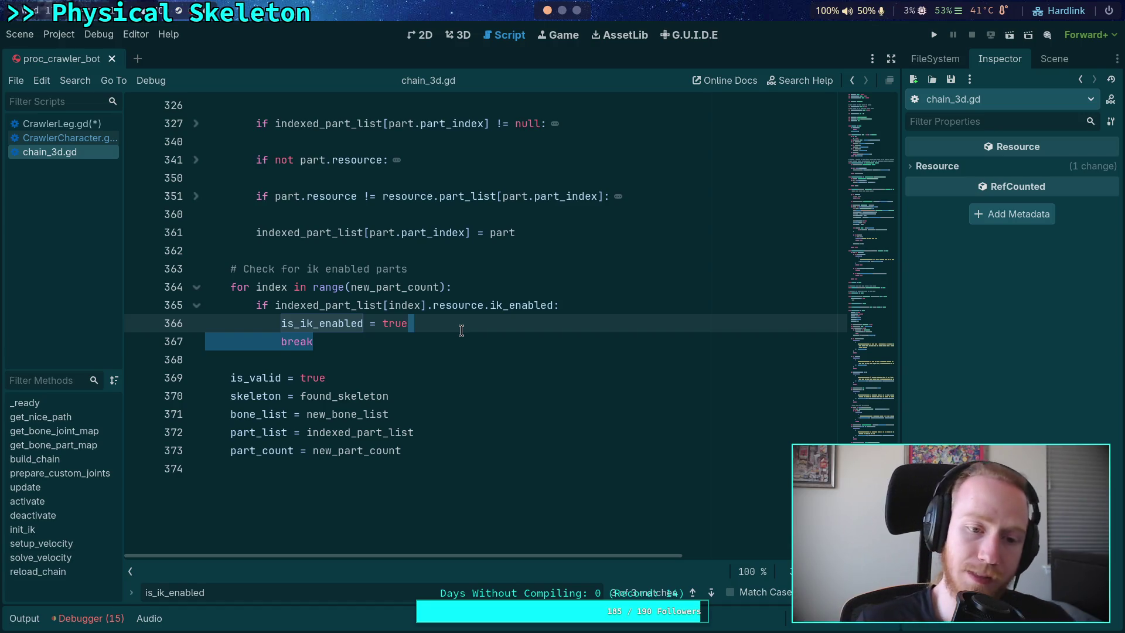
left_click(461, 330)
left_click(82, 123)
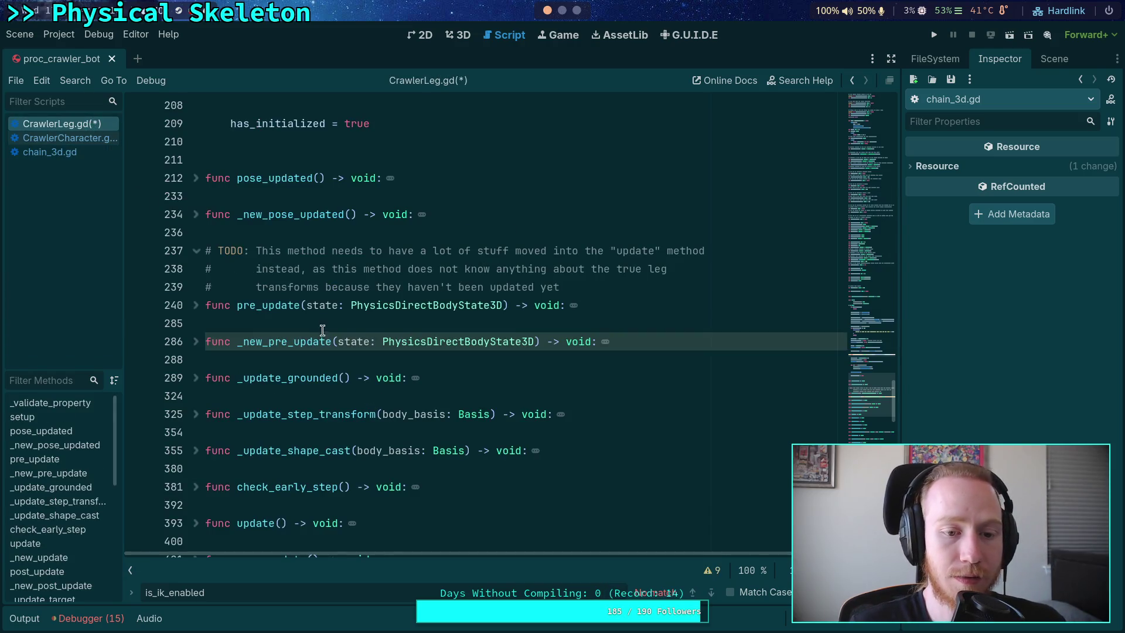
Step: Delete the is_ik_initialized block and its comment (lines 490–495) from _update_legs' chain loop
scroll(289, 328, "up", 10)
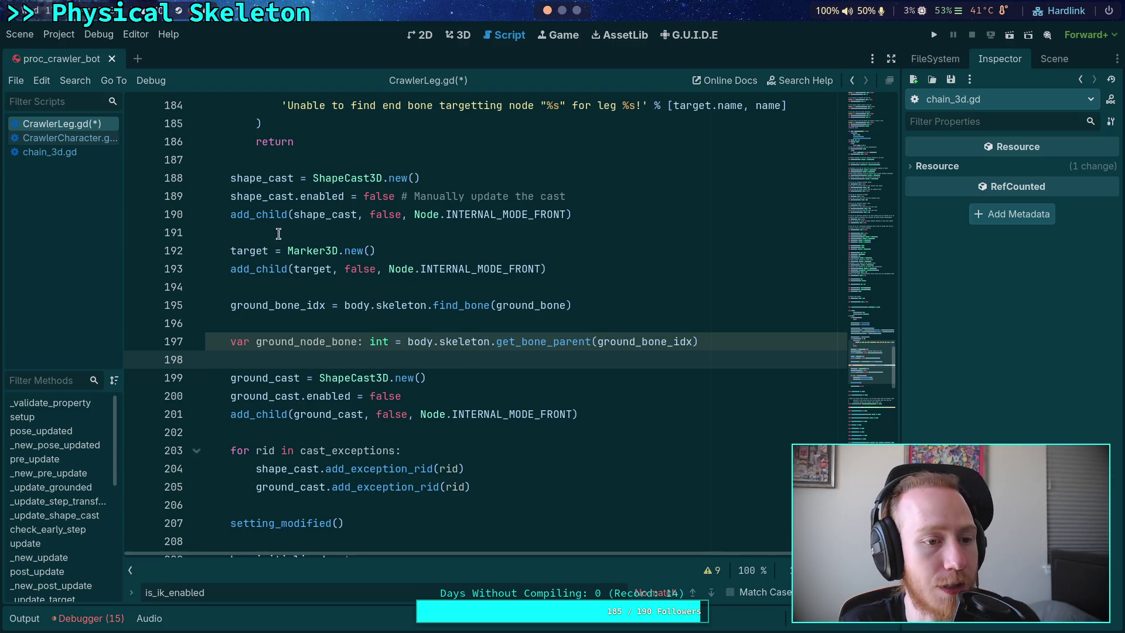
left_click(76, 138)
scroll(457, 301, "up", 4)
scroll(458, 302, "up", 6)
scroll(392, 308, "down", 6)
mouse_move(516, 523)
left_mouse_down()
mouse_move(284, 432)
mouse_move(282, 380)
left_mouse_up()
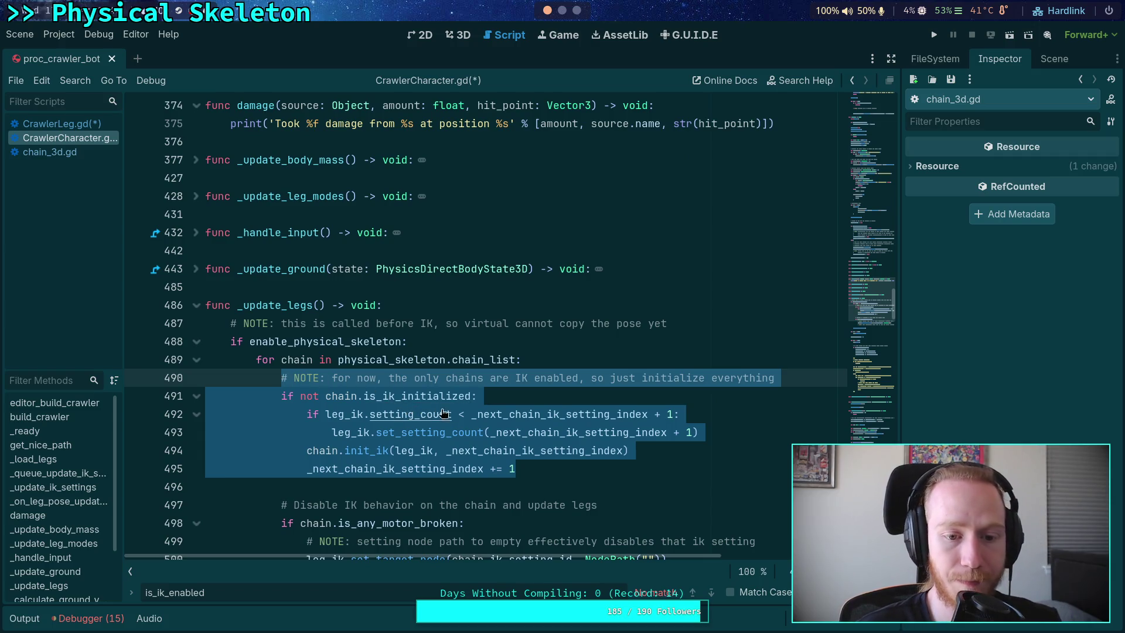
key("BackSpace")
Step: Add 'if not chain.is_ik_enabled: continue' at the top of the chain loop
scroll(460, 378, "down", 3)
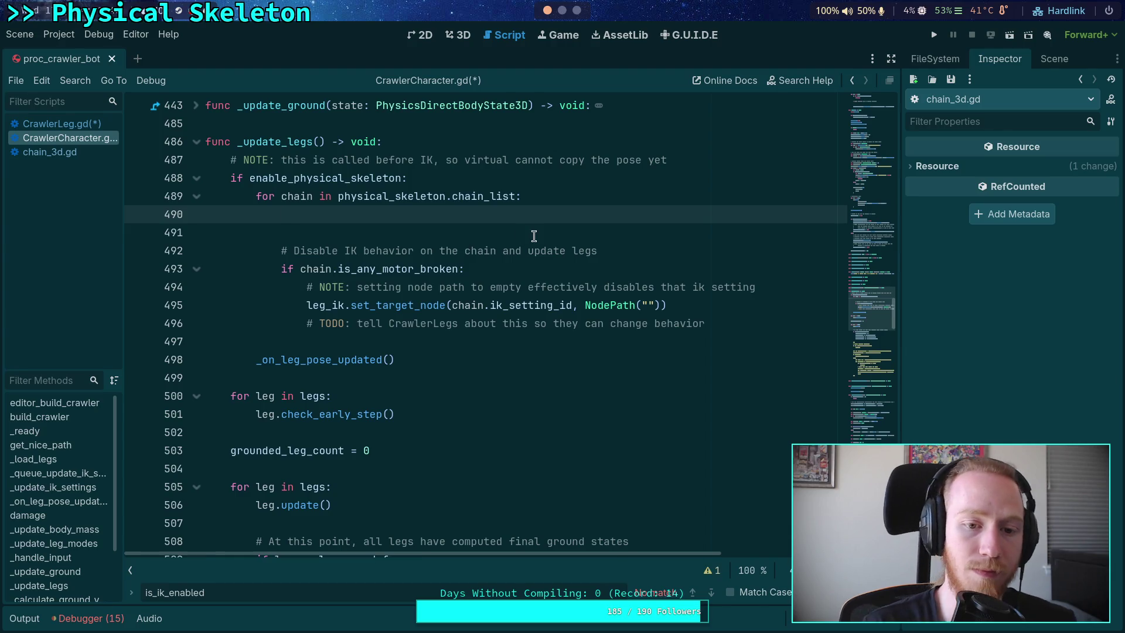
type("if not ")
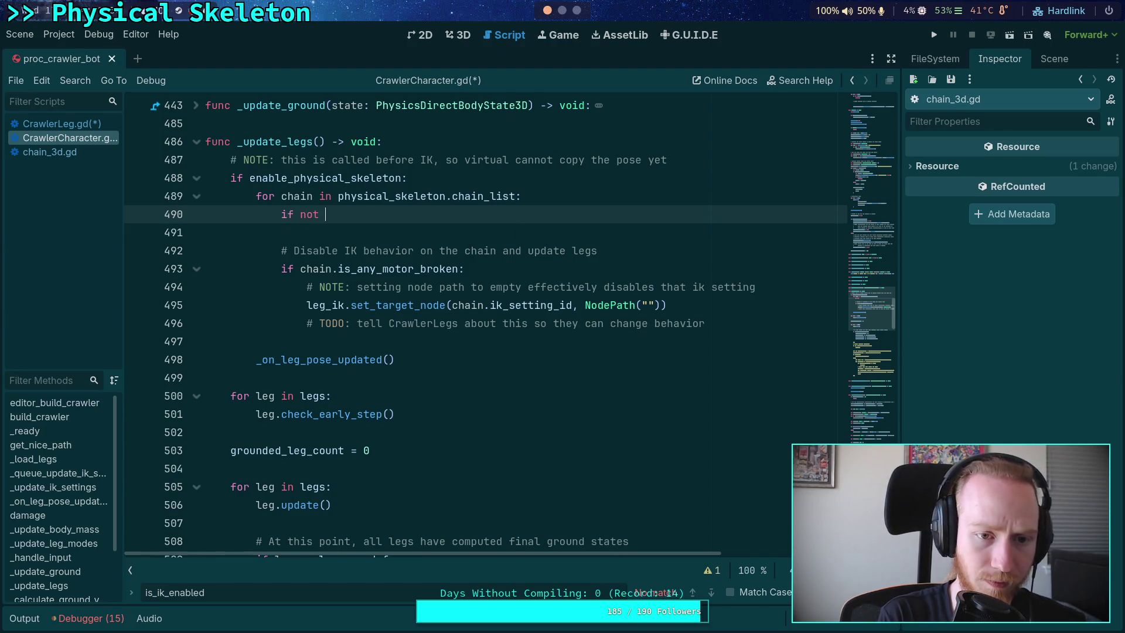
type("chain.")
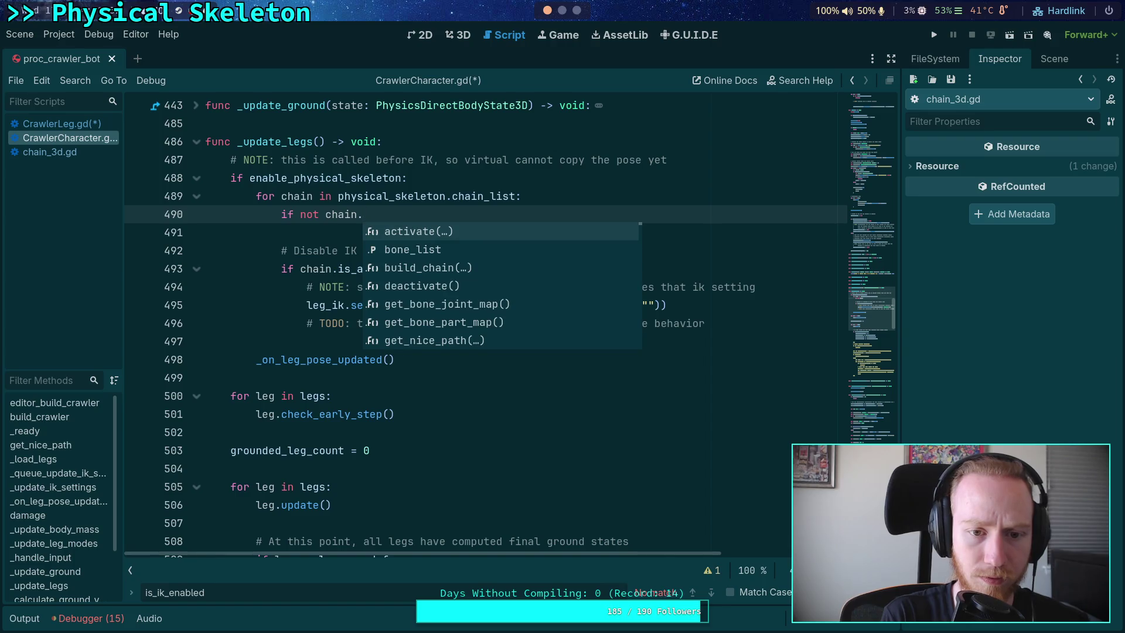
type("is_i")
key("Return")
type(":")
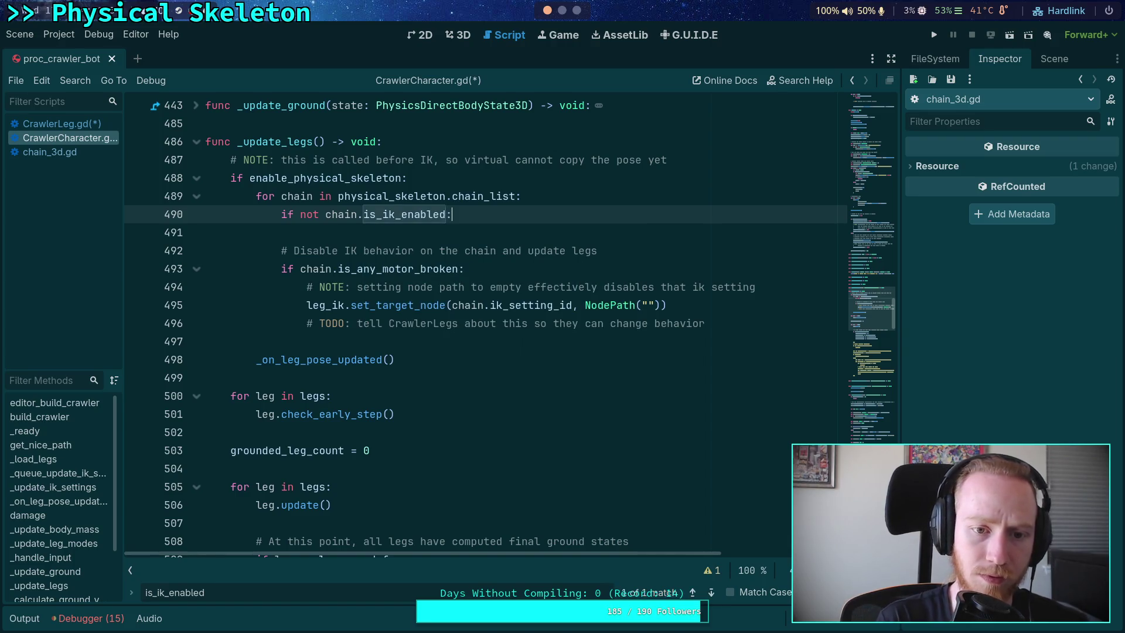
mouse_move(338, 250)
left_mouse_down()
mouse_move(364, 253)
mouse_move(362, 324)
left_mouse_up()
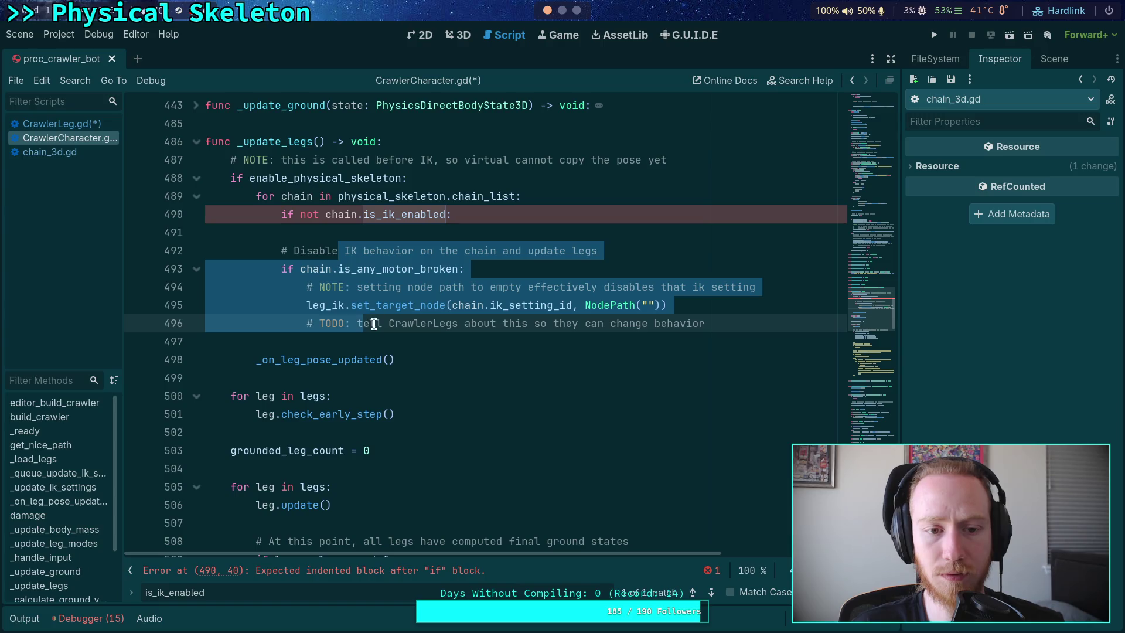
left_click(359, 231)
type("continue")
key("Return")
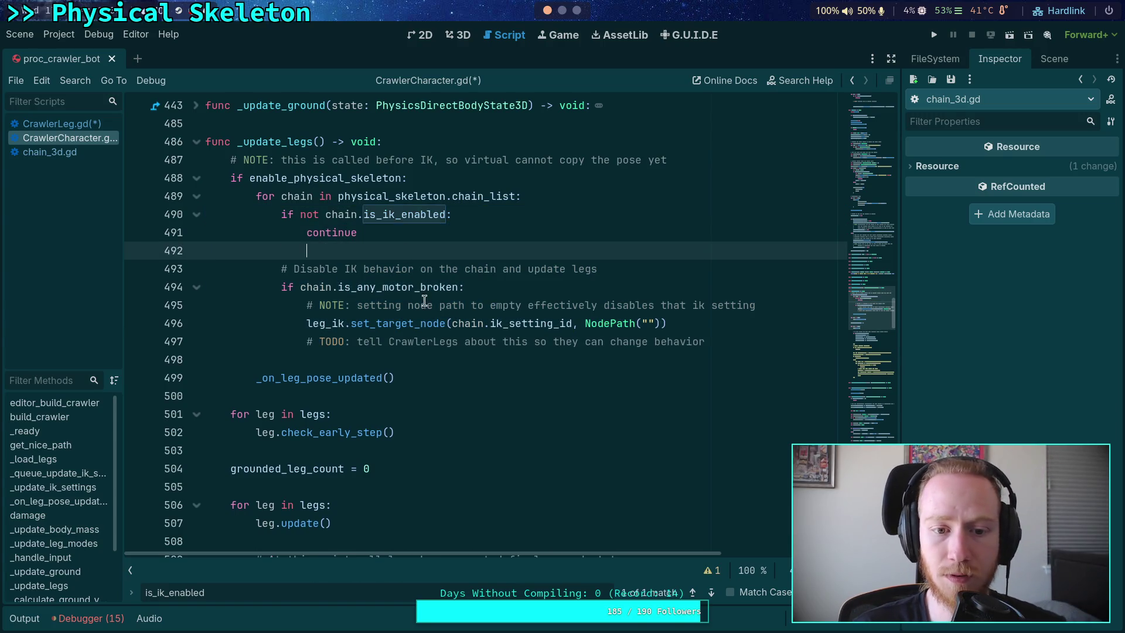
Step: Try adding 'chain.is_ik_enabled = false' after set_target_node, then delete that line again
left_click(781, 335)
left_click(774, 321)
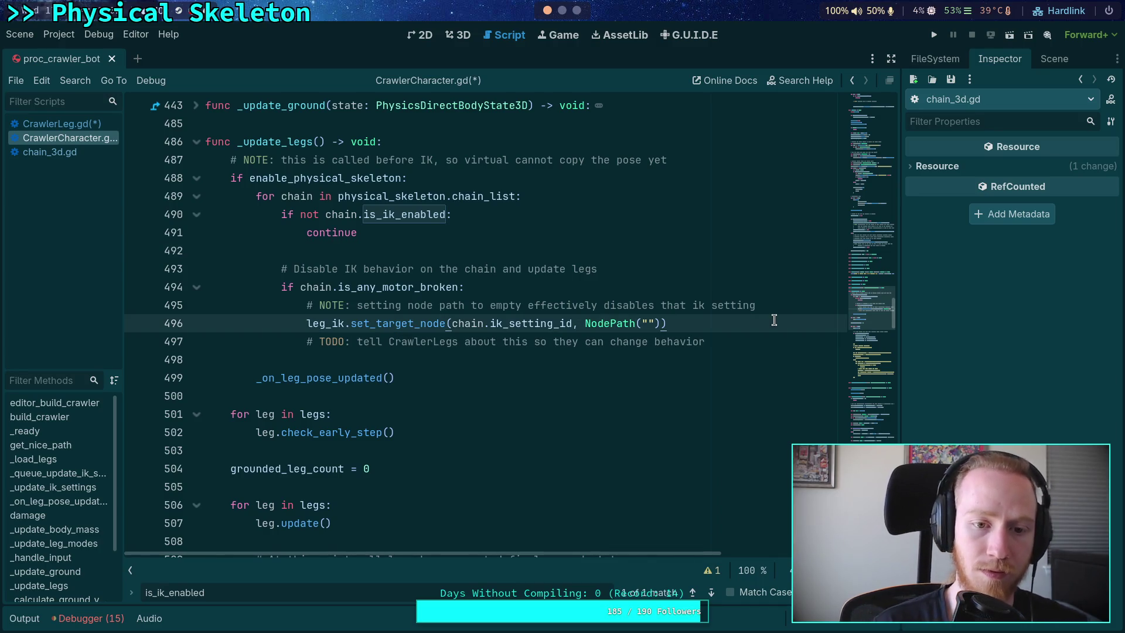
key("Return")
type("chain.is_i")
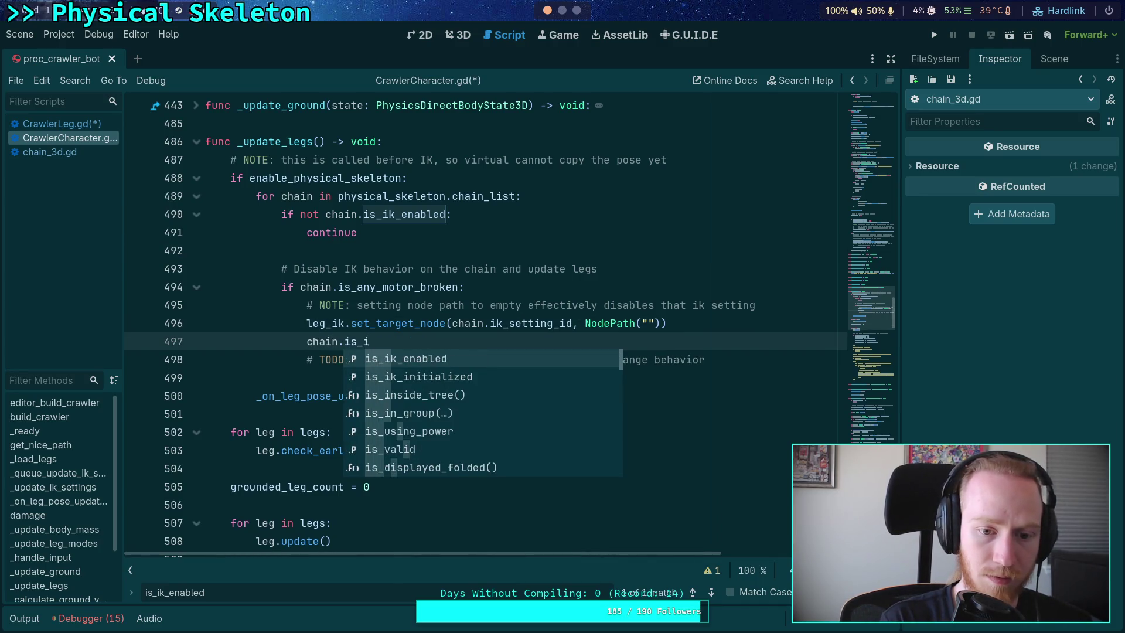
type("k")
key("Return")
type("= fase")
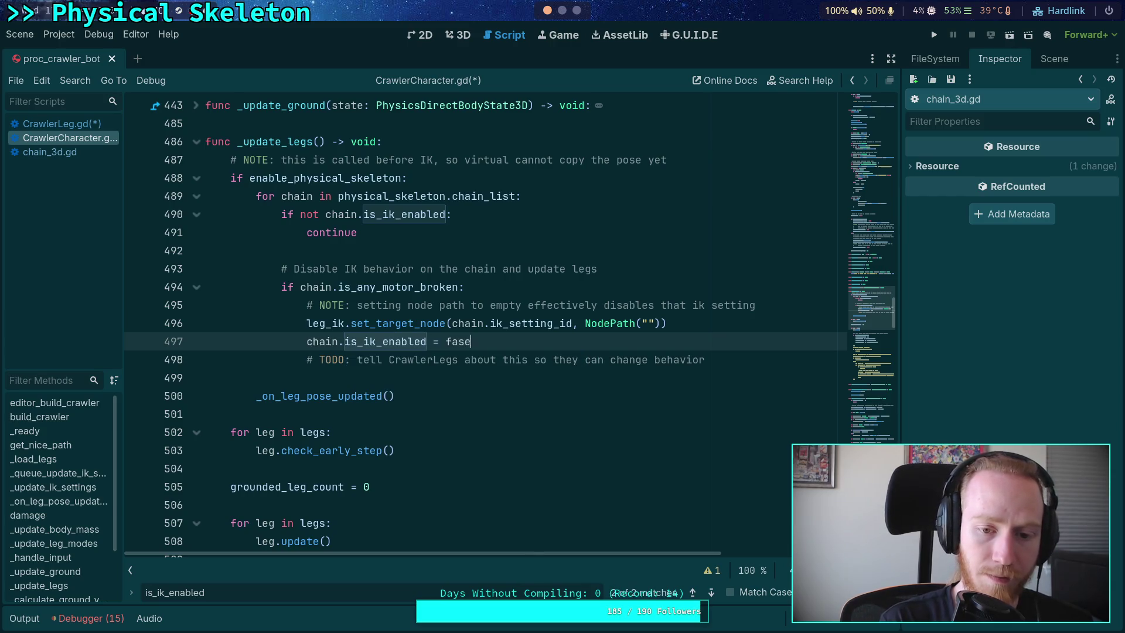
key("BackSpace")
key("BackSpace")
type("lse")
key("Escape")
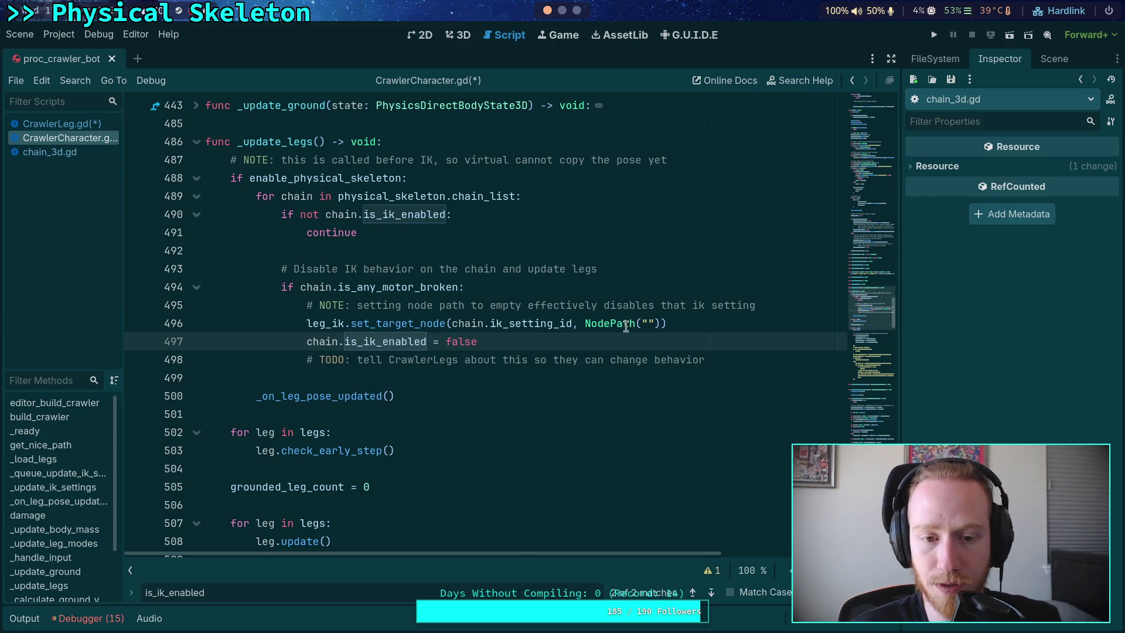
key("shift+Home")
key("shift+Home")
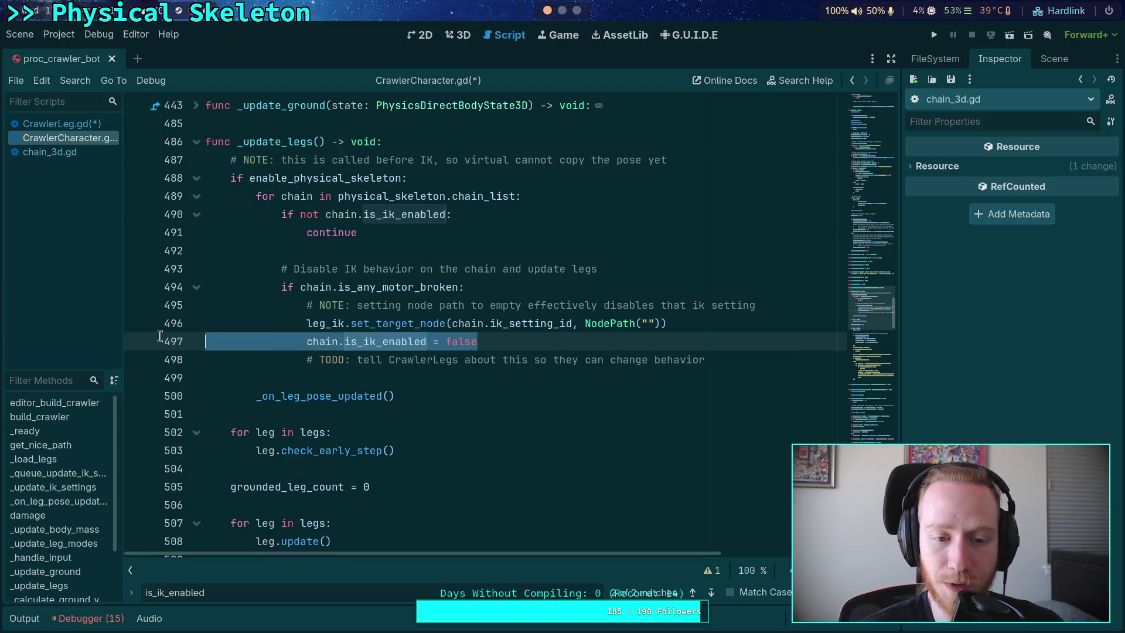
key("BackSpace")
key("BackSpace")
Step: Under the broken-motor check, add 'chain.is_ik_enabled = false # mark disabled to skip in the future'
left_click(486, 360)
scroll(487, 359, "up", 1)
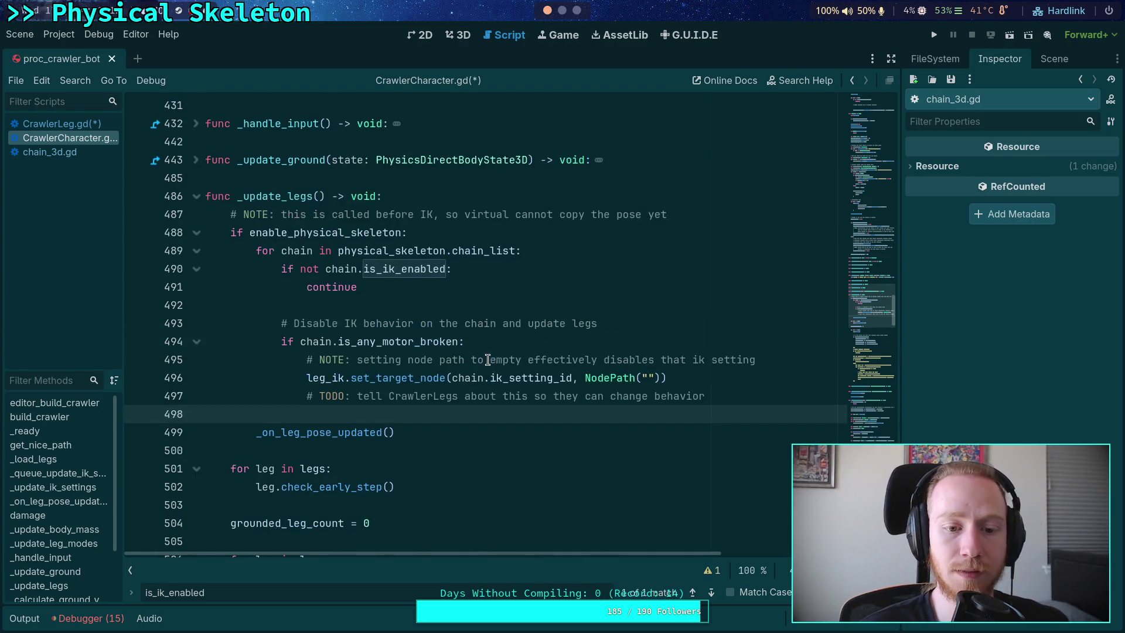
key("Up")
key("Up")
key("Up")
key("shift+F3")
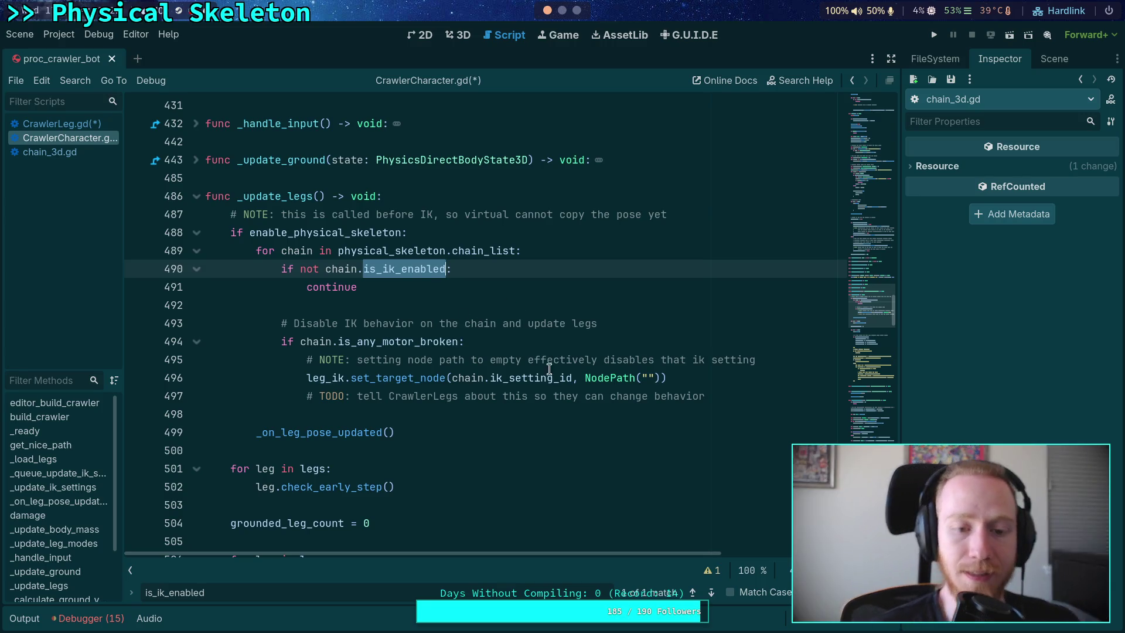
left_click(732, 394)
left_click(640, 349)
key("Return")
type("chan")
key("BackSpace")
type("i")
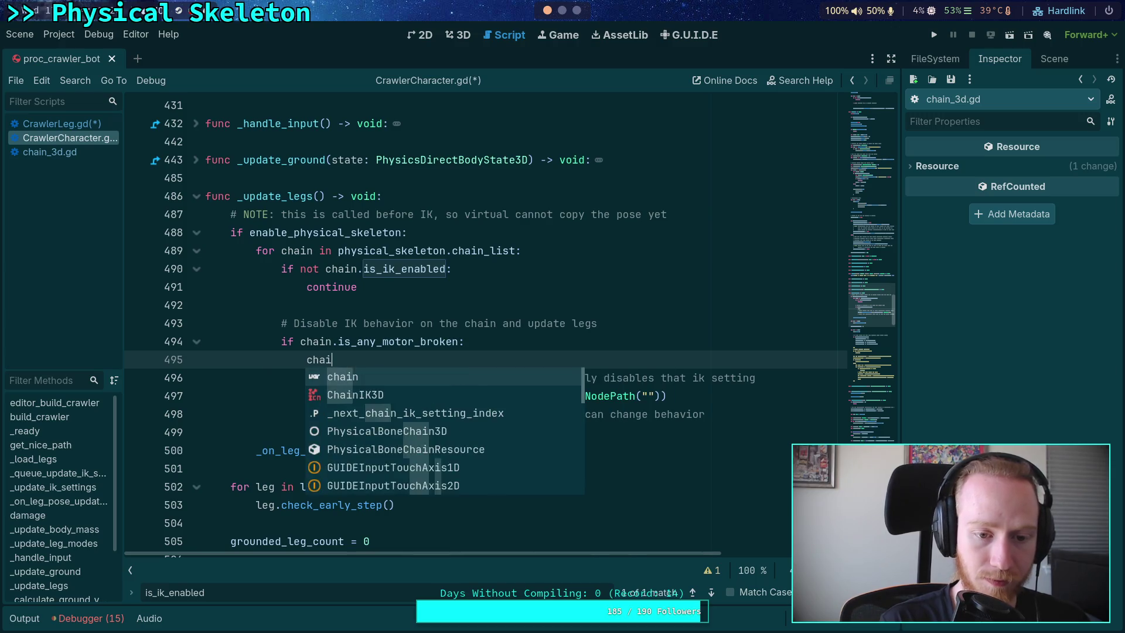
type("n.is_ik")
key("Return")
type("= false # ")
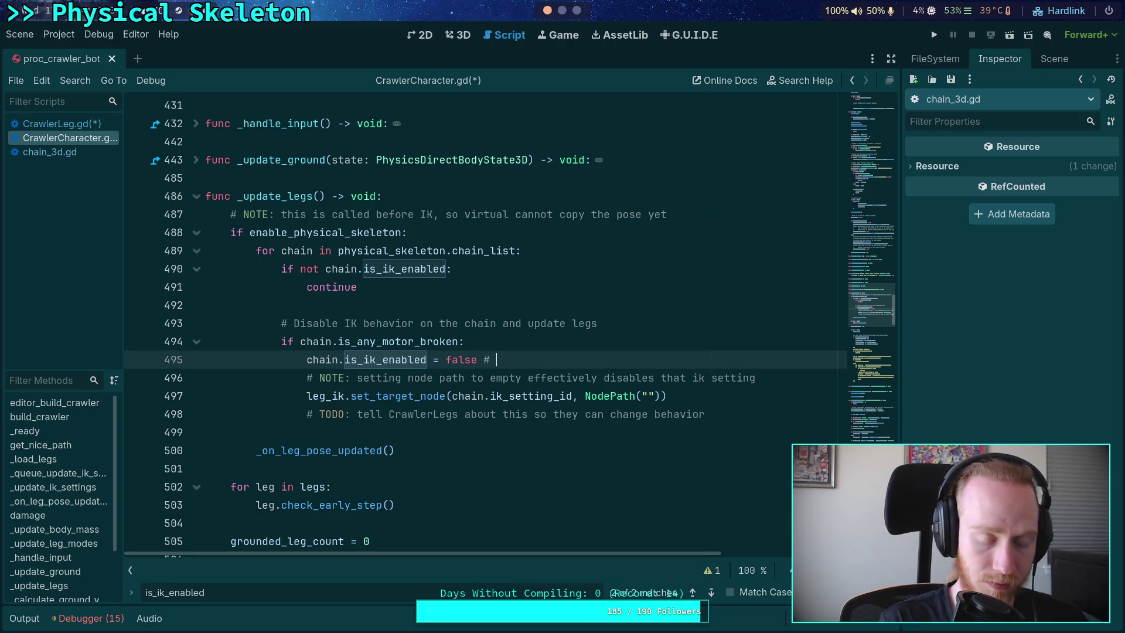
type("mark disable")
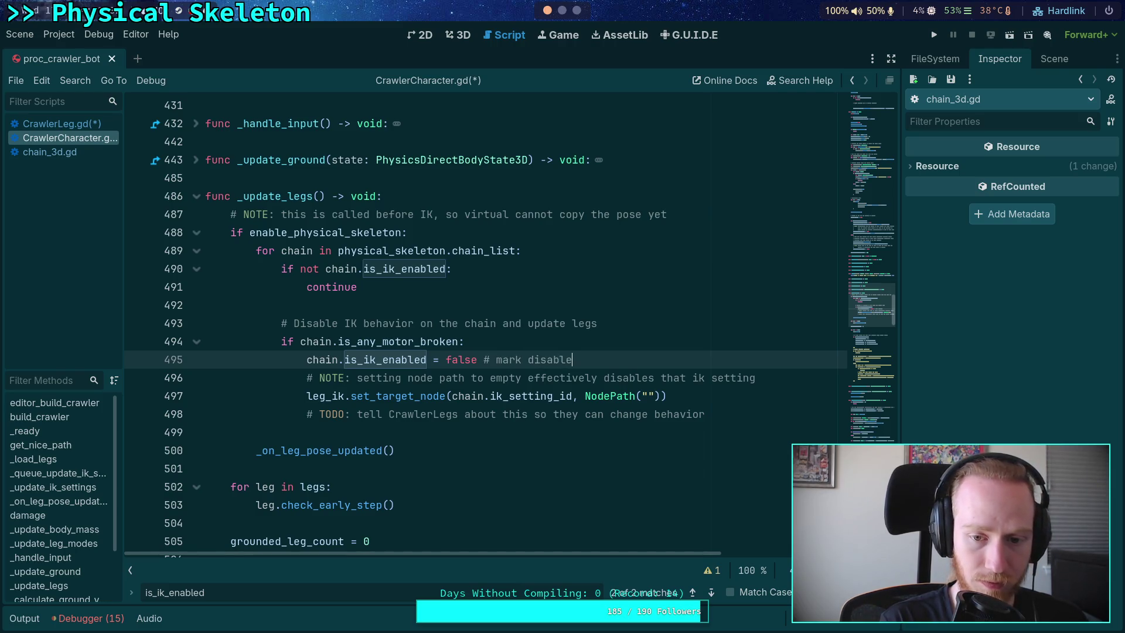
type("d to s")
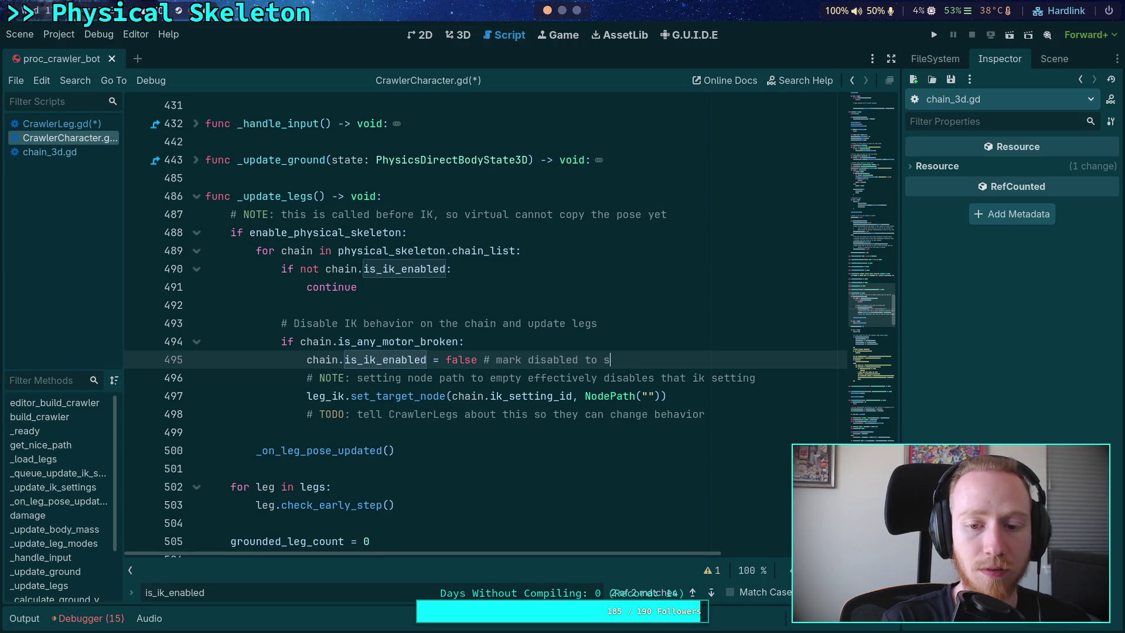
type("kip in")
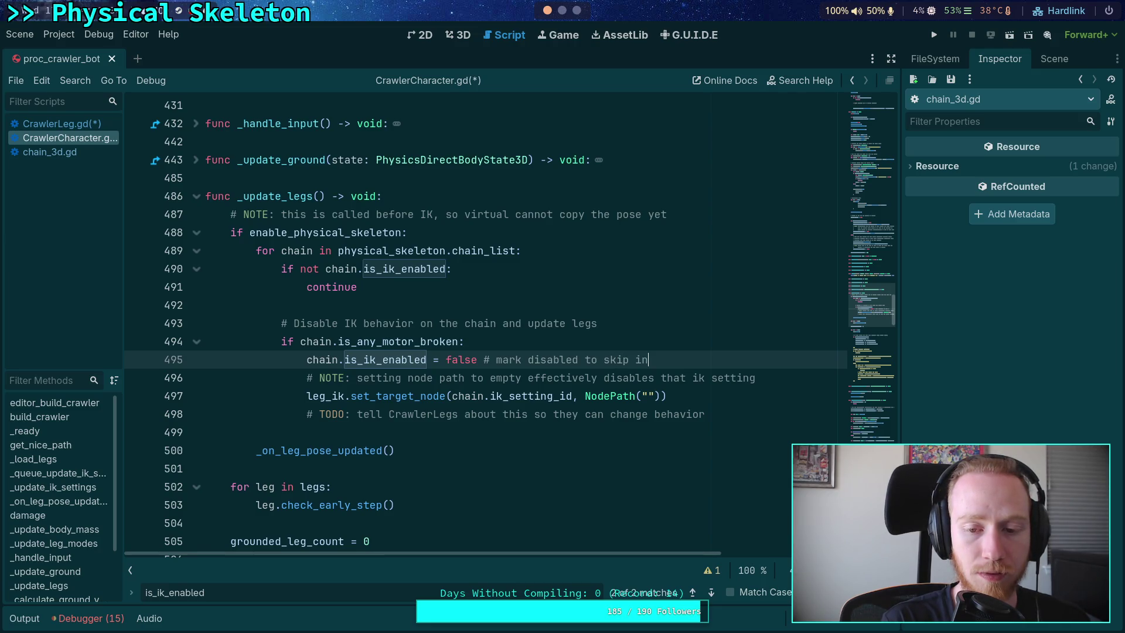
type(" the future")
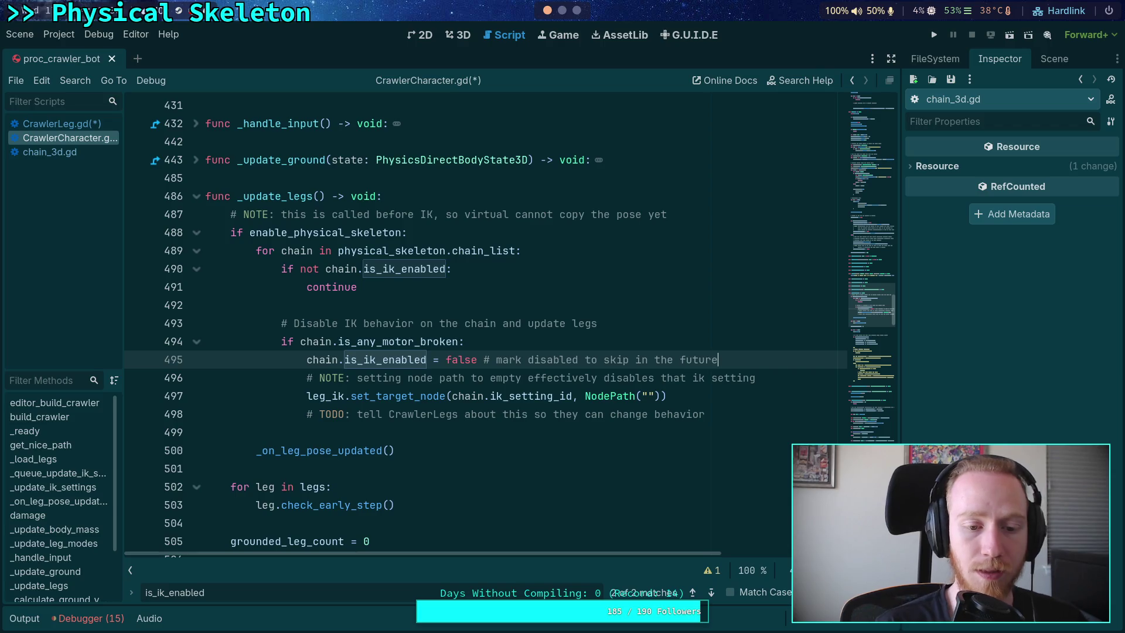
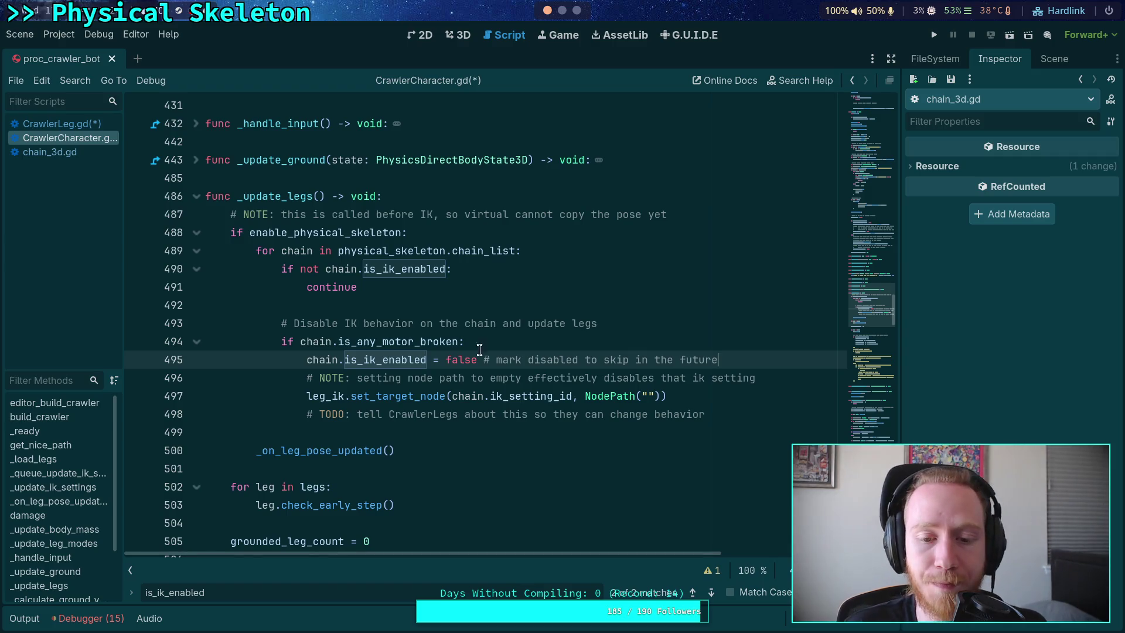
Step: Paste the is_ik_initialized block onto the empty line under the TODO in build_crawler
left_click(716, 340)
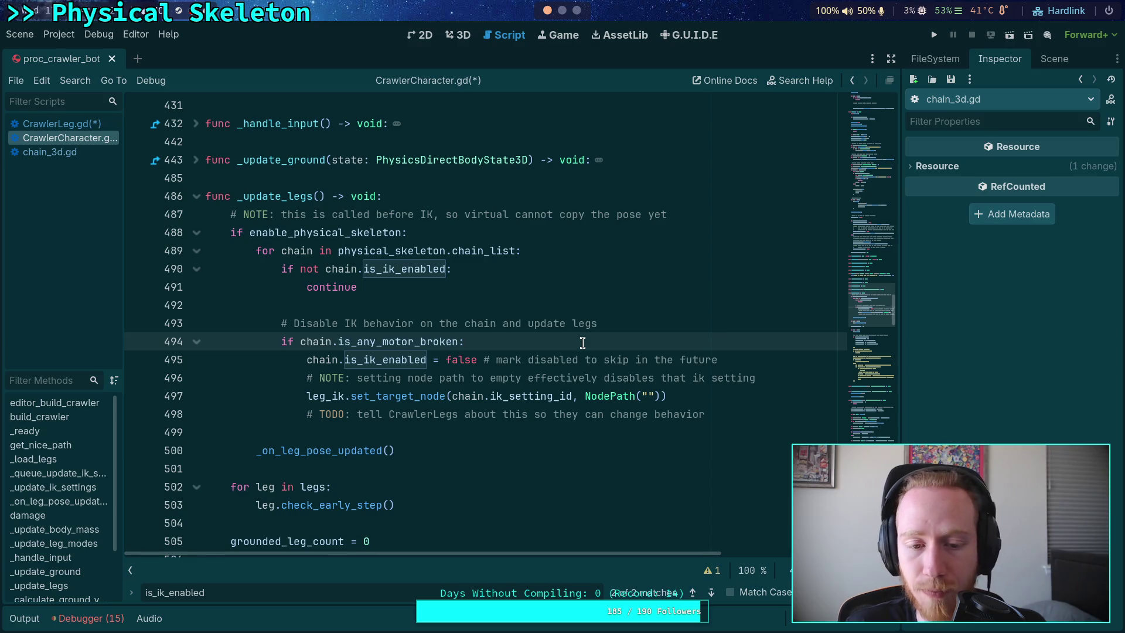
scroll(583, 342, "up", 15)
scroll(495, 328, "up", 10)
scroll(495, 328, "up", 5)
scroll(495, 328, "down", 3)
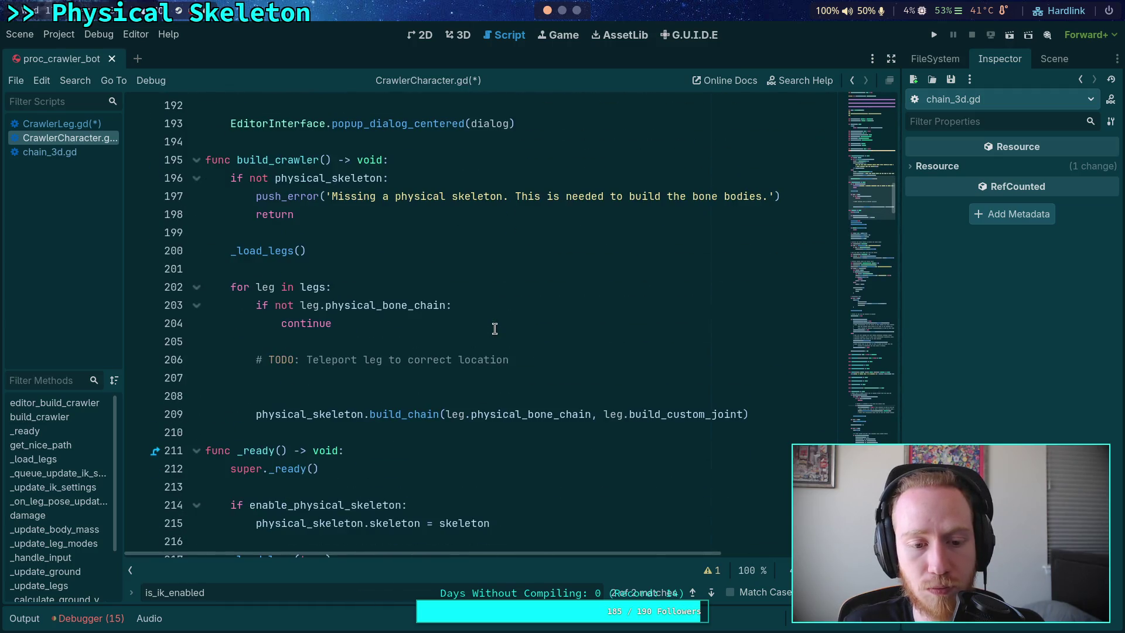
left_click(523, 385)
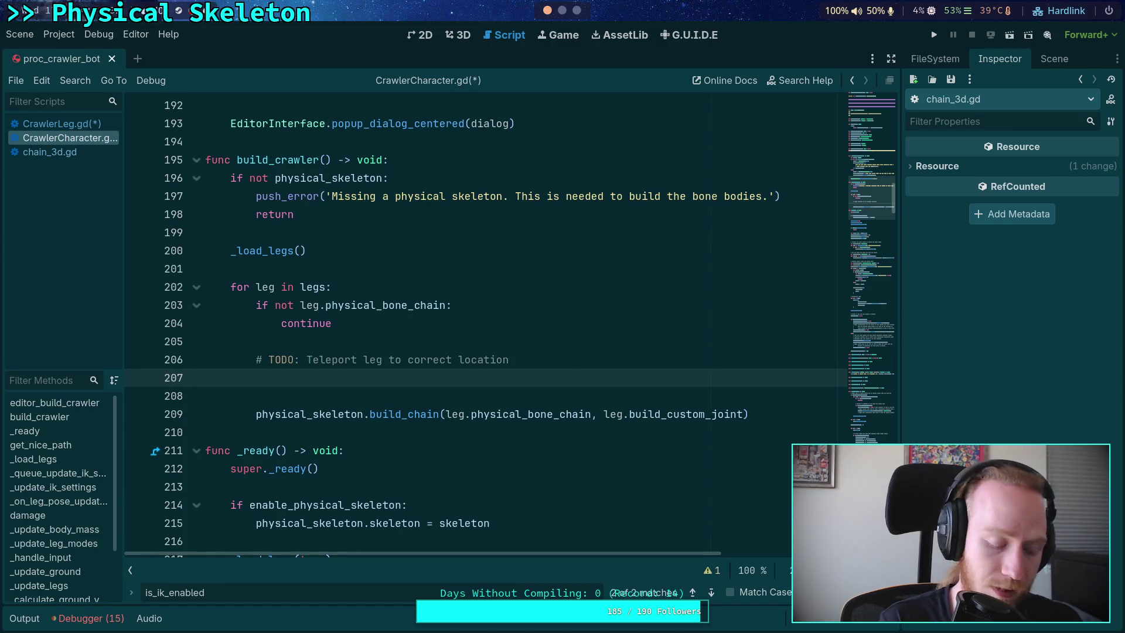
type("# NOTE: for now, the only chains are IK enabled, so just initialize everything \t\t\tif not chain.is_ik_initialized: \t\t\t\tif leg_ik.setting_count < _next_chain_ik_setting_index + 1: \t\t\t\t\tleg_ik.set_setting_count(_next_chain_ik_setting_index + 1) \t\t\t\tchain.init_ik(leg_ik, _next_chain_ik_setting_index) \t\t\t\t_next_chain_ik_setting_index += 1")
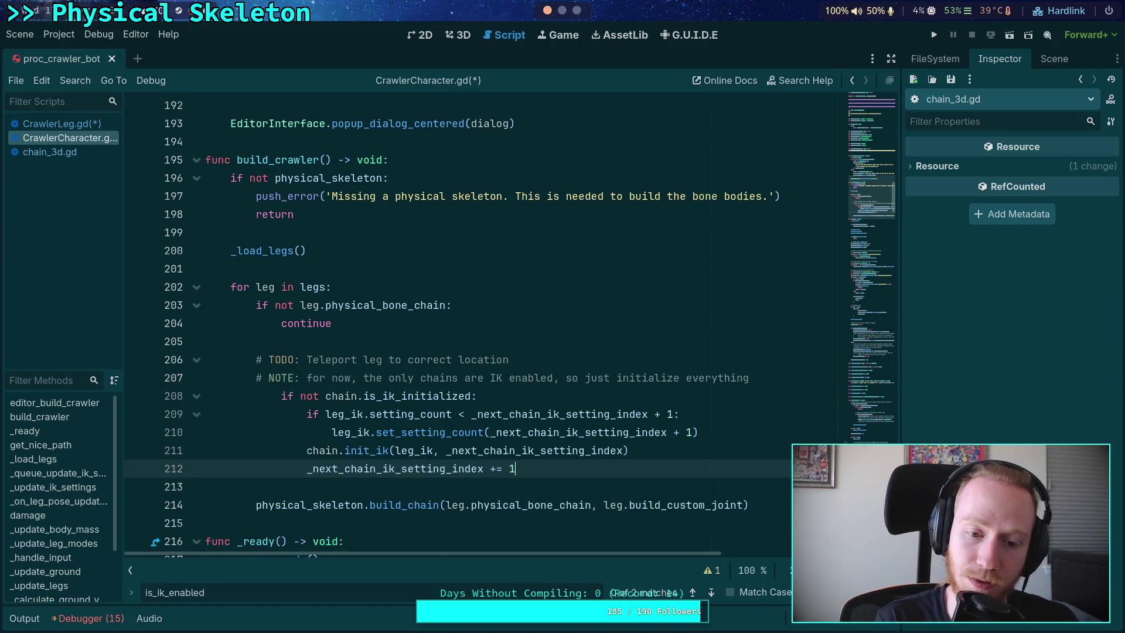
Step: Dedent the pasted block one level and move it below the build_chain call with Alt+Down
scroll(518, 350, "down", 1)
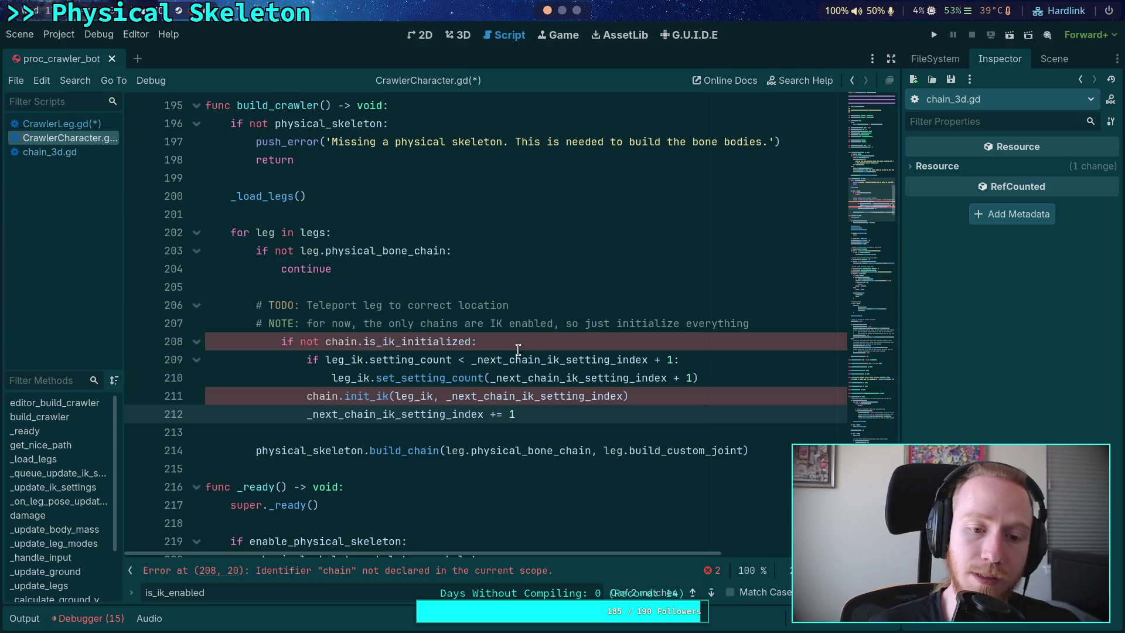
left_click_drag(389, 341, 408, 413)
key("shift+Tab")
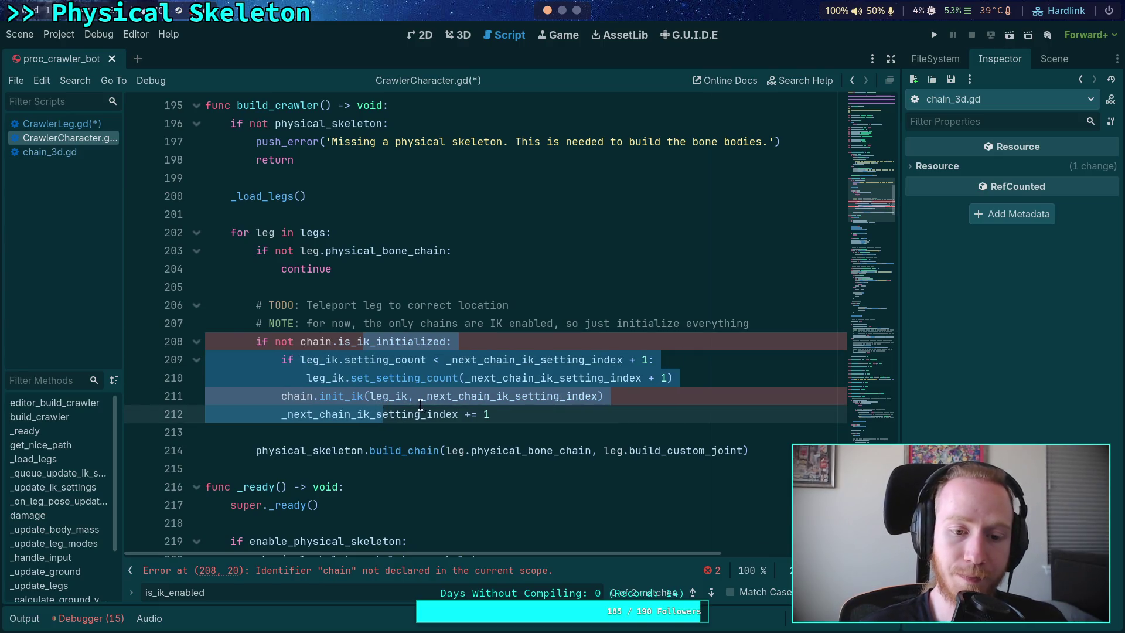
key("alt+Down")
key("alt+Down")
key("alt+Down")
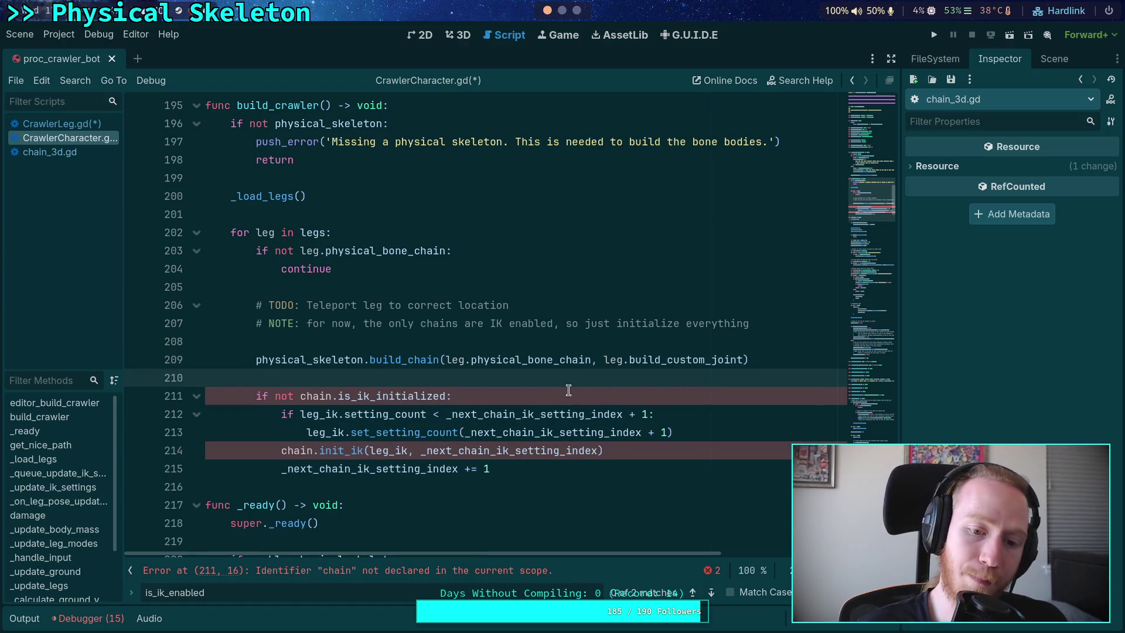
Step: Select the undeclared chain variable, then place the caret on the build_chain call
left_click(566, 394)
double_click(326, 394)
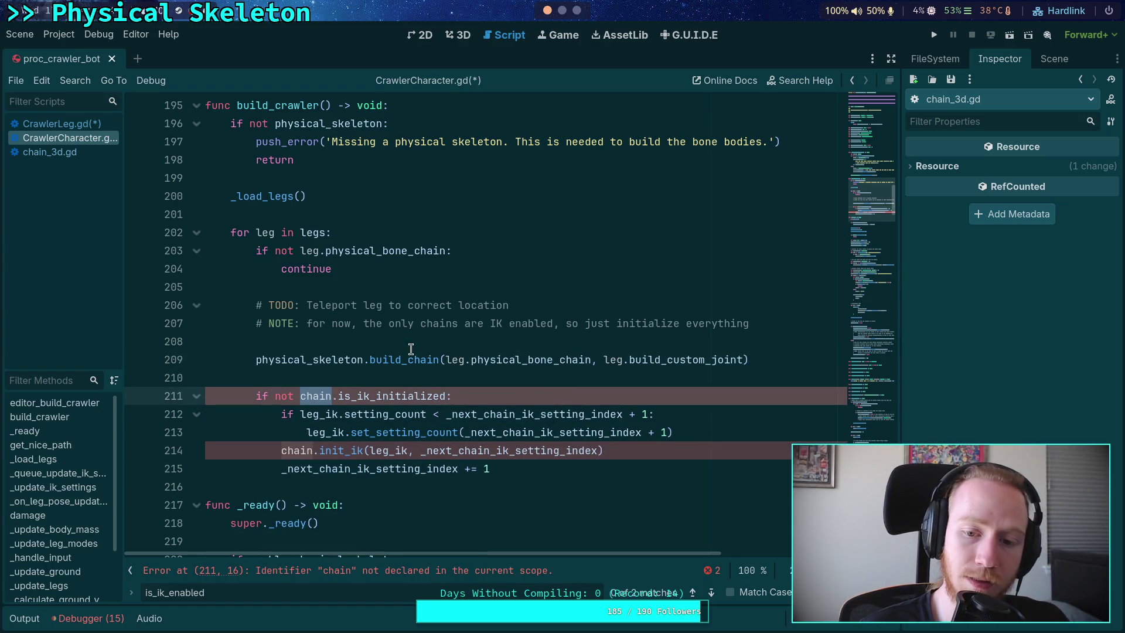
mouse_move(406, 361)
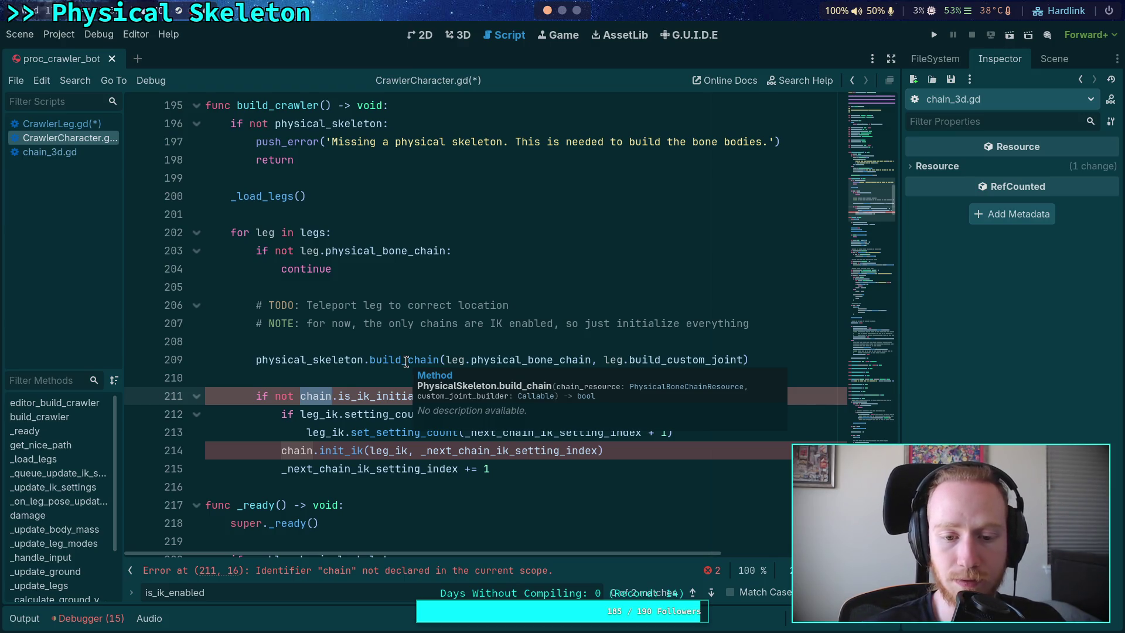
left_click(406, 362)
Step: Look up build_chain's definition in physical_skeleton.gd and highlight every use of chain
right_click(407, 363)
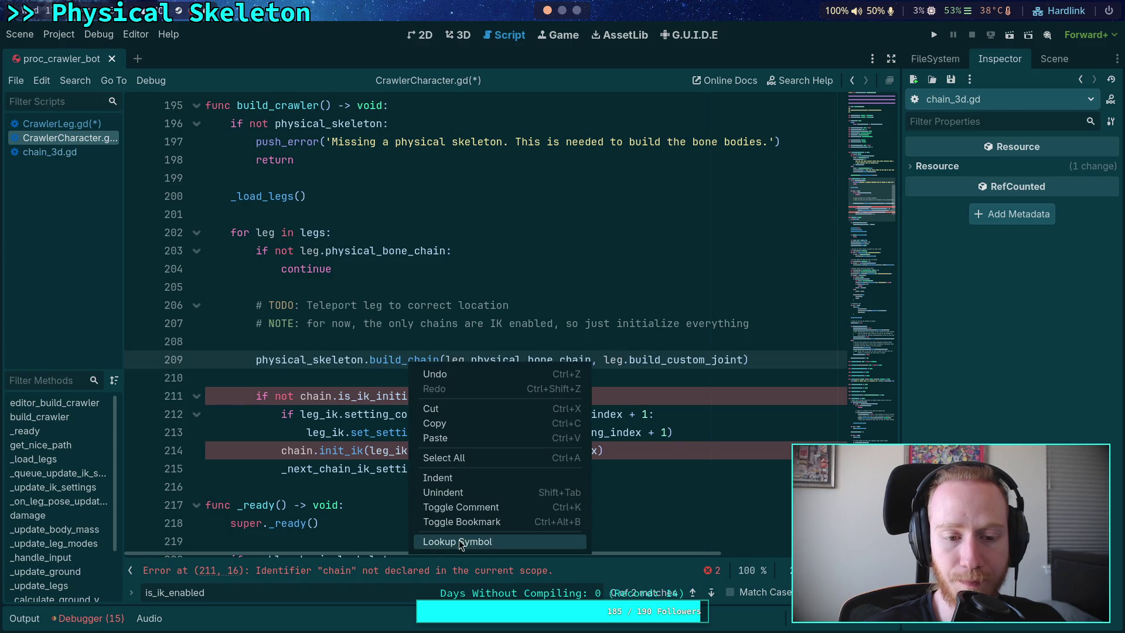
left_click(460, 542)
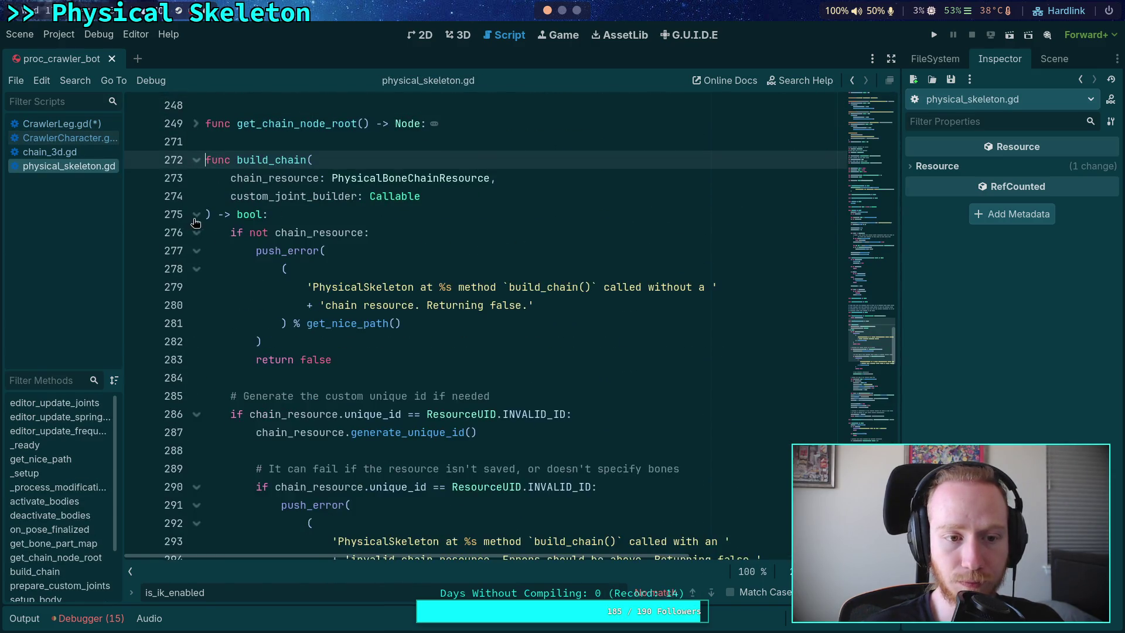
scroll(339, 296, "down", 12)
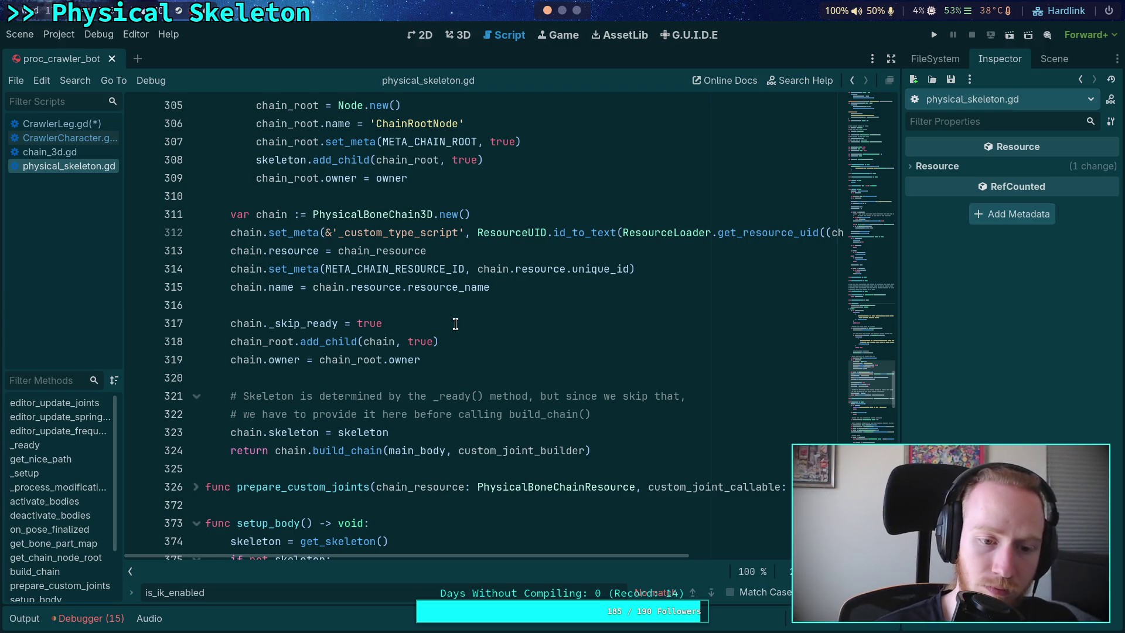
double_click(270, 215)
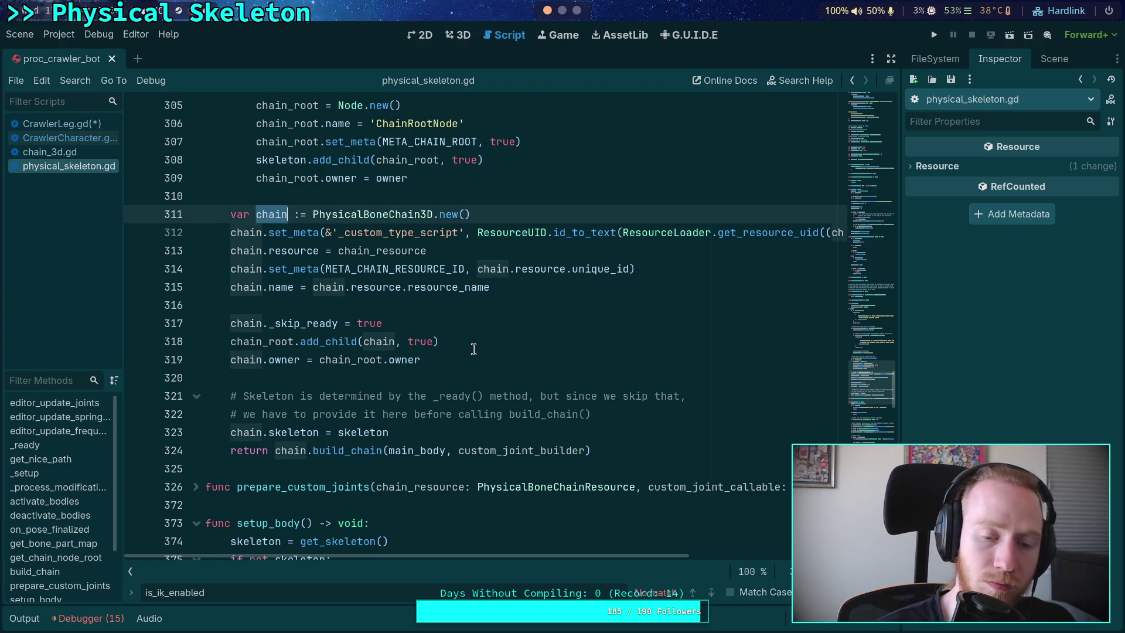
scroll(477, 354, "up", 4)
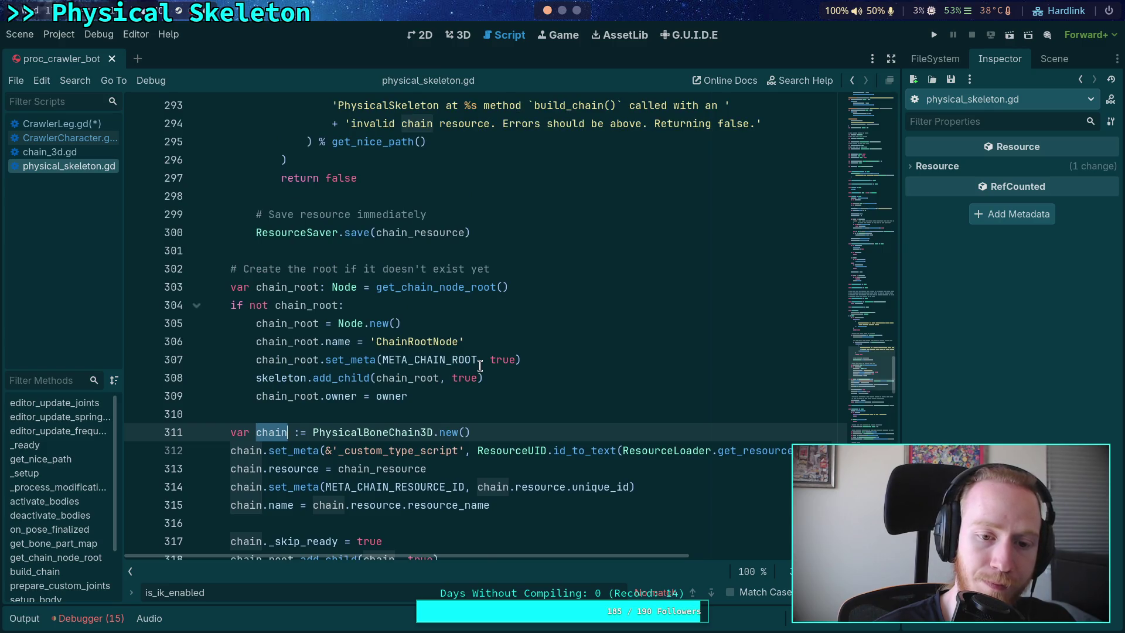
scroll(480, 365, "up", 1)
scroll(480, 365, "up", 8)
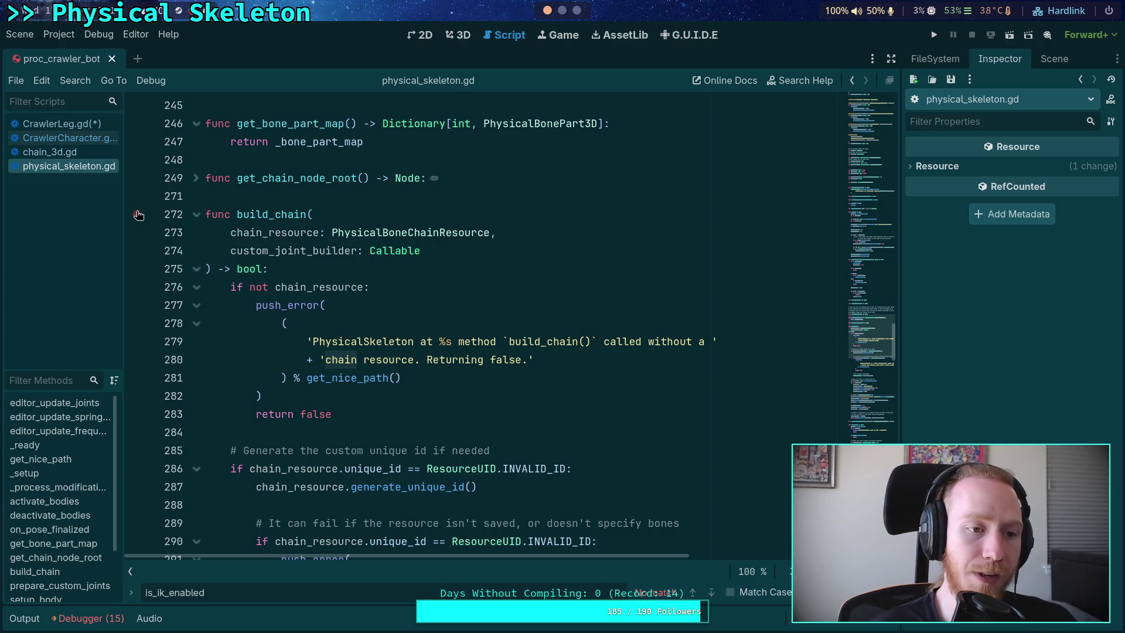
Step: Glance at CrawlerLeg.gd, then return to the end of the IK block in CrawlerCharacter.gd
left_click(86, 127)
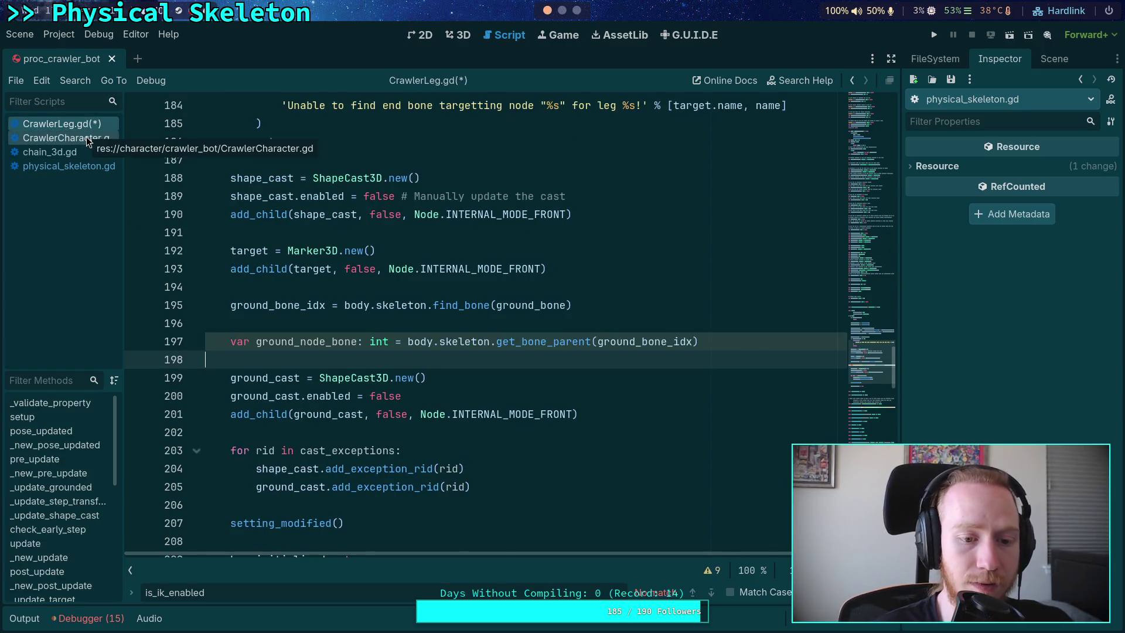
left_click(87, 138)
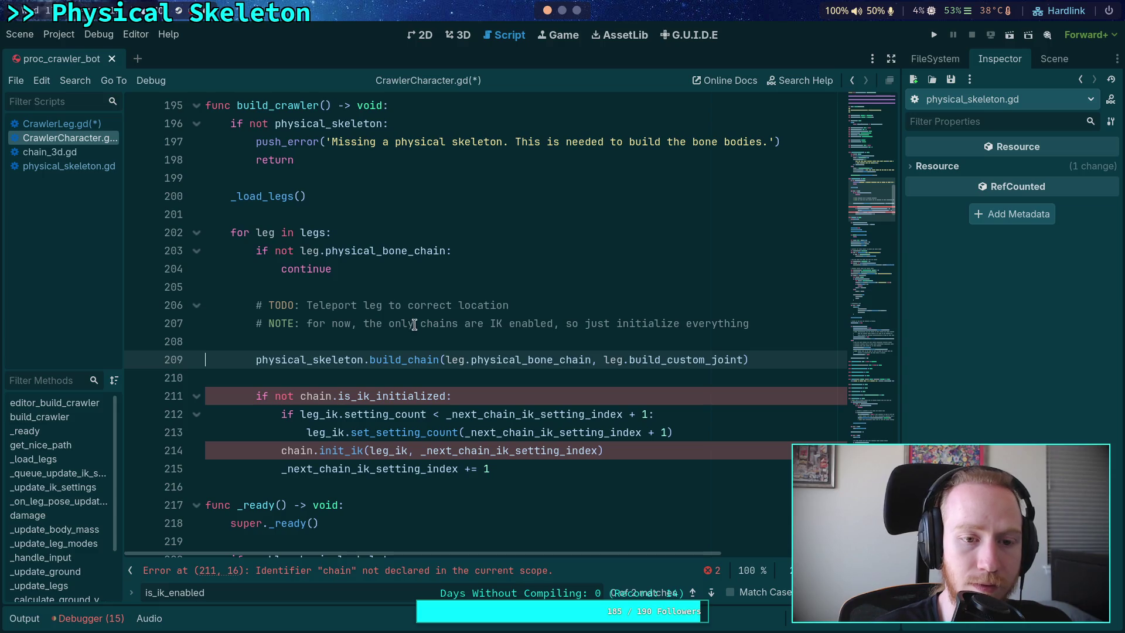
left_click(583, 474)
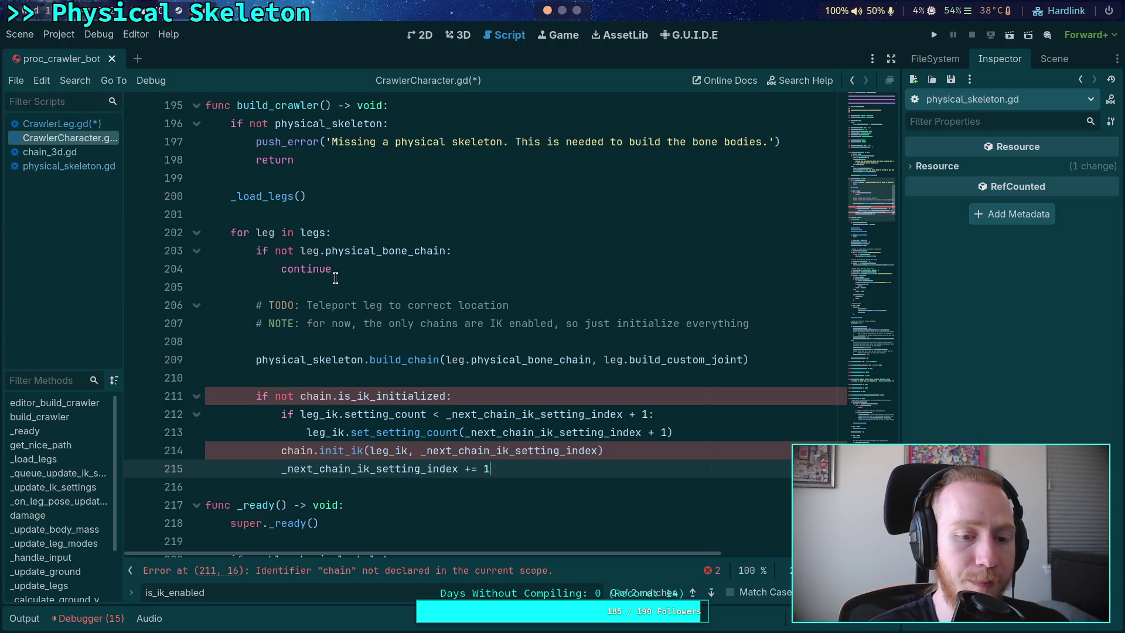
Step: Review build_chain in physical_skeleton.gd and select the return keyword on line 324
left_click(93, 167)
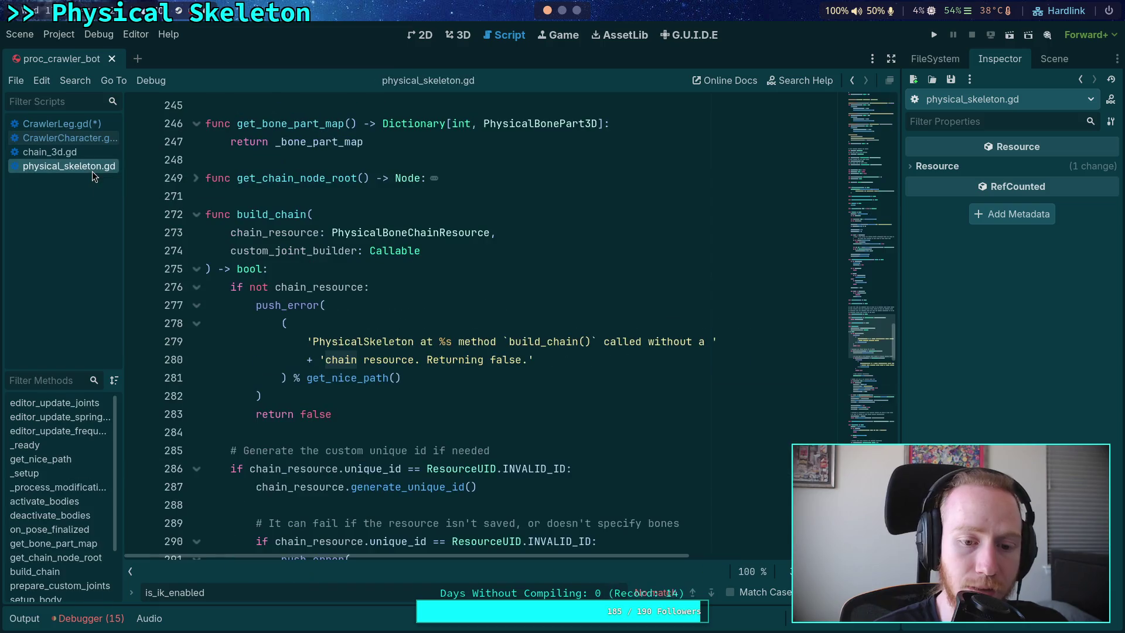
scroll(347, 285, "down", 20)
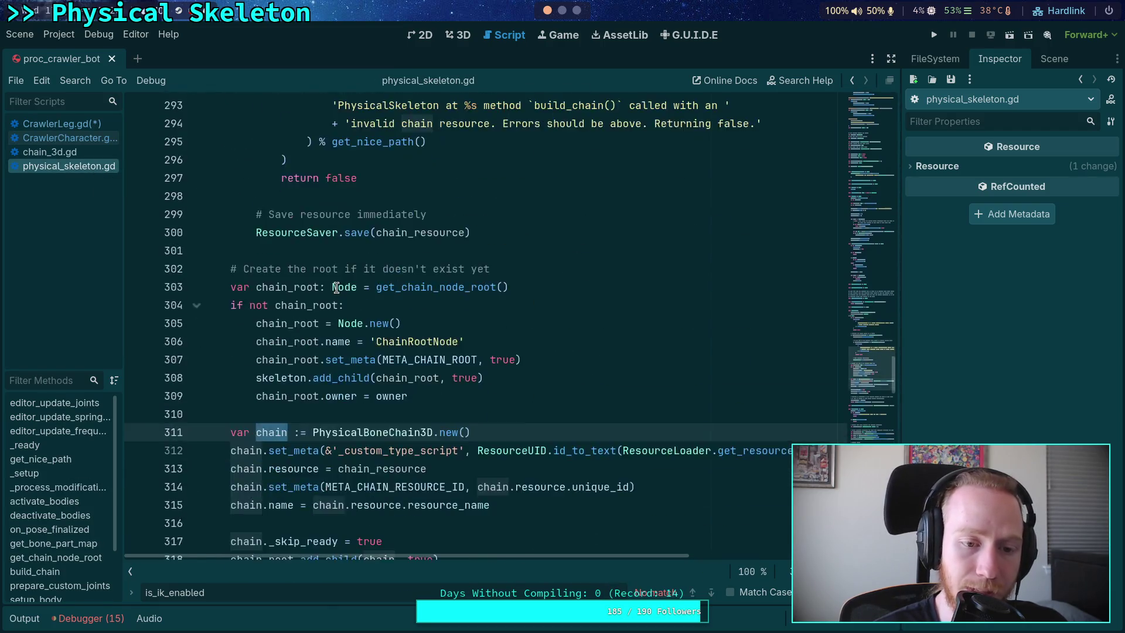
scroll(337, 287, "down", 3)
scroll(337, 287, "up", 3)
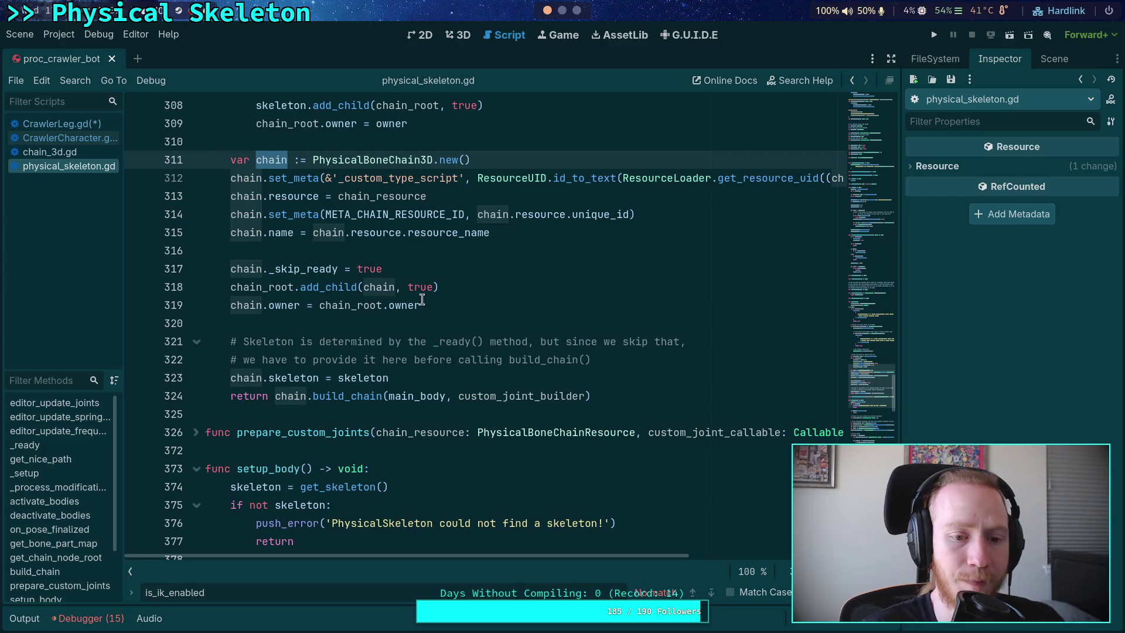
scroll(465, 325, "up", 1)
scroll(482, 328, "up", 1)
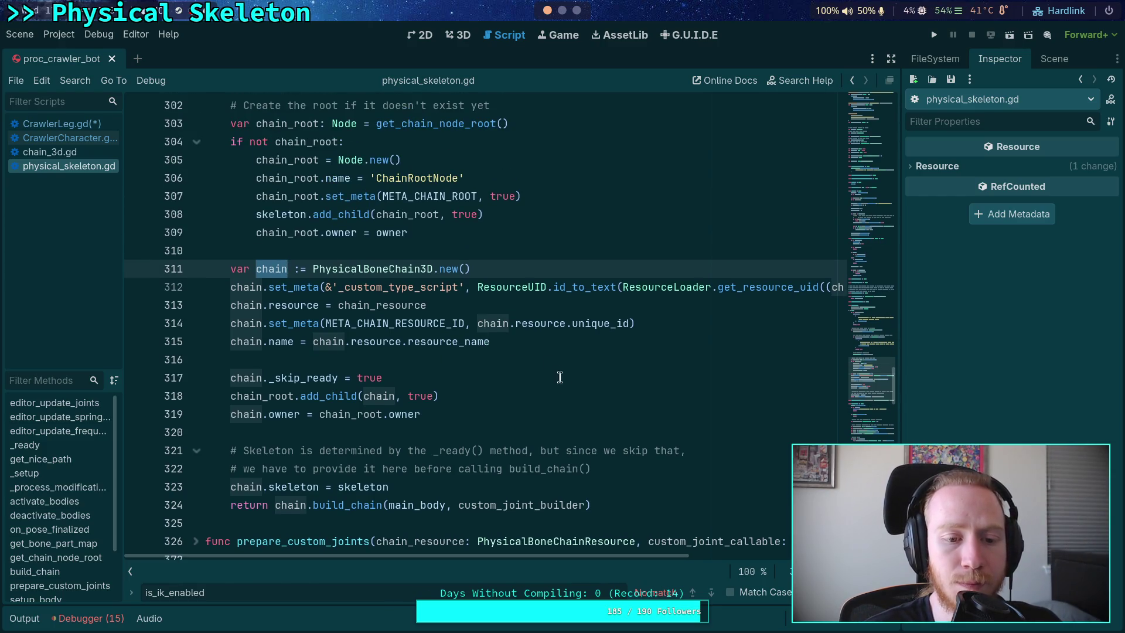
scroll(563, 387, "up", 2)
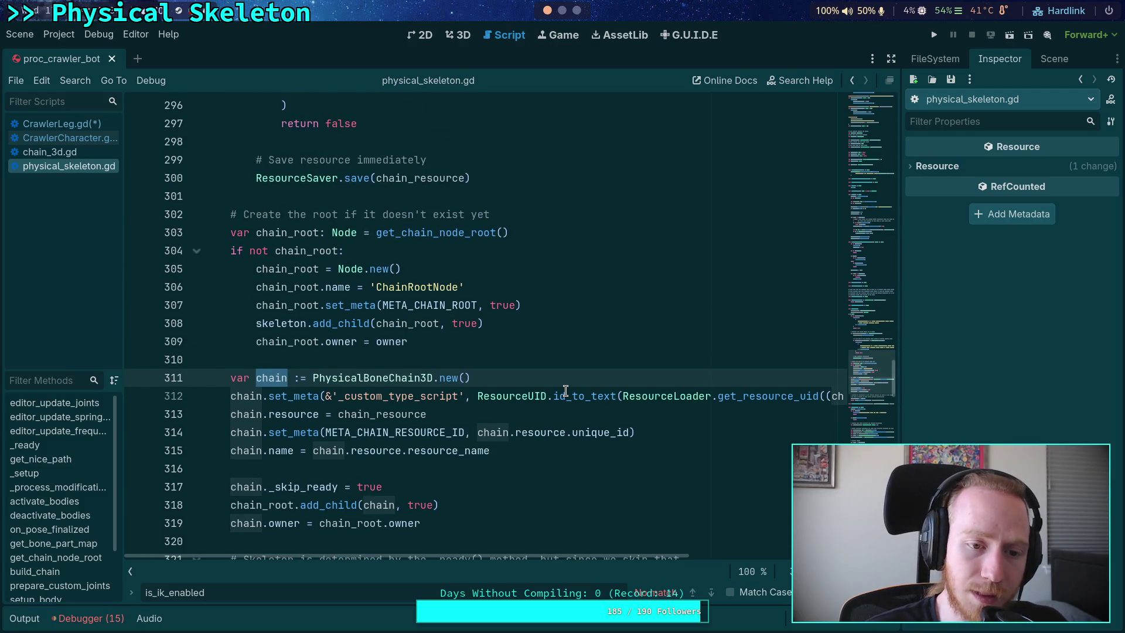
scroll(565, 391, "up", 9)
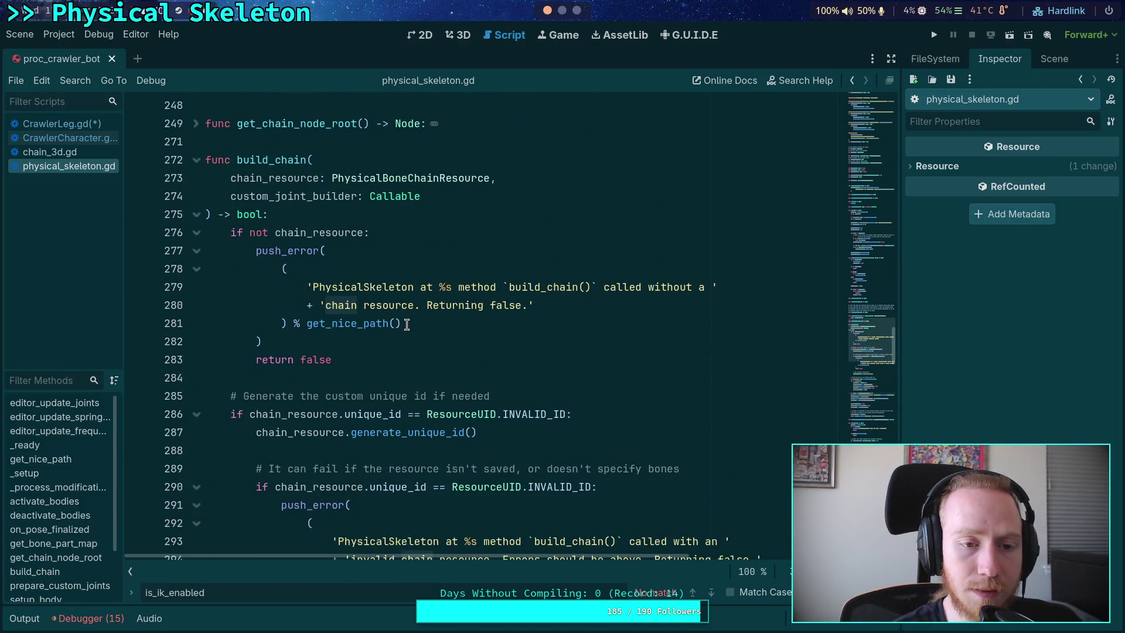
scroll(403, 333, "down", 6)
scroll(495, 314, "down", 6)
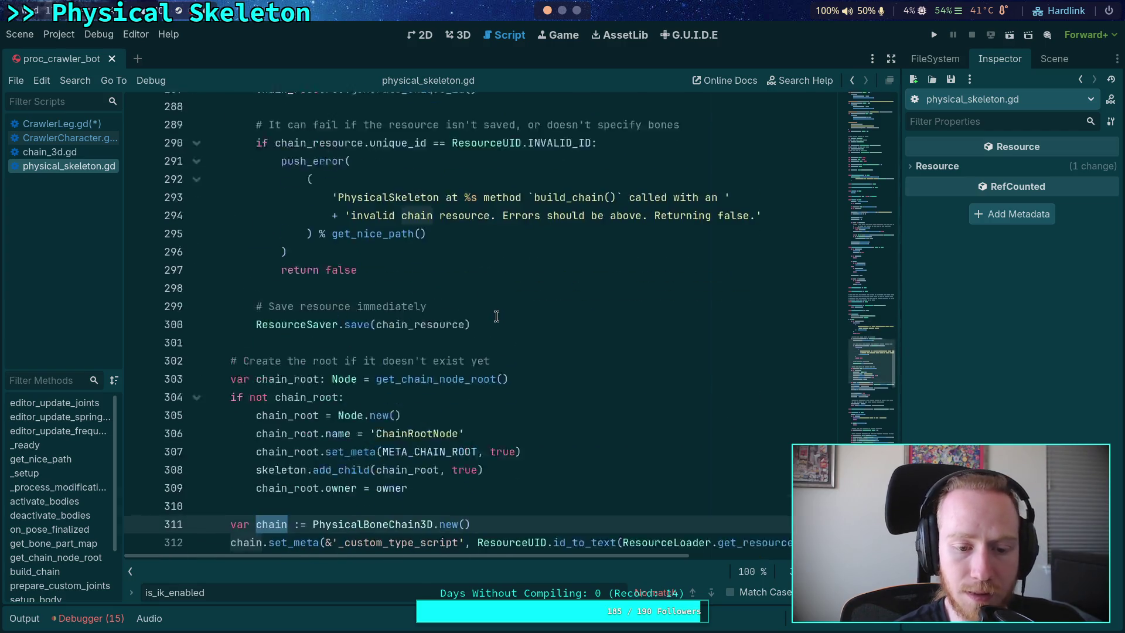
scroll(496, 316, "down", 3)
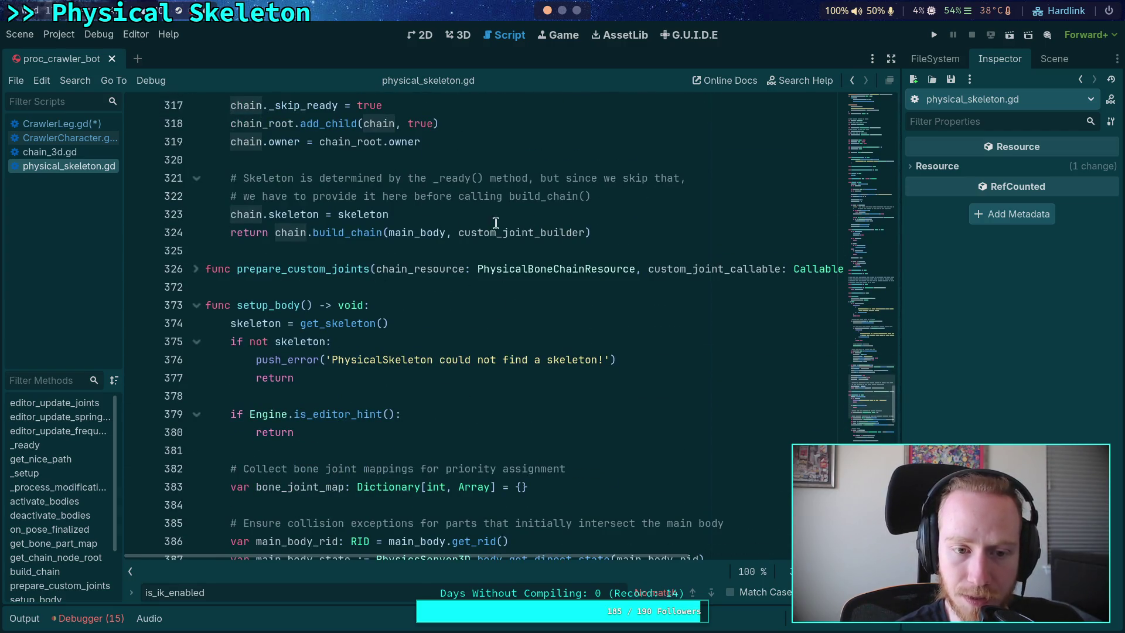
left_click_drag(268, 233, 231, 232)
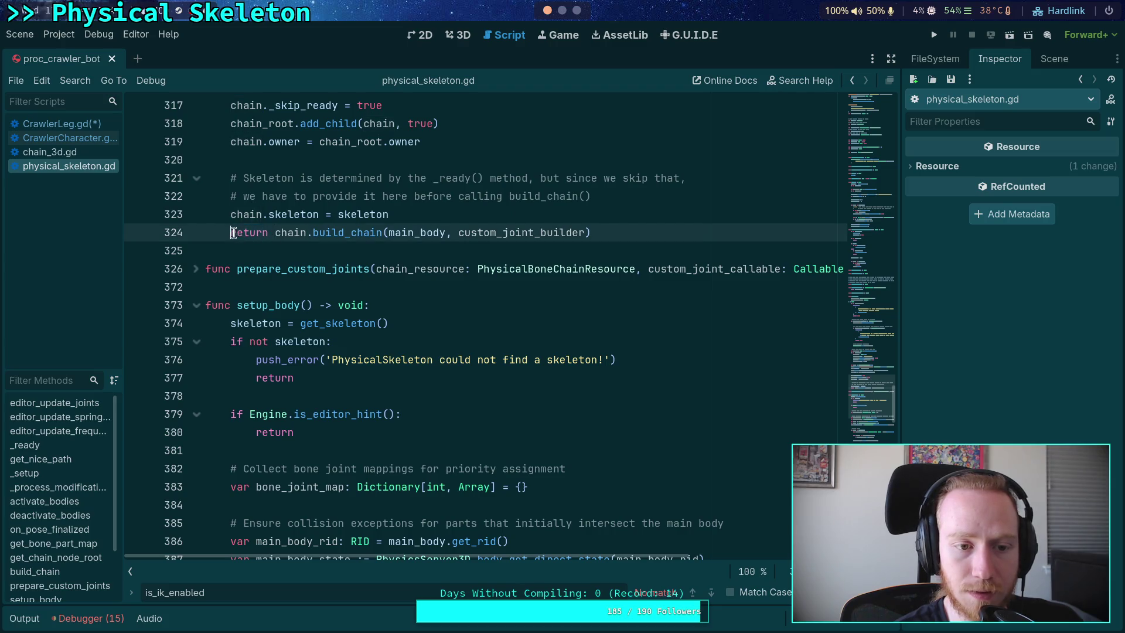
Step: Store build_chain's result in 'var success: bool' and open an 'if not success:' block
double_click(266, 233)
type("var success: bool =")
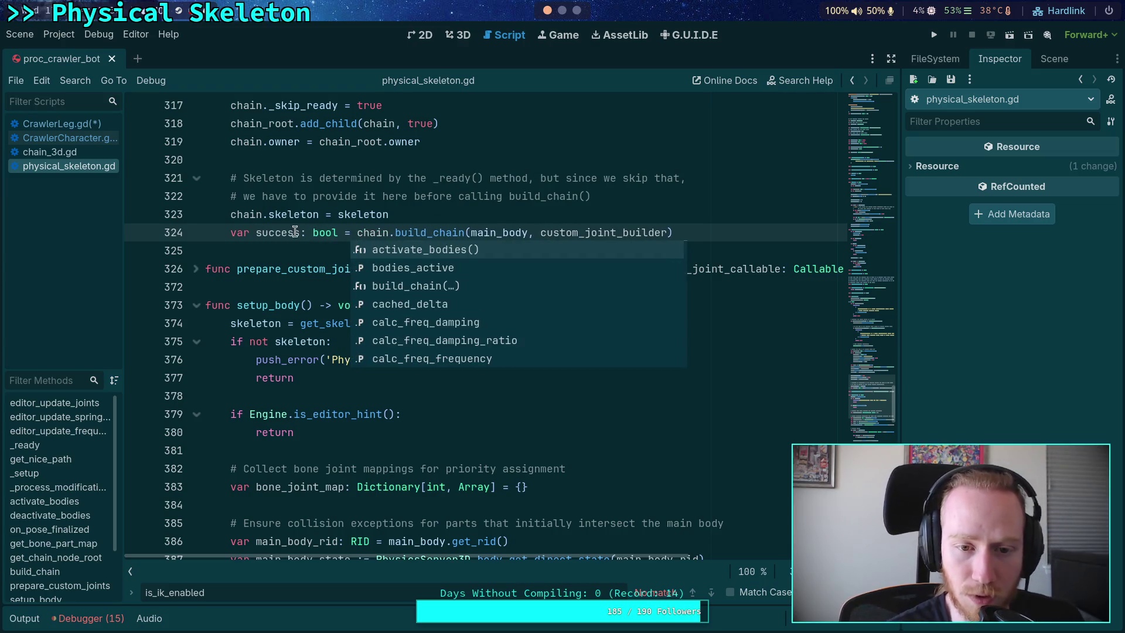
key("End")
key("Return")
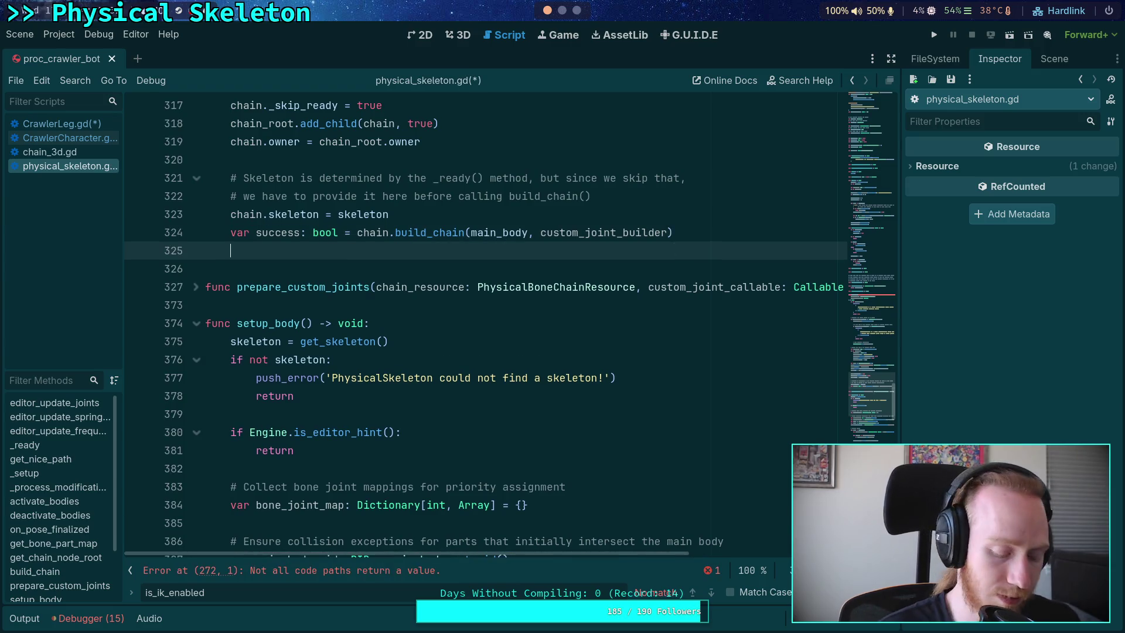
type("if not ")
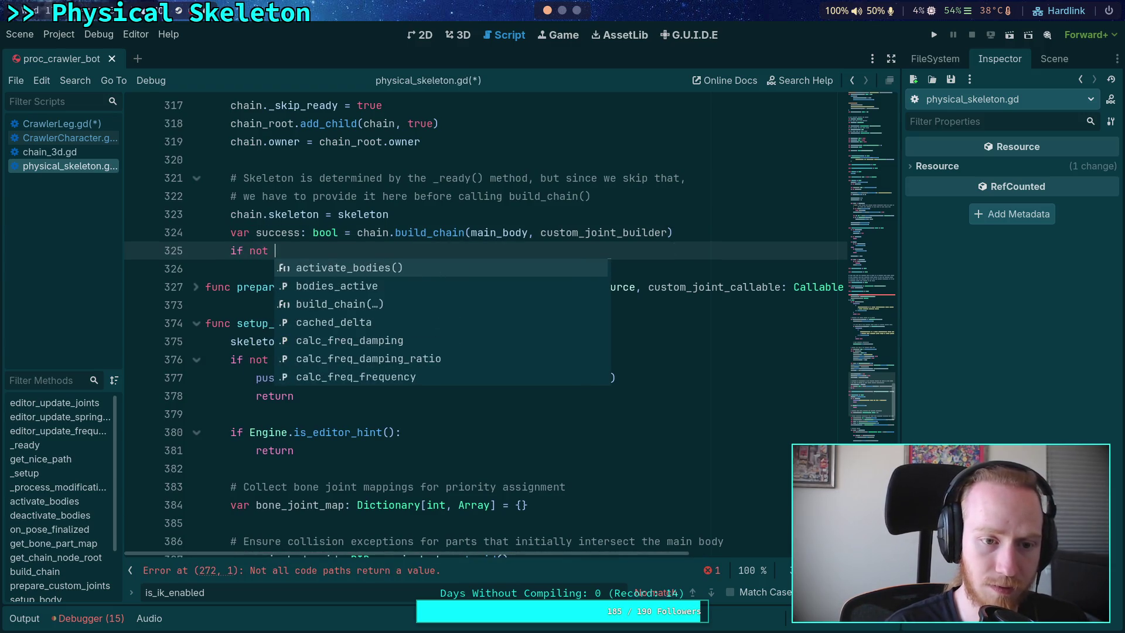
type("suc")
key("Return")
type(":")
key("Return")
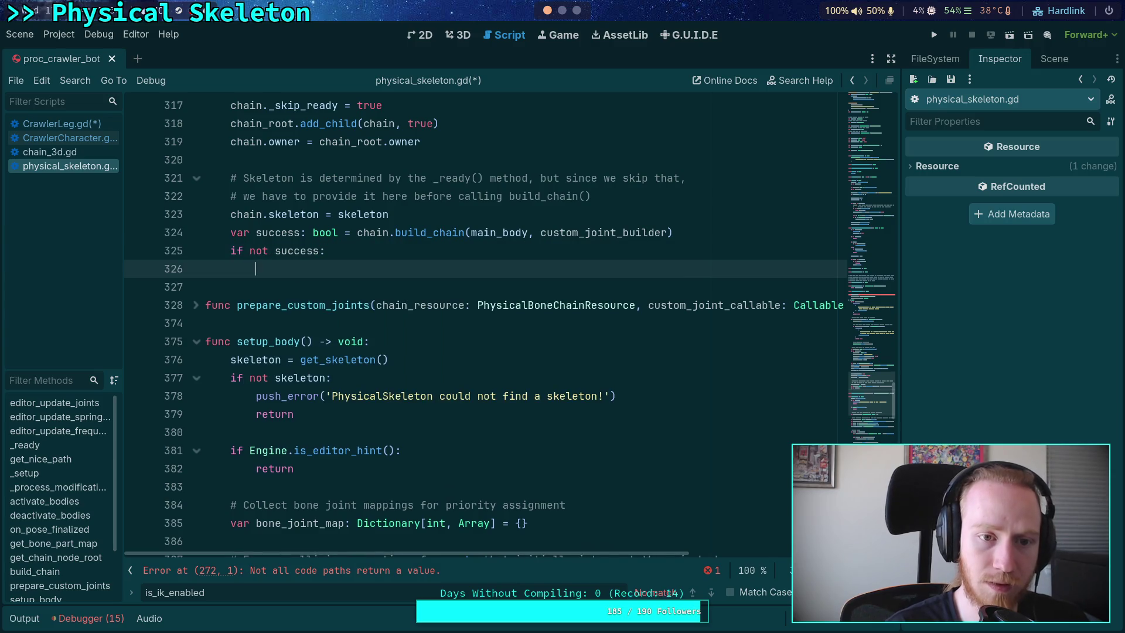
Step: Inside the if, call chain_root.remove_child(chain) and return false
scroll(636, 276, "up", 4)
scroll(636, 277, "down", 1)
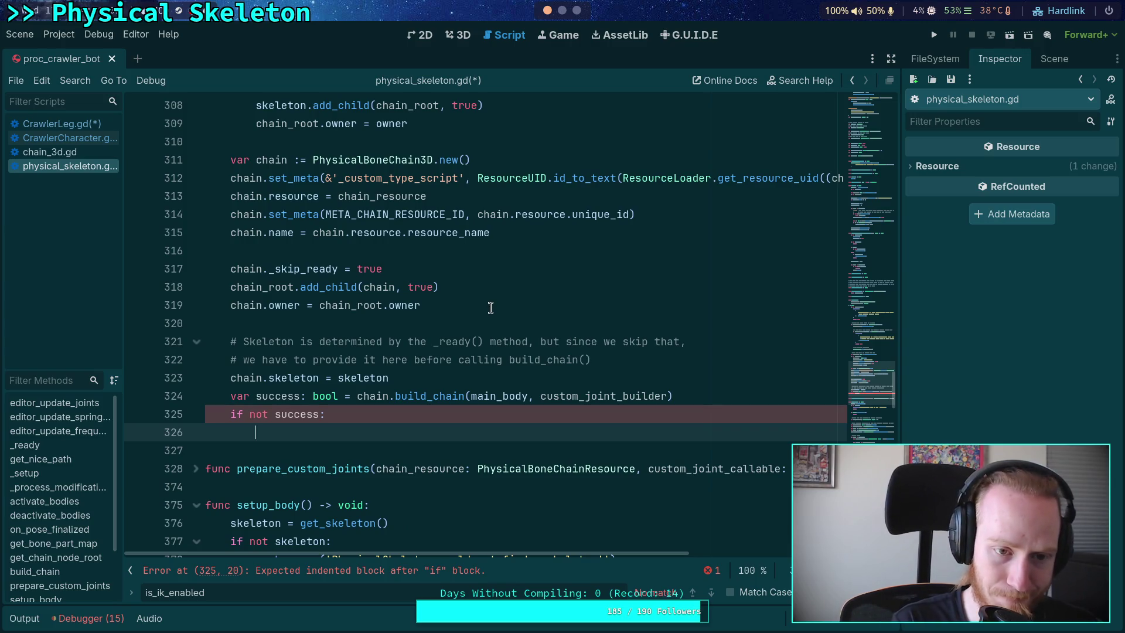
type("chain")
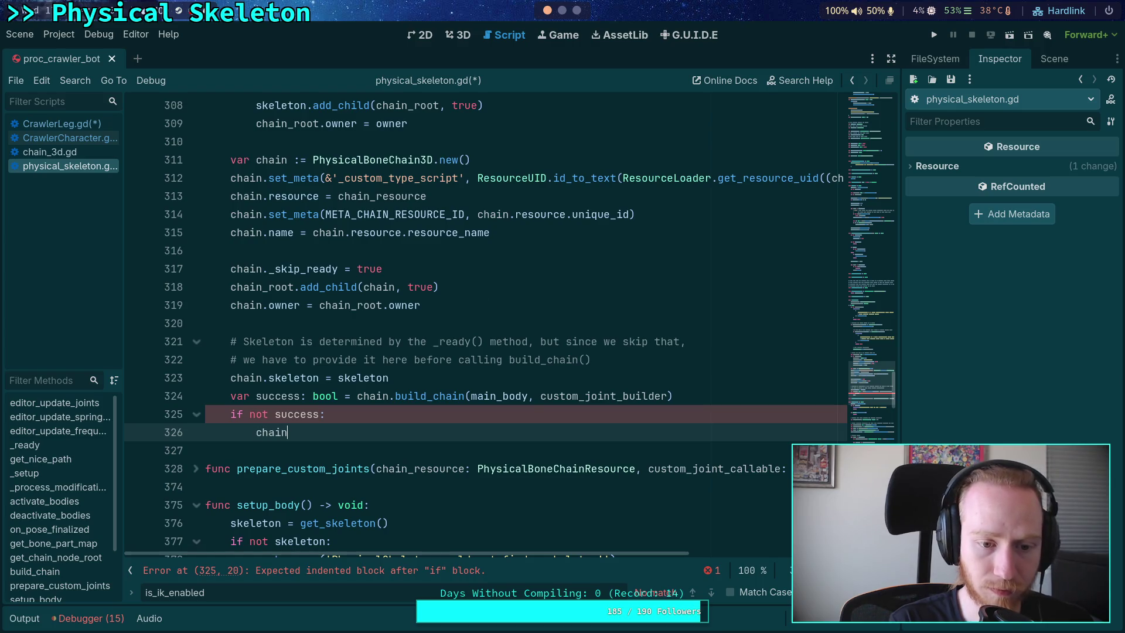
type("_root.remo")
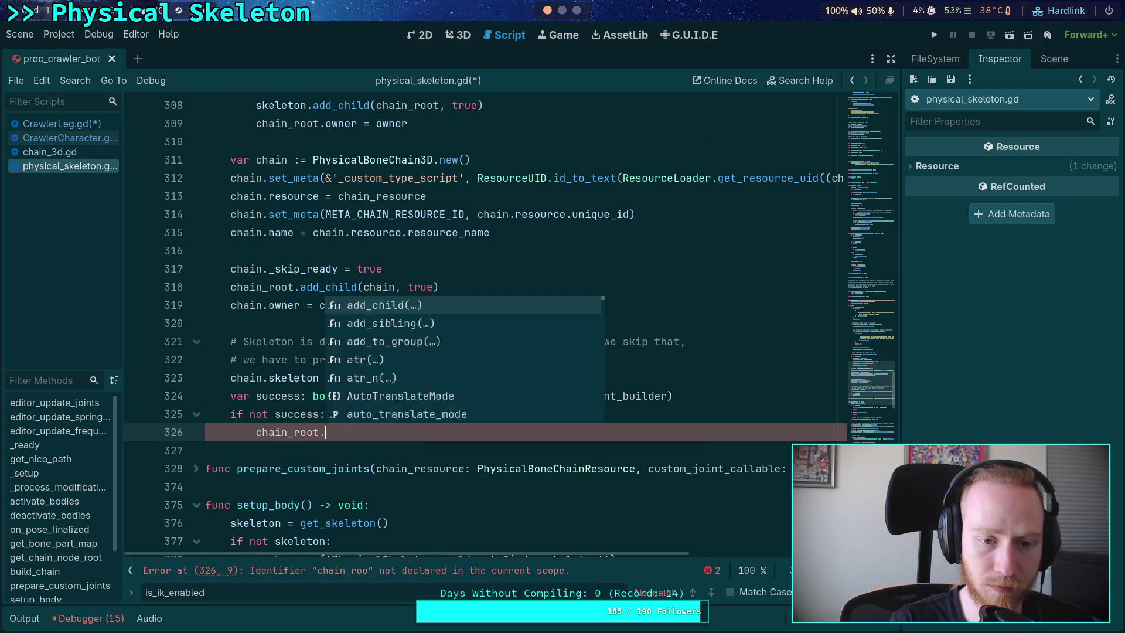
key("Return")
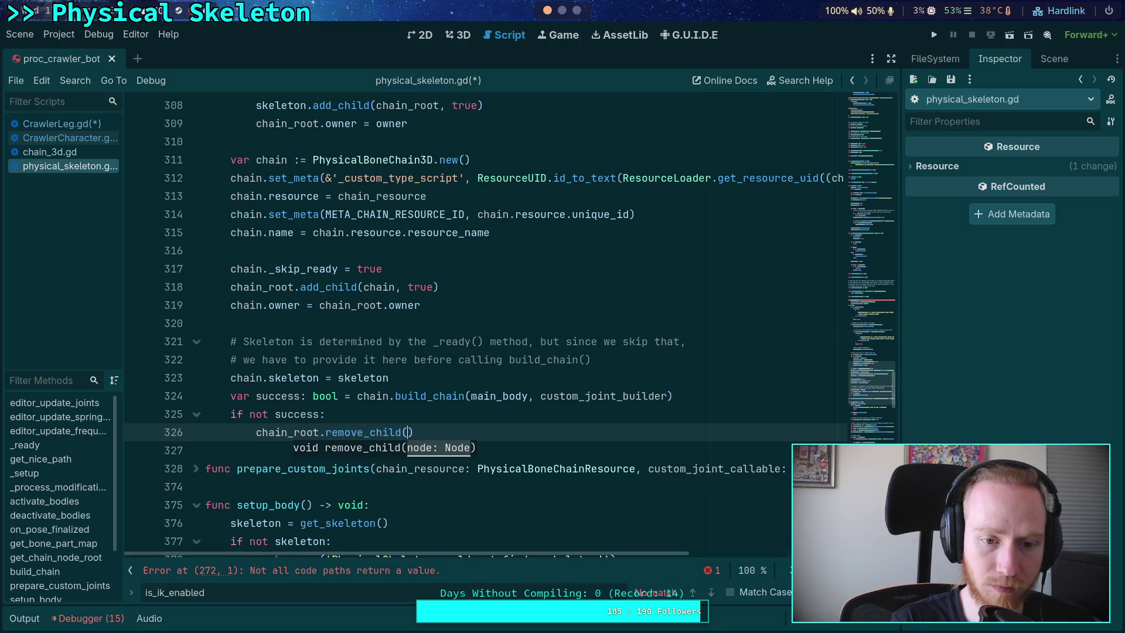
type("chain")
key("Right")
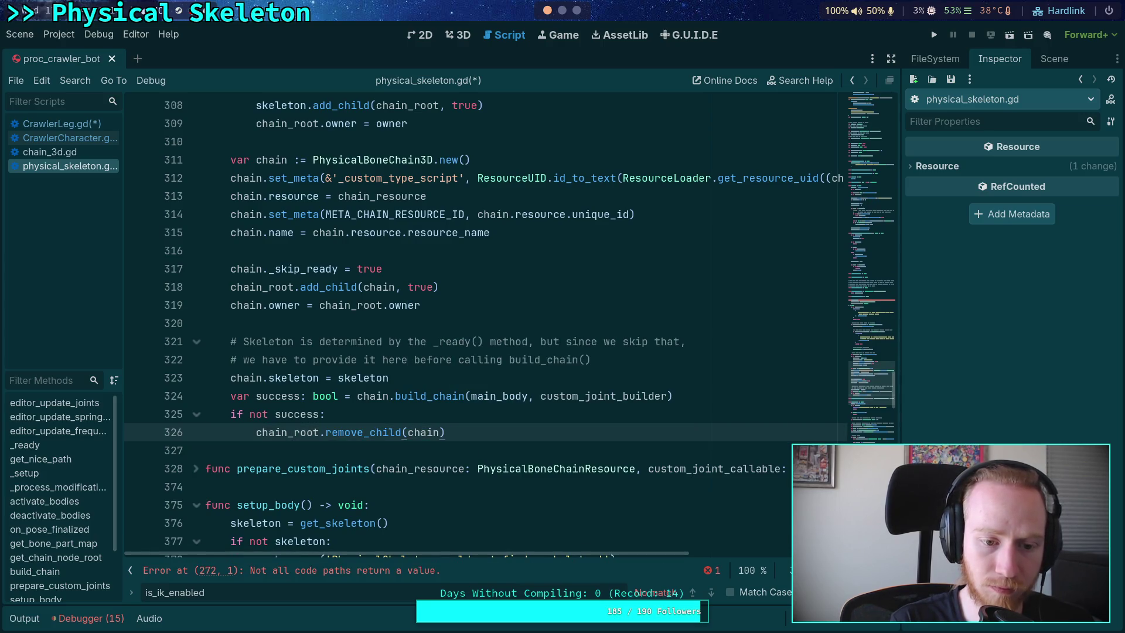
key("Return")
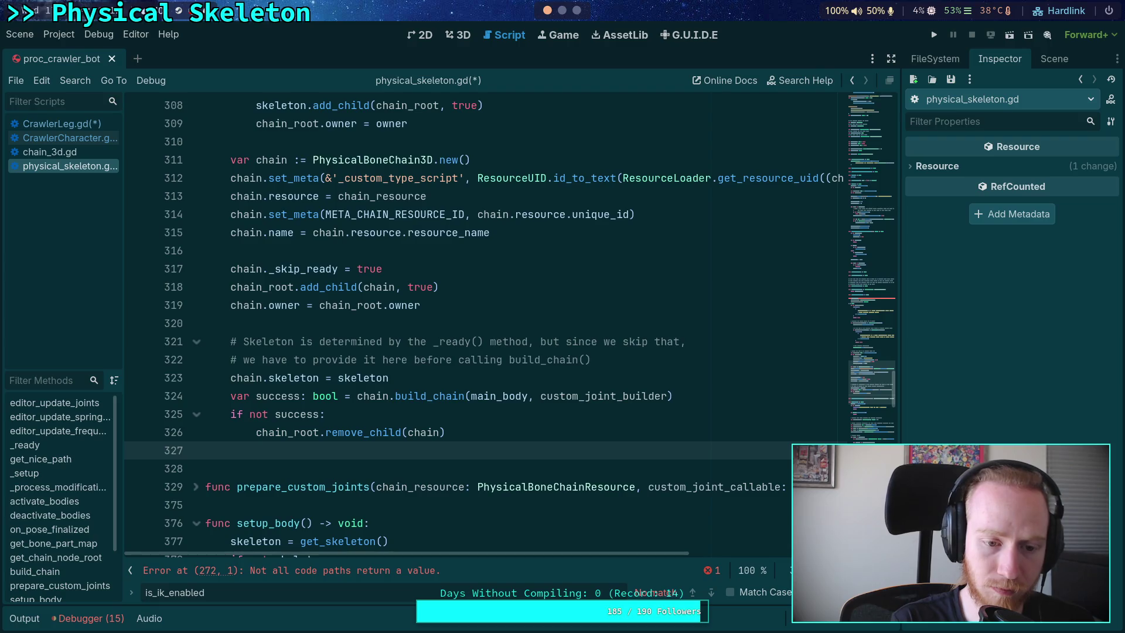
type("return false")
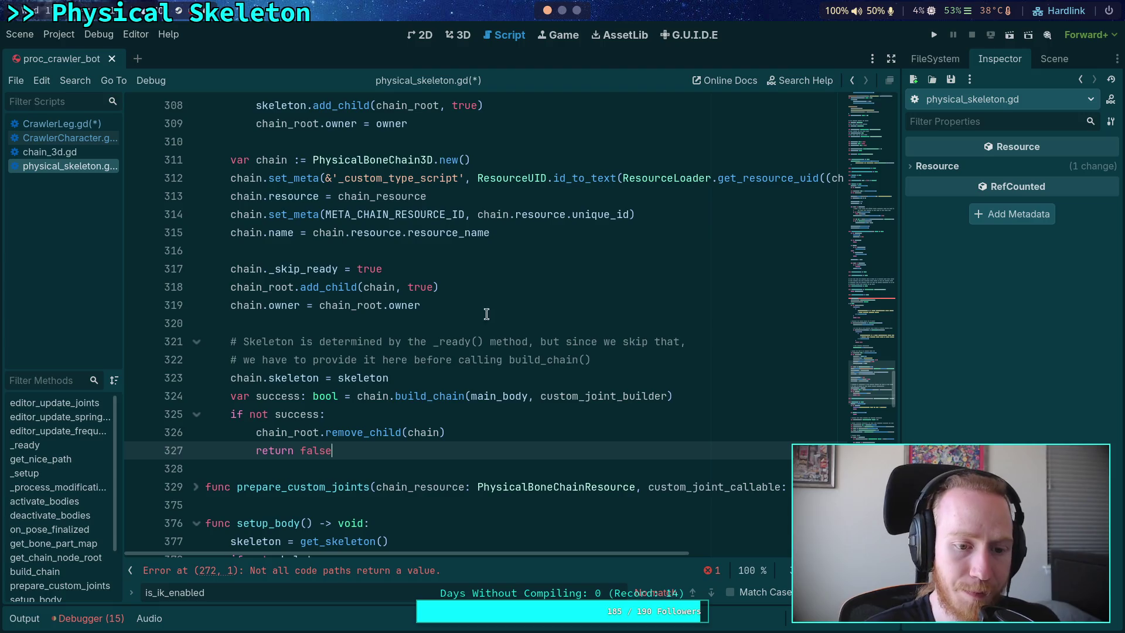
Step: Add blank lines after return false and scroll through the rest of the script
scroll(458, 385, "up", 7)
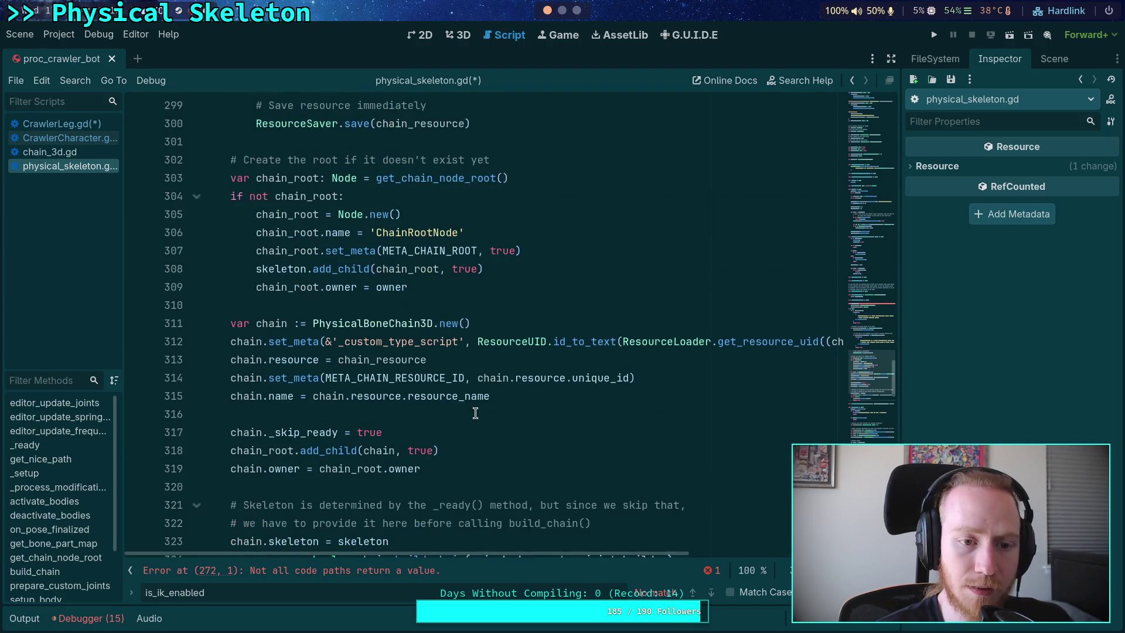
scroll(475, 413, "up", 5)
scroll(474, 411, "down", 13)
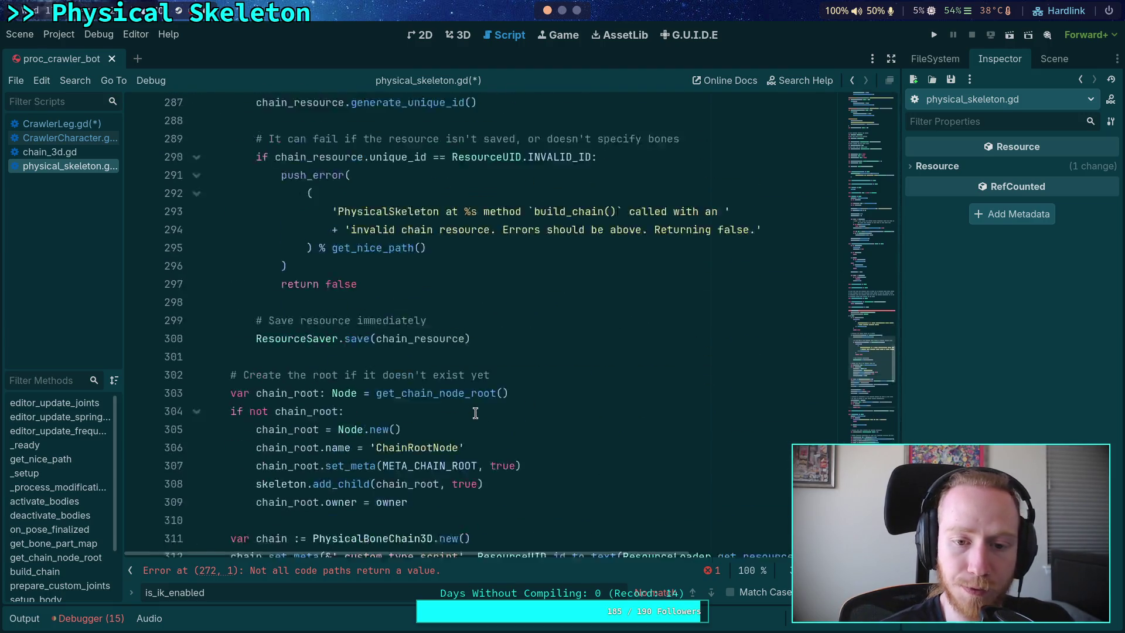
key("Return")
key("Return")
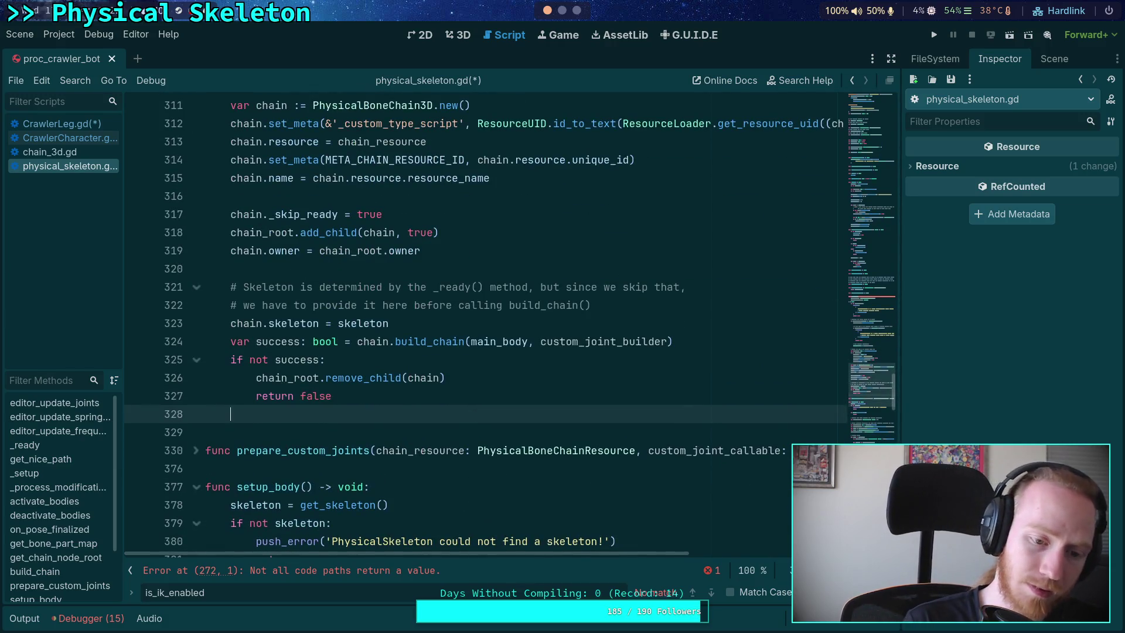
scroll(447, 350, "down", 4)
scroll(448, 350, "down", 7)
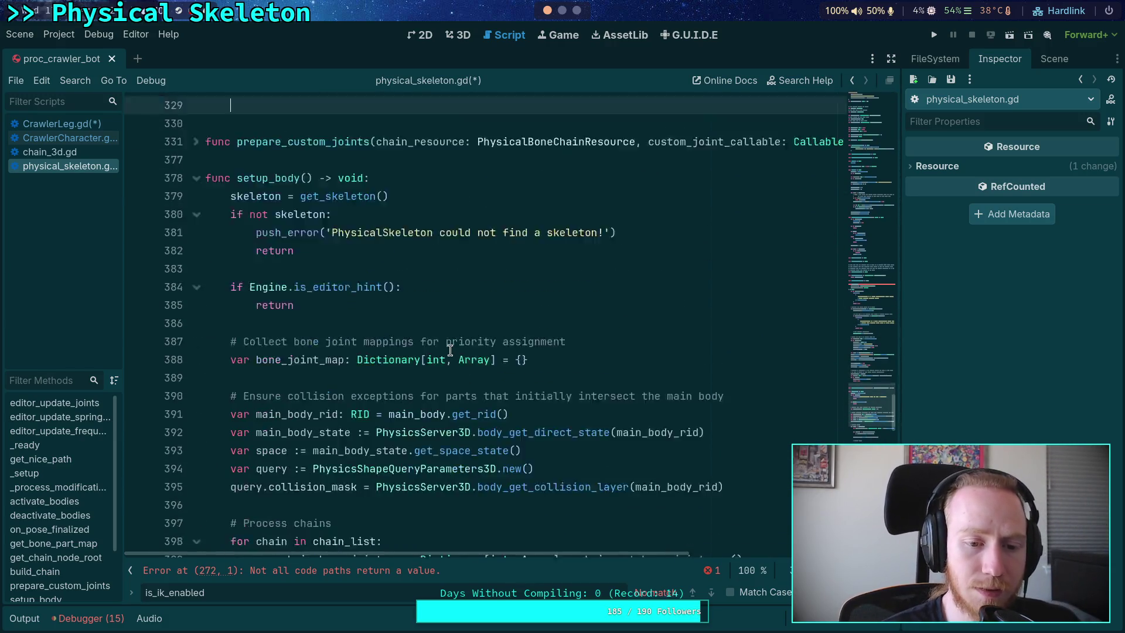
scroll(451, 351, "down", 5)
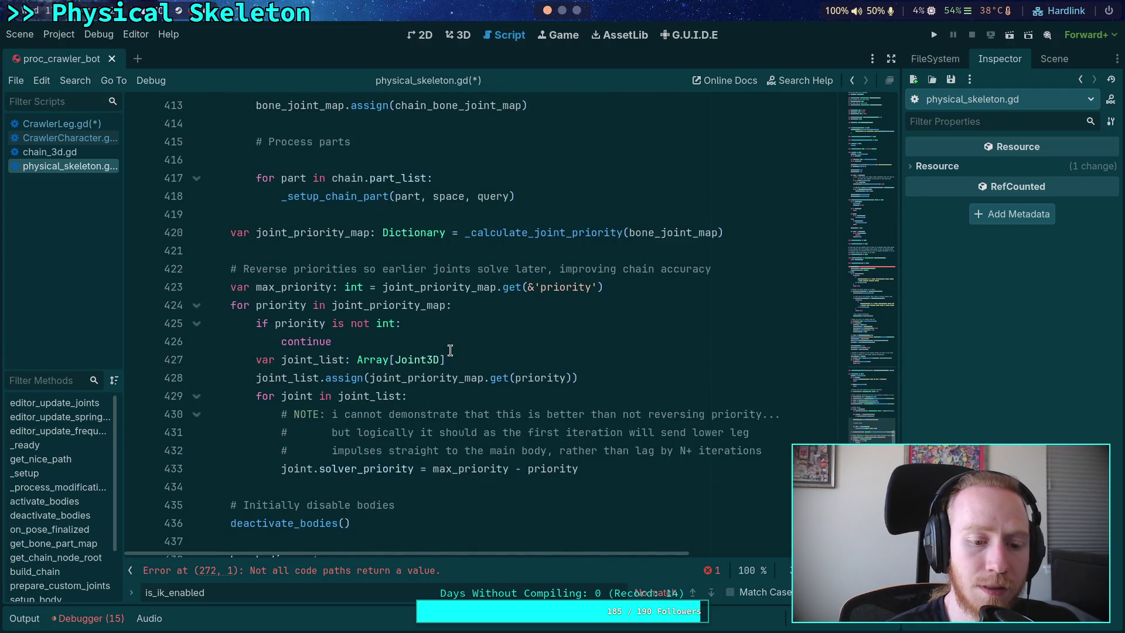
scroll(450, 351, "down", 2)
scroll(450, 351, "up", 18)
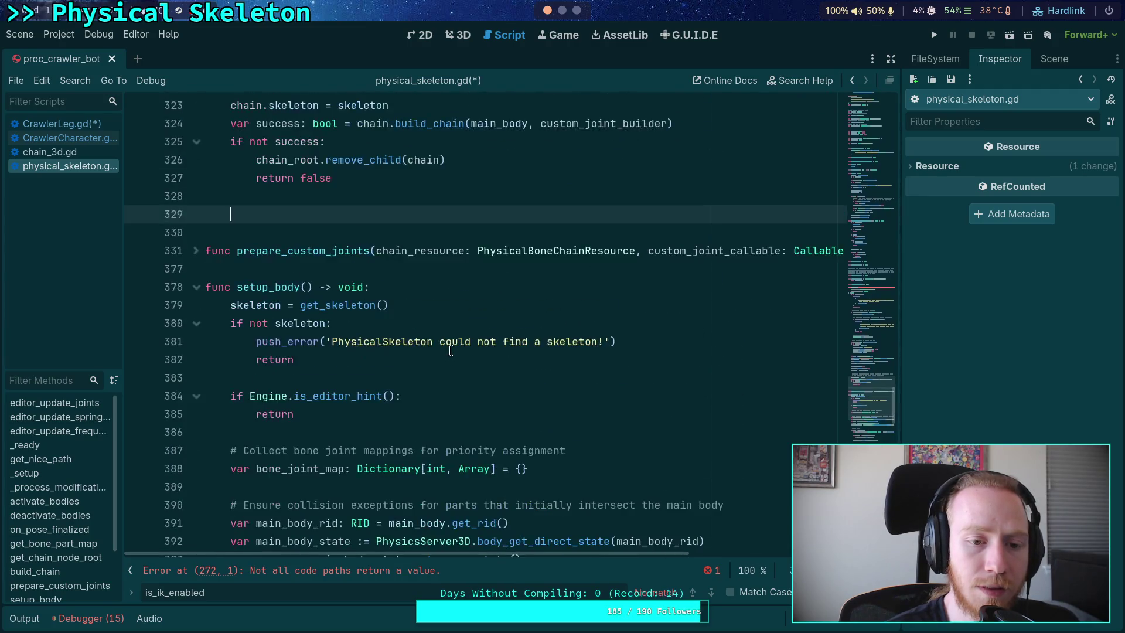
Step: Collapse the _setup_chain_part function body via its gutter arrow
scroll(450, 350, "down", 20)
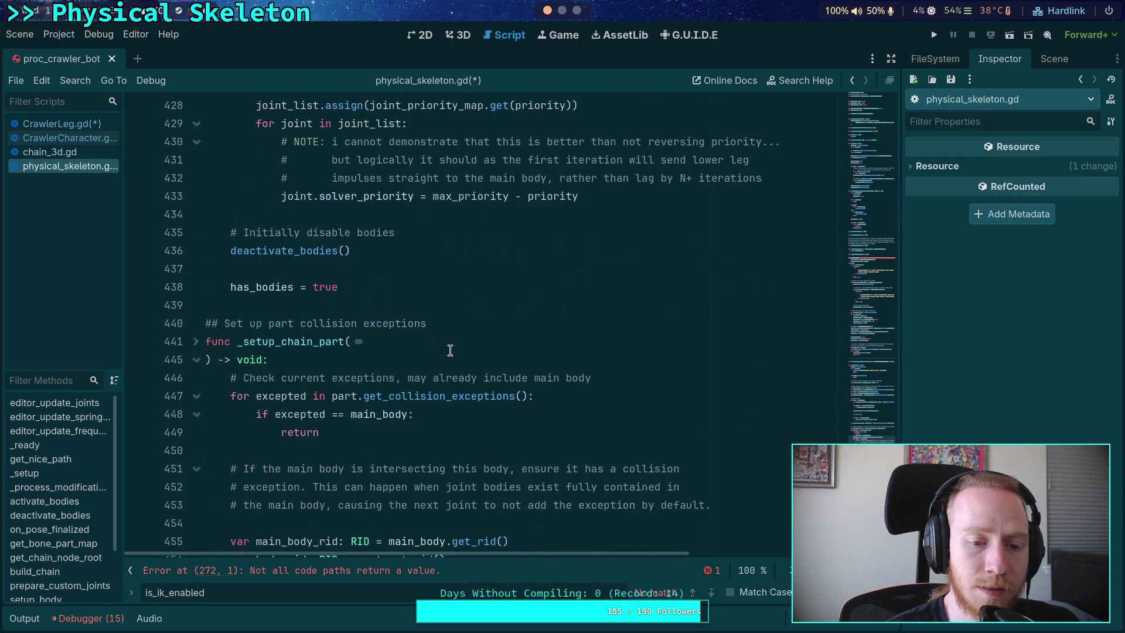
scroll(450, 350, "up", 5)
left_click(196, 234)
Step: Select _setup on line 150 and open the find bar to search for it
scroll(388, 399, "up", 5)
scroll(388, 400, "up", 20)
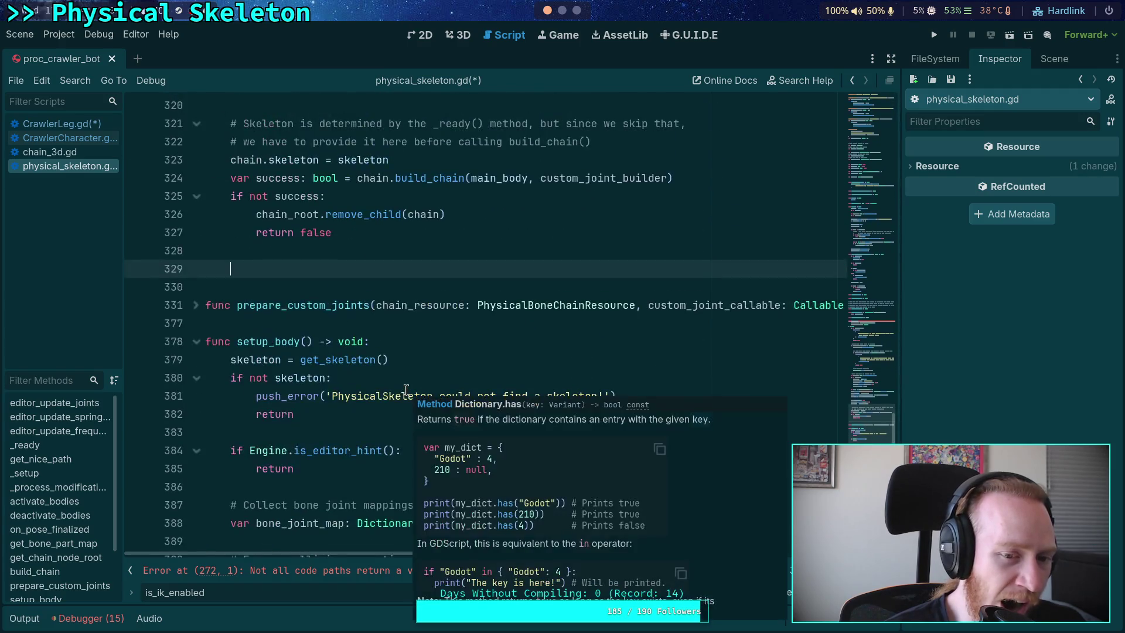
scroll(195, 340, "up", 20)
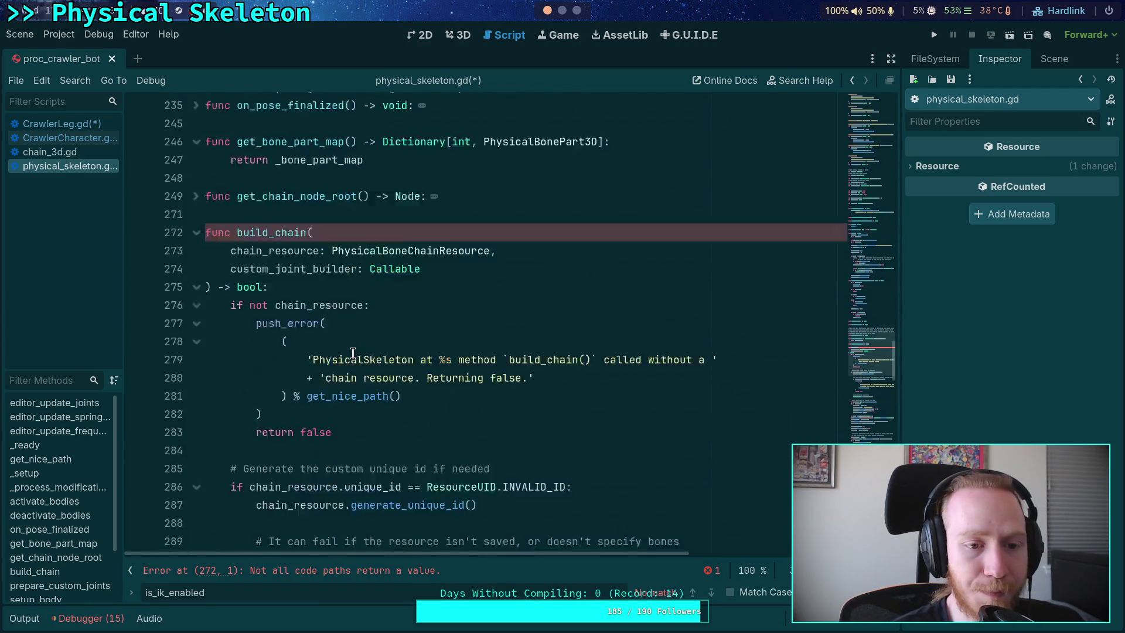
scroll(352, 354, "up", 7)
scroll(328, 357, "down", 7)
scroll(293, 355, "up", 7)
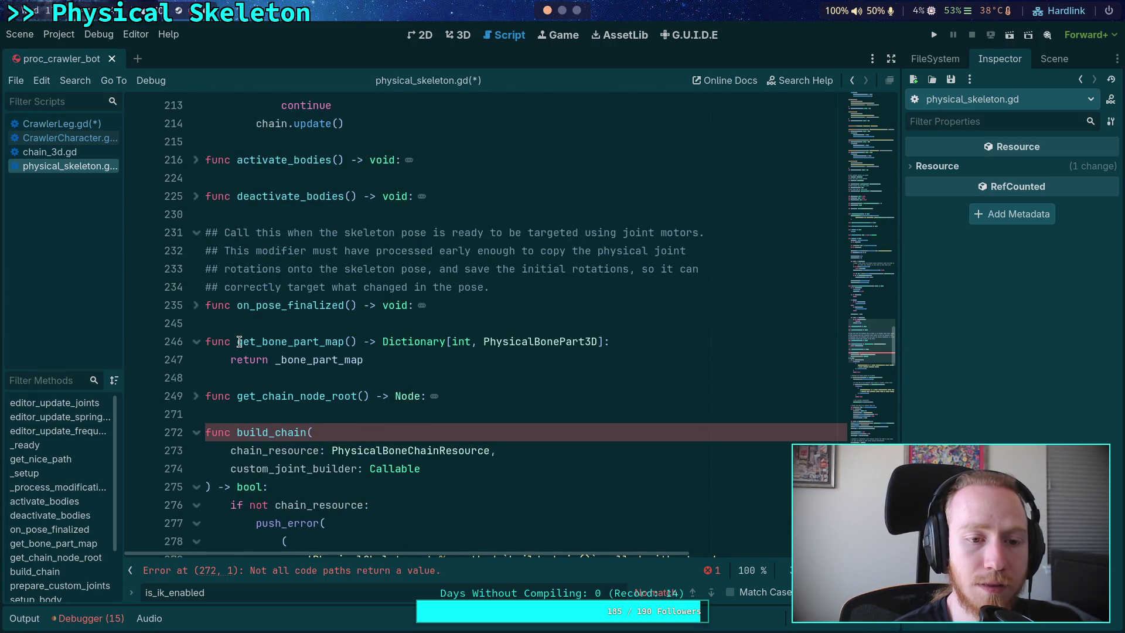
scroll(210, 316, "up", 8)
scroll(211, 317, "up", 10)
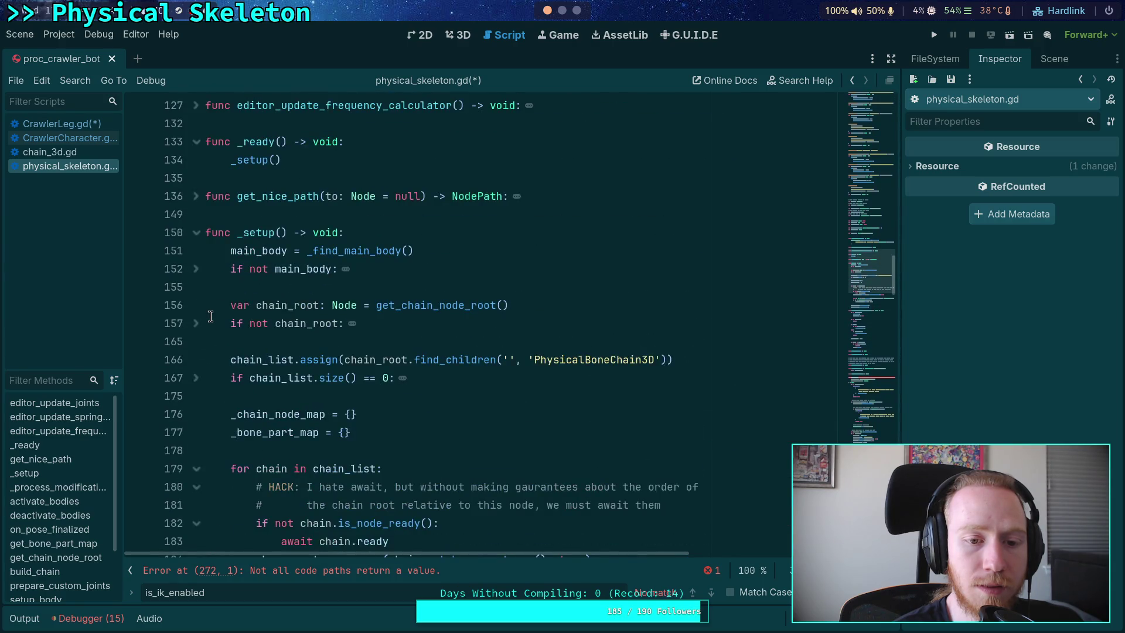
scroll(210, 316, "down", 2)
scroll(211, 317, "down", 1)
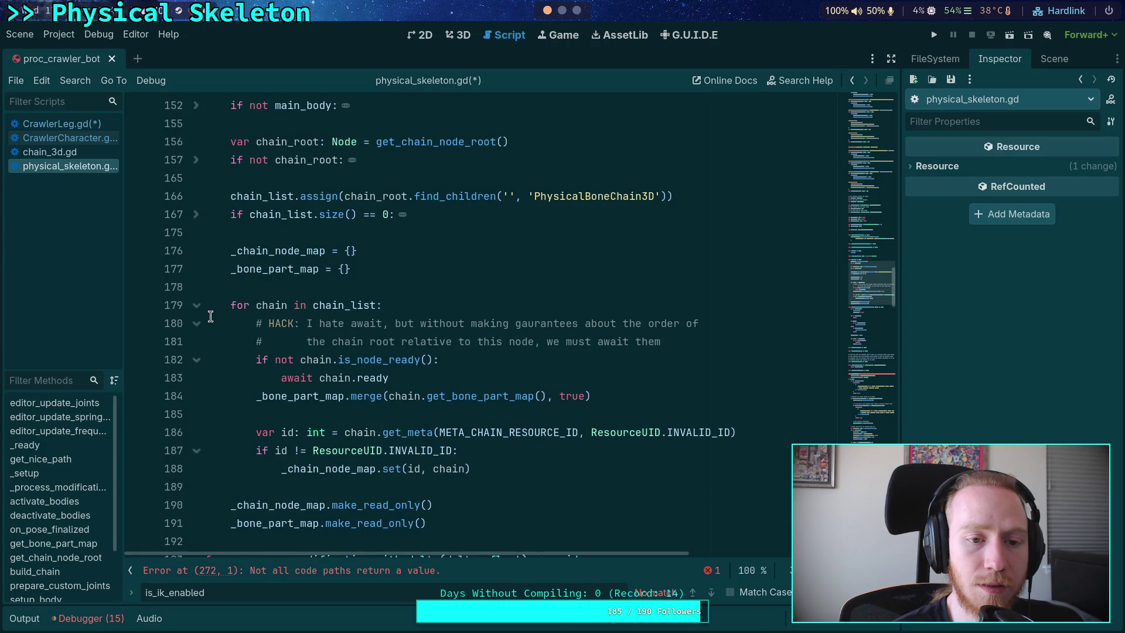
scroll(211, 317, "up", 4)
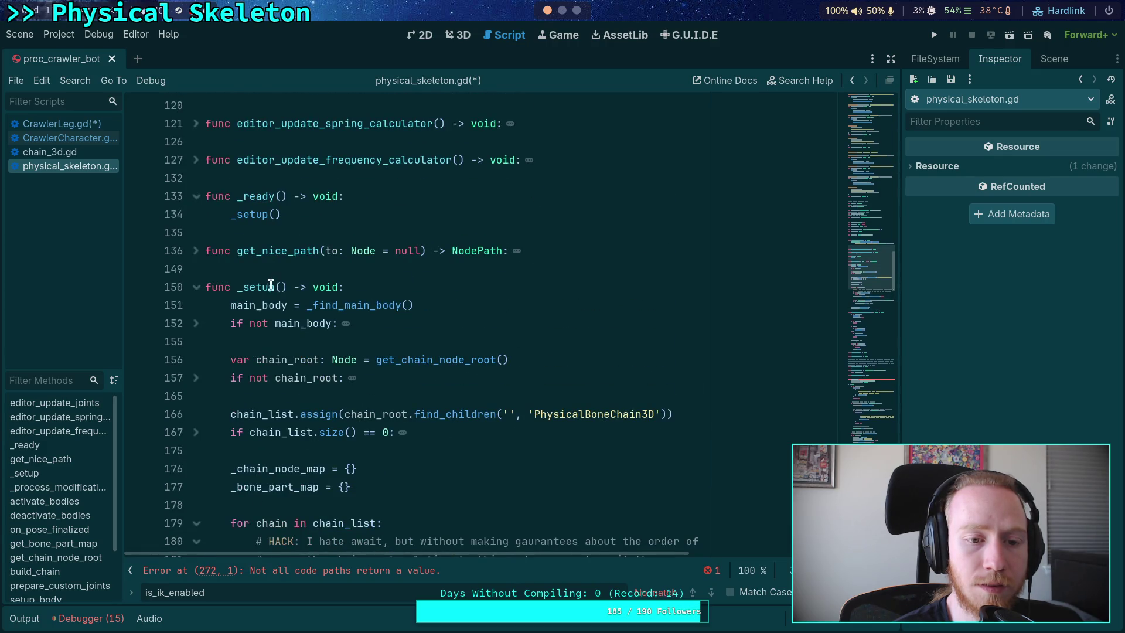
double_click(271, 285)
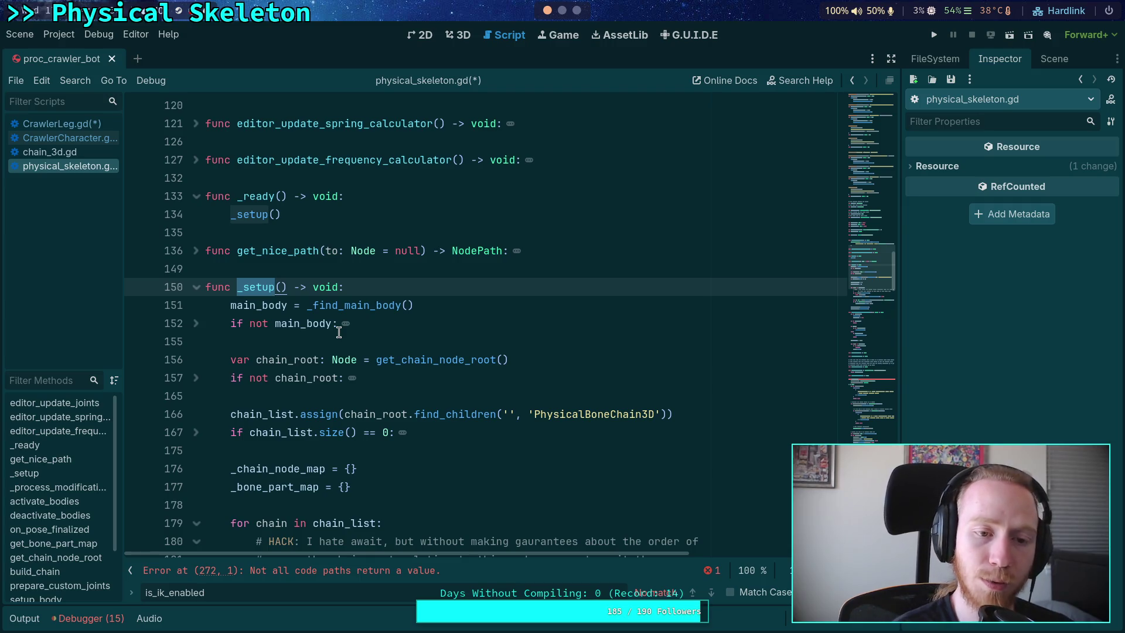
key("ctrl+f")
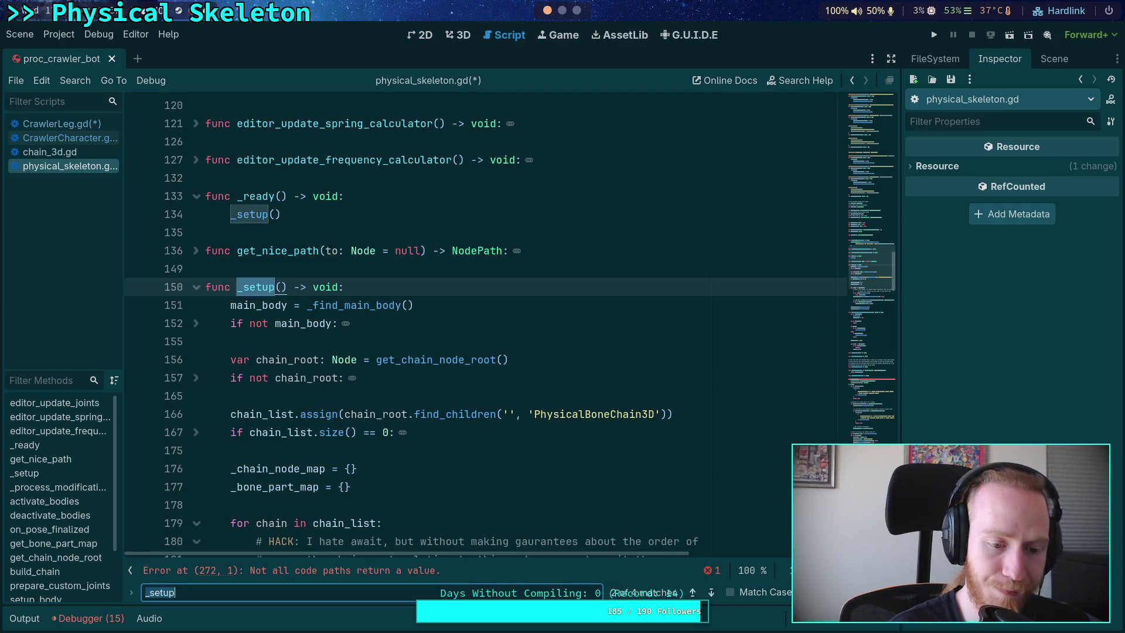
left_click(709, 596)
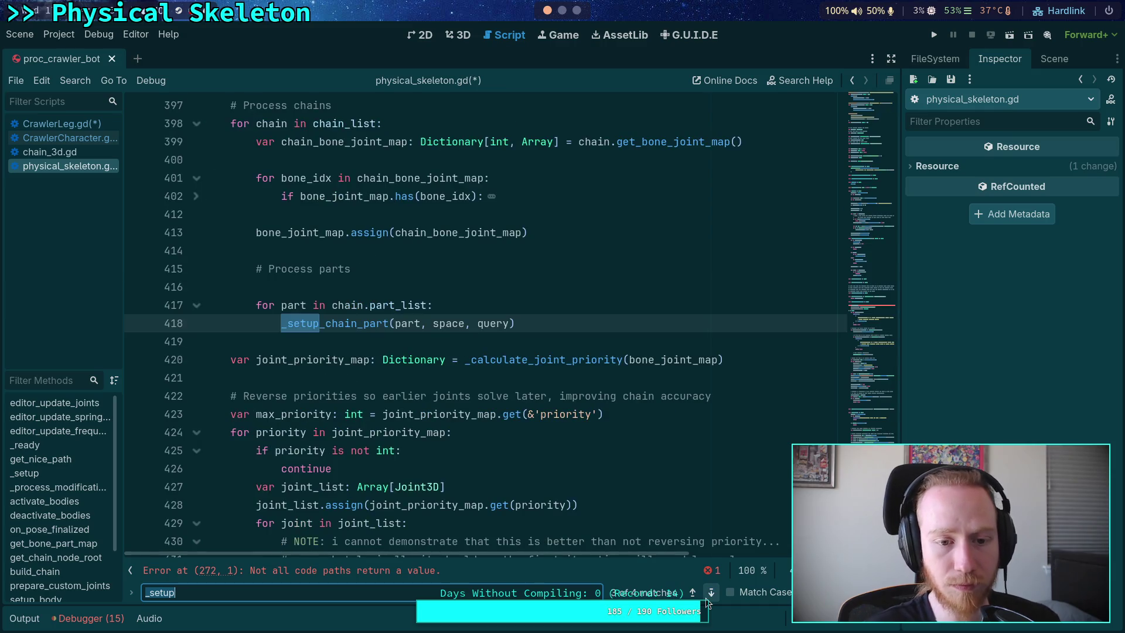
left_click(706, 598)
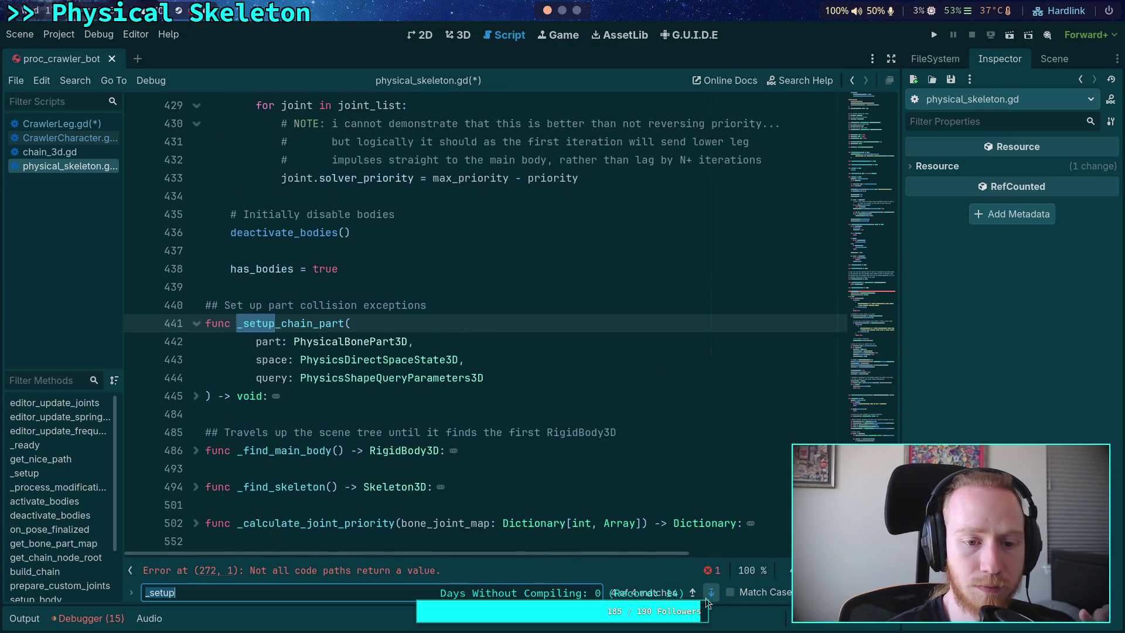
left_click(705, 598)
scroll(479, 461, "down", 4)
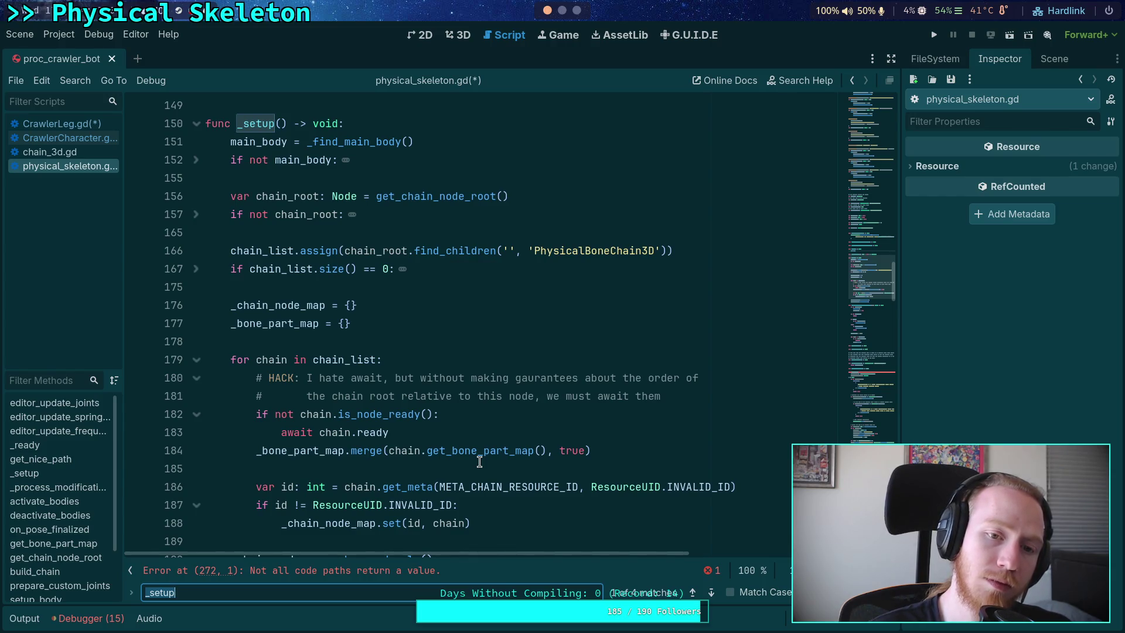
scroll(497, 449, "down", 2)
key("shift+Return")
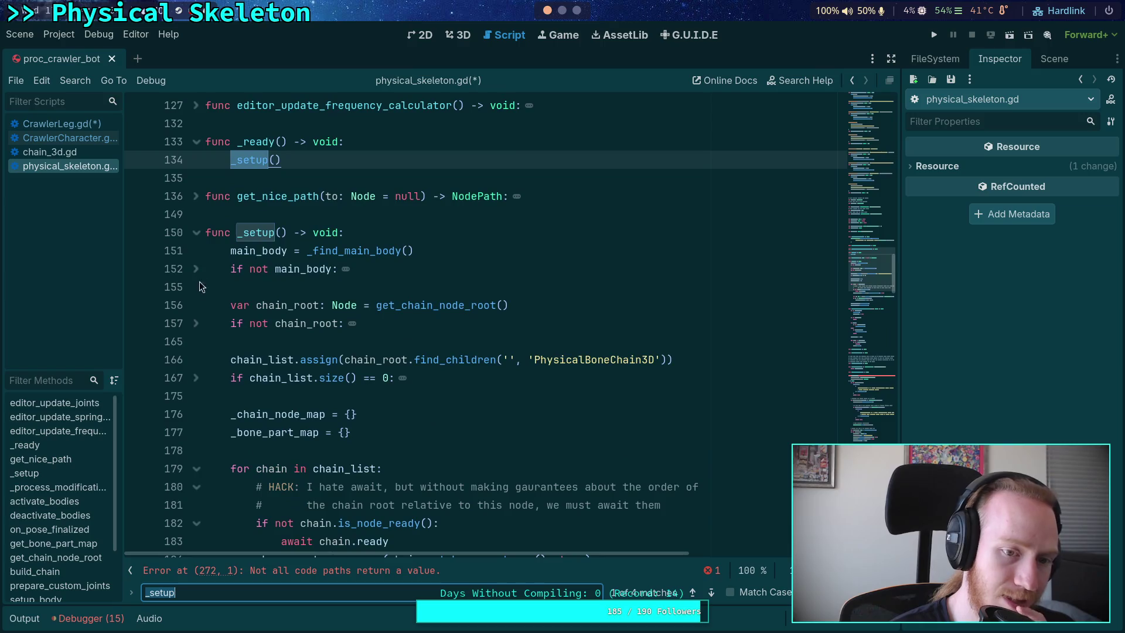
left_click(197, 324)
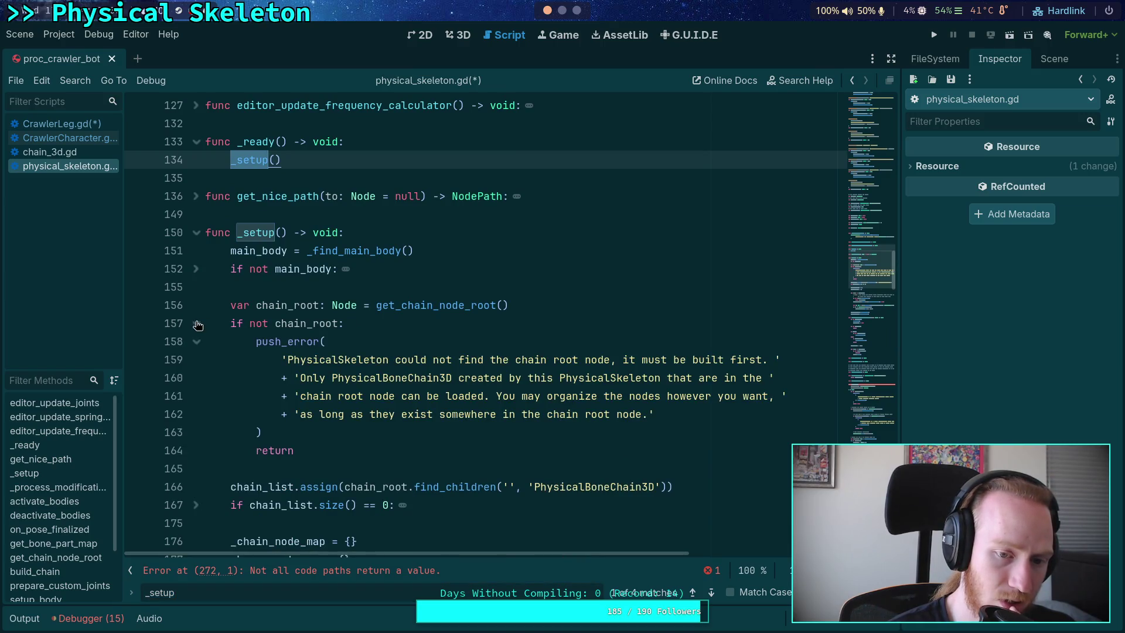
left_click(197, 324)
scroll(340, 342, "down", 3)
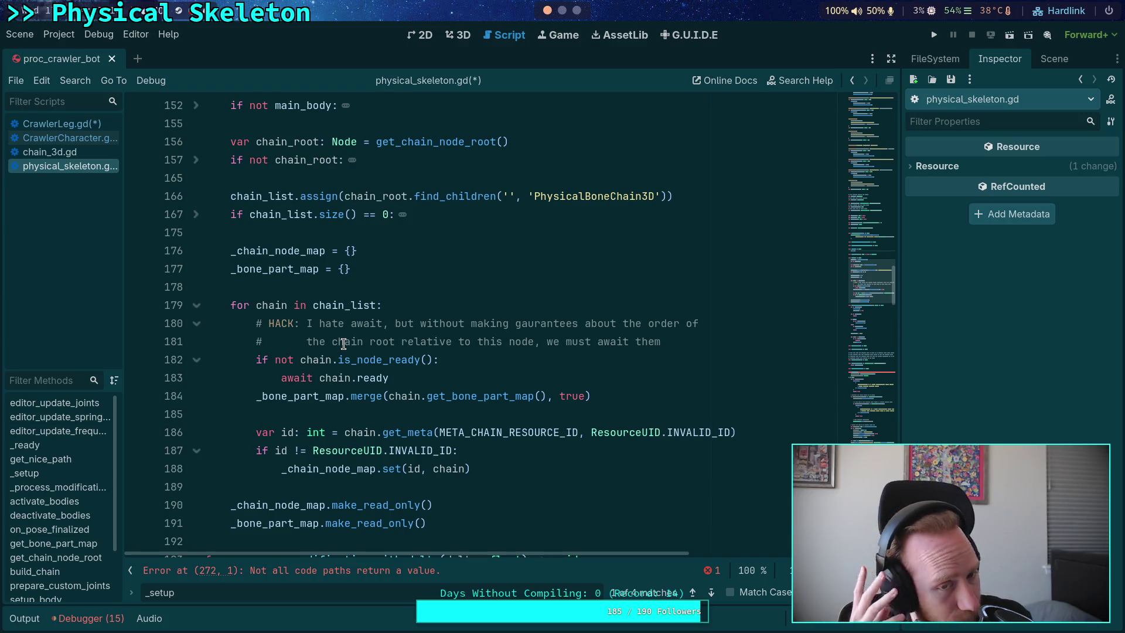
scroll(347, 344, "down", 1)
scroll(347, 345, "down", 20)
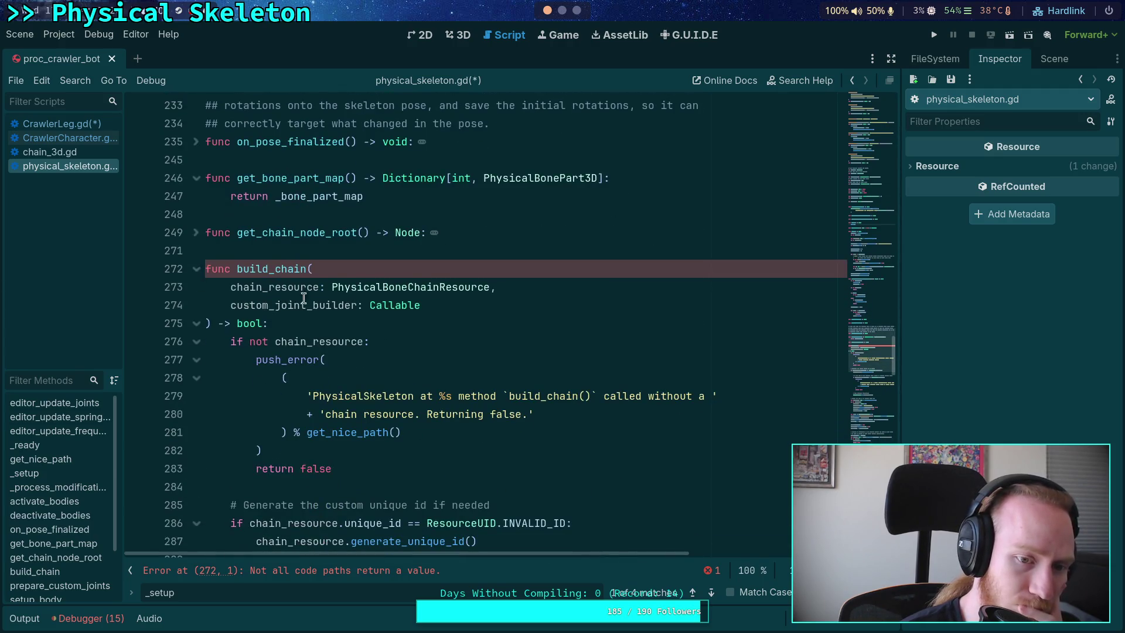
scroll(378, 333, "down", 4)
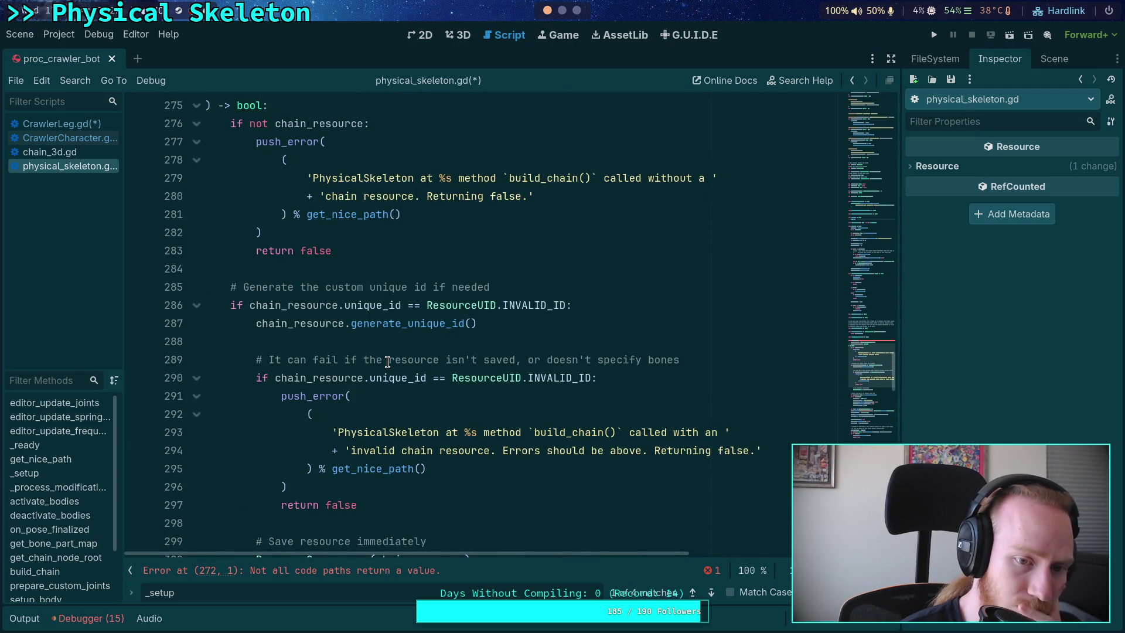
scroll(388, 361, "down", 5)
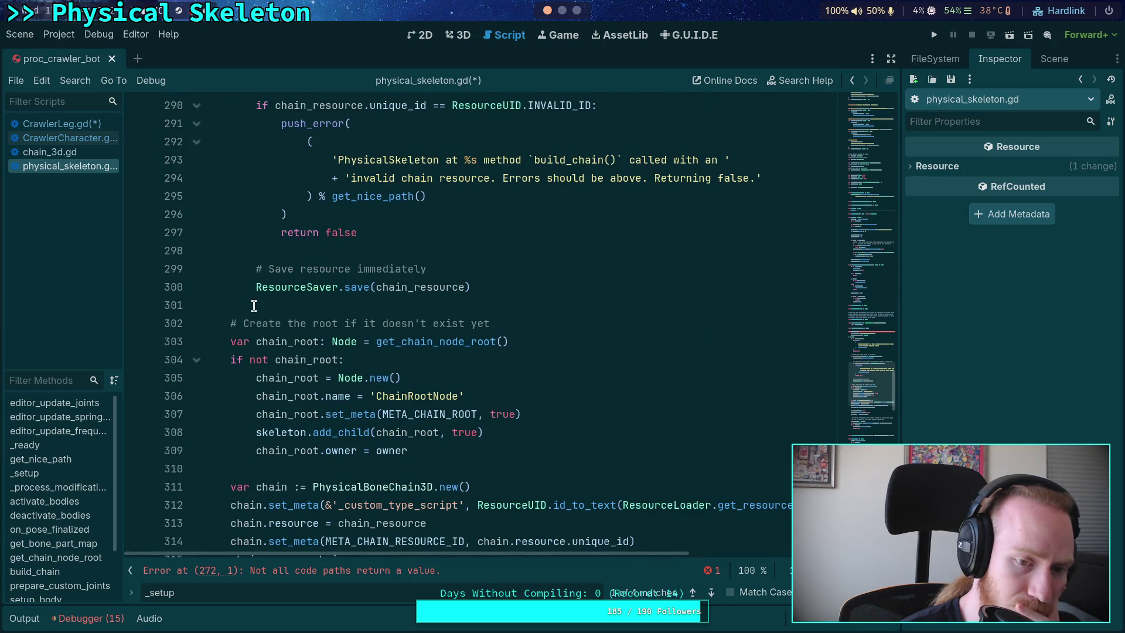
scroll(253, 306, "down", 1)
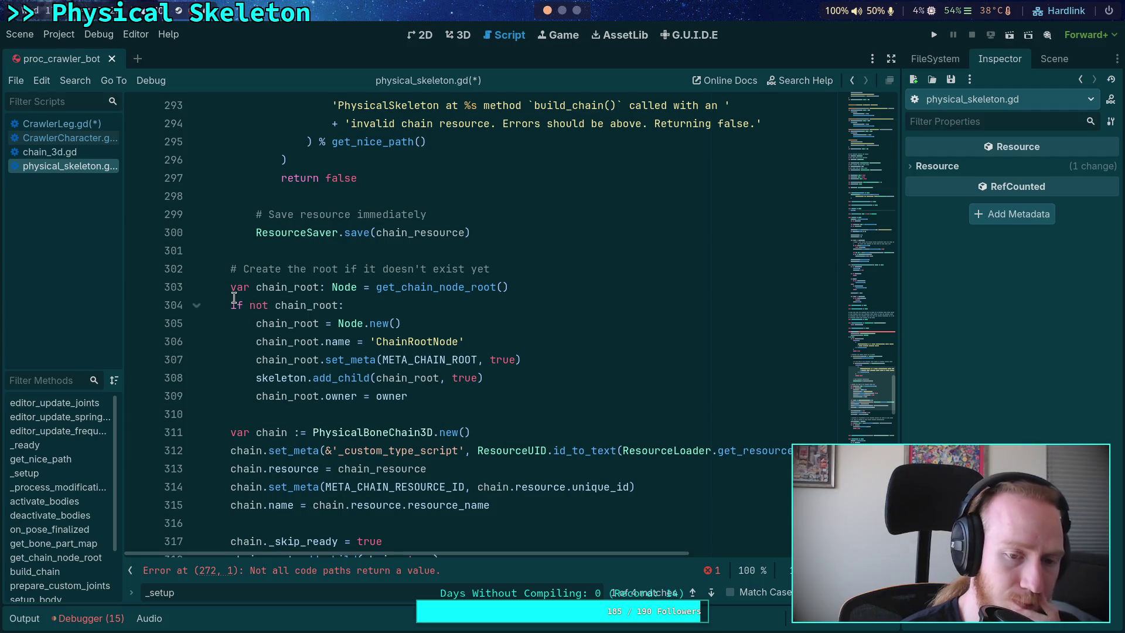
scroll(240, 293, "down", 6)
scroll(270, 276, "up", 3)
double_click(289, 233)
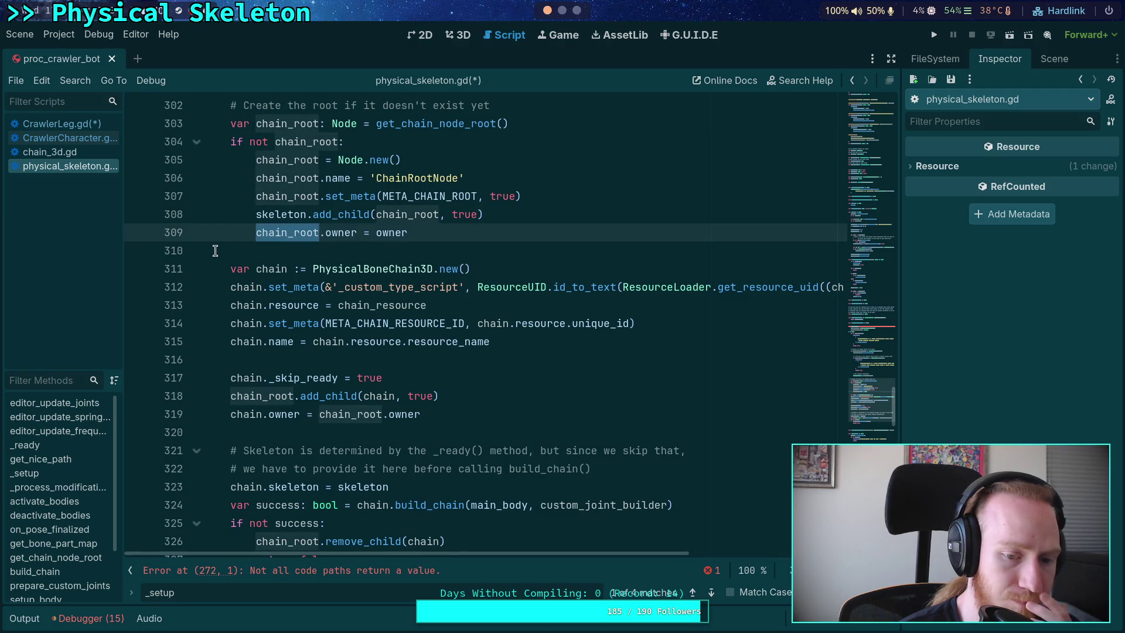
scroll(215, 251, "up", 3)
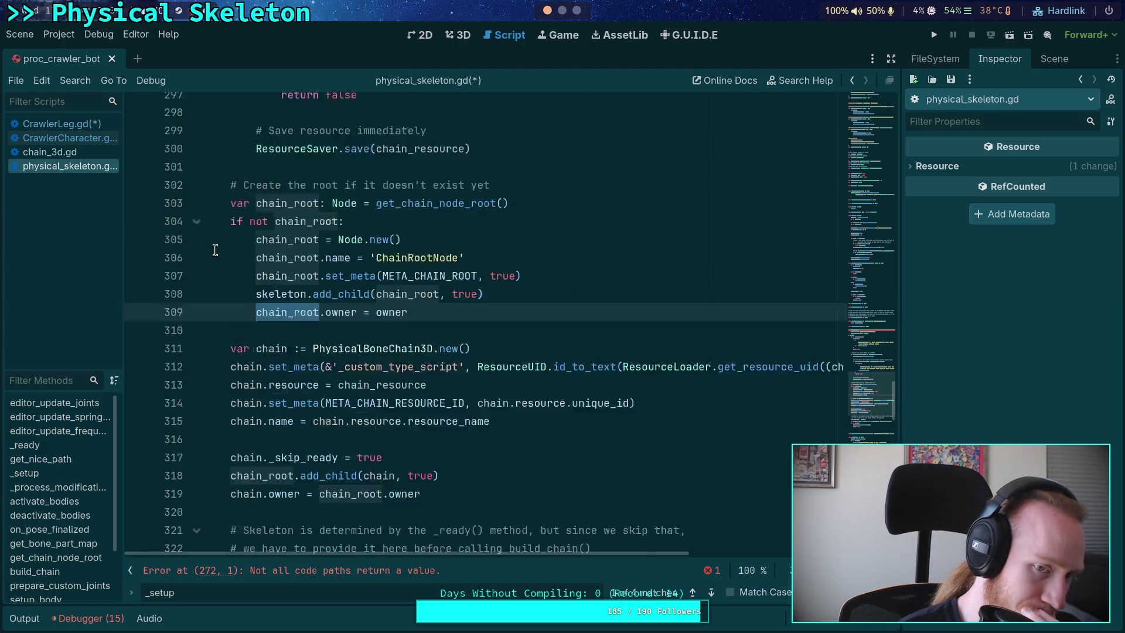
scroll(215, 251, "up", 11)
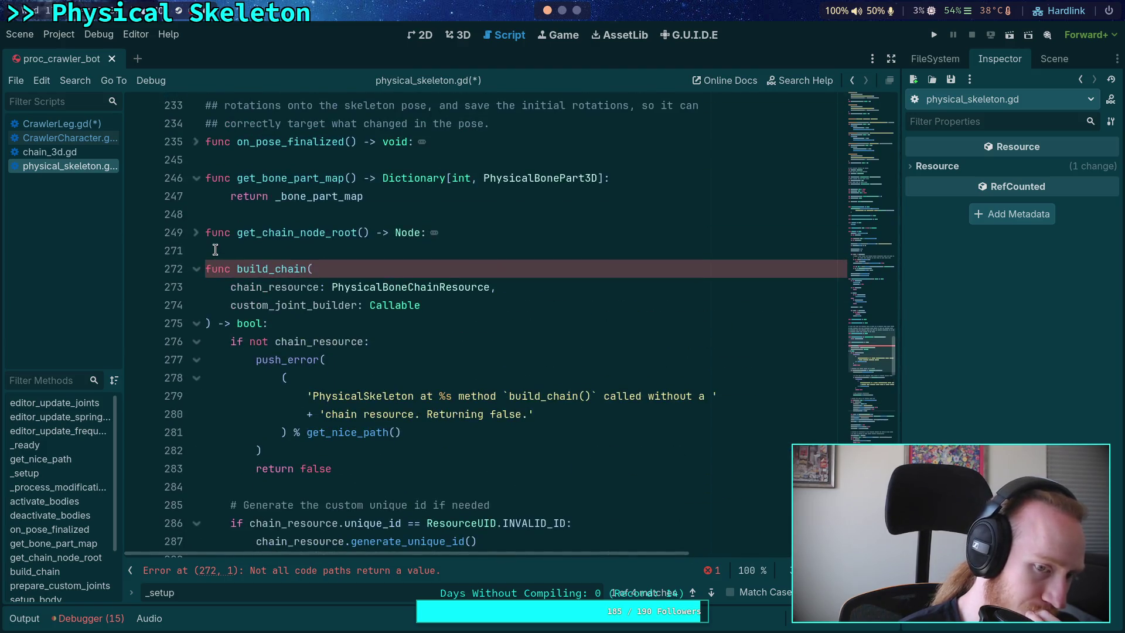
scroll(215, 250, "up", 3)
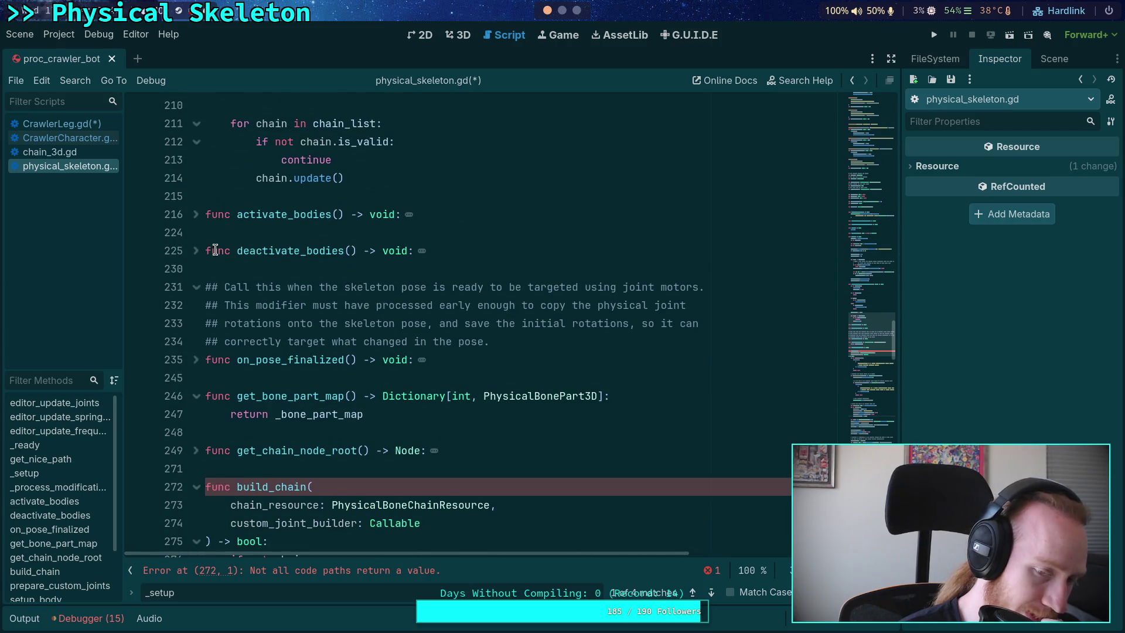
scroll(215, 251, "up", 5)
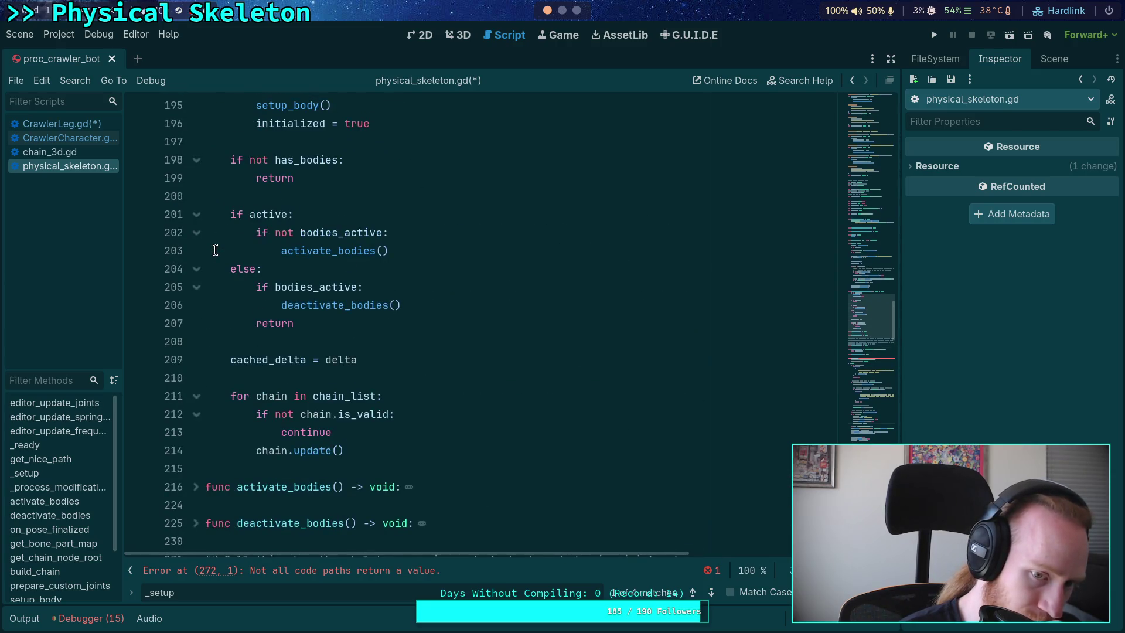
scroll(215, 250, "up", 10)
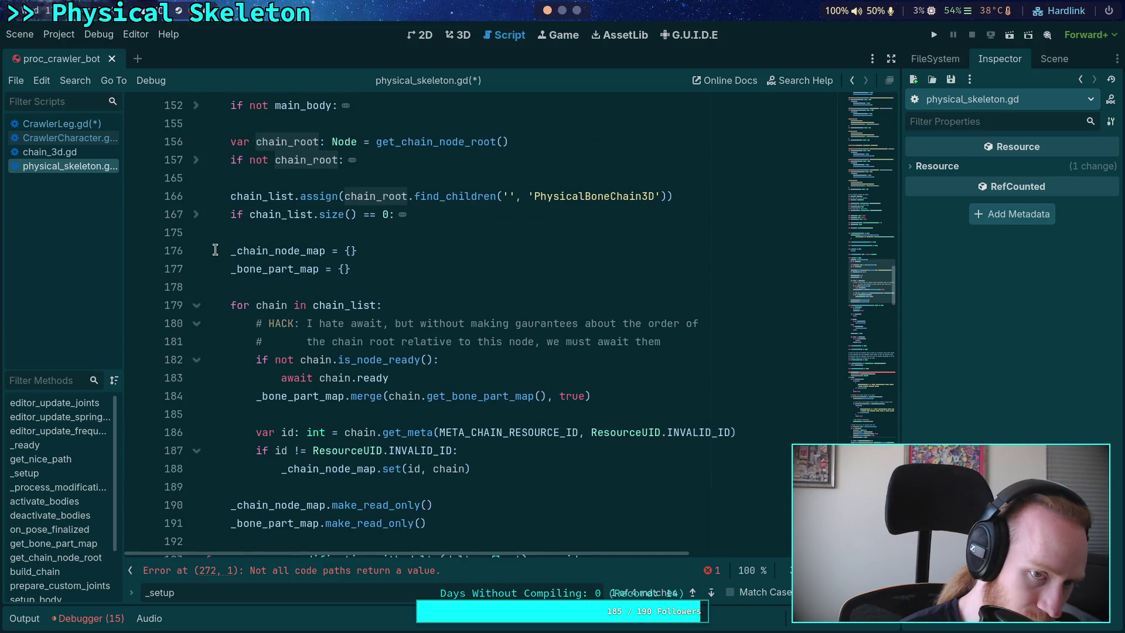
scroll(216, 250, "up", 3)
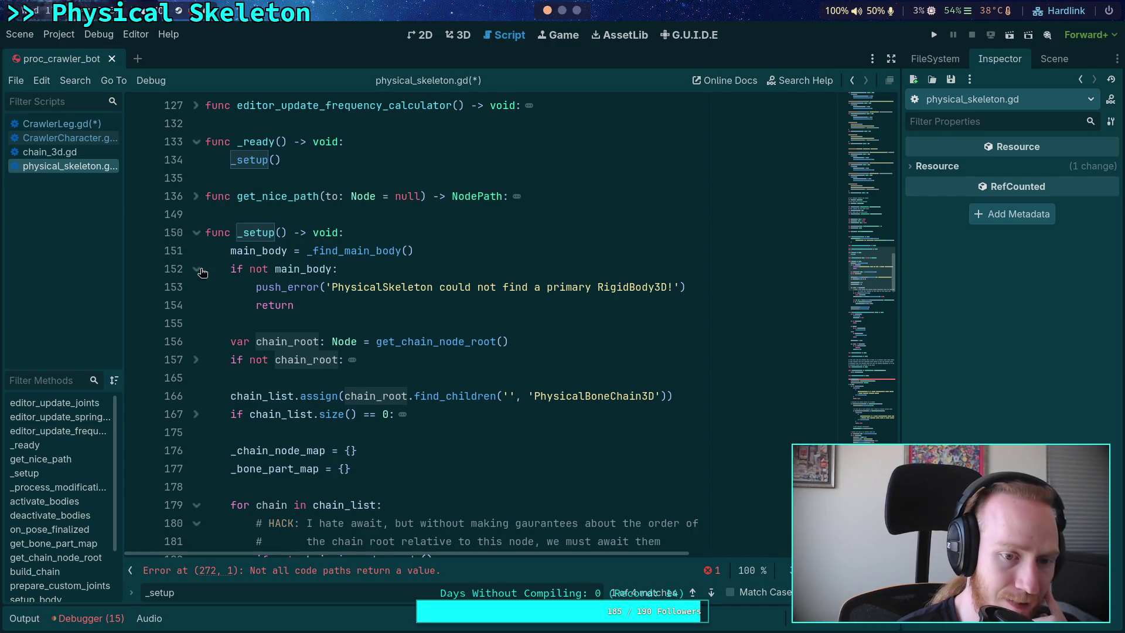
left_click(197, 269)
left_click(197, 324)
left_click(196, 324)
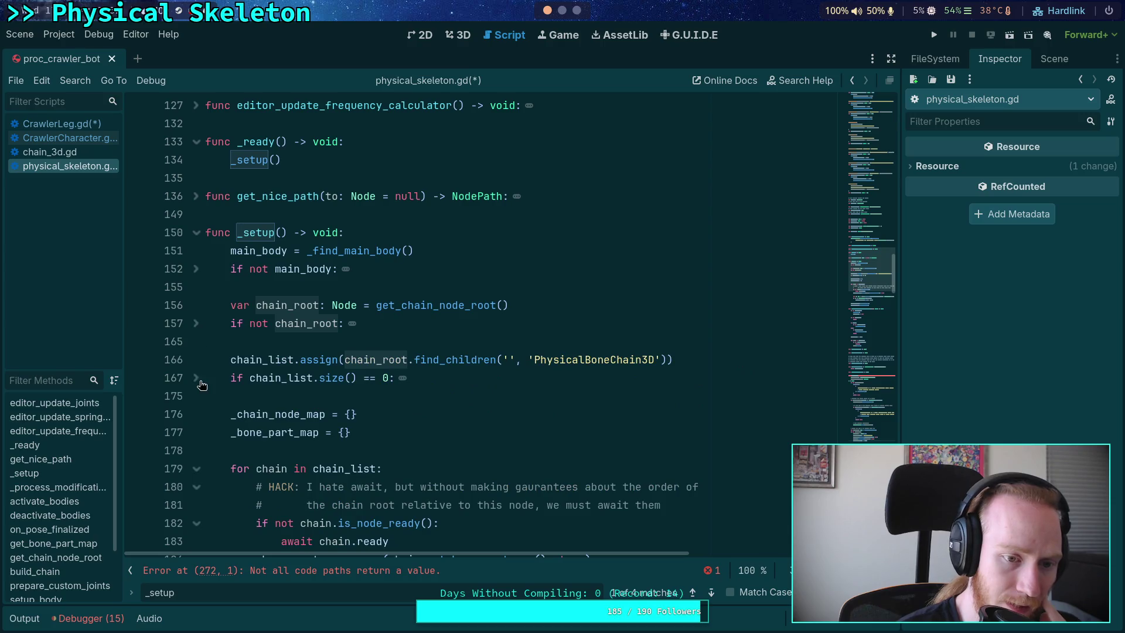
left_click(197, 378)
left_click(197, 378)
left_click(237, 342)
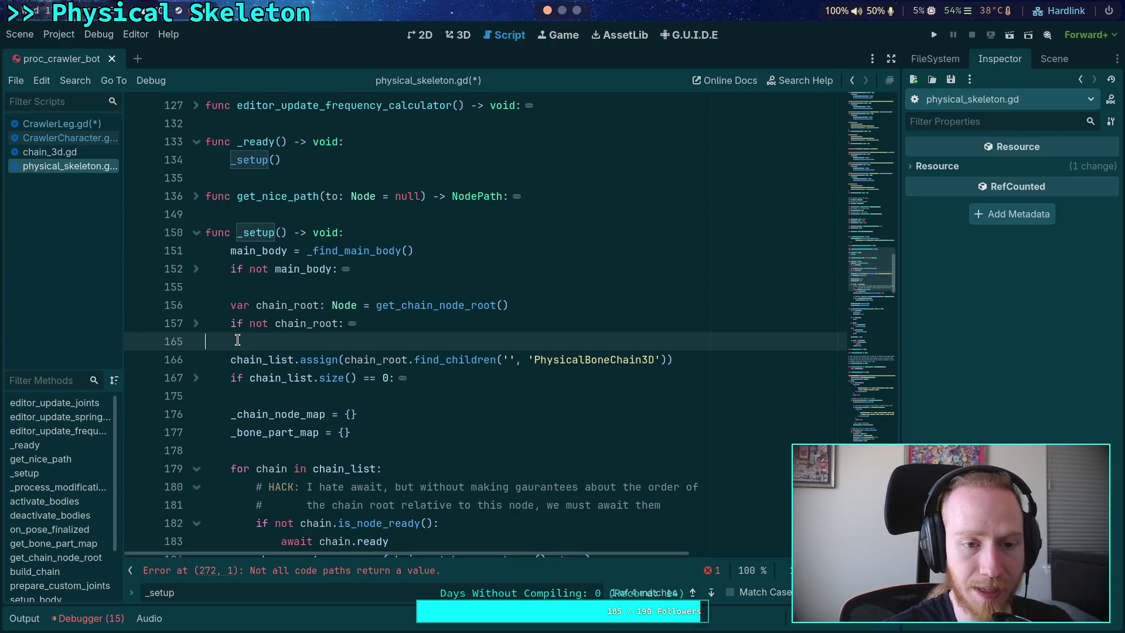
left_click(347, 222)
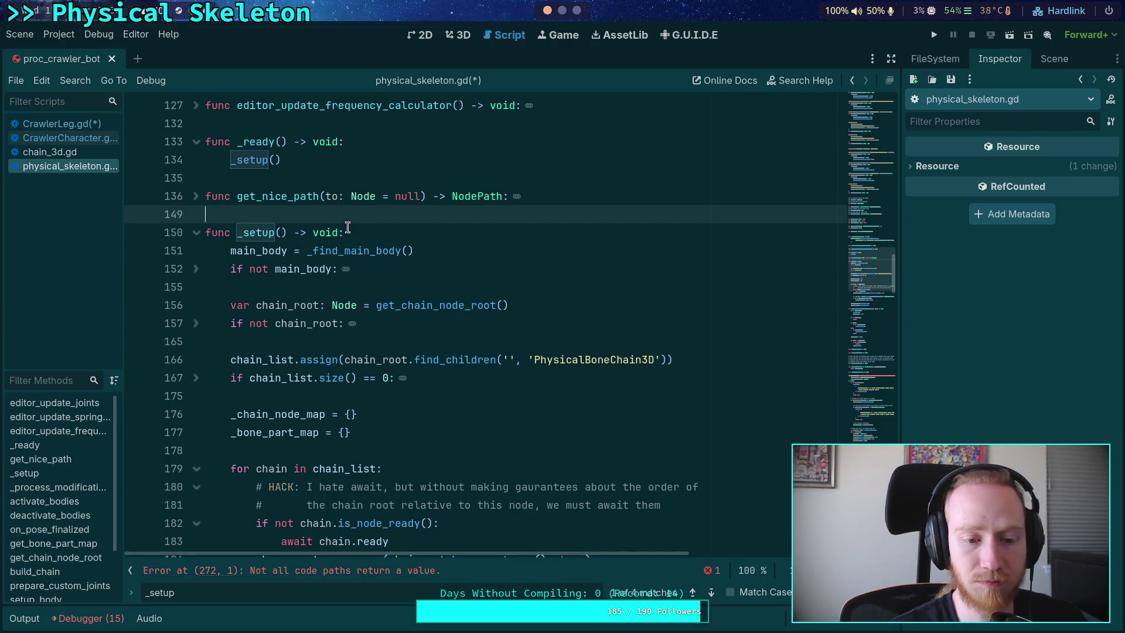
scroll(347, 227, "down", 4)
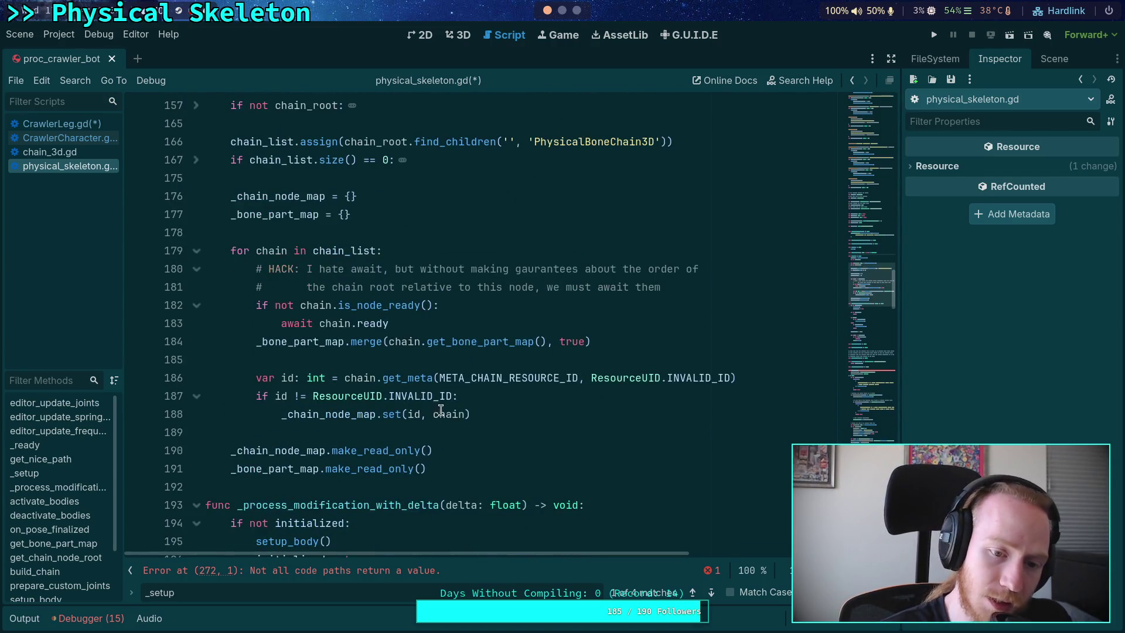
left_click_drag(466, 469, 504, 270)
left_click(508, 339)
left_click(392, 359)
scroll(527, 382, "up", 2)
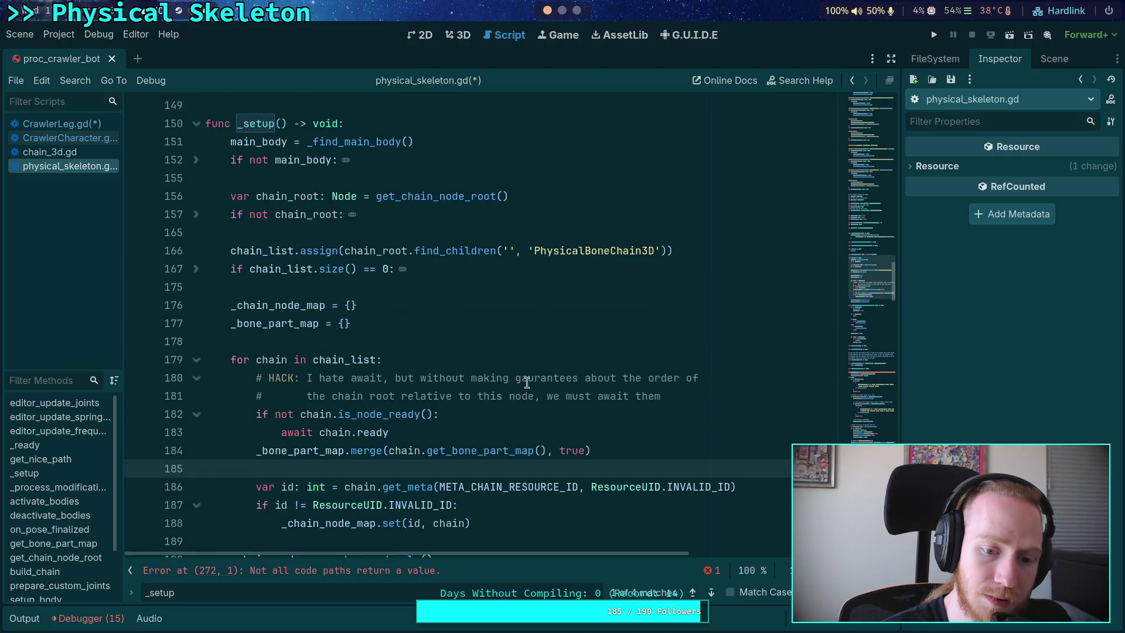
scroll(501, 385, "up", 4)
left_click(347, 325)
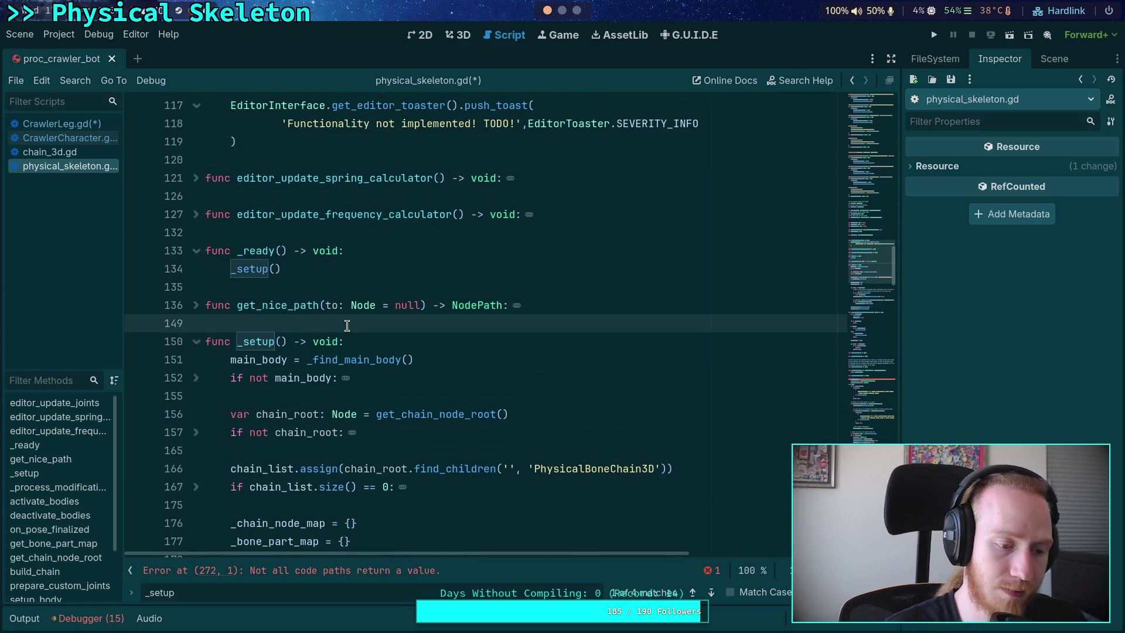
Step: Declare a new function 'func queue_setup() -> void:' above _setup
key("Return")
key("Return")
key("Up")
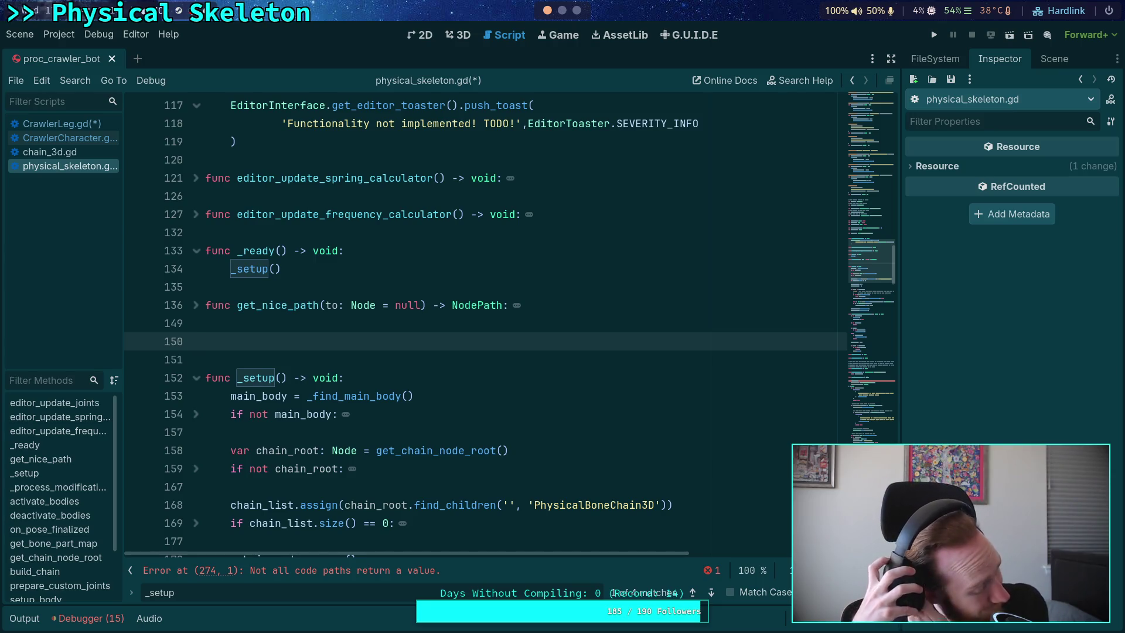
type("func queue_setup")
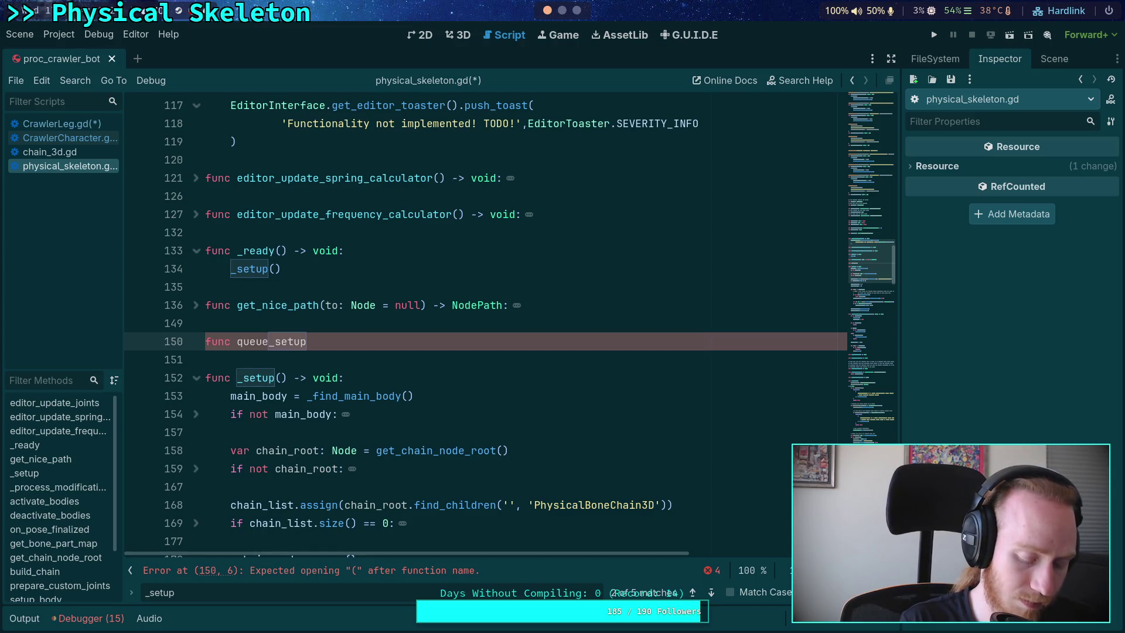
type("() -> void:")
key("Return")
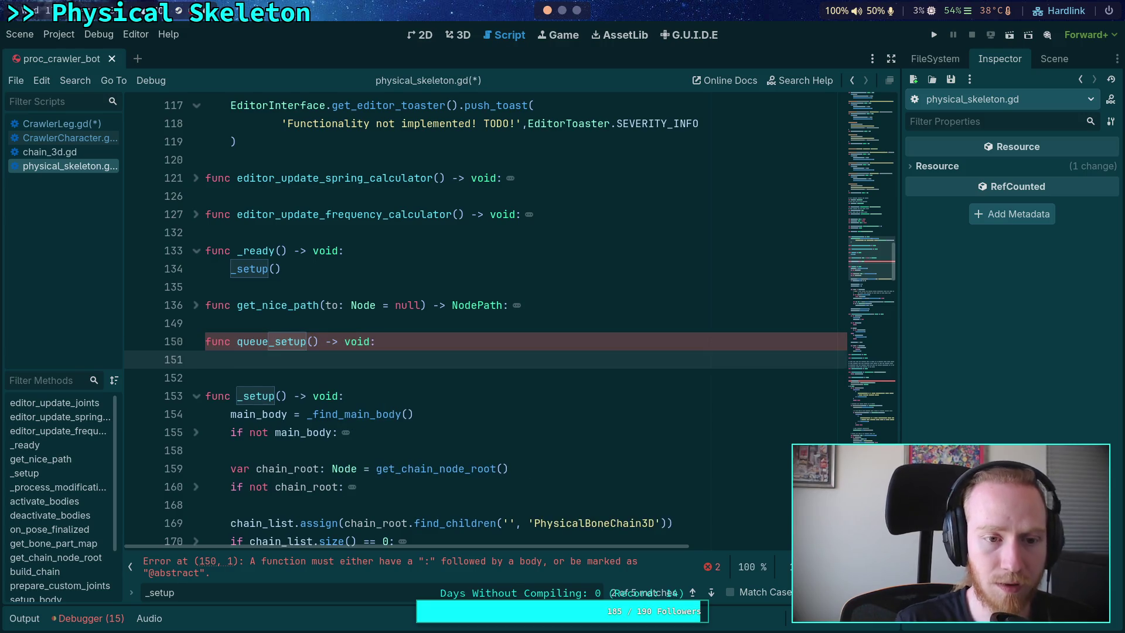
Step: Add a 'var _setup_queued: bool' declaration below the variable list
scroll(193, 293, "up", 4)
left_click(196, 305)
scroll(201, 290, "up", 2)
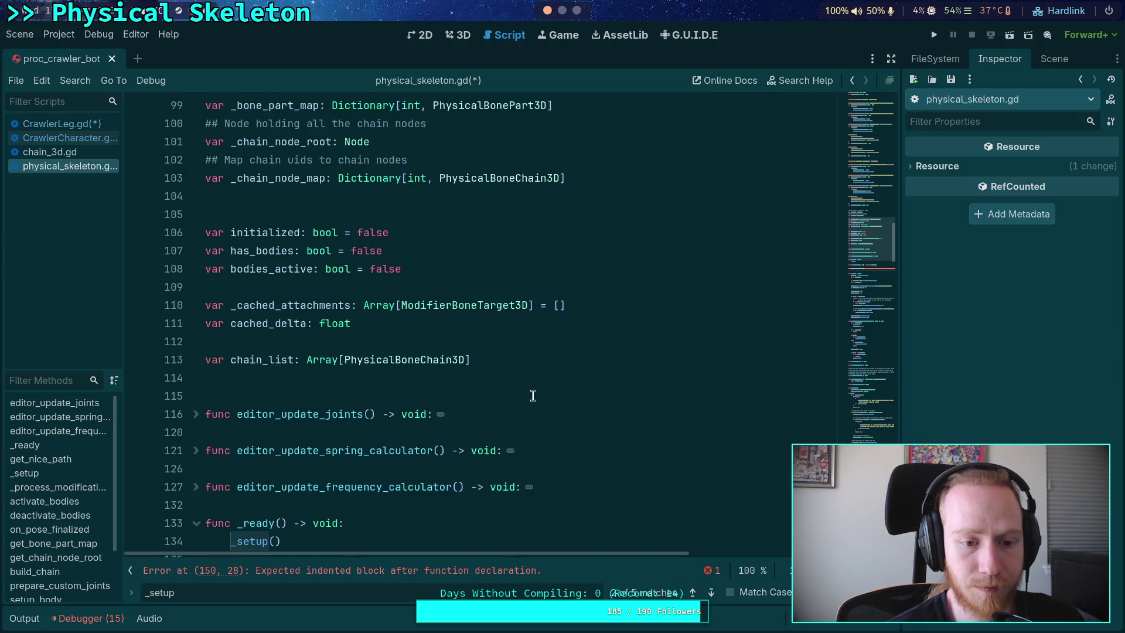
left_click(542, 376)
key("Return")
key("Up")
type("var _se")
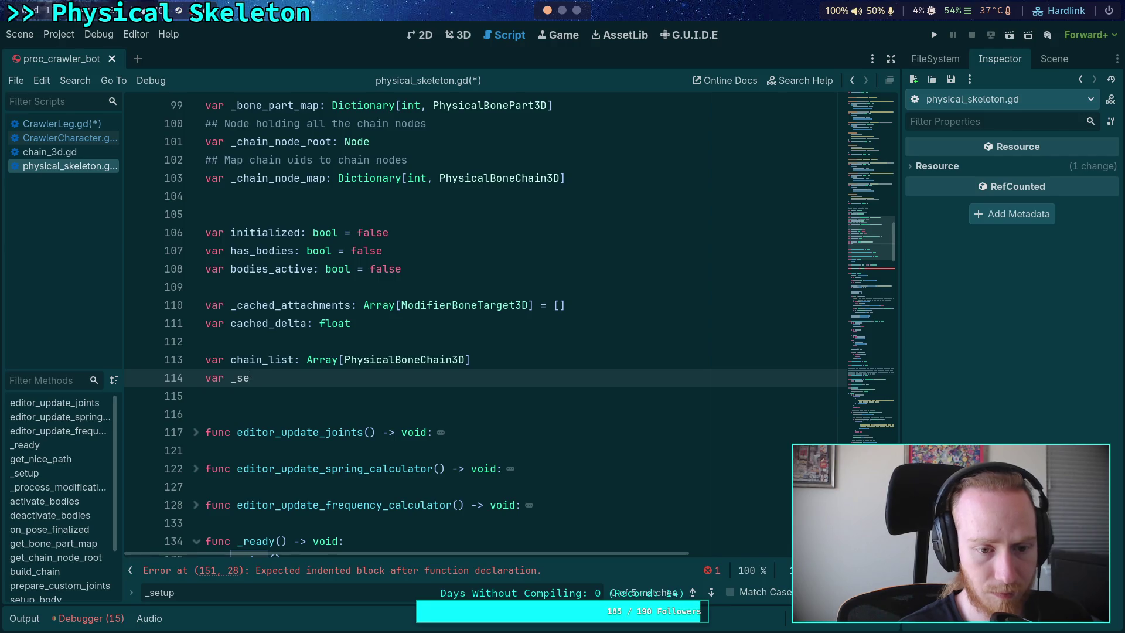
type("tup_")
type("quede")
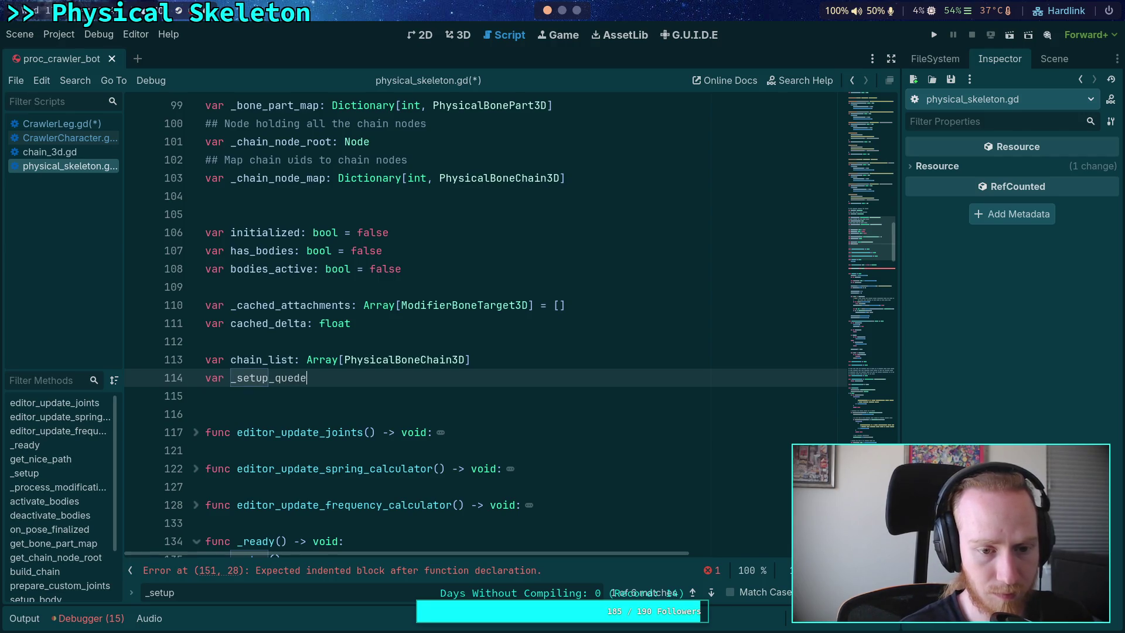
key("BackSpace")
key("BackSpace")
type("ued: bo")
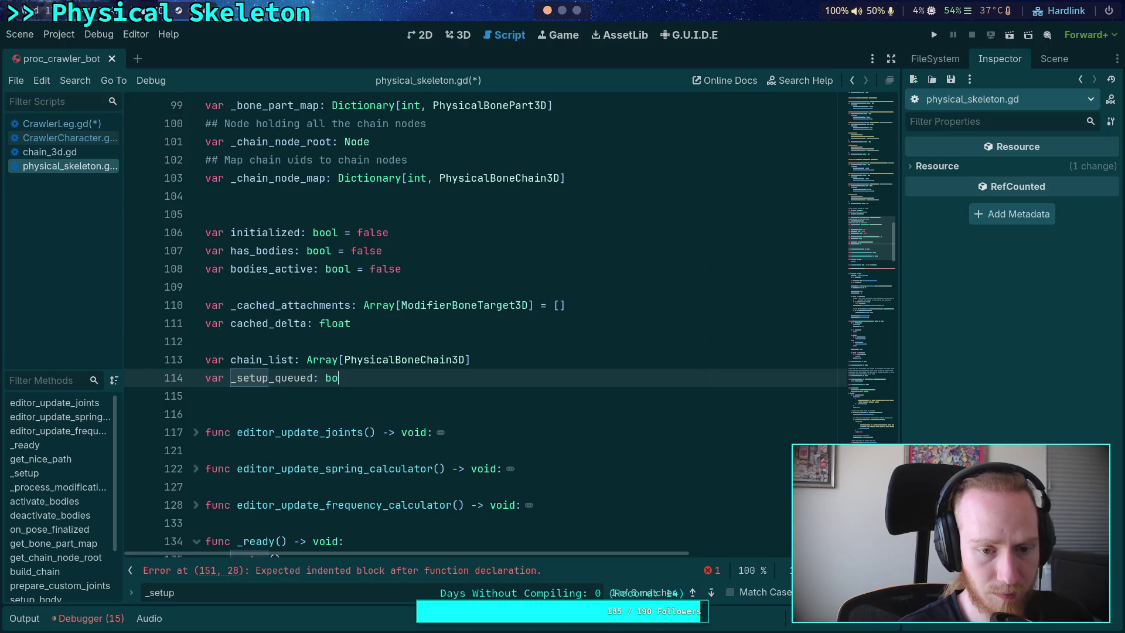
type("ol false")
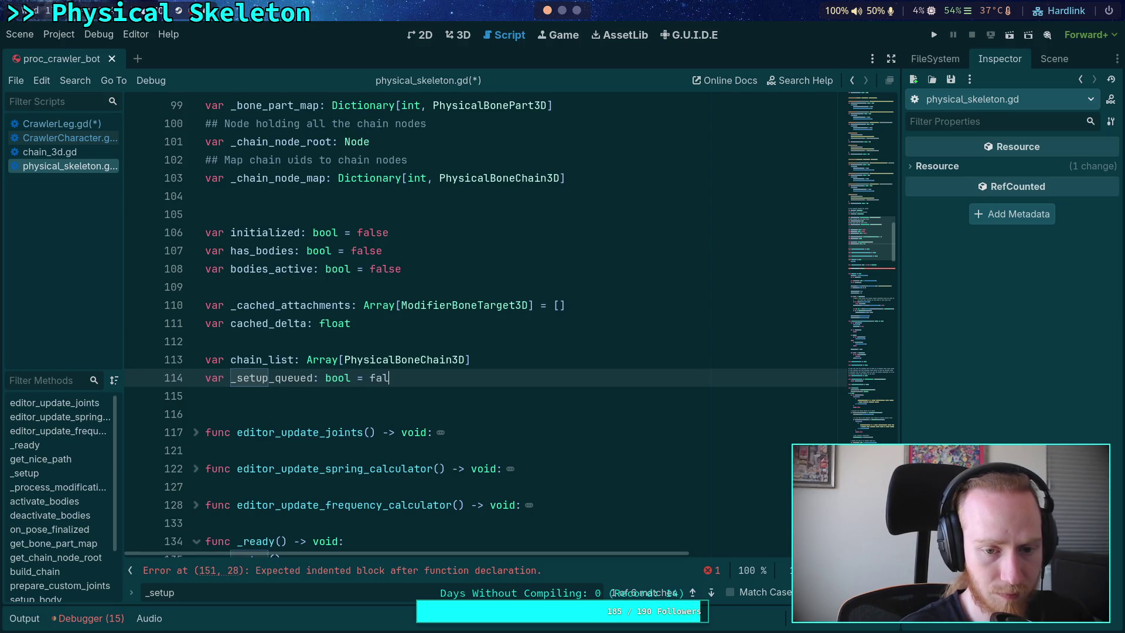
Step: In queue_setup, return early if _setup_queued, otherwise set _setup_queued = true
scroll(391, 274, "down", 15)
scroll(391, 273, "up", 8)
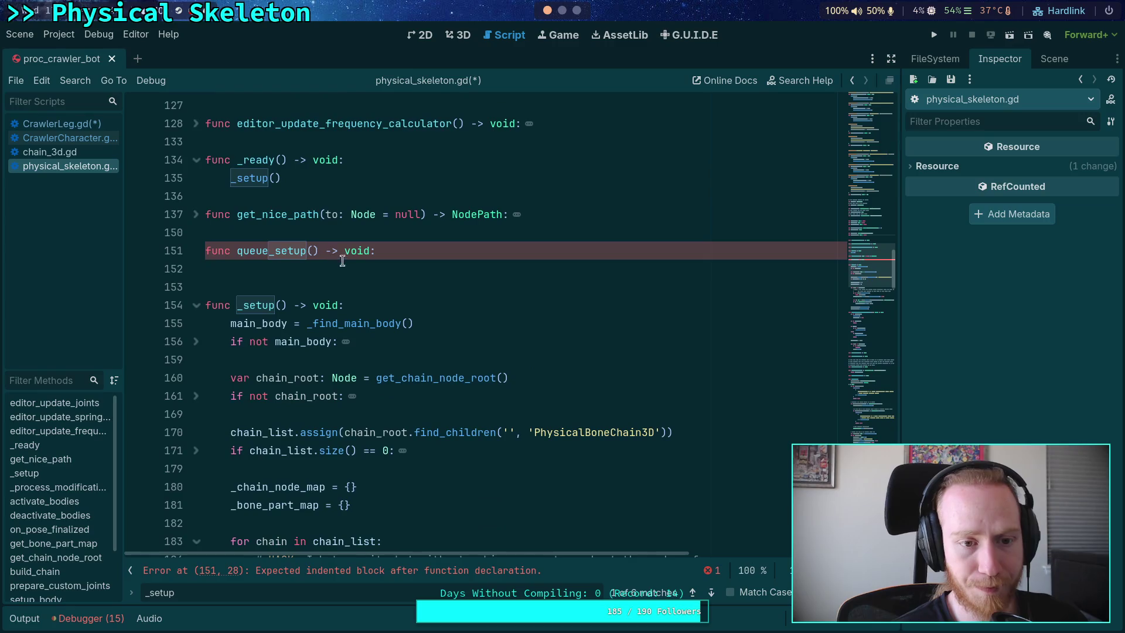
left_click(373, 268)
type("if ")
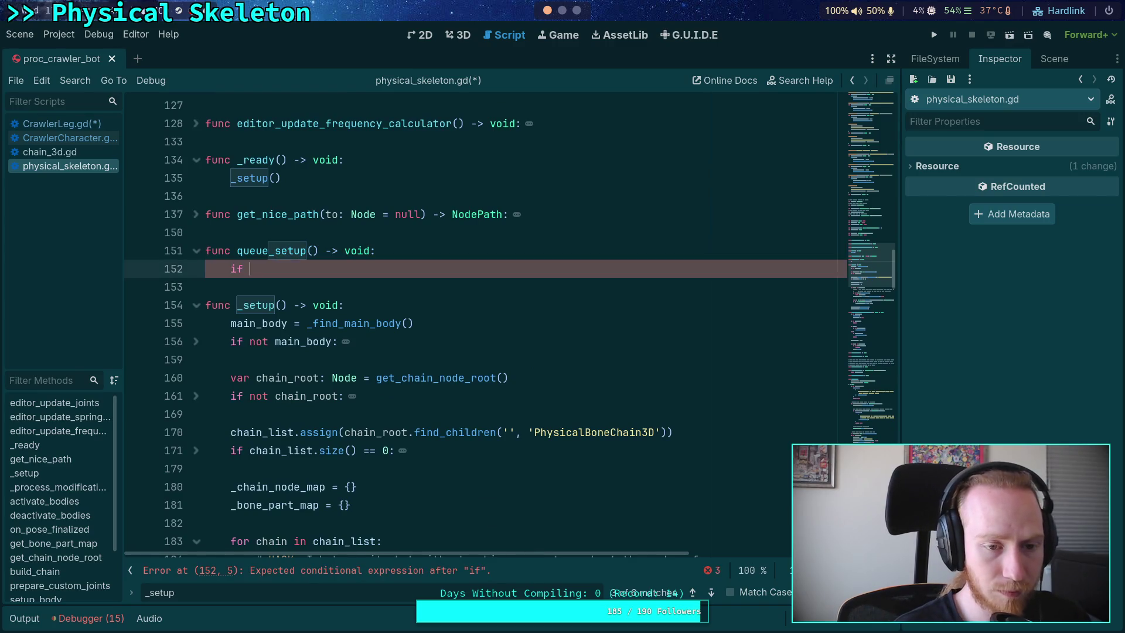
type("_se")
key("Down")
key("Down")
key("Return")
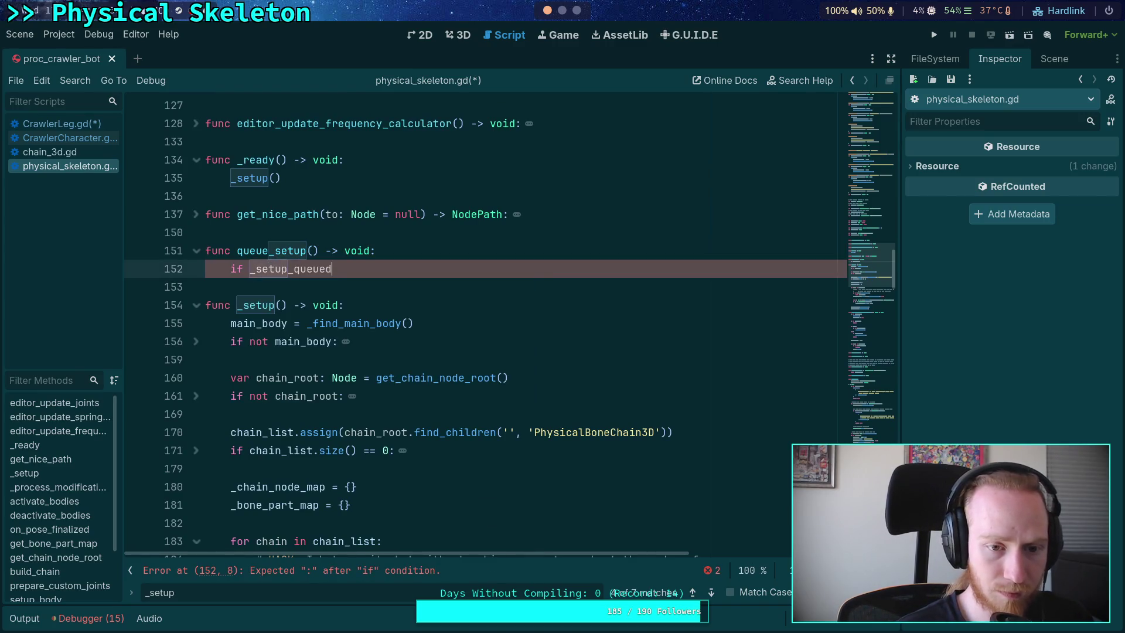
type(":")
key("Return")
type("return")
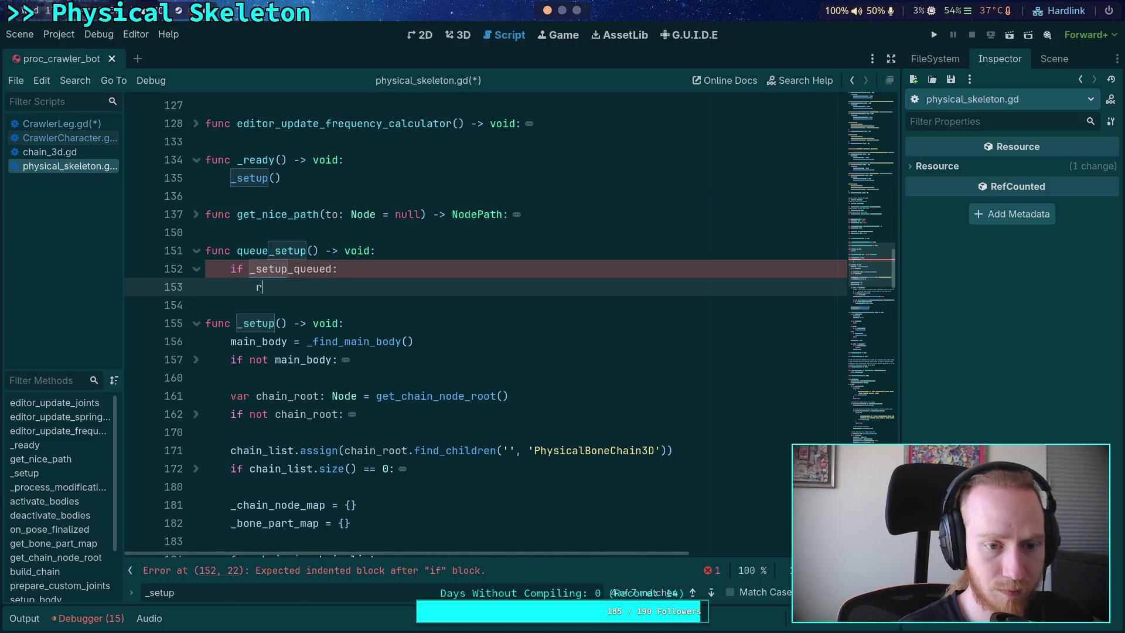
key("Return")
type("_set")
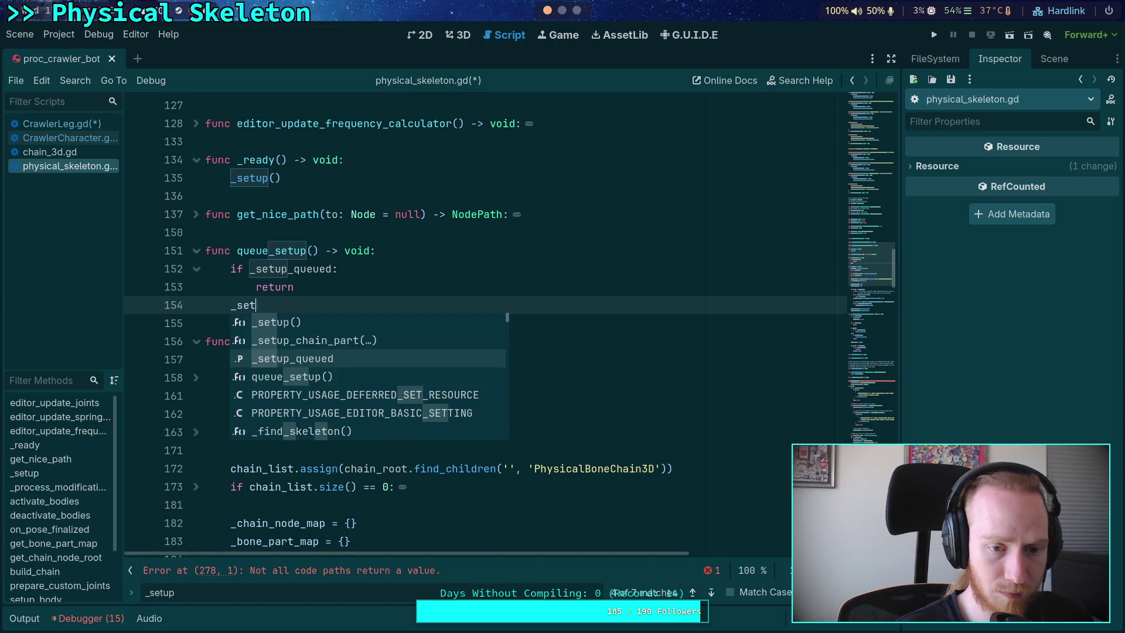
type("up_queued = true")
key("Return")
Step: Follow it with _setup.call_deferred() in queue_setup
type("s")
key("Return")
key("BackSpace")
key("BackSpace")
key("BackSpace")
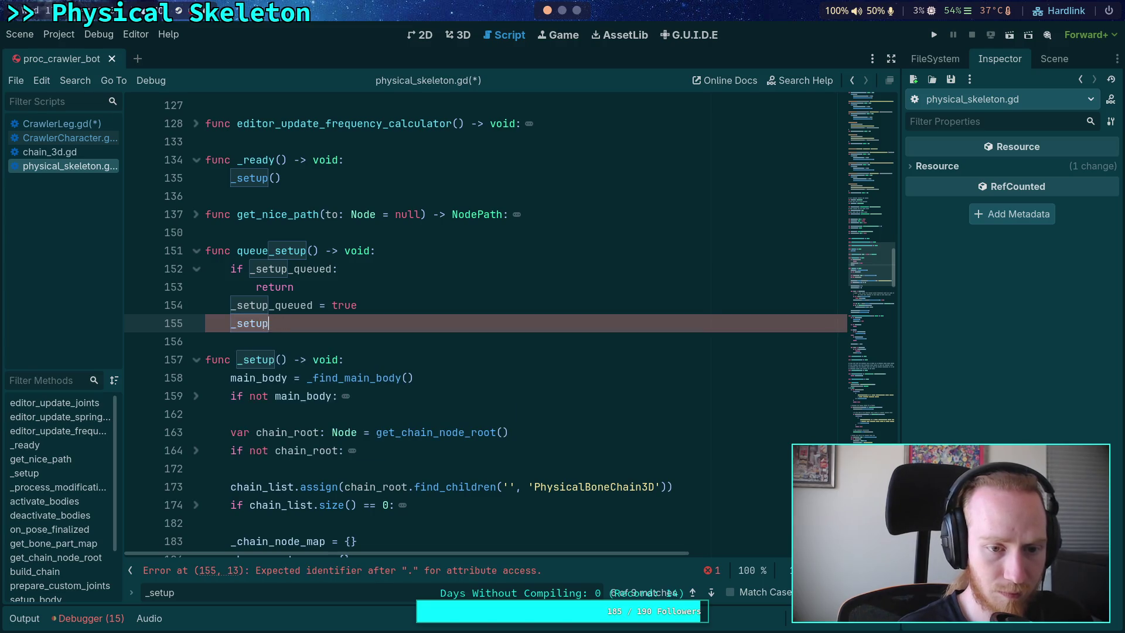
type(".call_d")
key("Return")
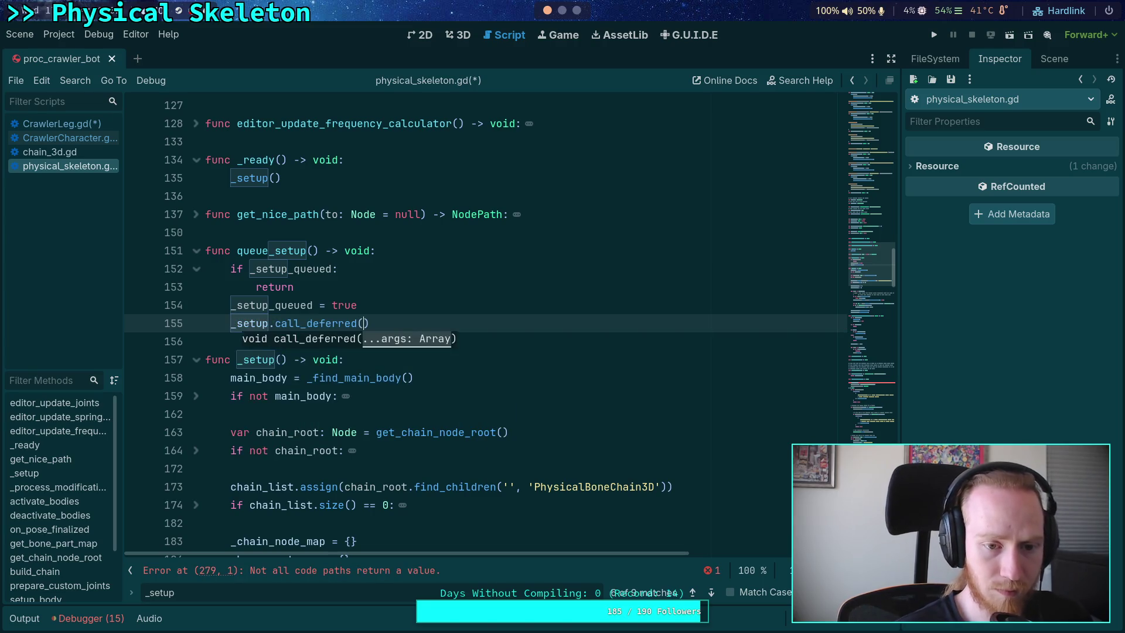
Step: Add '_setup_queued = false' as _setup's first line, save, and open CrawlerCharacter.gd
left_click(437, 380)
left_click(417, 361)
key("Return")
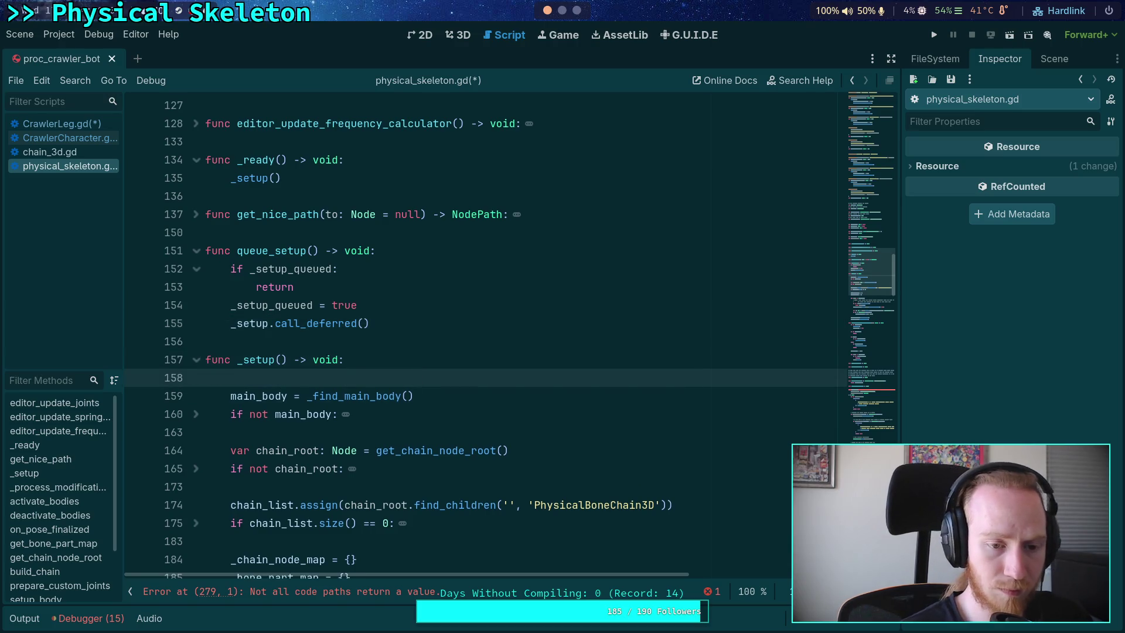
type("_set")
key("Down")
key("Down")
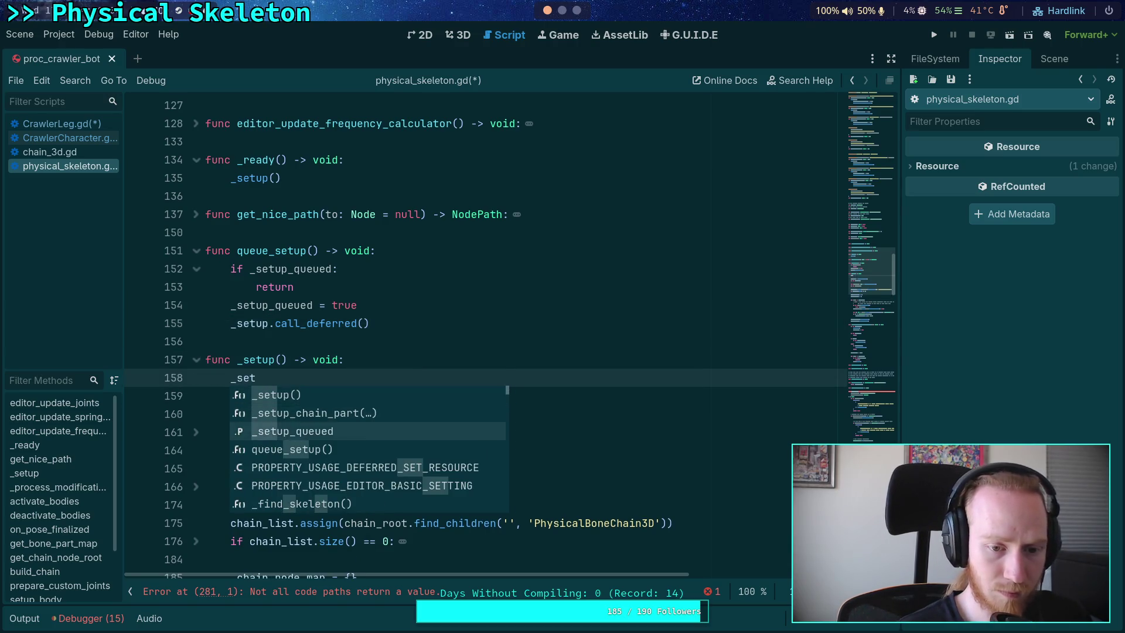
key("Return")
type("= false")
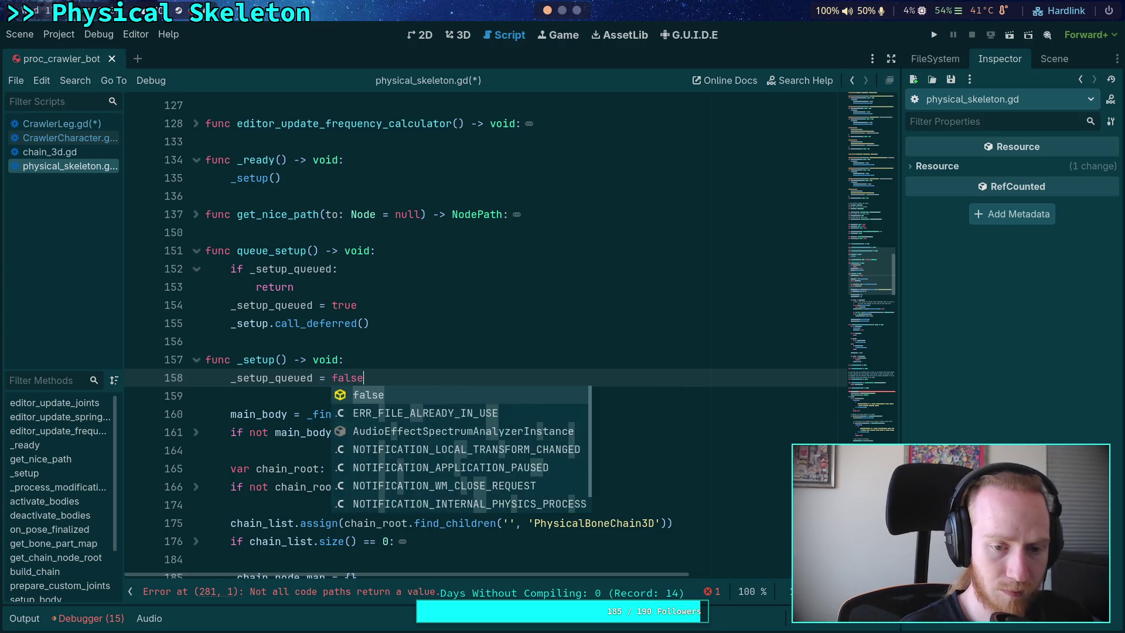
key("ctrl+s")
left_click(357, 343)
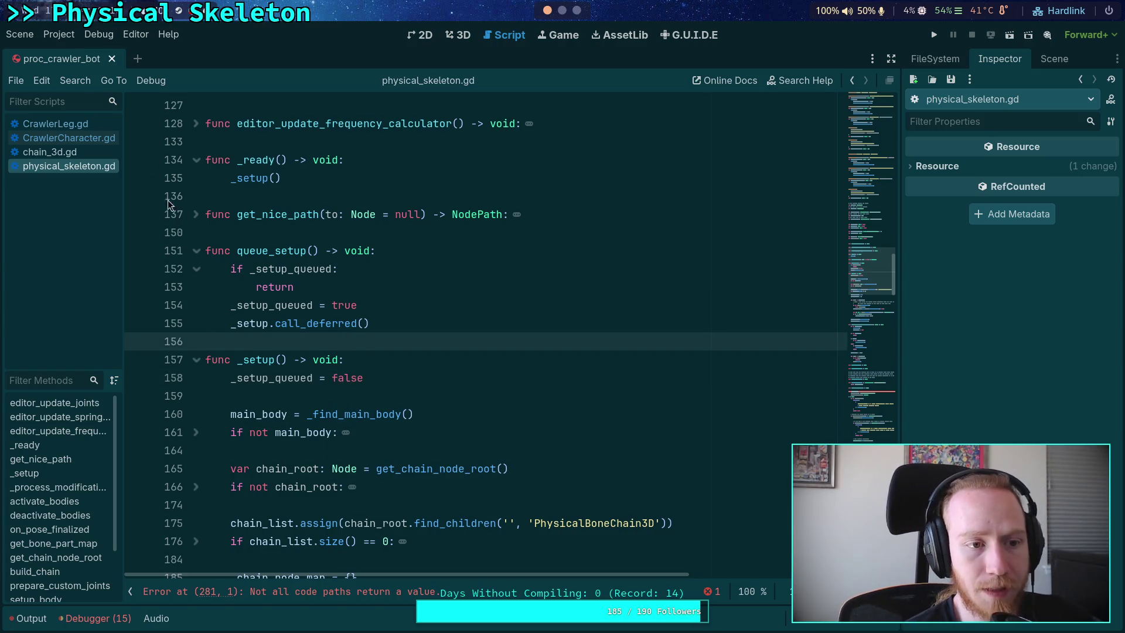
left_click(69, 138)
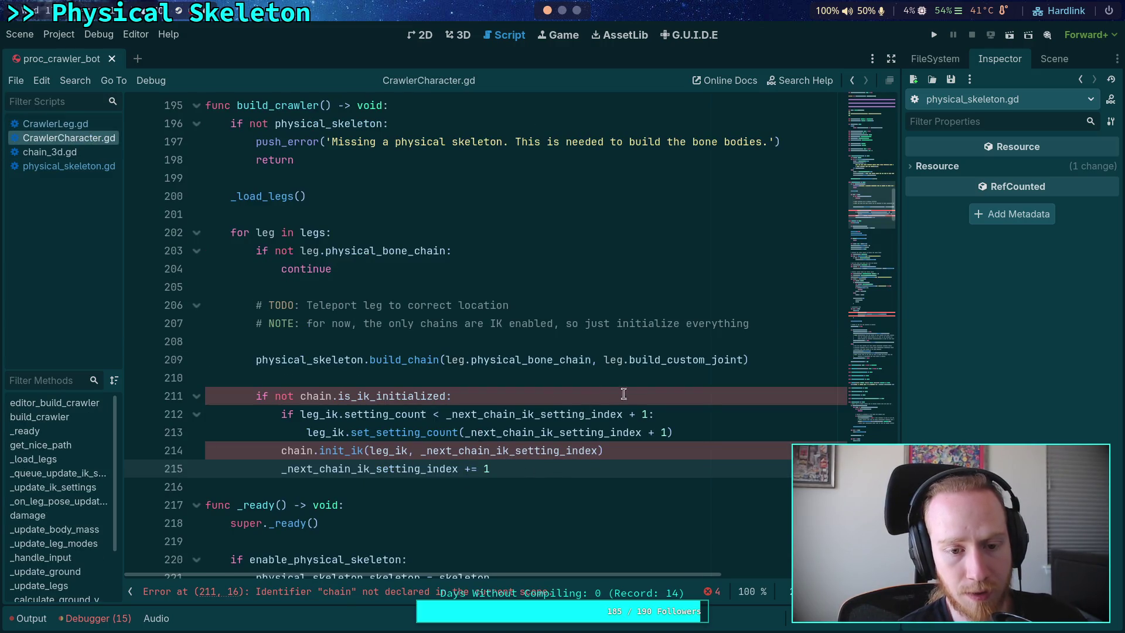
Step: Inspect line 209 of build_crawler, then return to physical_skeleton.gd
left_click(755, 358)
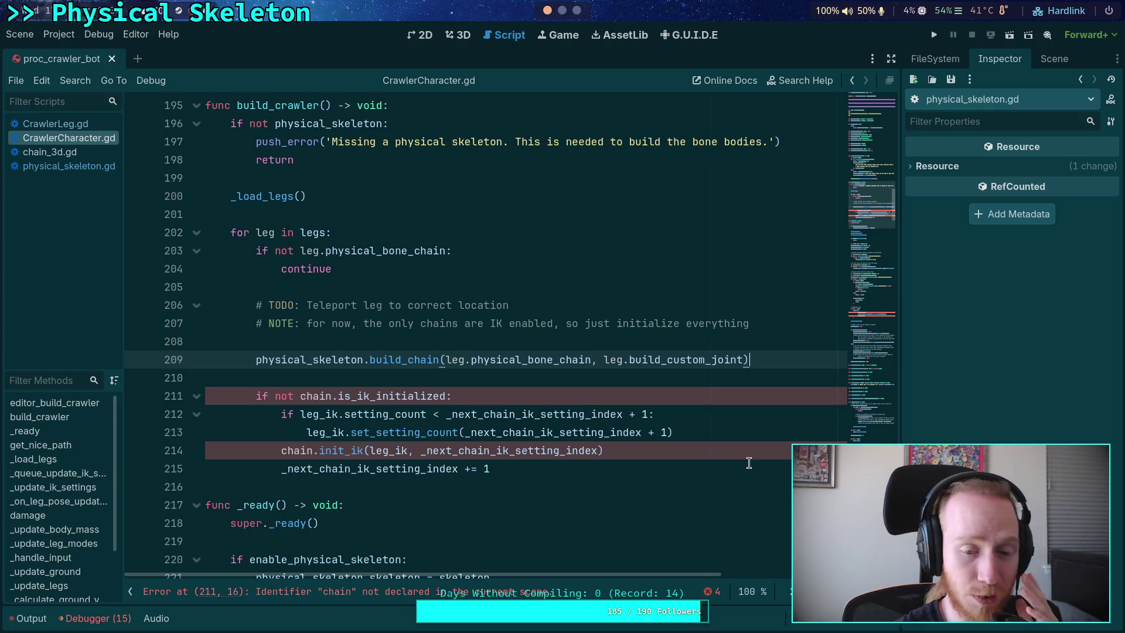
left_click(90, 162)
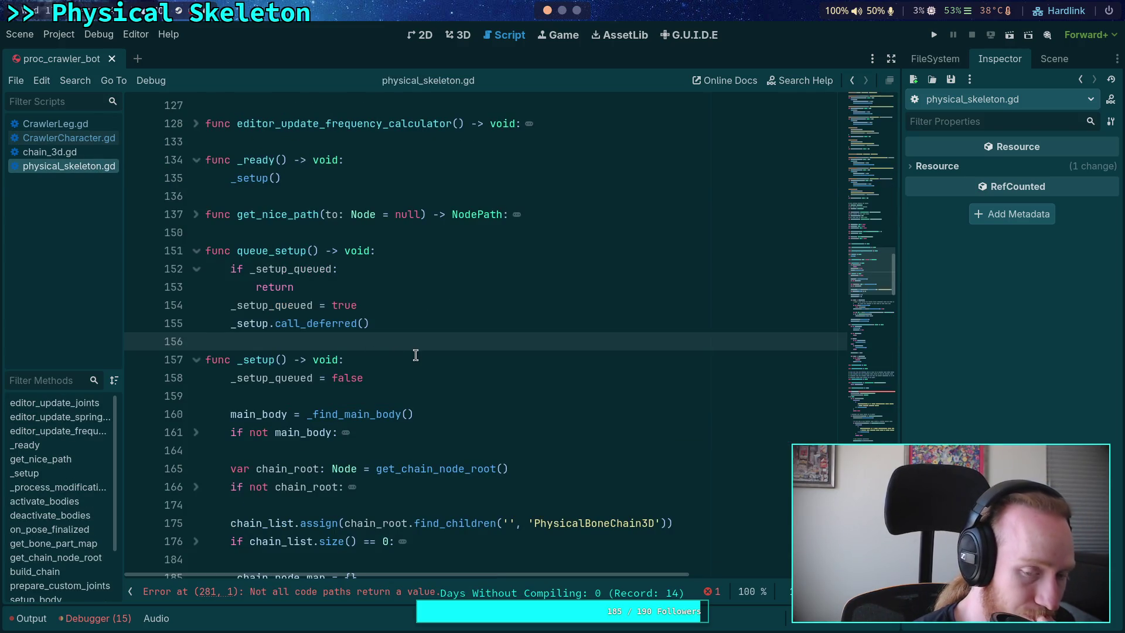
Step: Fold the _setup function body and move down into build_chain in physical_skeleton.gd
scroll(380, 341, "down", 2)
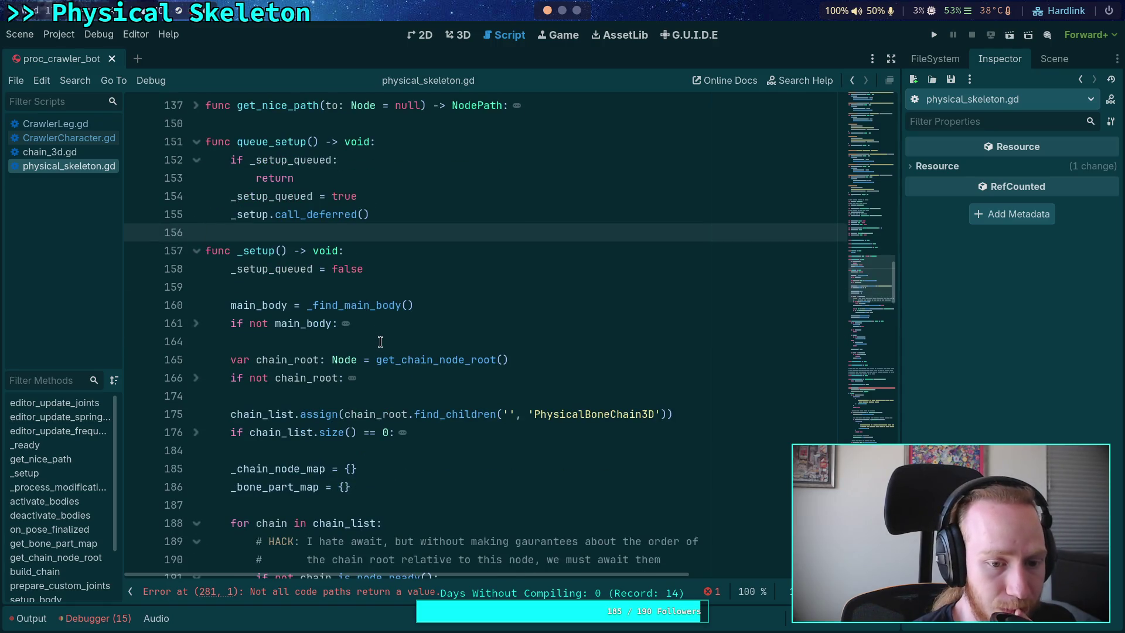
left_click(197, 251)
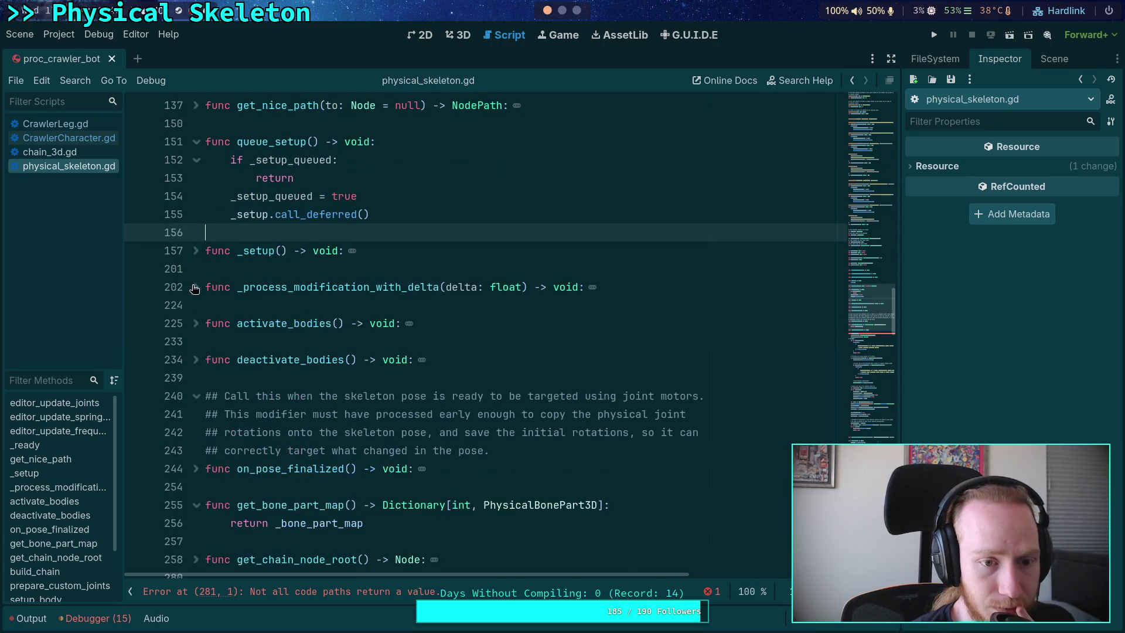
scroll(215, 439, "down", 3)
scroll(205, 437, "down", 3)
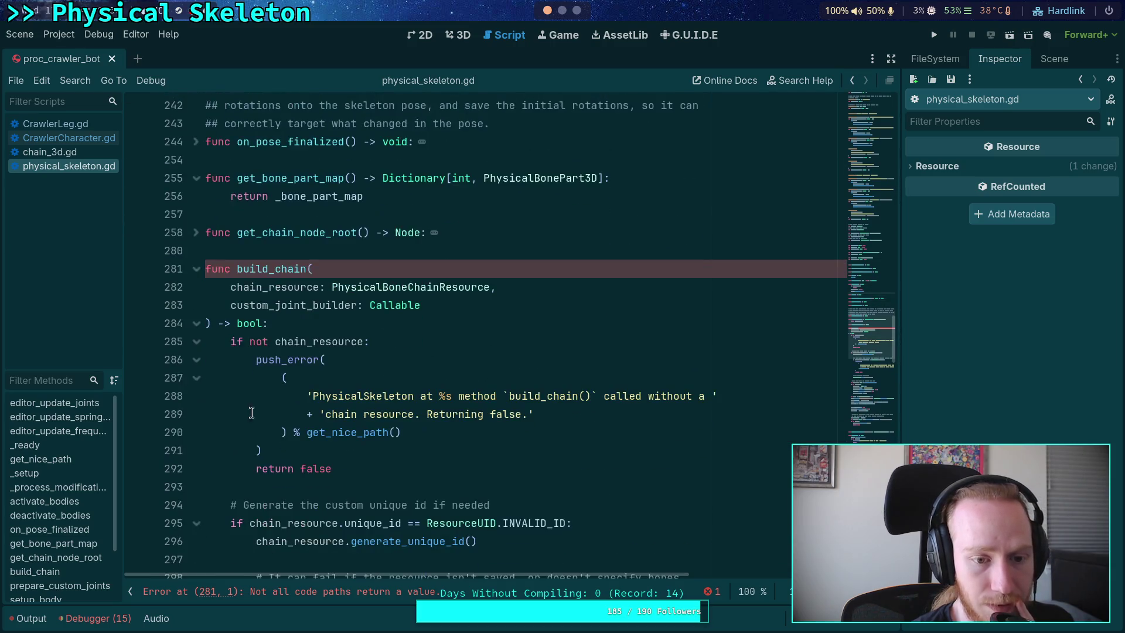
left_click(316, 321)
scroll(515, 370, "down", 2)
left_click(405, 380)
scroll(442, 375, "down", 4)
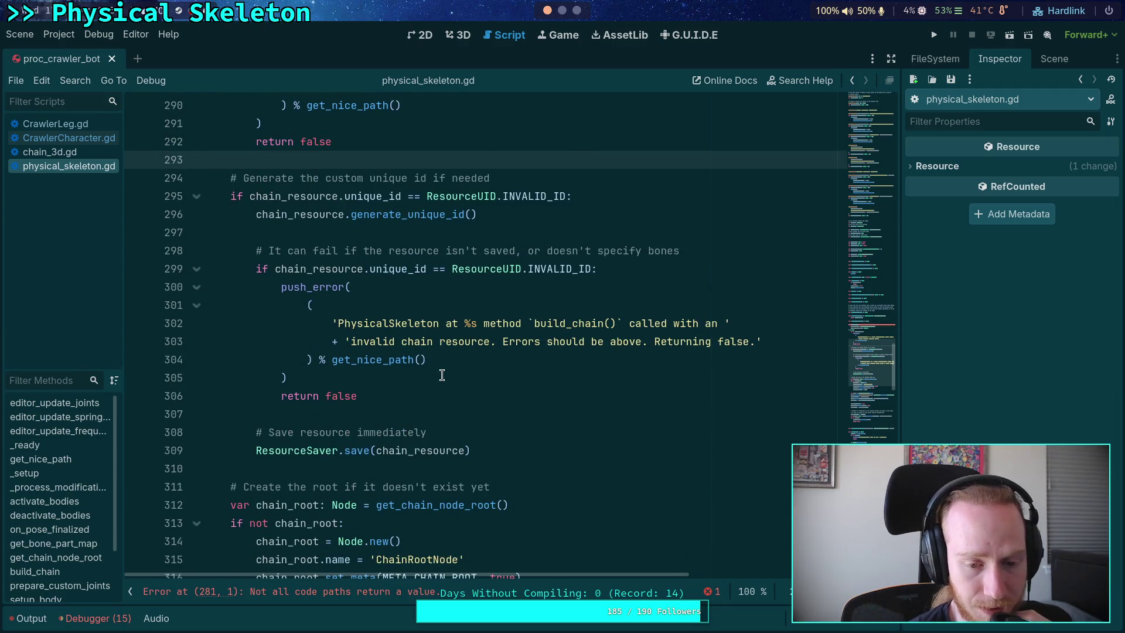
scroll(442, 373, "down", 4)
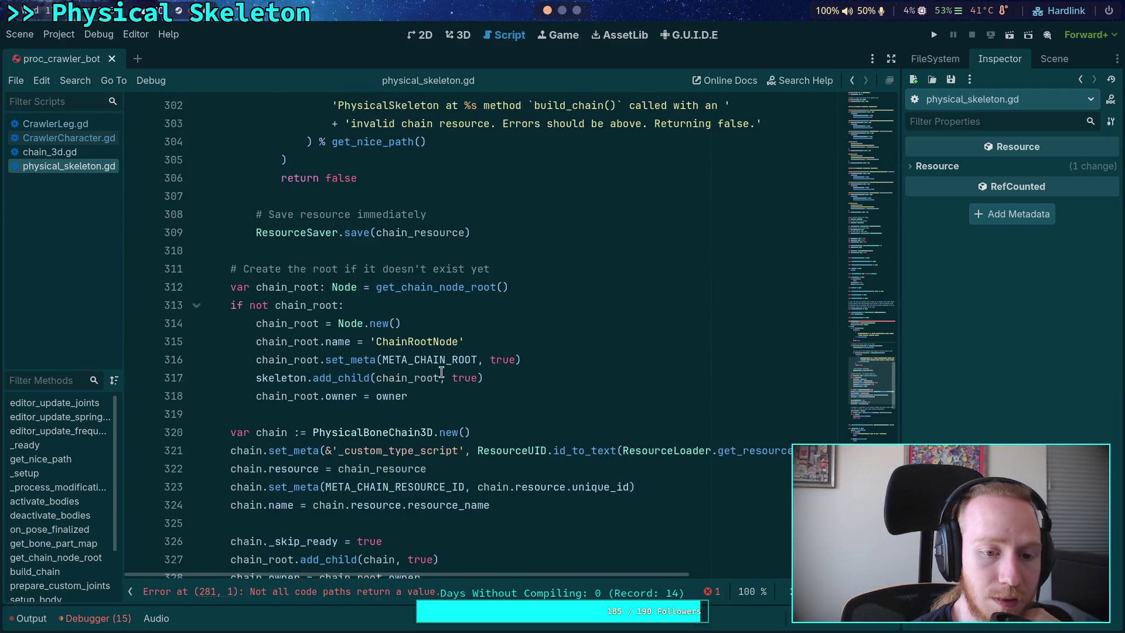
scroll(442, 373, "down", 3)
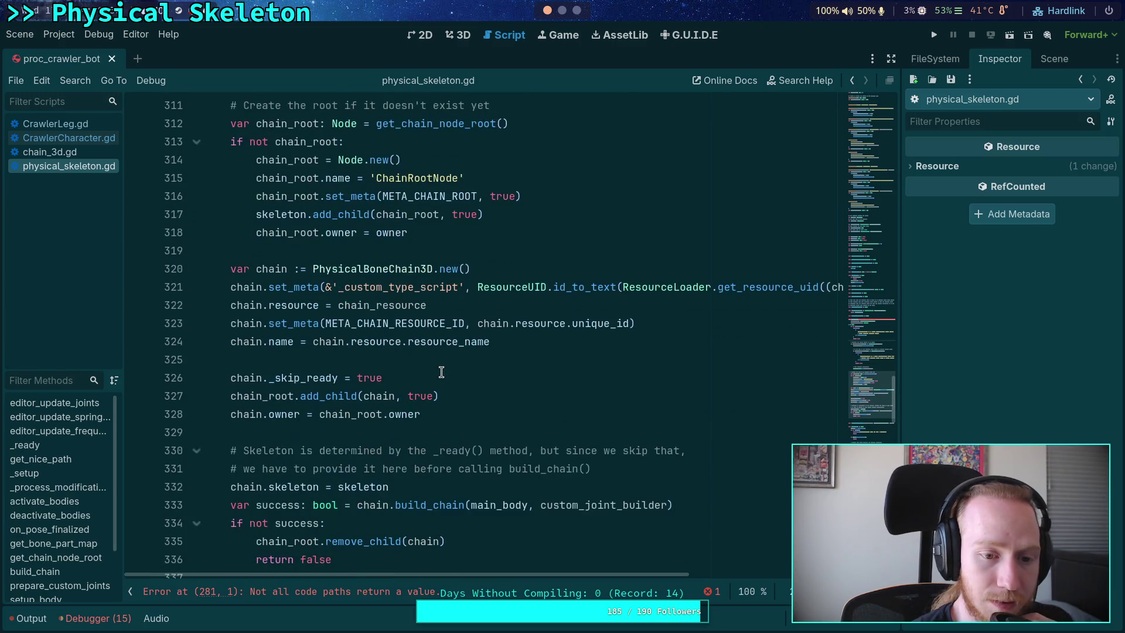
scroll(442, 372, "up", 2)
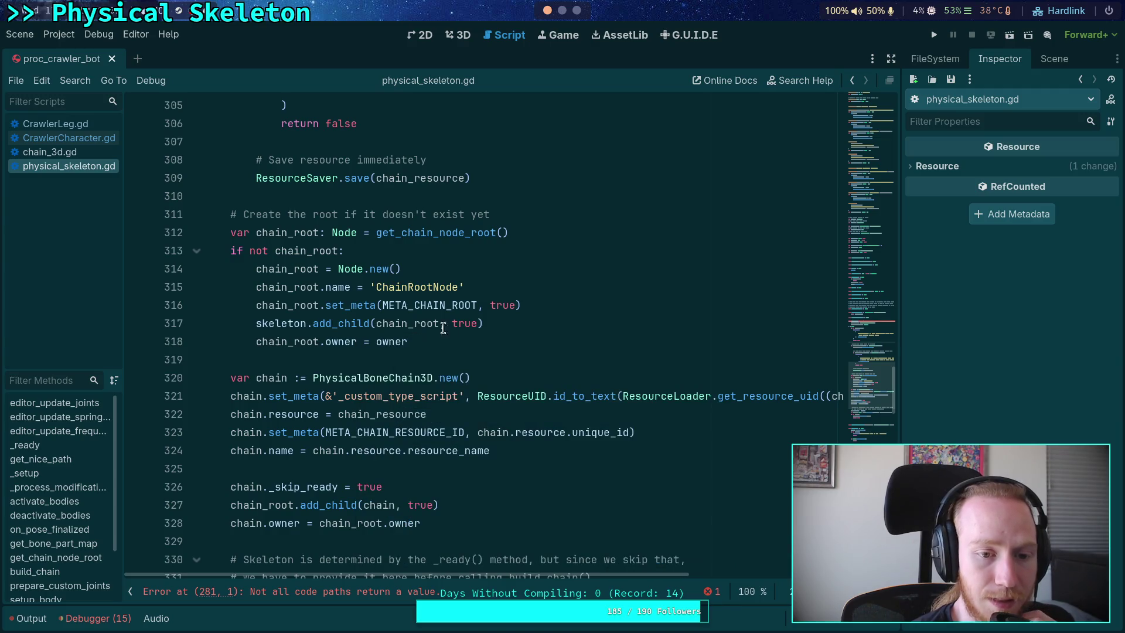
Step: Insert a queue_setup() call after the chain root's add_child and owner assignment near line 318
left_click(538, 325)
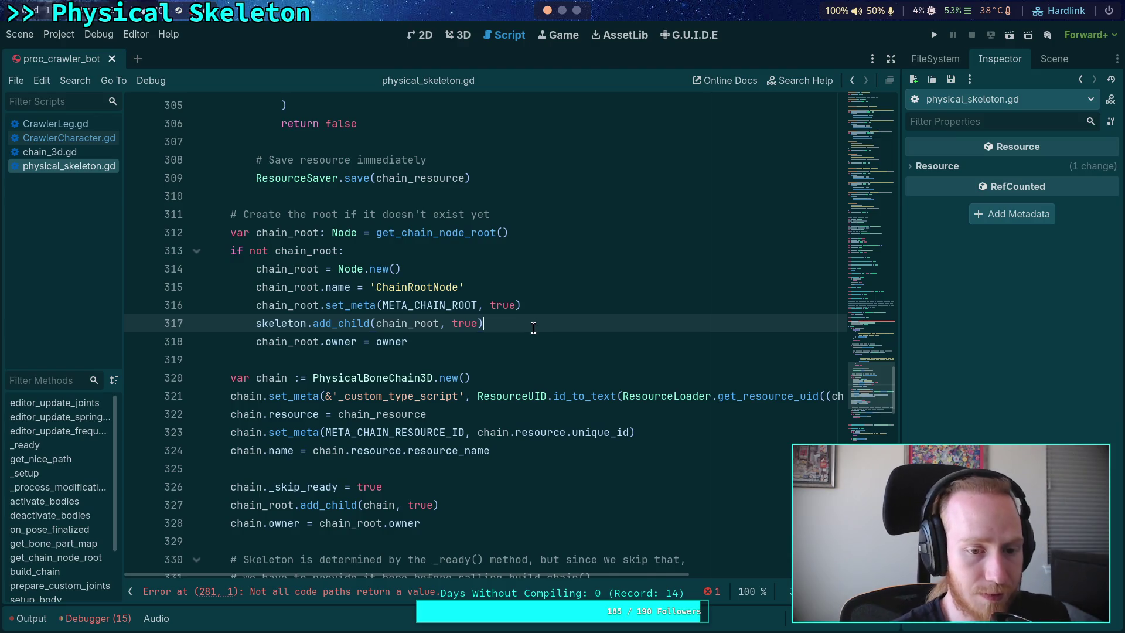
key("Return")
type("_setup_queued")
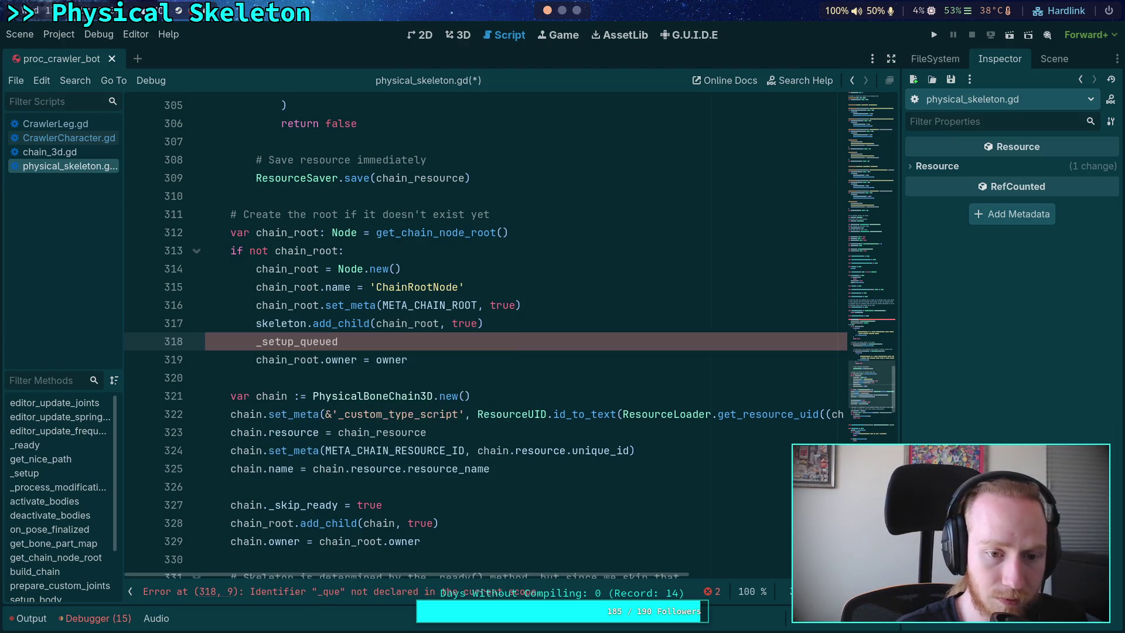
key("BackSpace")
key("BackSpace")
key("BackSpace")
type("que")
key("Return")
key("alt+Down")
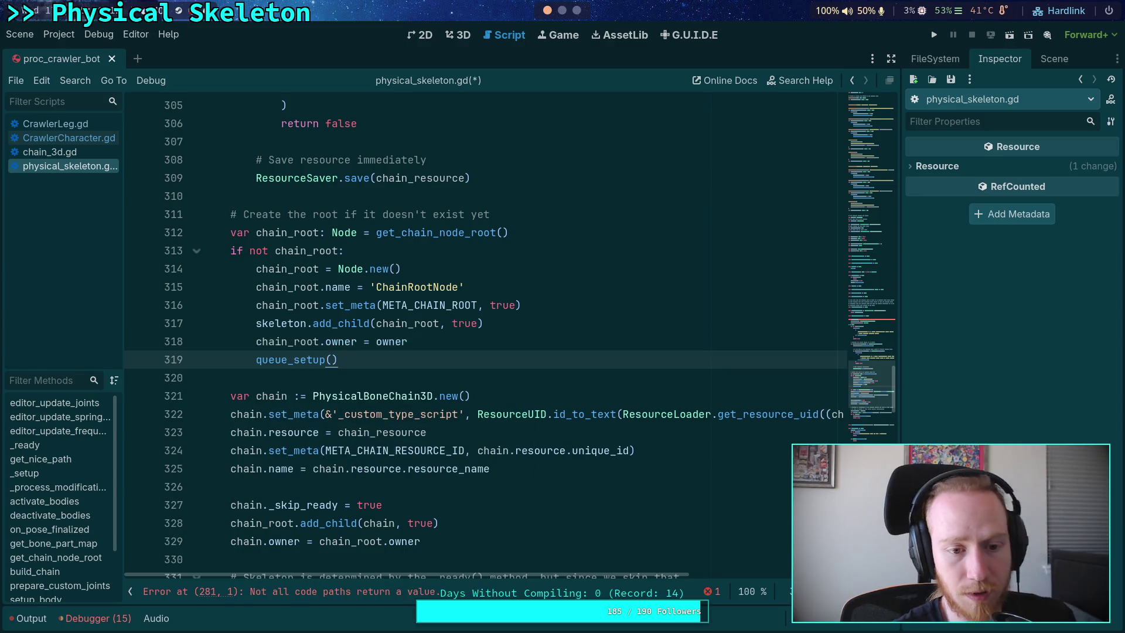
double_click(318, 360)
scroll(443, 360, "down", 3)
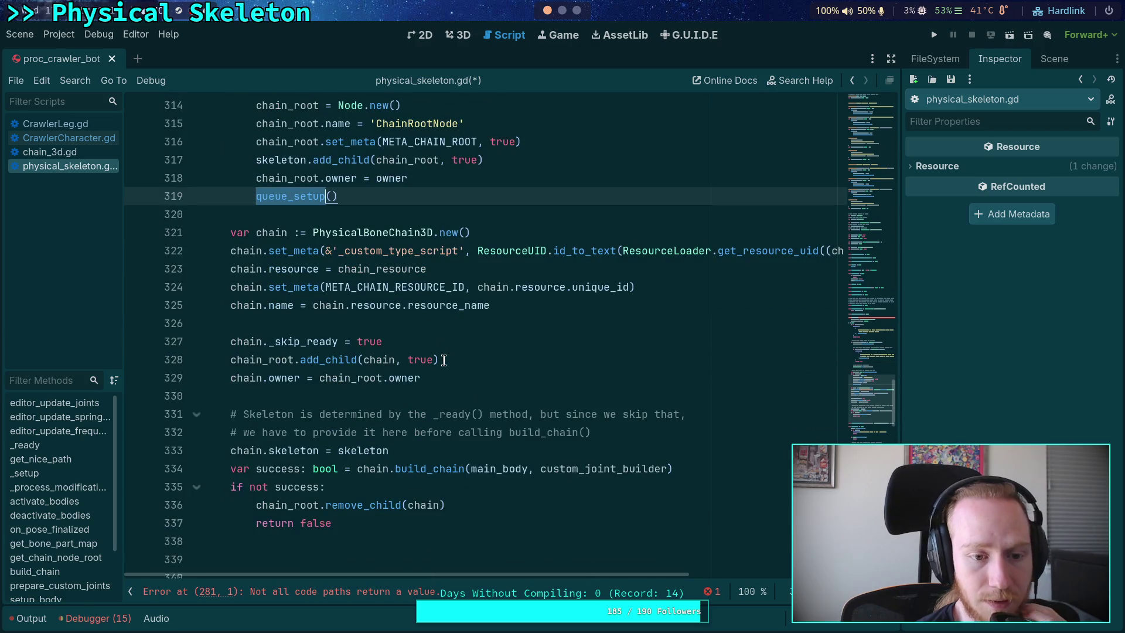
scroll(443, 360, "down", 2)
scroll(428, 348, "up", 1)
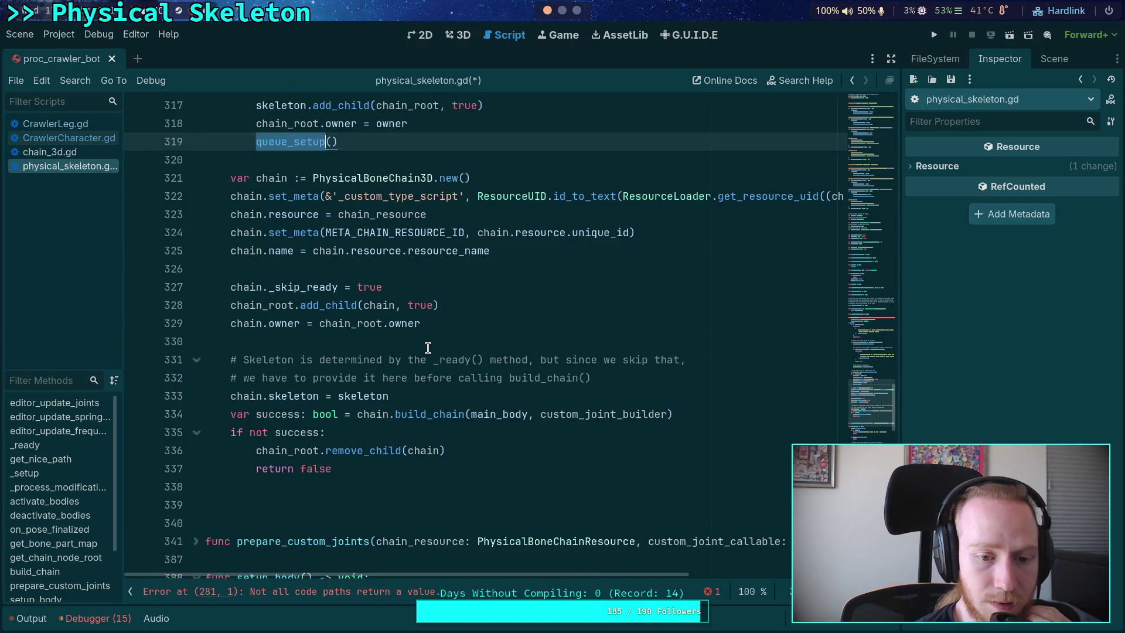
Step: Open a new line after the chain owner assignment on line 329 for the second queue_setup()
left_click(491, 450)
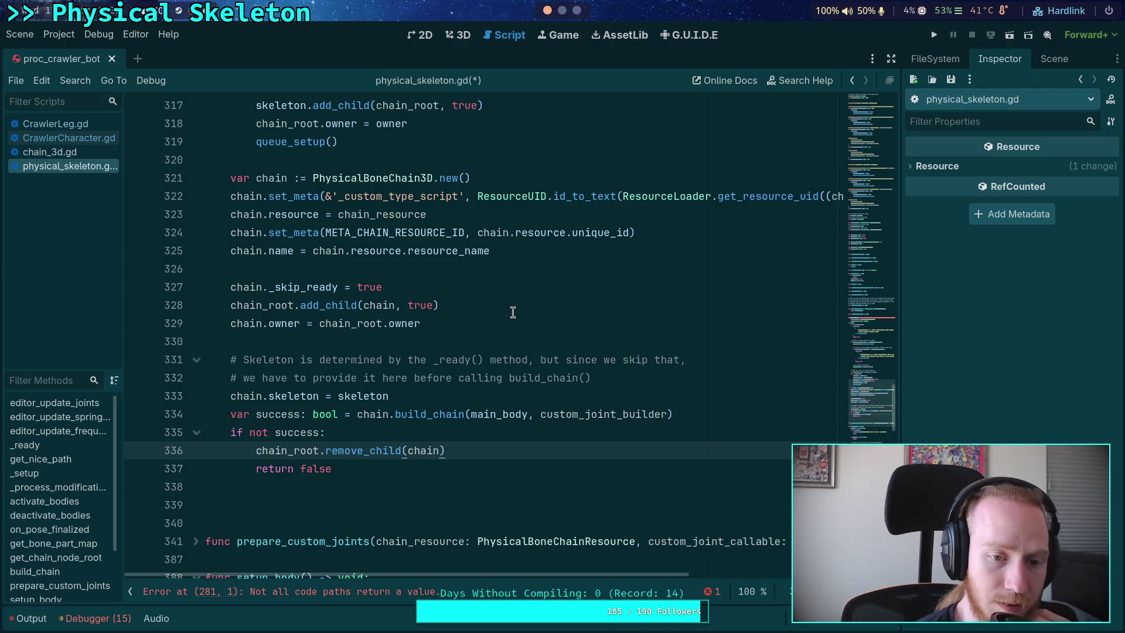
scroll(523, 306, "up", 2)
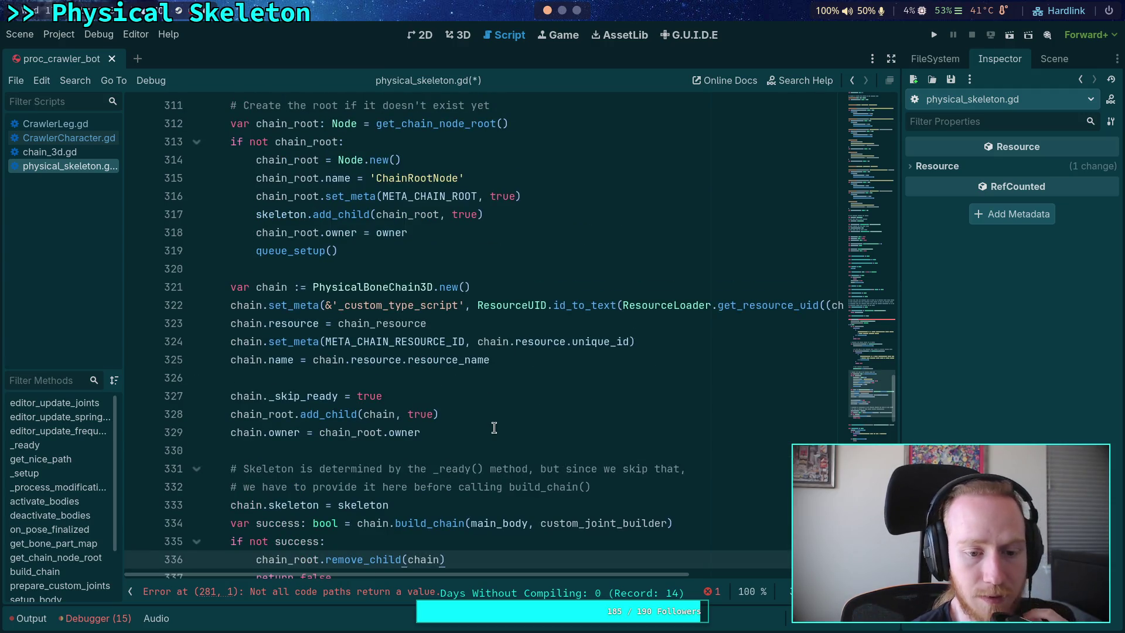
left_click(494, 429)
key("Return")
type("queue_setup()")
key("Return")
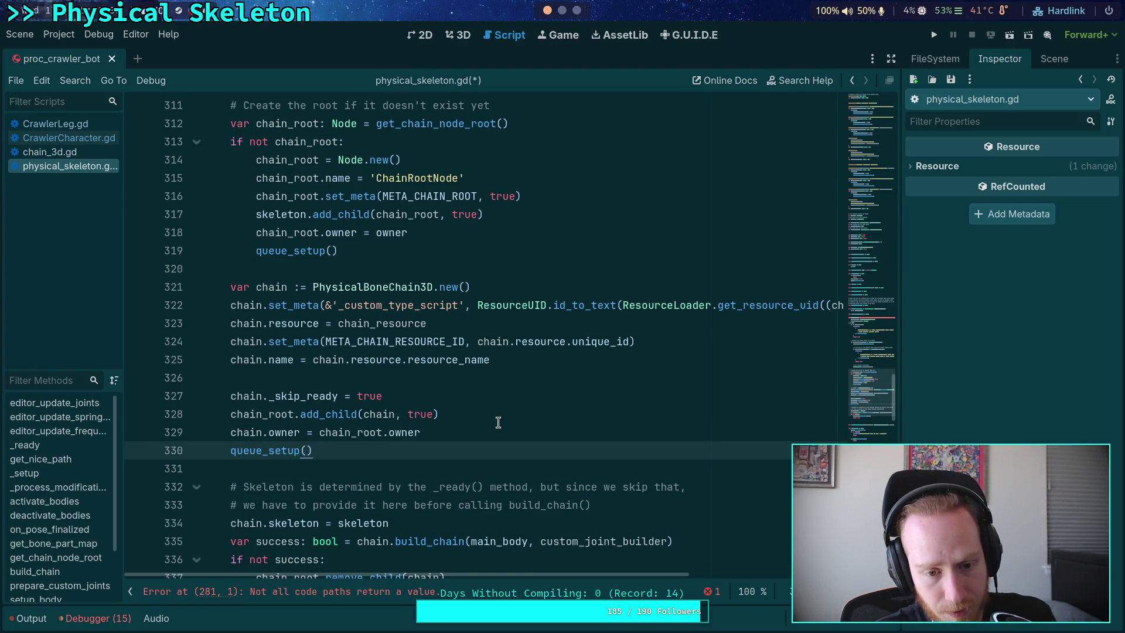
scroll(489, 422, "down", 3)
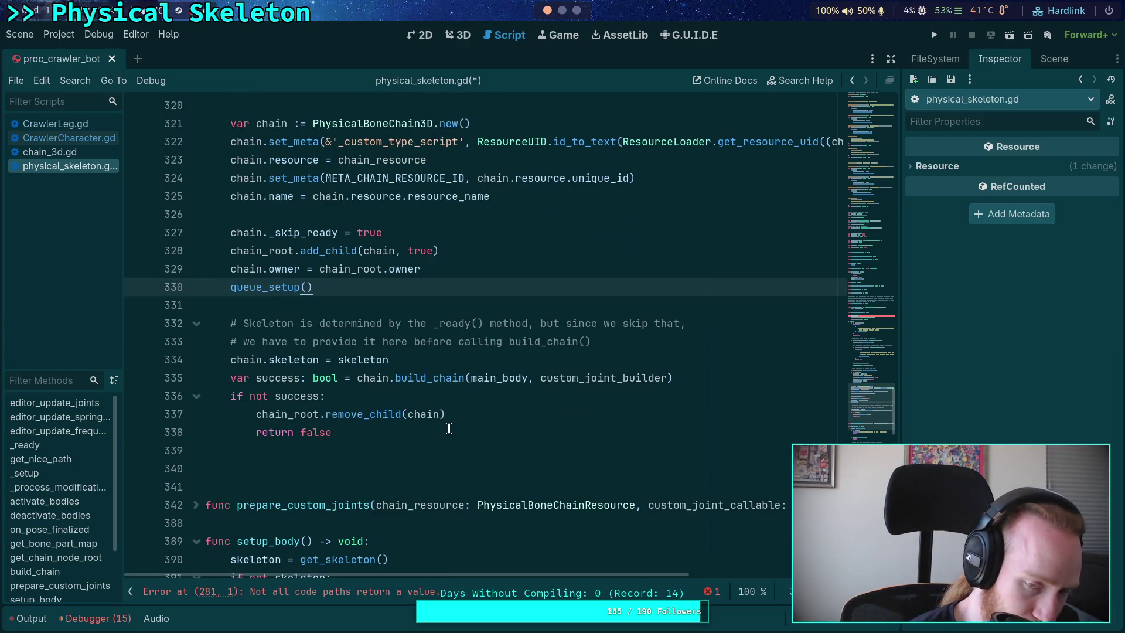
left_click(409, 442)
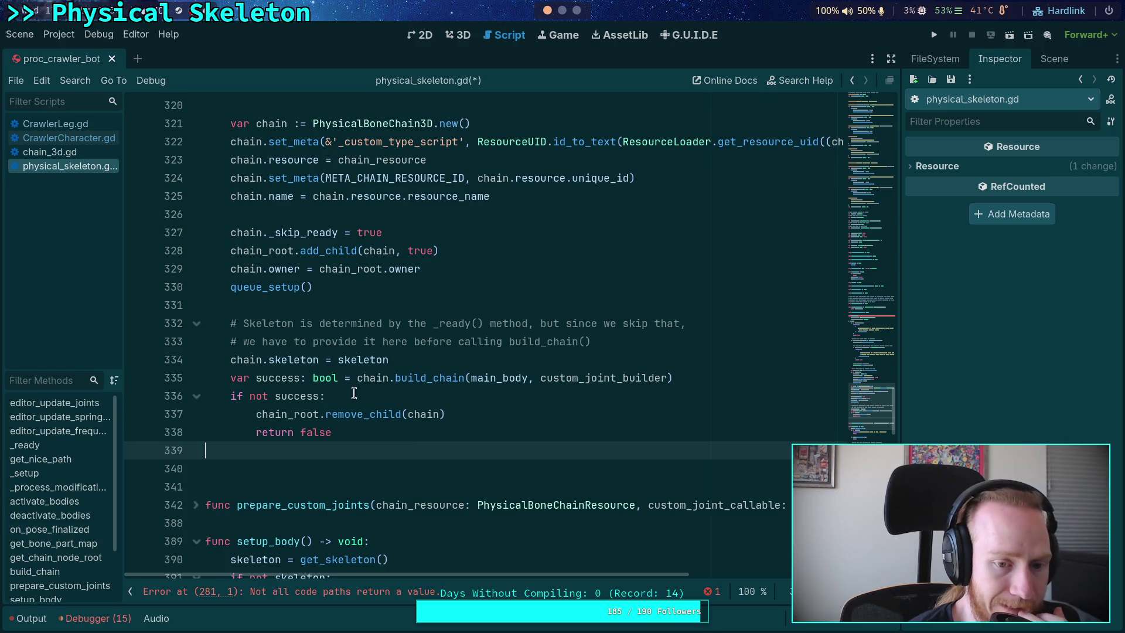
scroll(353, 389, "up", 20)
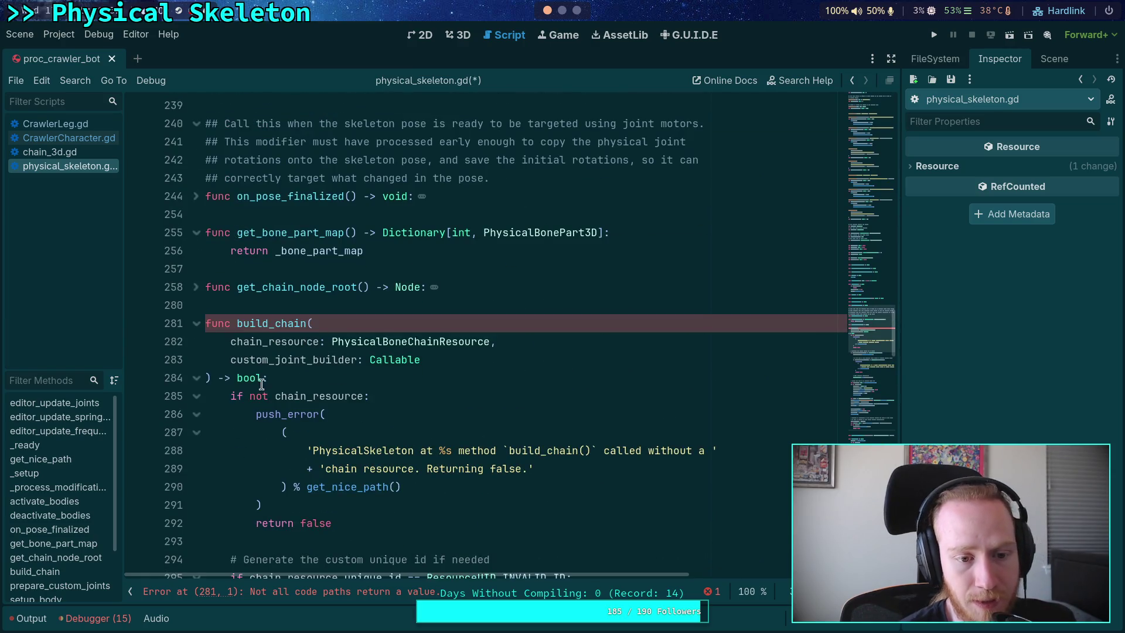
Step: Change build_chain's return type to PhysicalBoneChain3D and replace its three return false statements with return null
double_click(249, 378)
type("PhysicalBo")
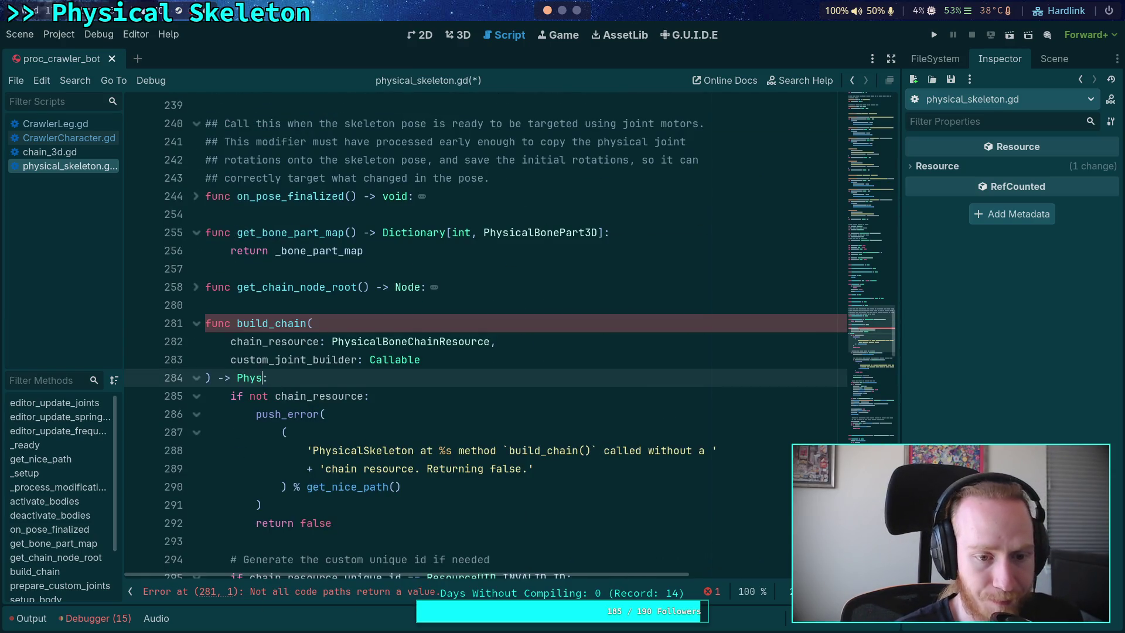
key("Return")
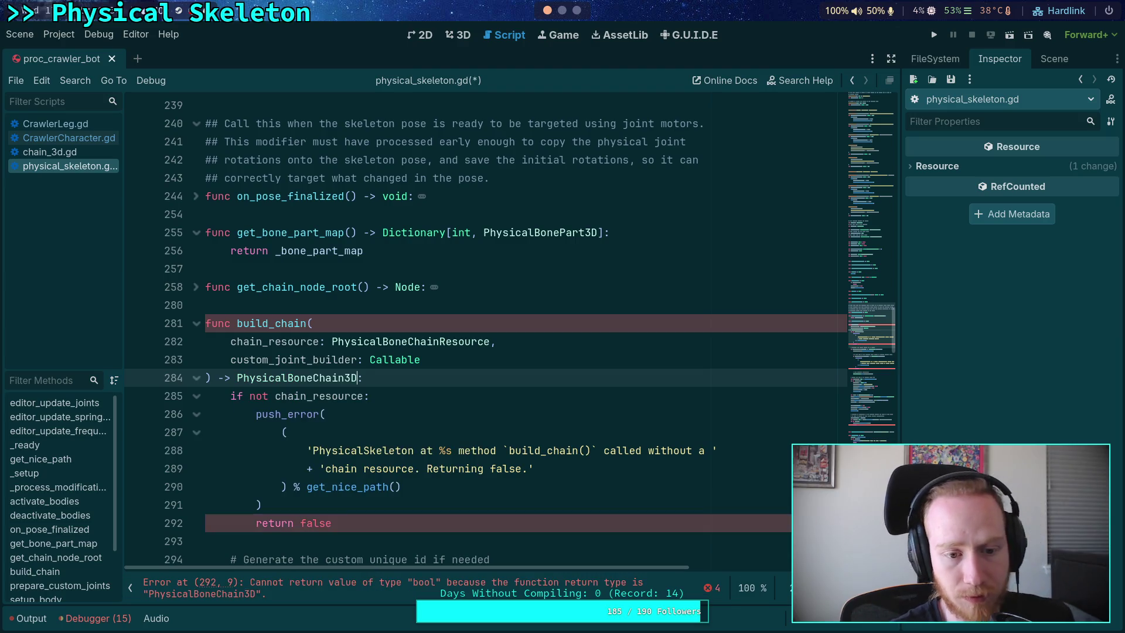
scroll(370, 370, "down", 3)
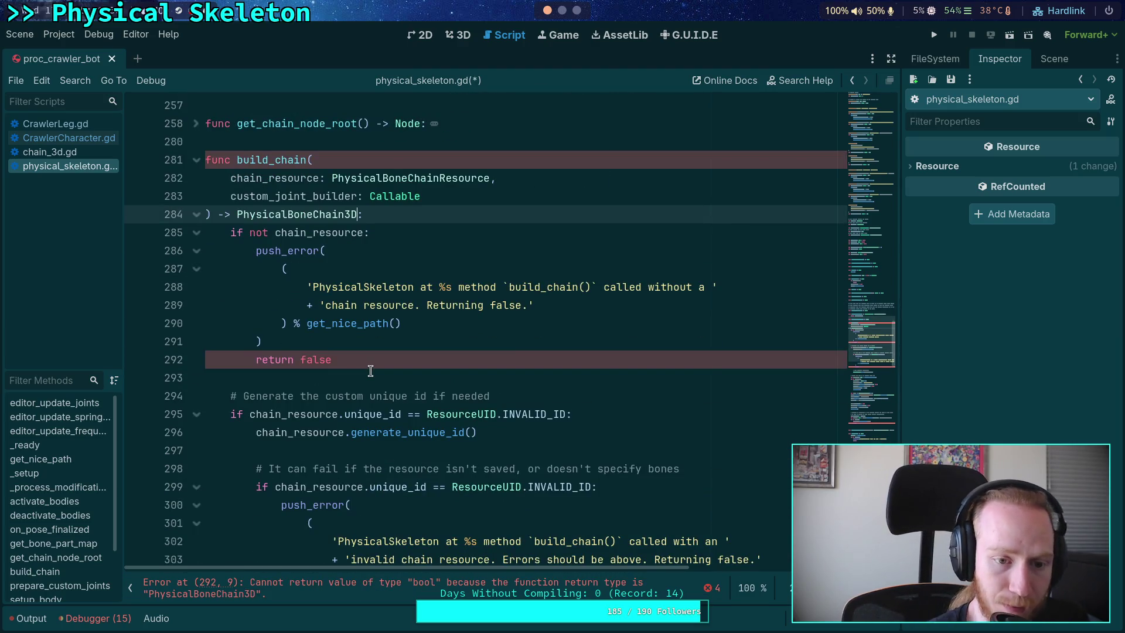
double_click(313, 363)
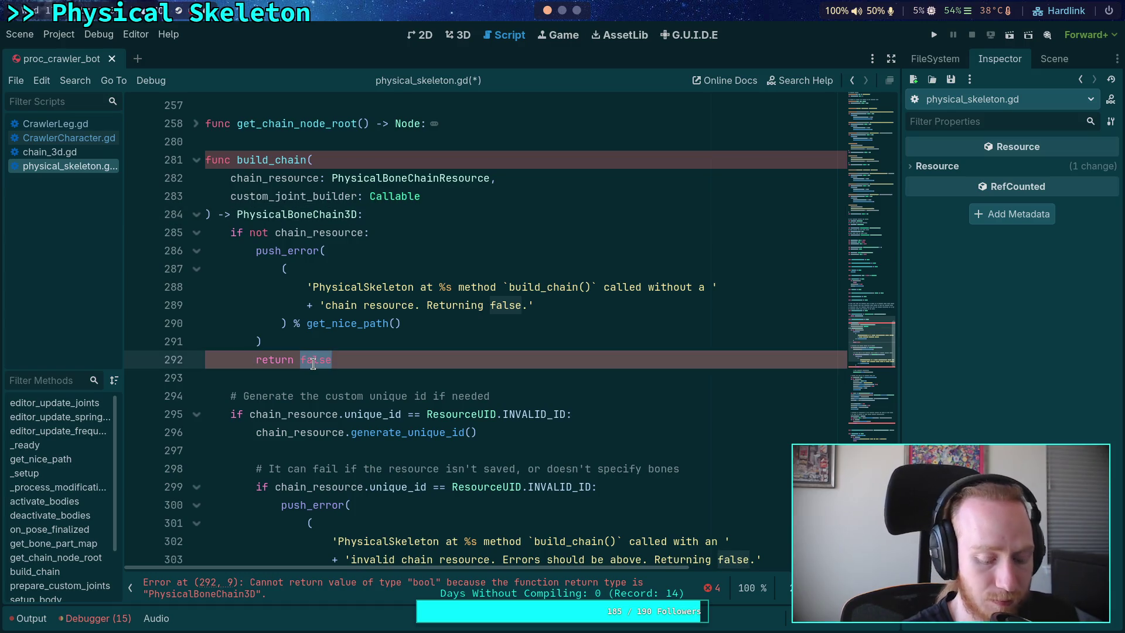
type("null")
scroll(319, 317, "down", 14)
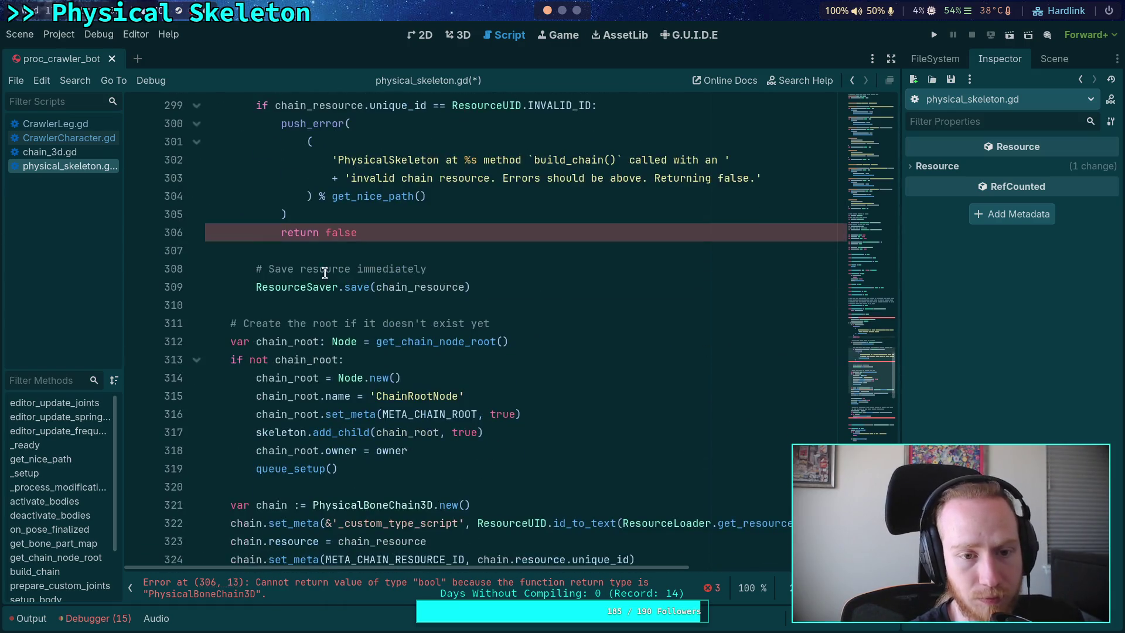
double_click(351, 233)
type("null")
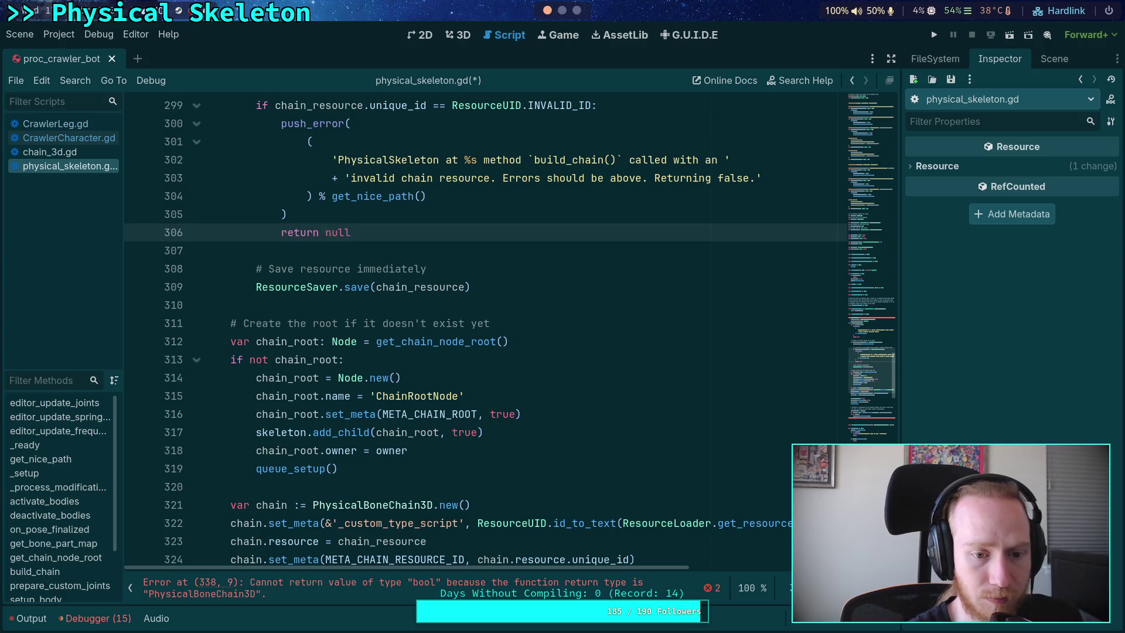
scroll(309, 351, "down", 8)
double_click(314, 378)
type("null")
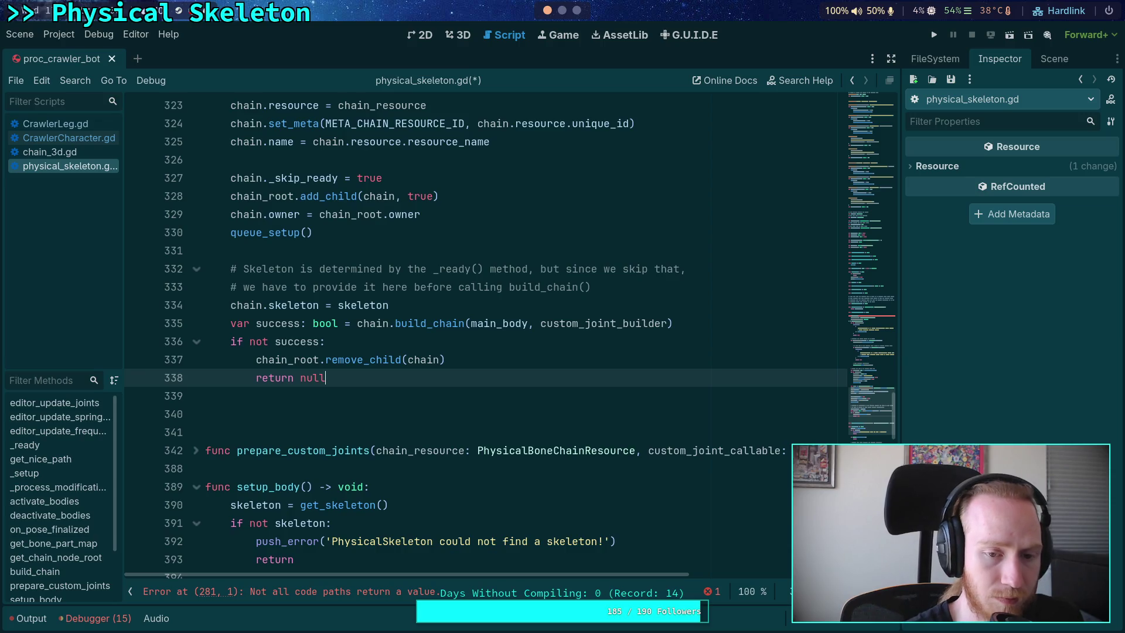
Step: Add return chain at the end, move queue_setup() just above it, then open CrawlerCharacter.gd
left_click(205, 396)
left_click(206, 414)
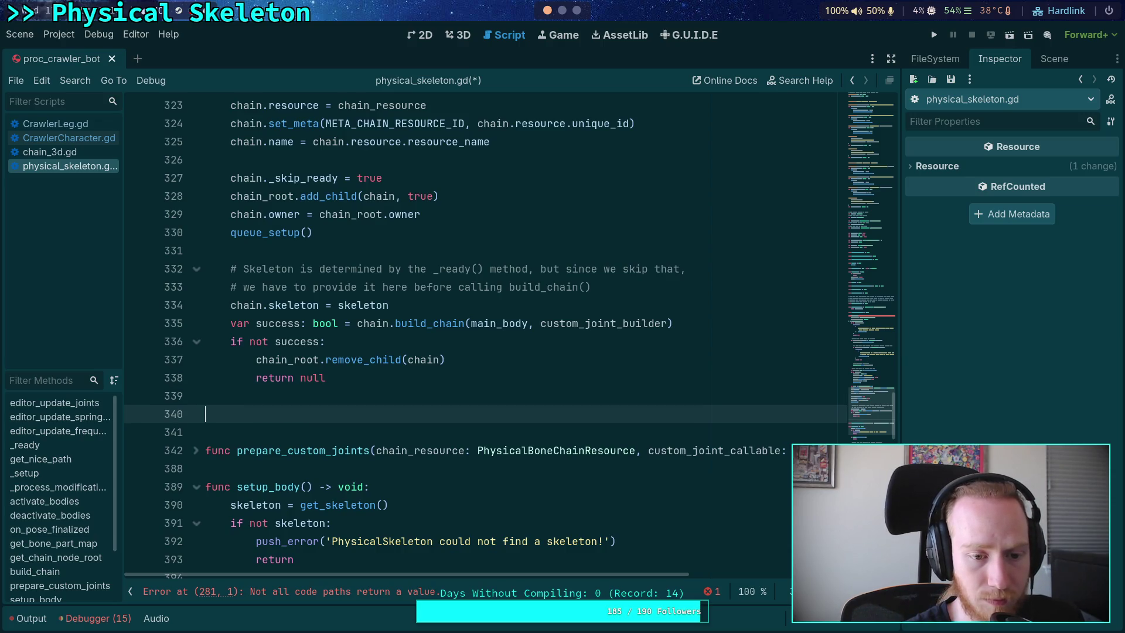
type("return chain")
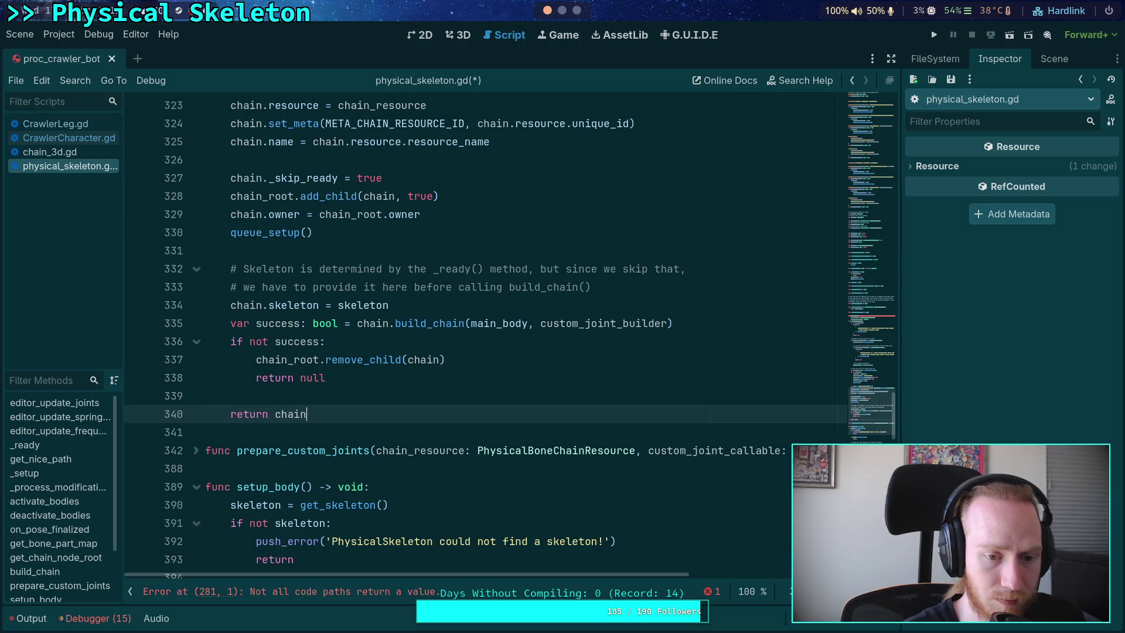
key("Escape")
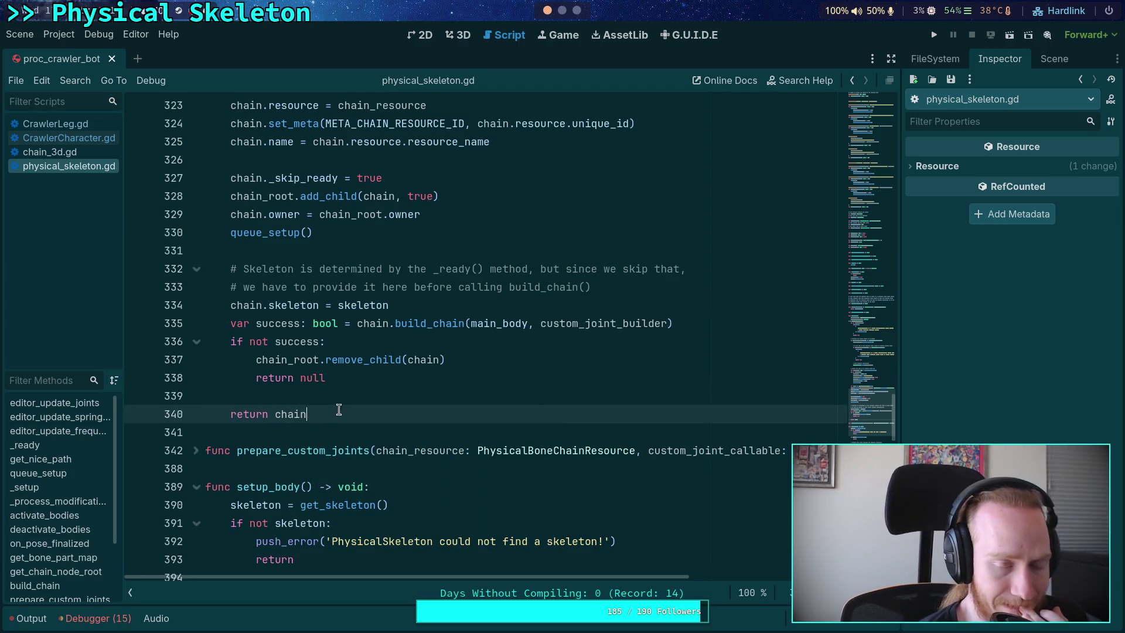
left_click(368, 398)
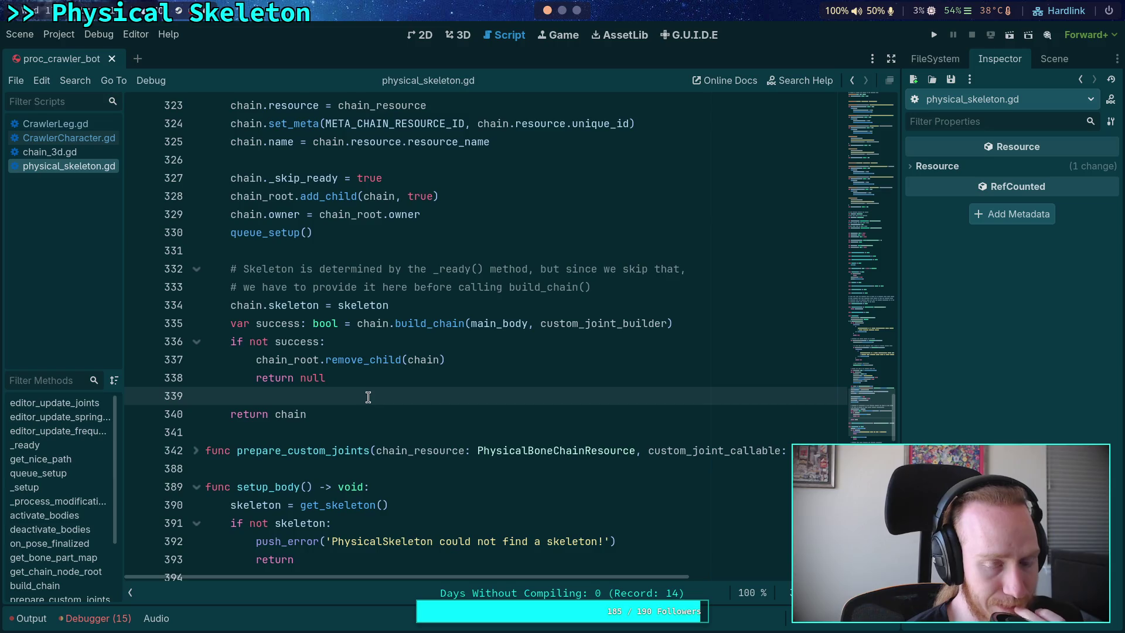
scroll(368, 397, "up", 2)
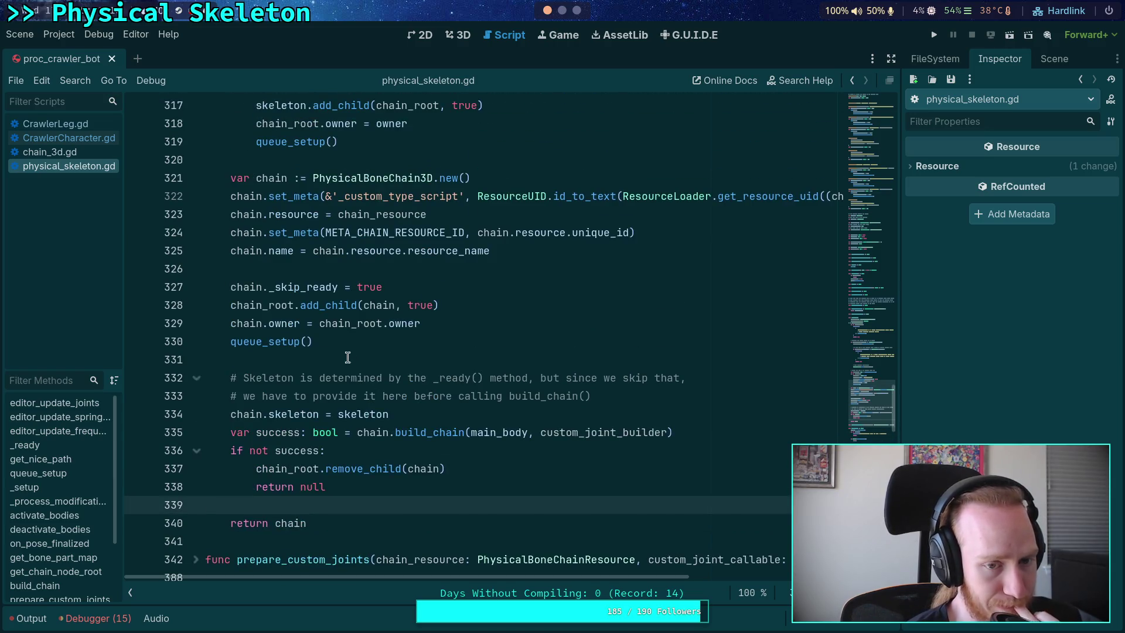
left_click(333, 348)
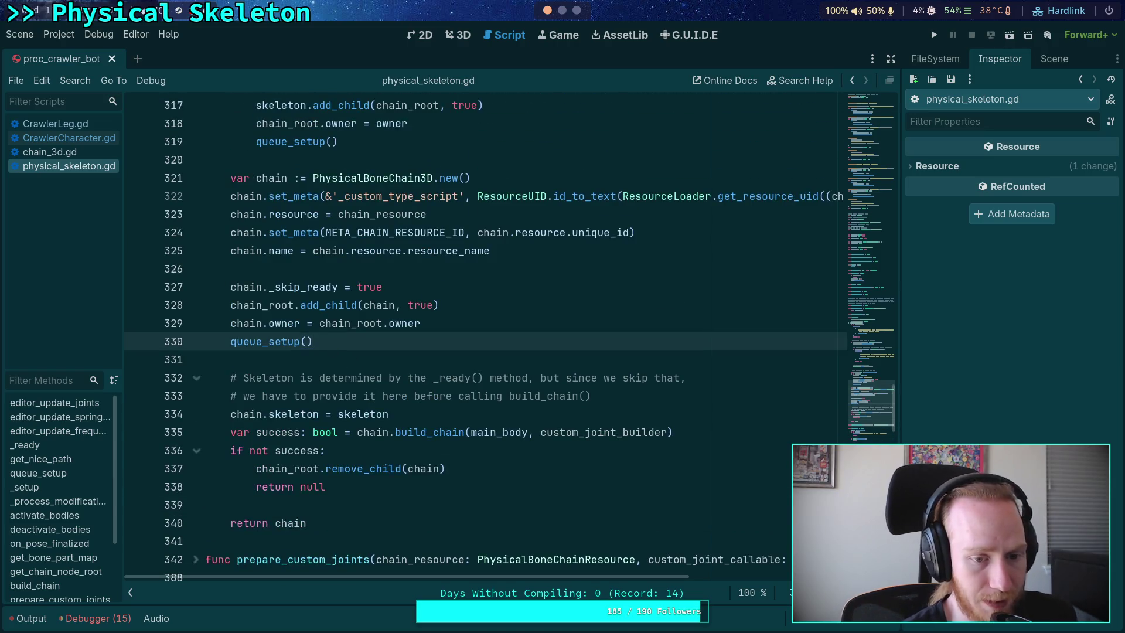
key("alt+Down")
key("alt+Down")
key("alt+Down")
key("alt+Down")
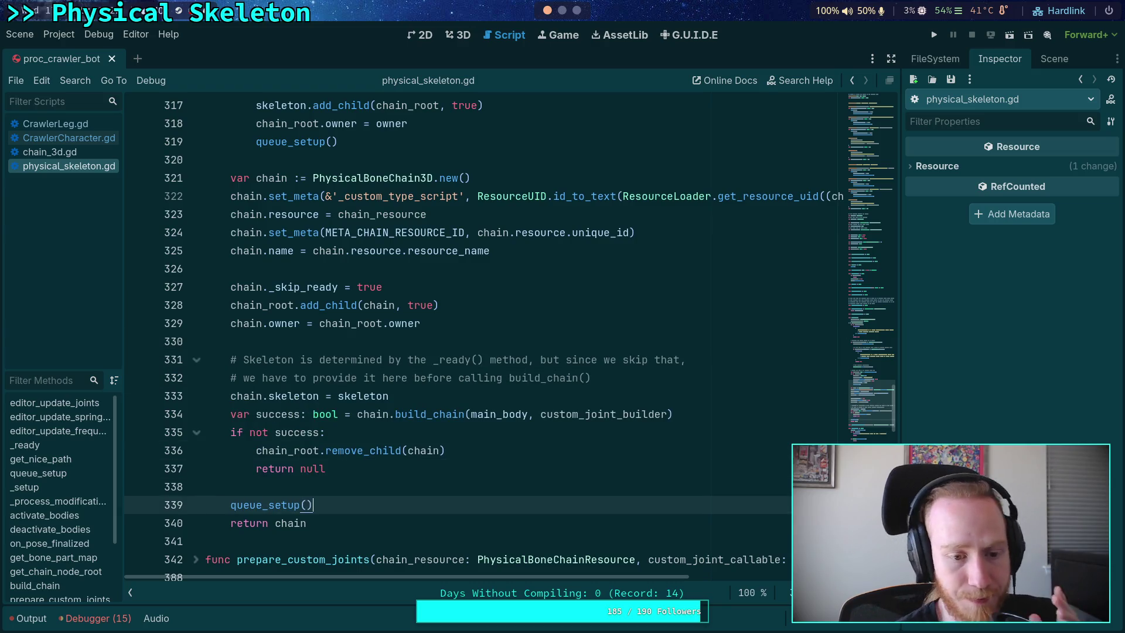
left_click(313, 344)
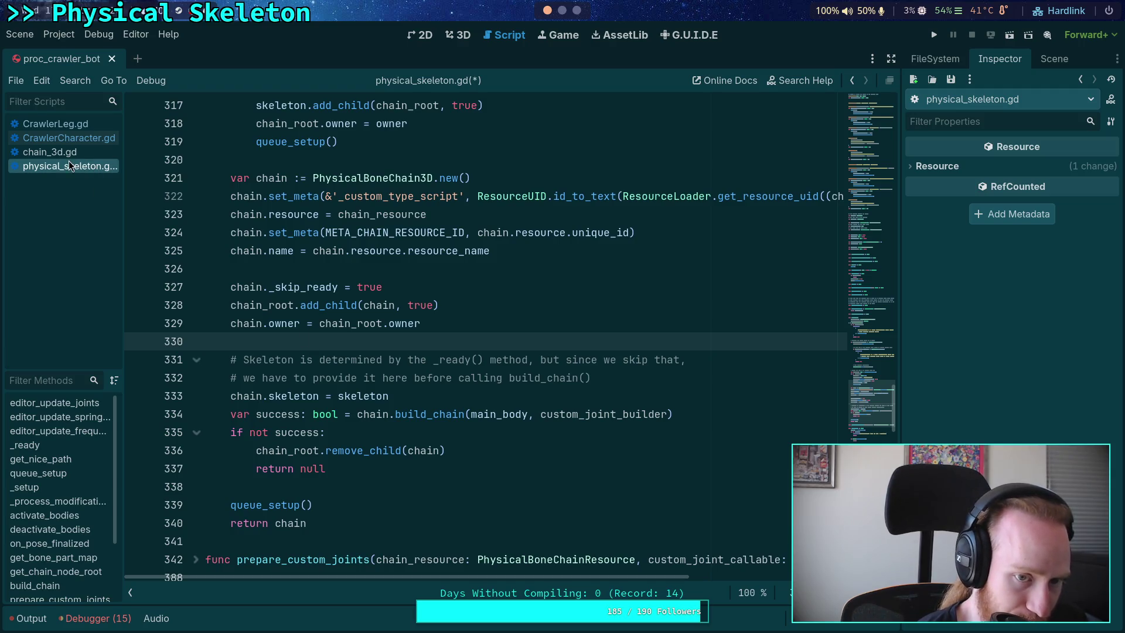
left_click(84, 139)
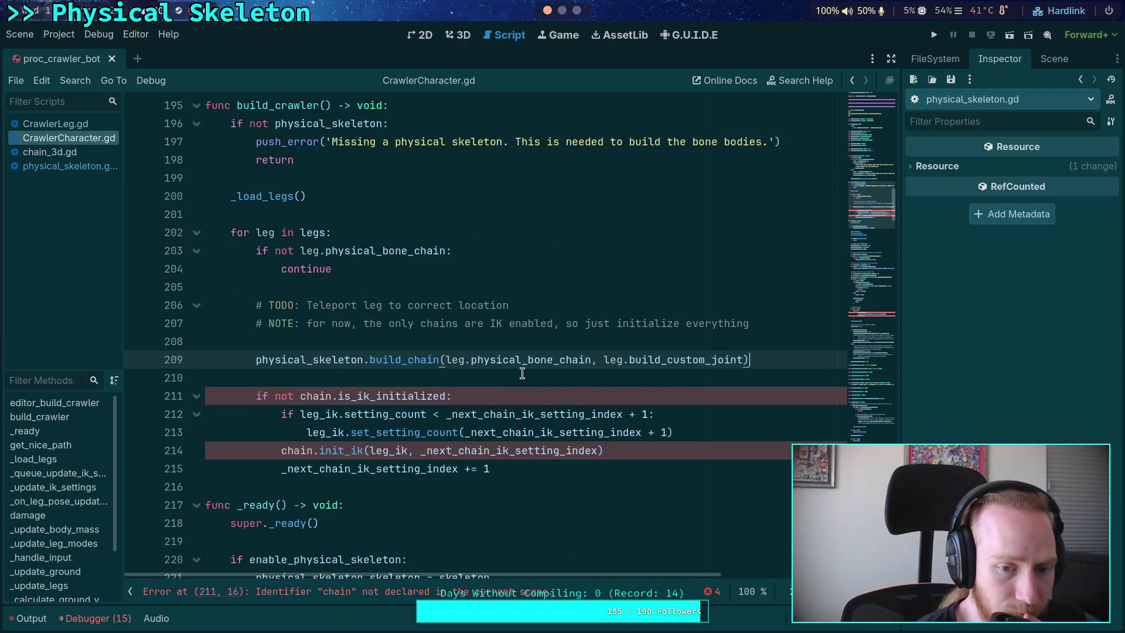
Step: Prefix the build_chain call on line 209 with 'var chain :='
left_click(257, 359)
type("vac")
key("BackSpace")
key("BackSpace")
type("r chain ")
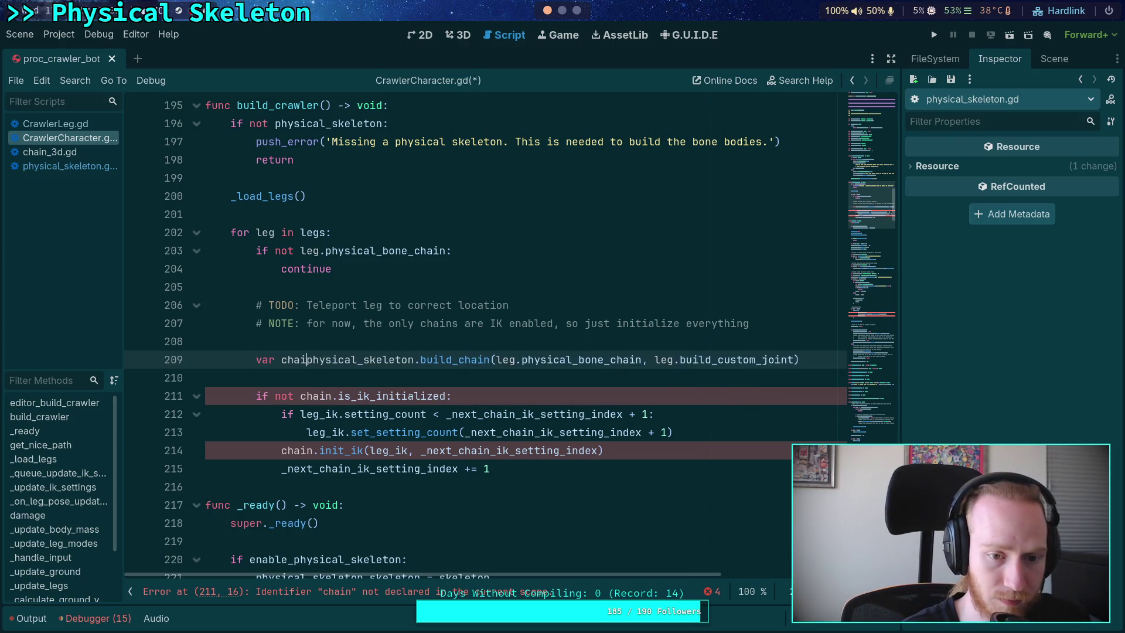
type(":=")
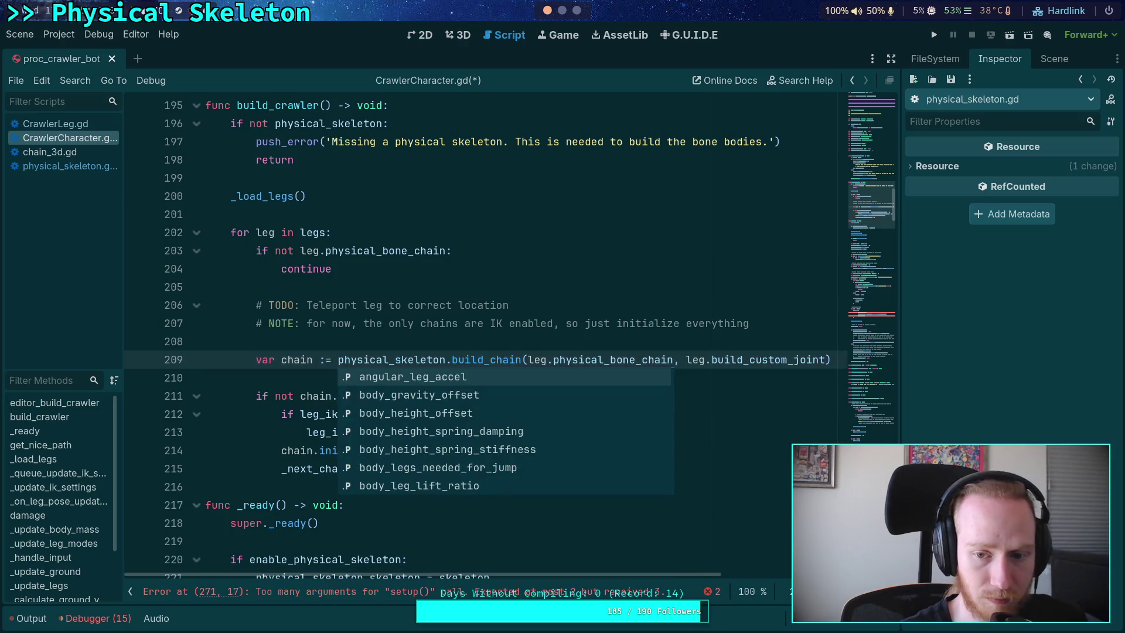
left_click(391, 334)
left_click(415, 376)
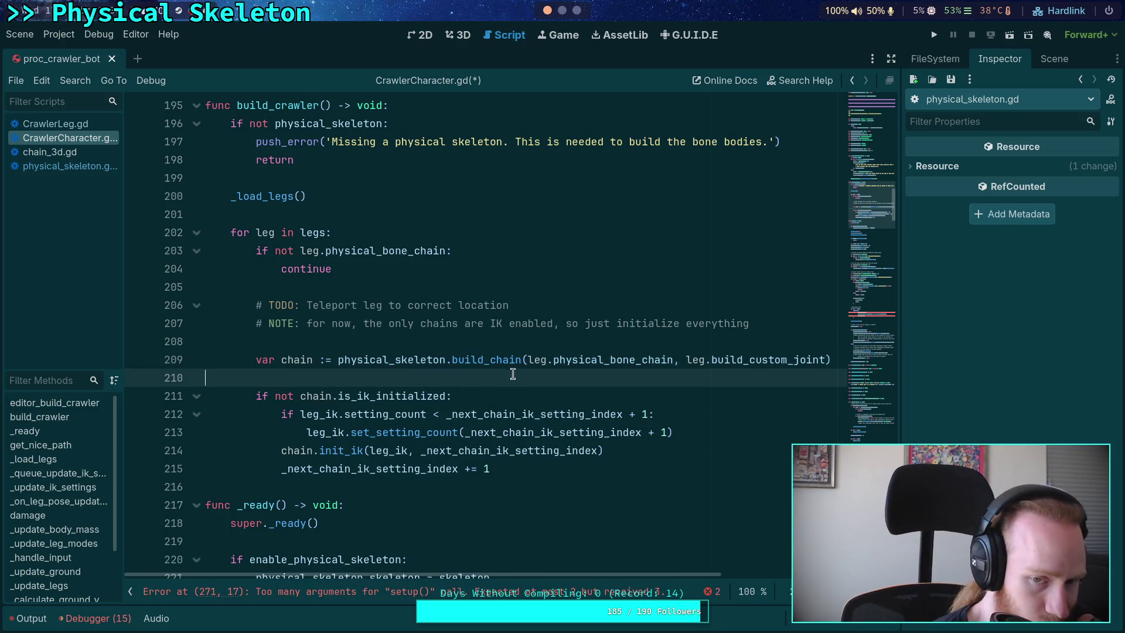
Step: Wrap the build_chain arguments onto their own line, with the closing parenthesis on a separate line
left_click(528, 359)
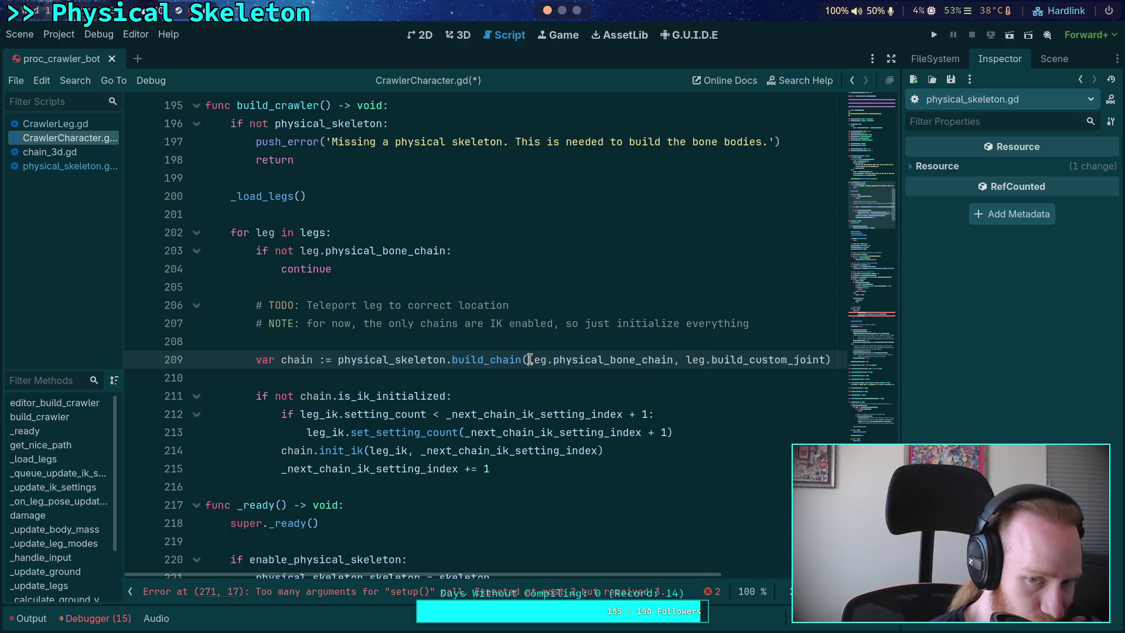
key("Return")
left_click(604, 378)
key("Return")
key("BackSpace")
key("BackSpace")
Step: Type the chain variable explicitly as PhysicalBoneChain3D and delete the is_ik_initialized check on line 213
left_click(321, 359)
key("BackSpace")
type(": PhysicalB")
key("Return")
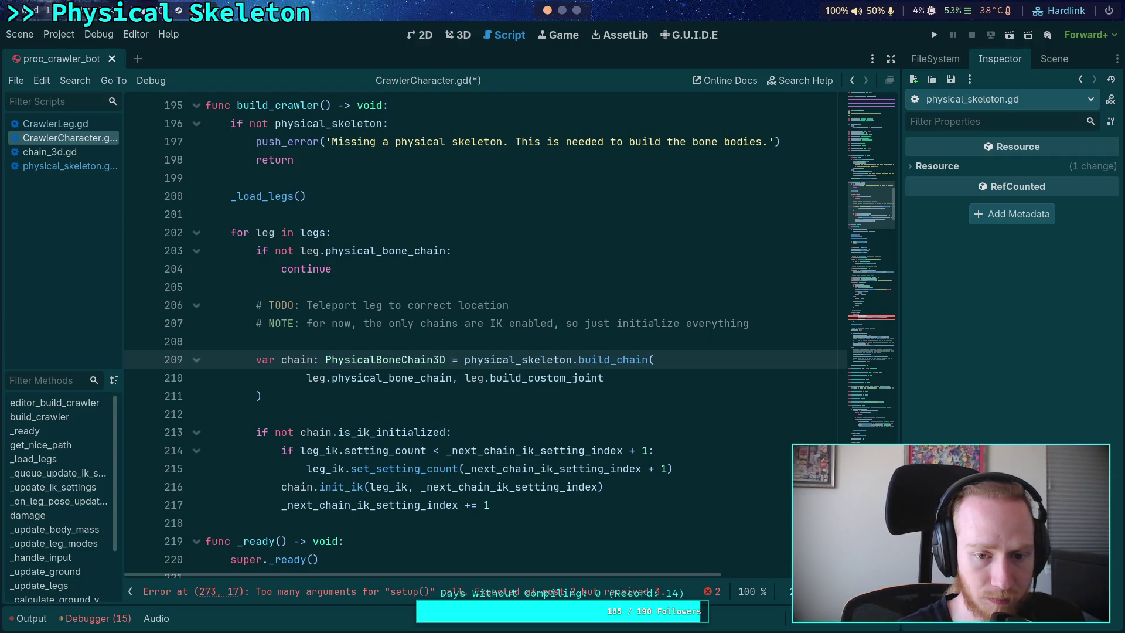
left_click(319, 382)
left_click(331, 396)
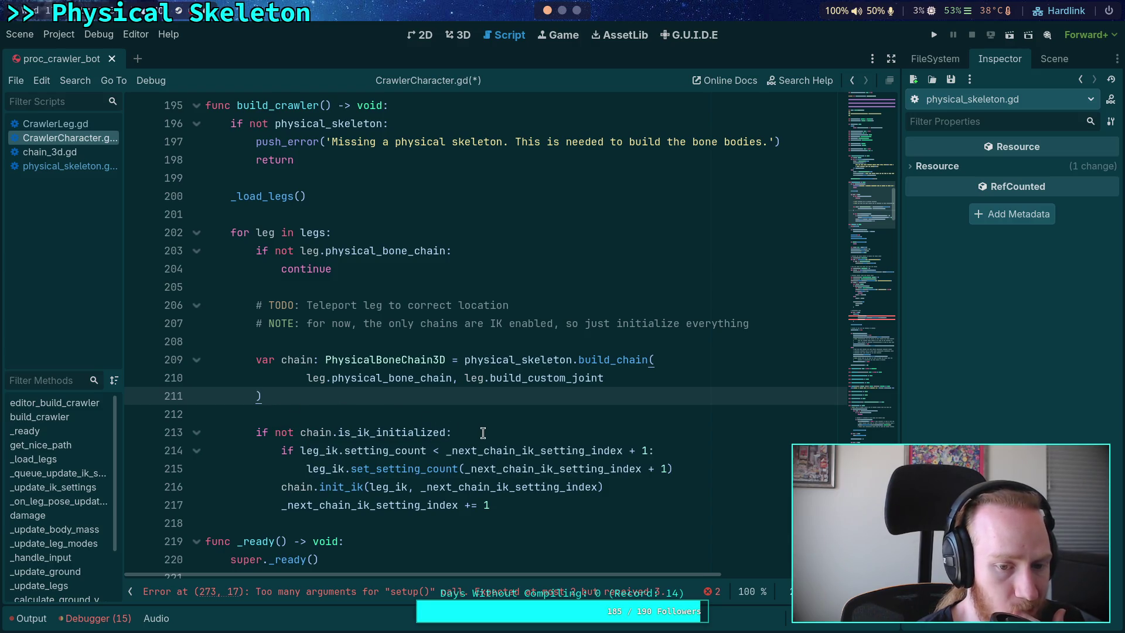
mouse_move(388, 436)
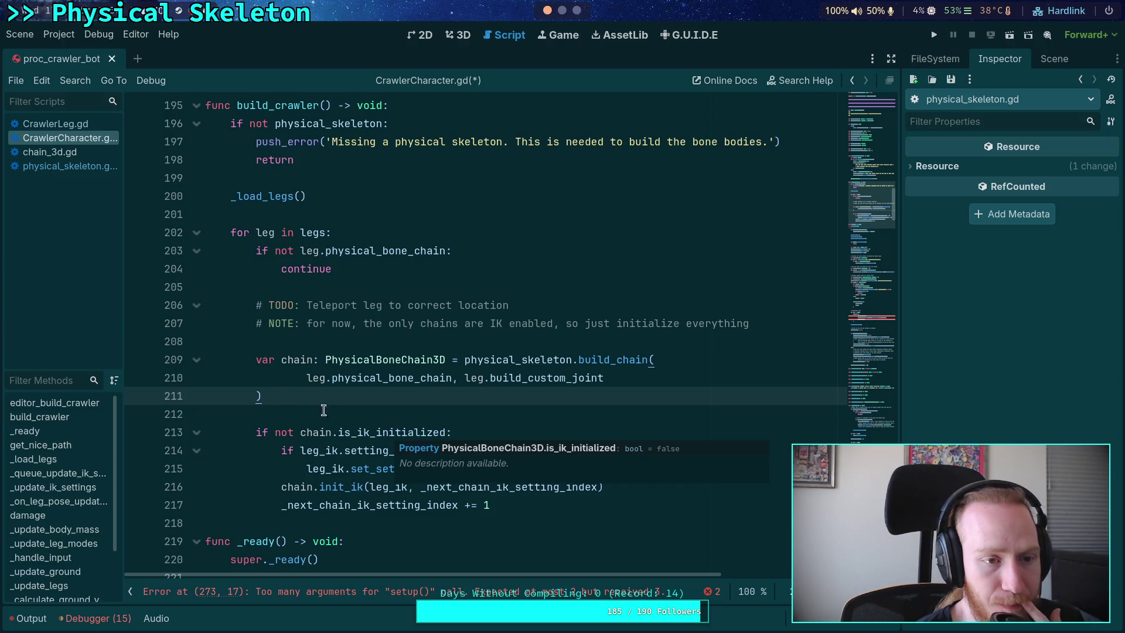
left_click(62, 153)
left_click(62, 138)
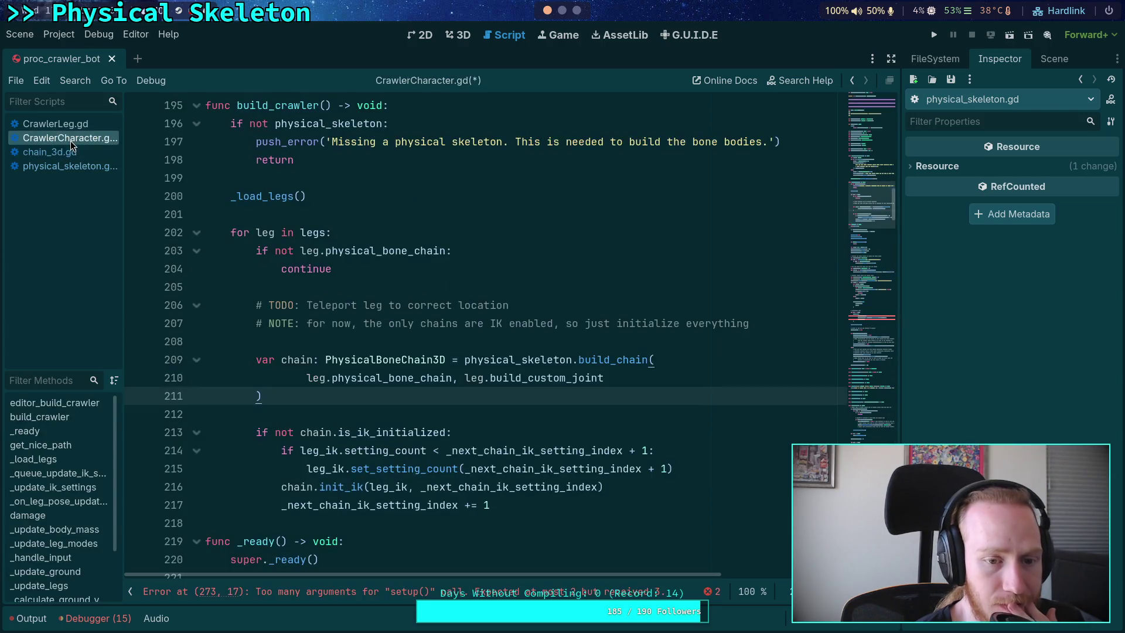
left_click_drag(460, 434, 486, 415)
key("BackSpace")
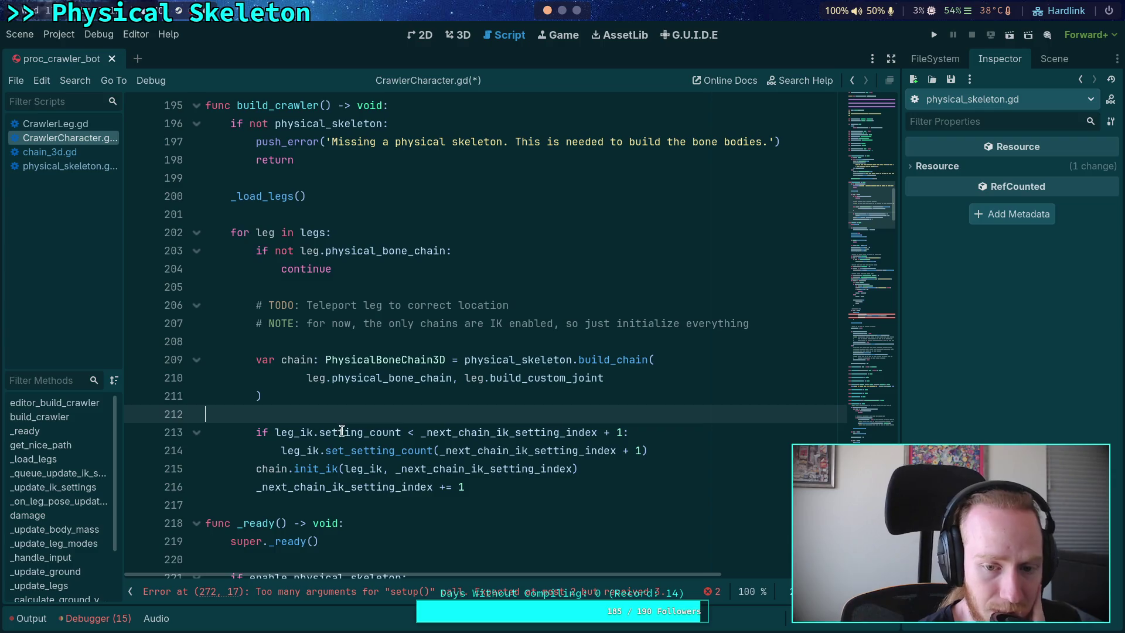
Step: Review the uses of _next_chain_ik_setting_index and select the leg_ik.setting_count comparison on line 213
double_click(499, 433)
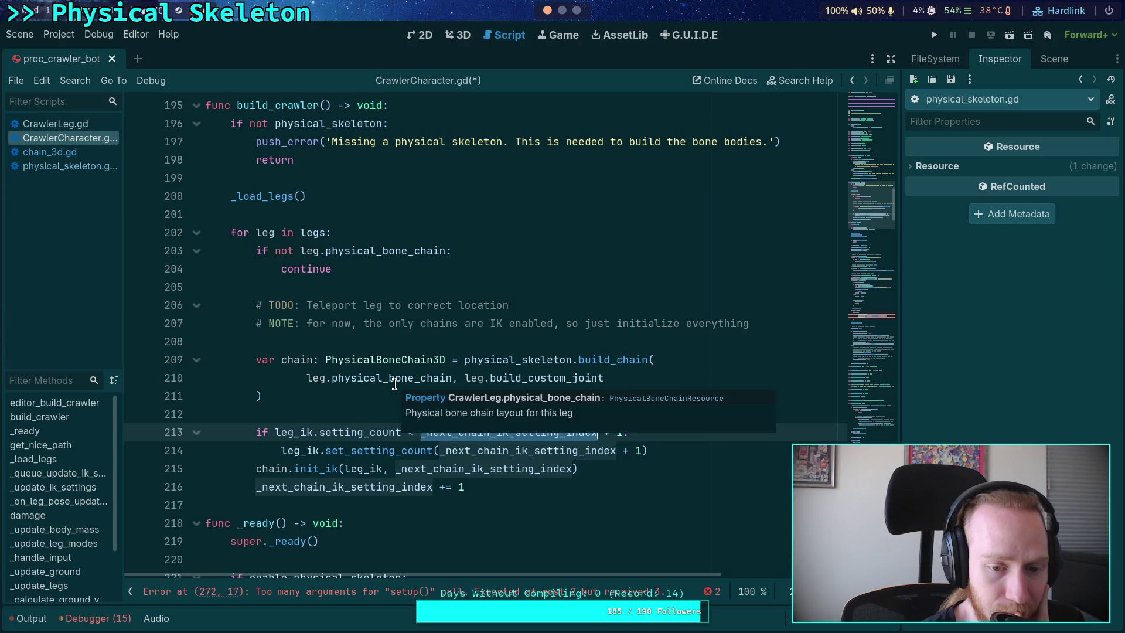
scroll(316, 399, "up", 3)
scroll(316, 399, "down", 5)
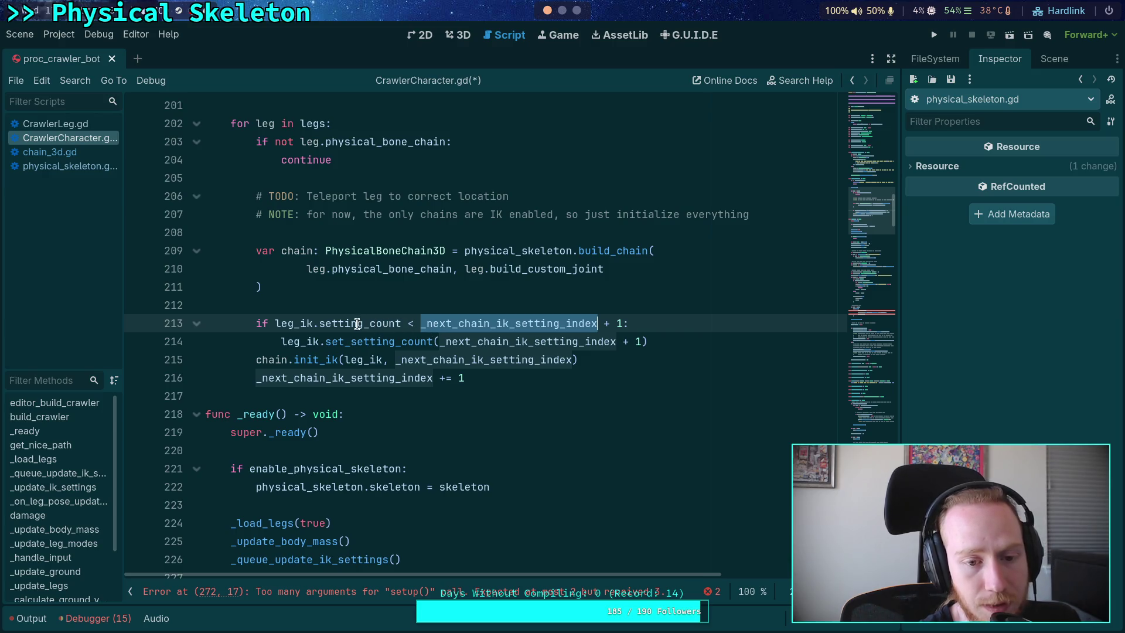
mouse_move(357, 324)
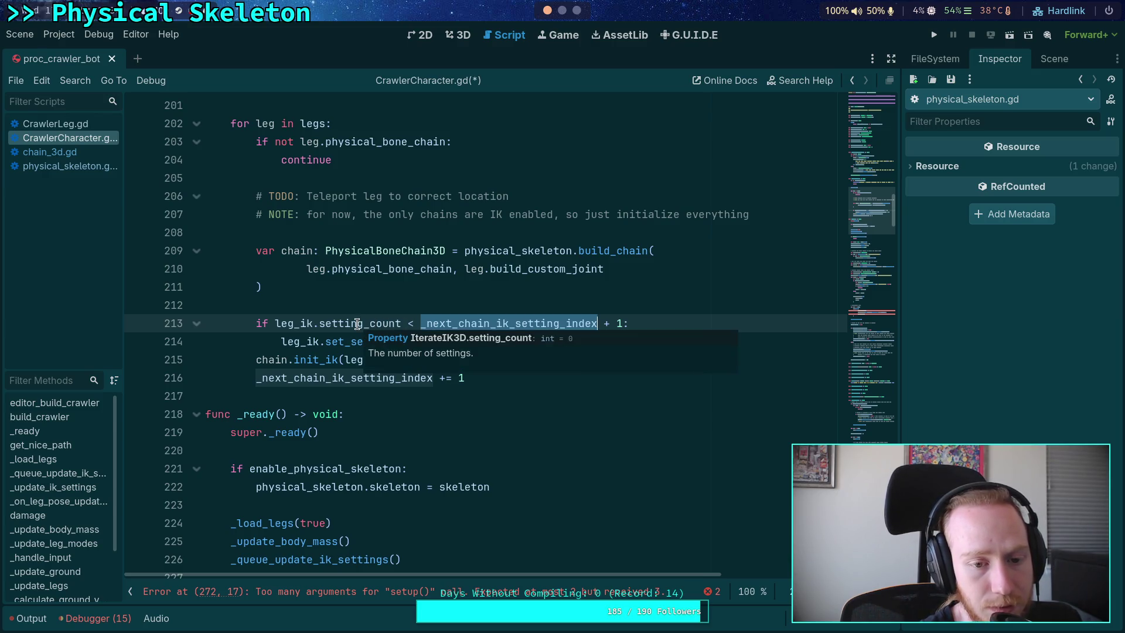
left_click(600, 326)
left_click_drag(598, 326, 624, 326)
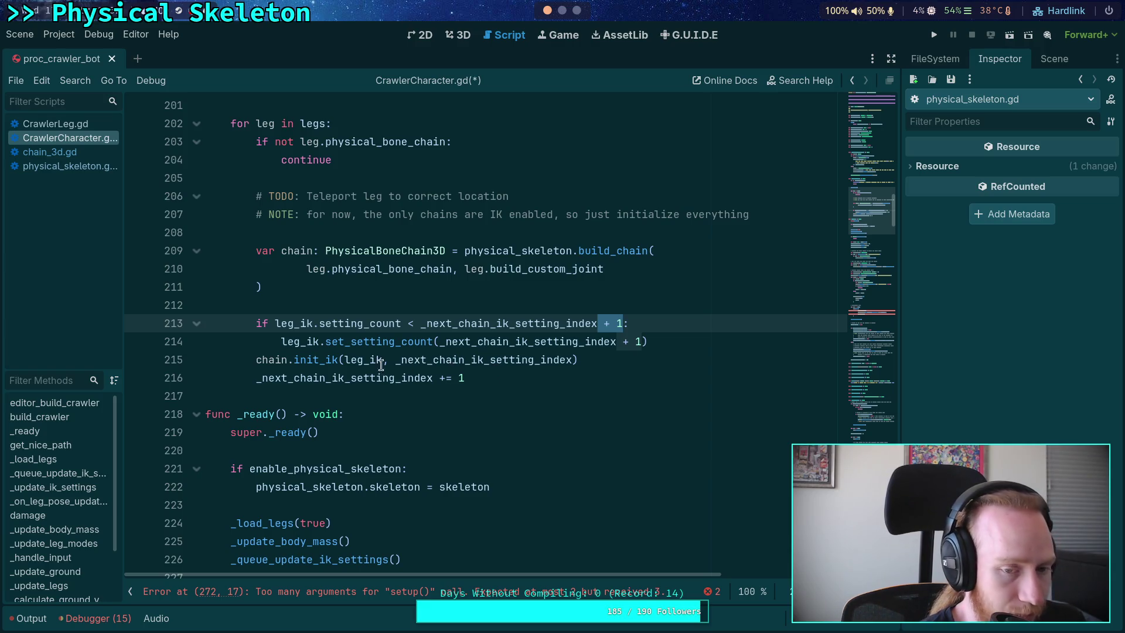
left_click(541, 329)
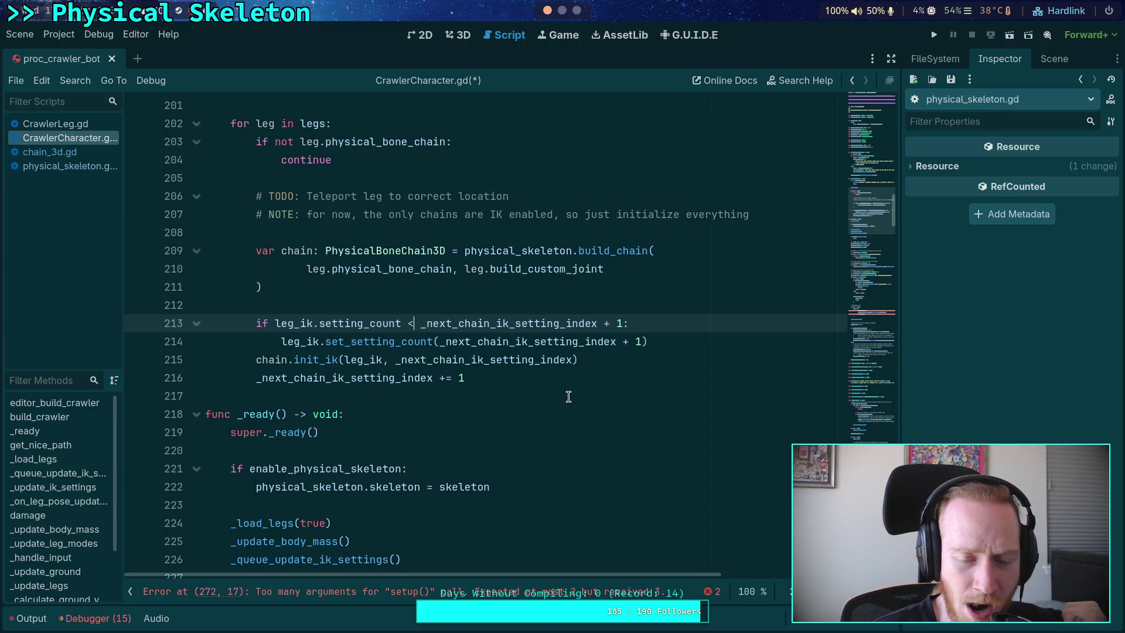
left_click(566, 312)
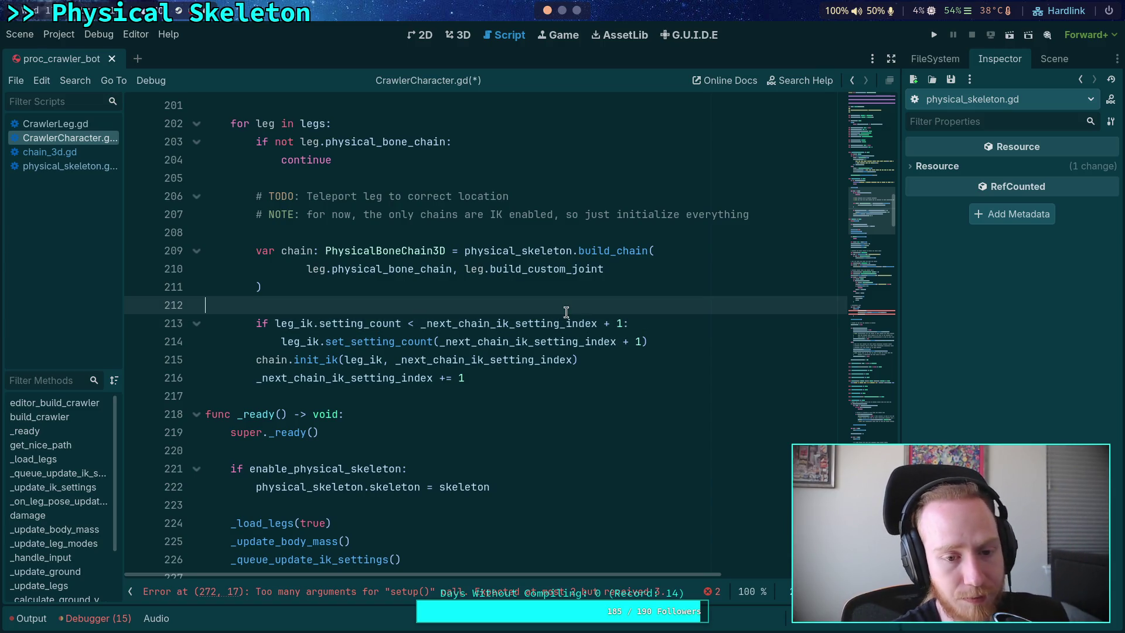
left_click_drag(275, 323, 477, 326)
Step: Rewrite the condition as 'if _next_chain_ik_setting_index >= leg_ik.setting_count:', using autocomplete
key("BackSpace")
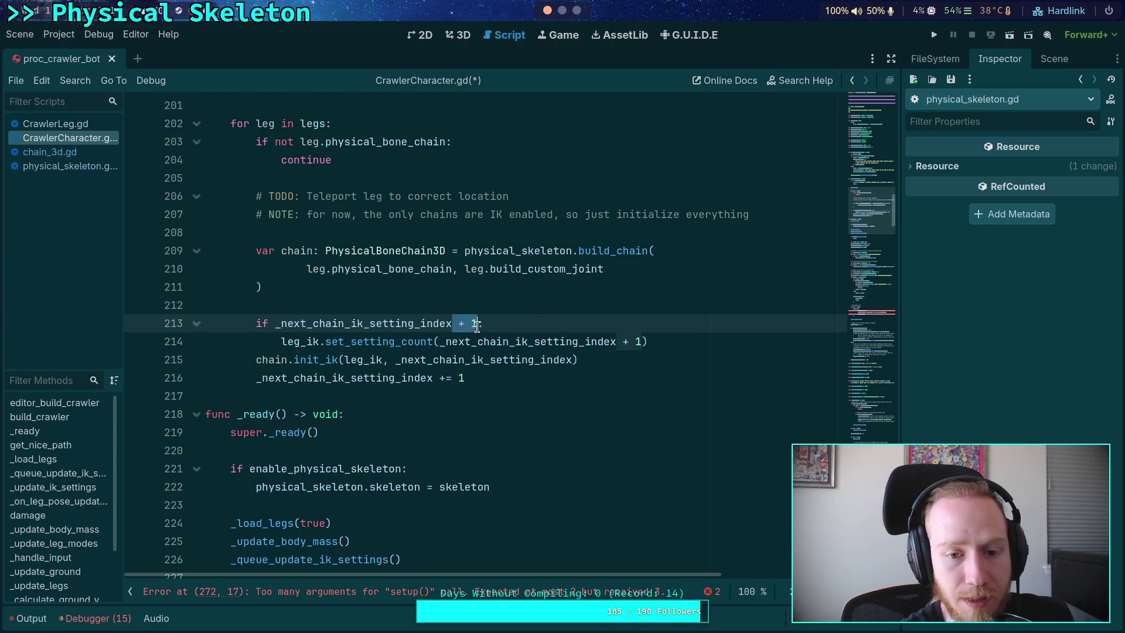
key("BackSpace")
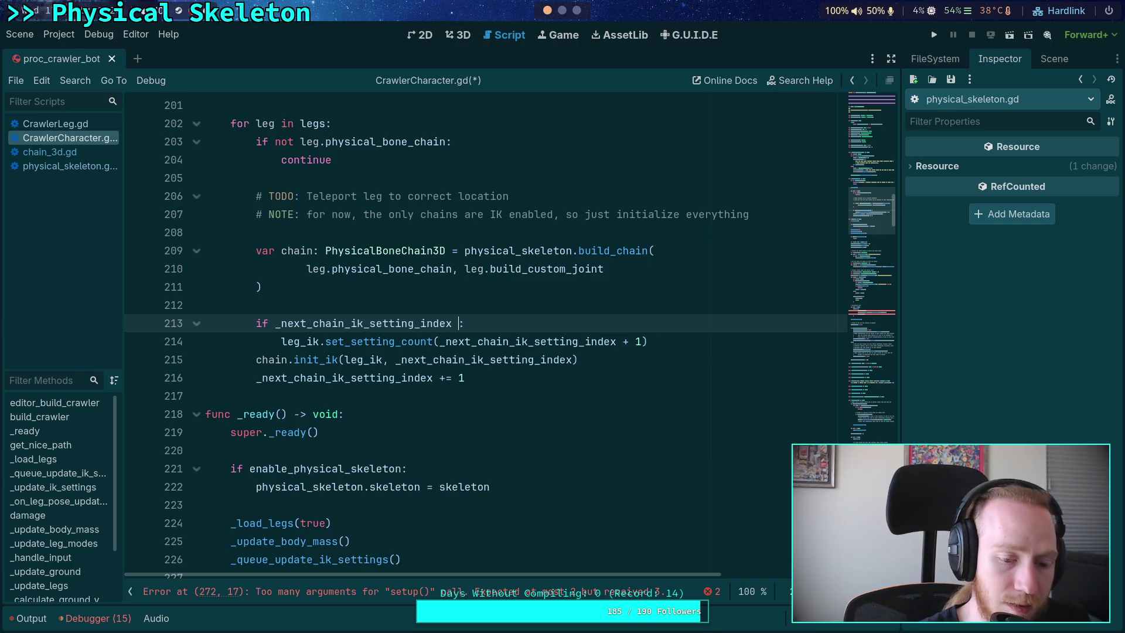
type(">=")
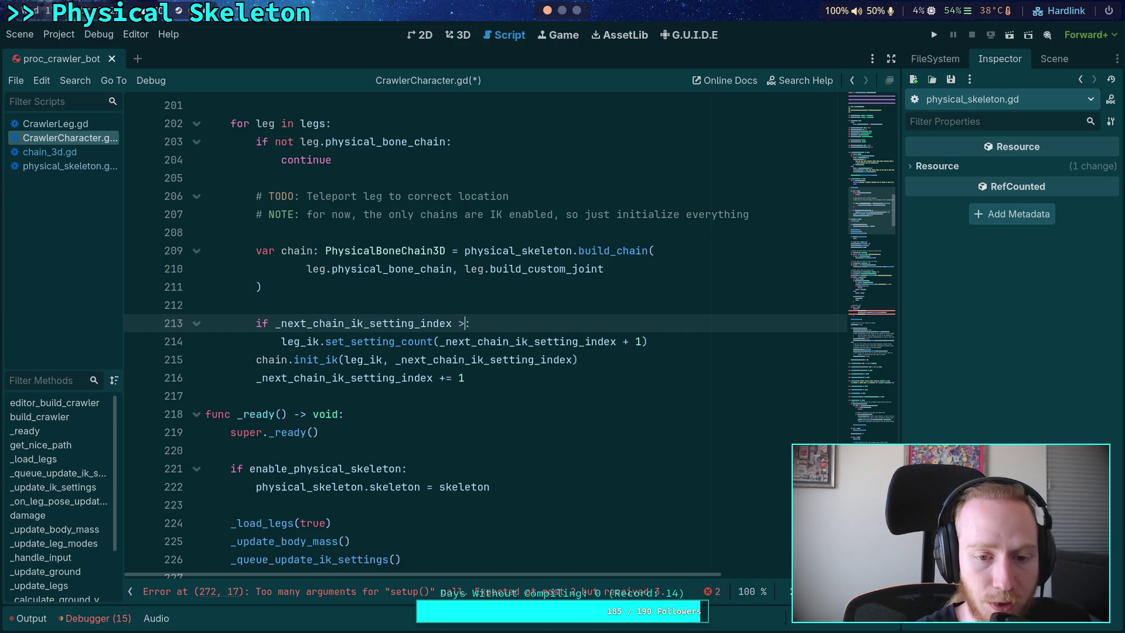
key("ctrl+space")
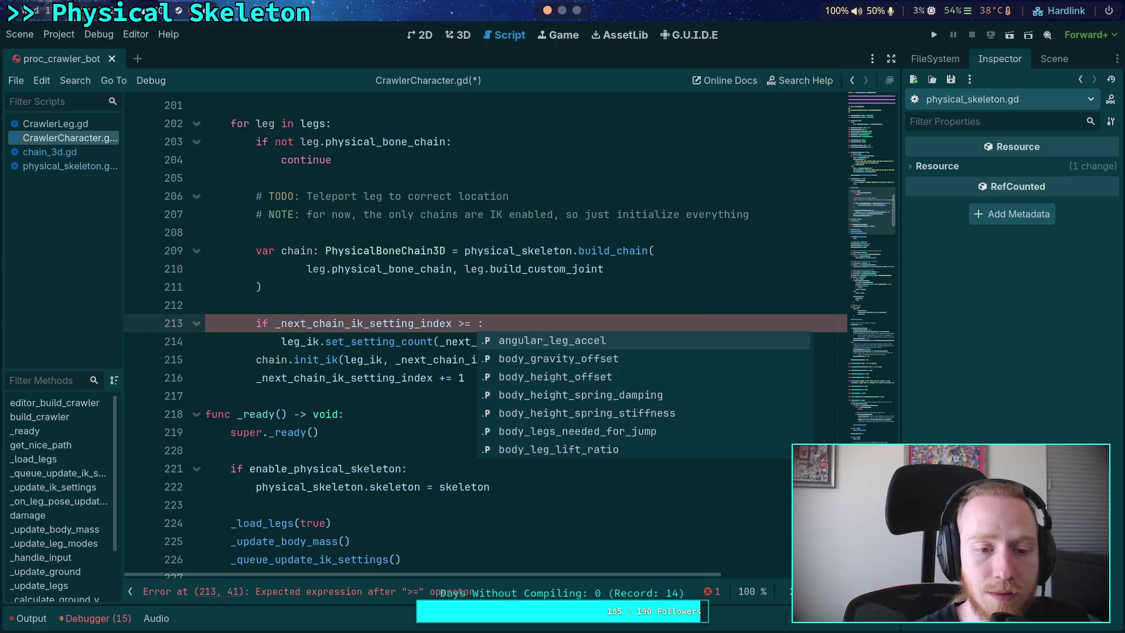
type("leg_ik.")
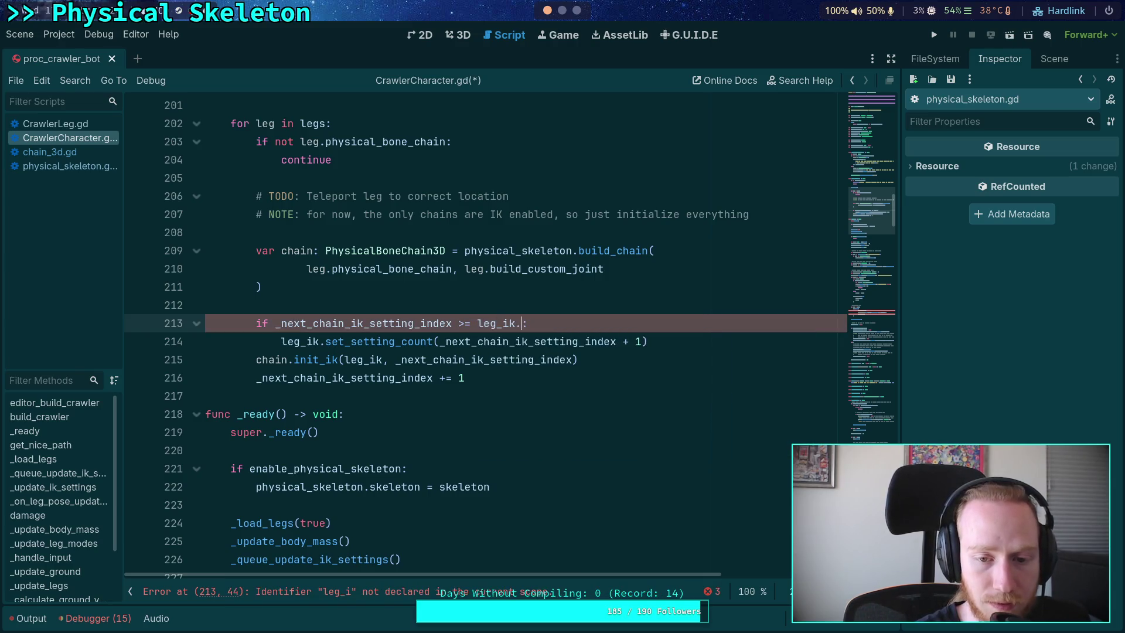
type("setting_count")
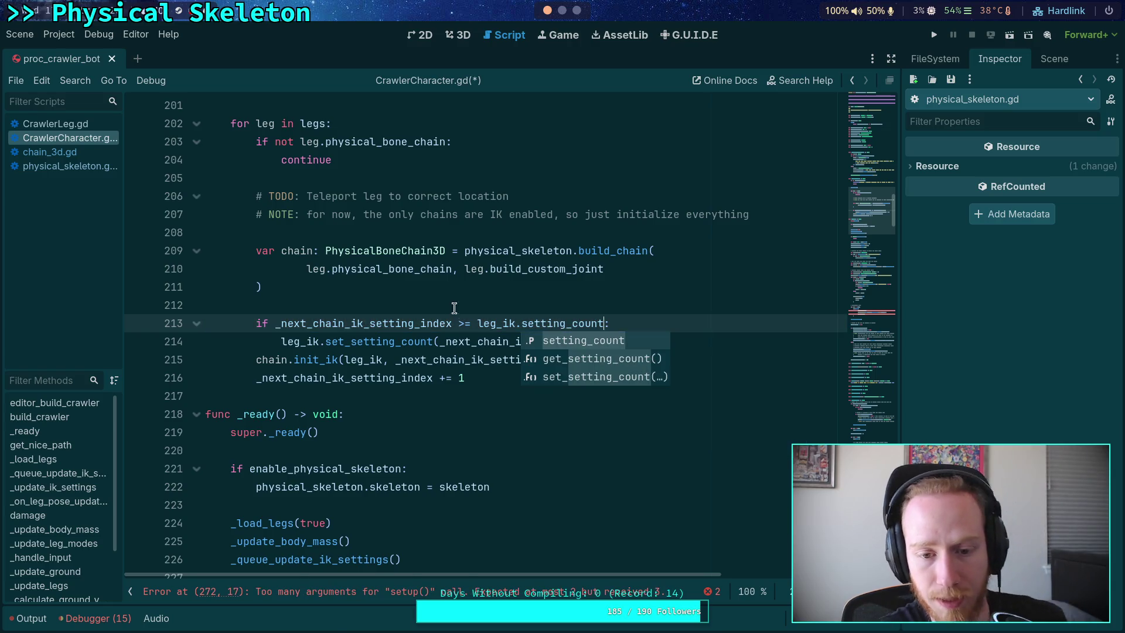
left_click(463, 303)
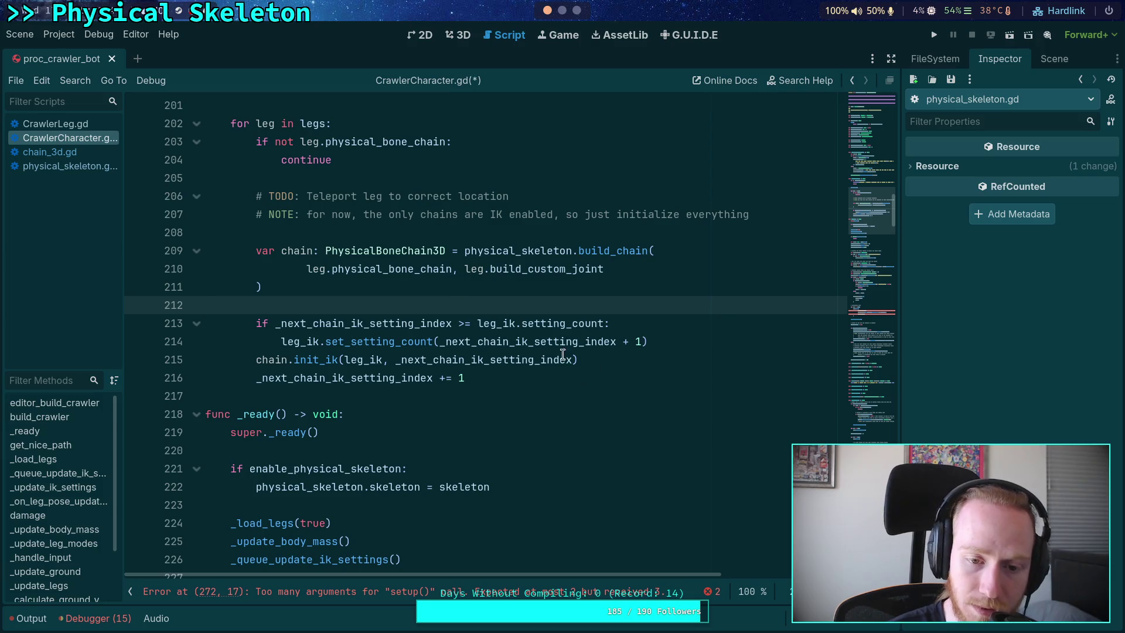
Step: Check where _next_chain_ik_setting_index is used and move the caret to the end of line 216
mouse_move(534, 339)
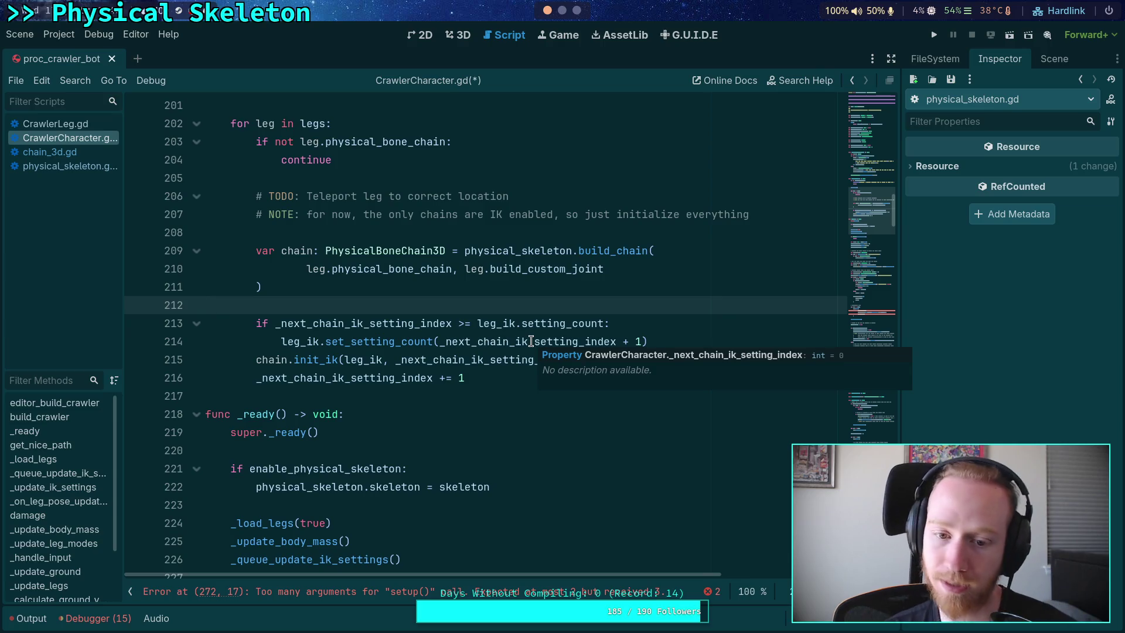
double_click(531, 341)
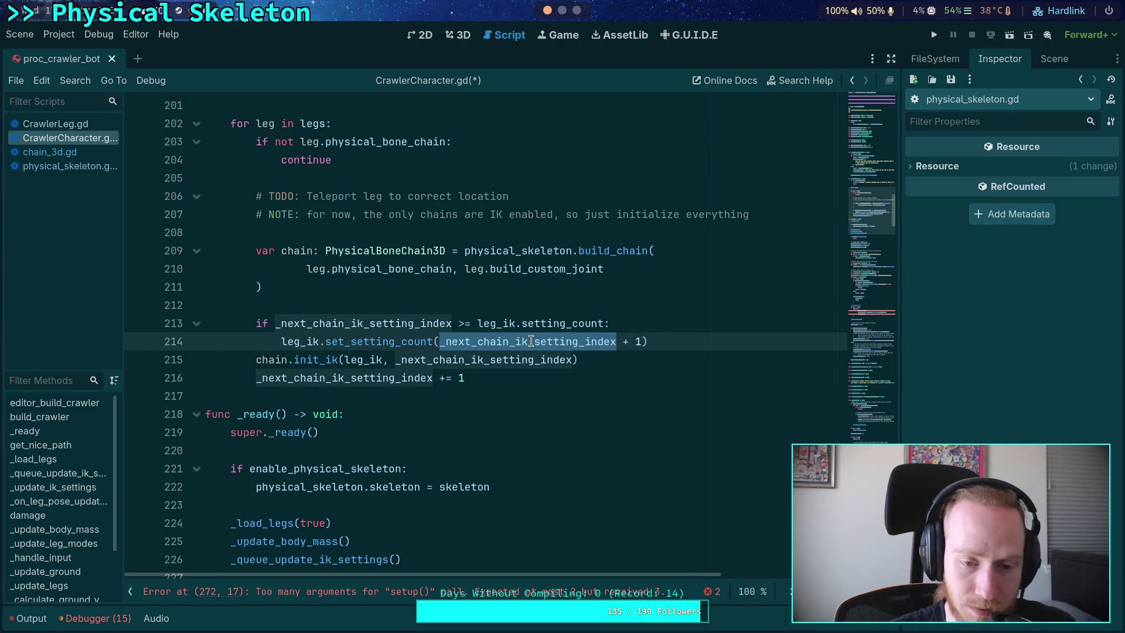
left_click(629, 311)
left_click(706, 323)
left_click(702, 336)
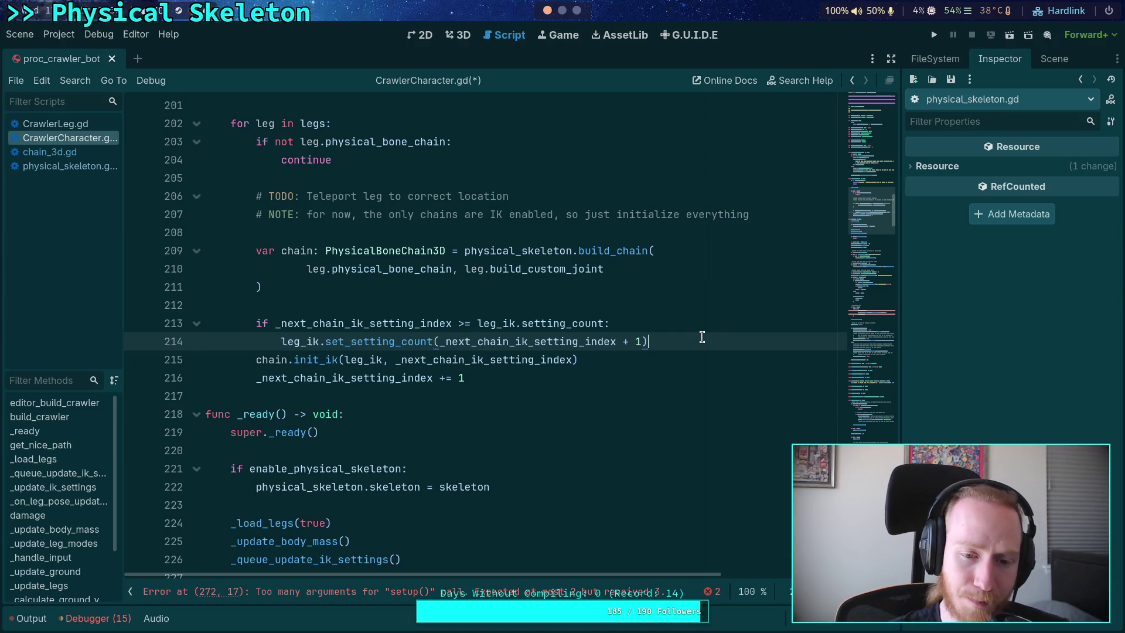
key("Down")
key("Down")
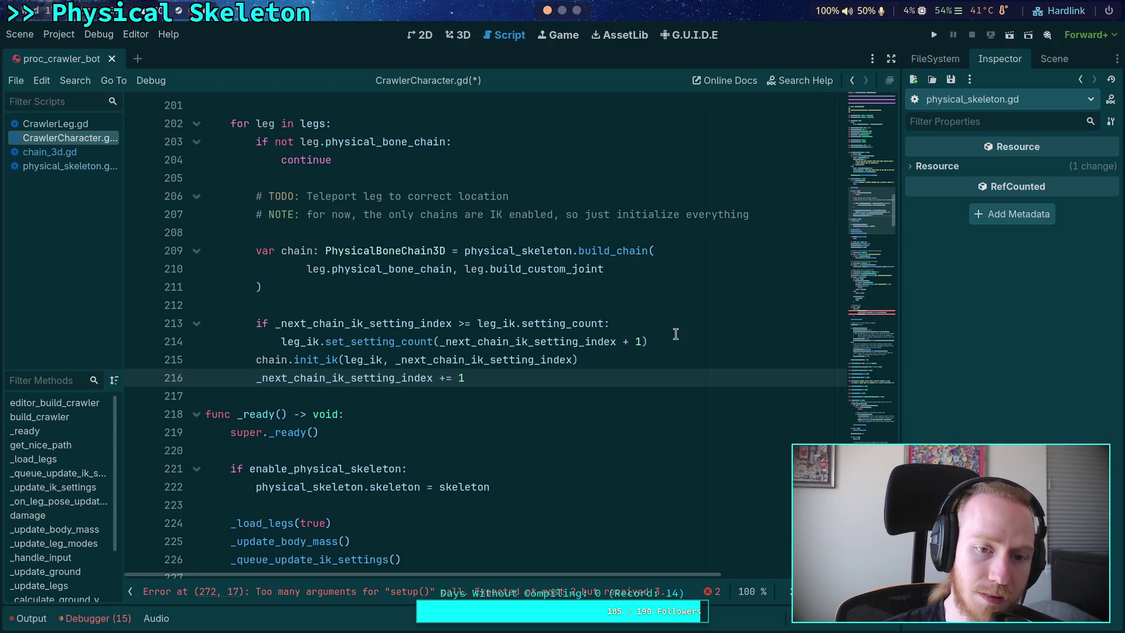
Step: Move the NOTE comment above the if-block and indent IK setup lines 213–216 one level
scroll(572, 293, "up", 2)
left_click(554, 323)
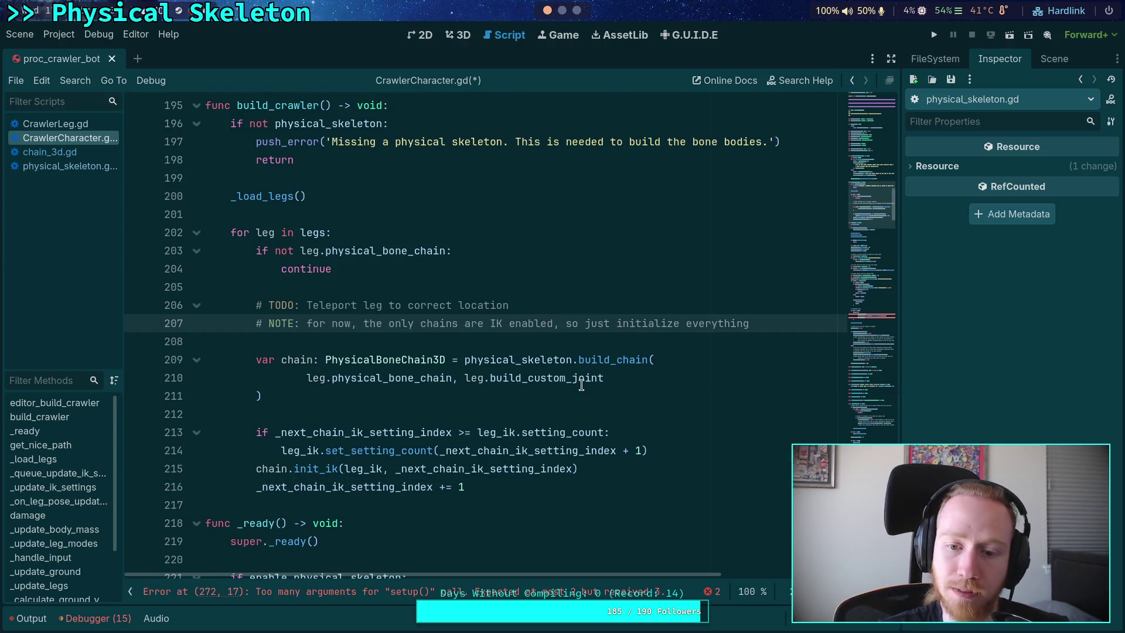
key("alt+Down")
key("alt+Down")
key("alt+Down")
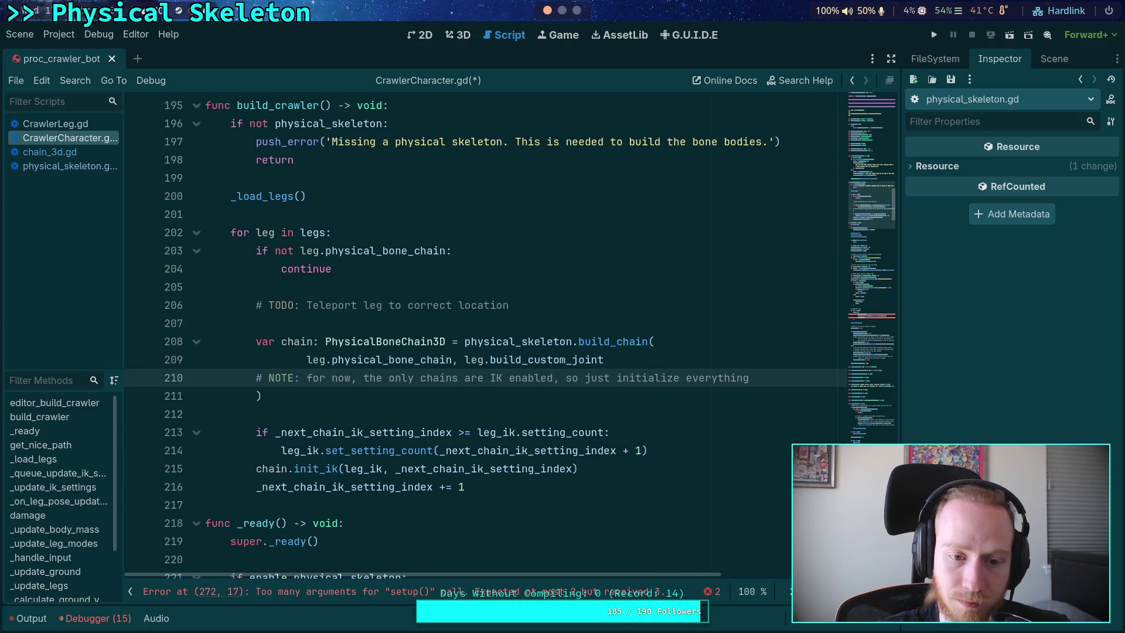
key("alt+Down")
key("alt+Down")
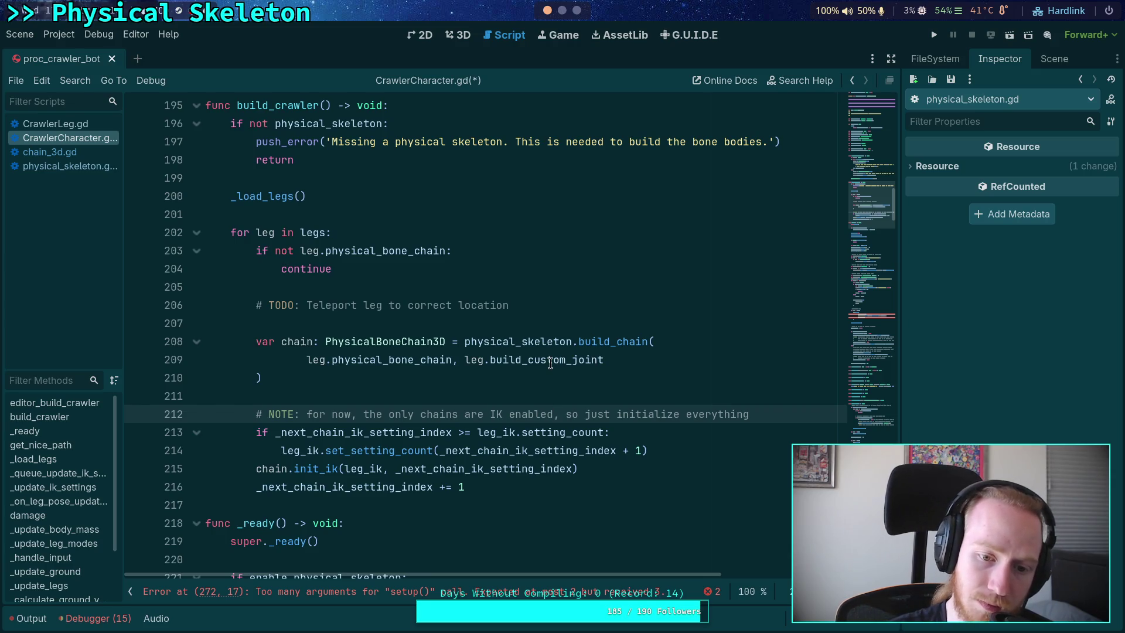
left_click(773, 415)
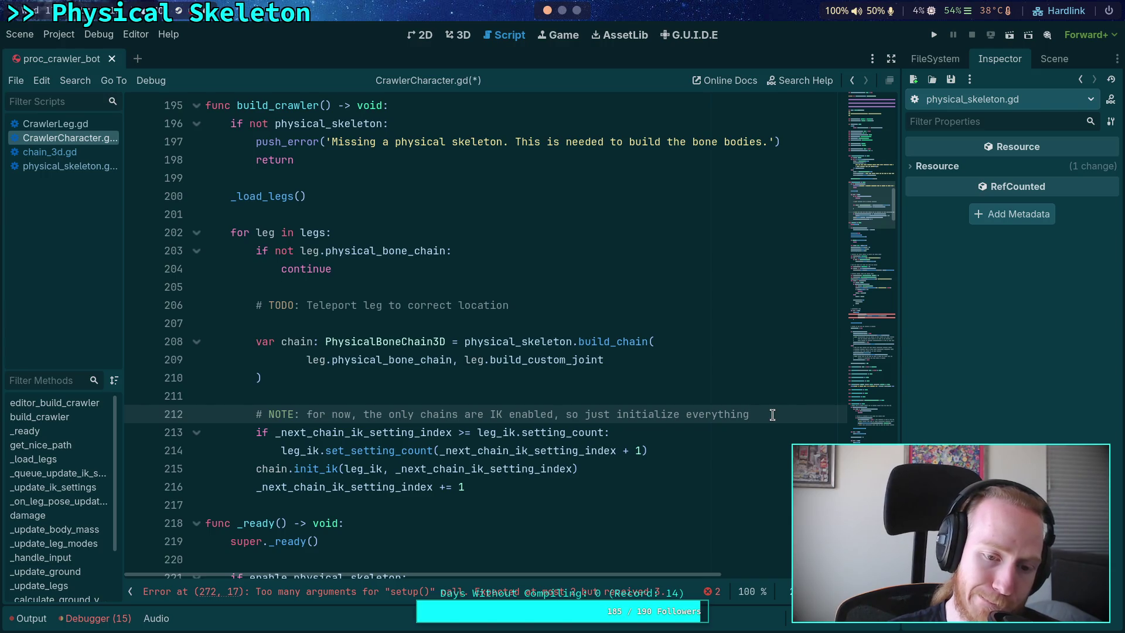
mouse_move(515, 487)
left_mouse_down()
mouse_move(364, 469)
mouse_move(266, 433)
left_mouse_up()
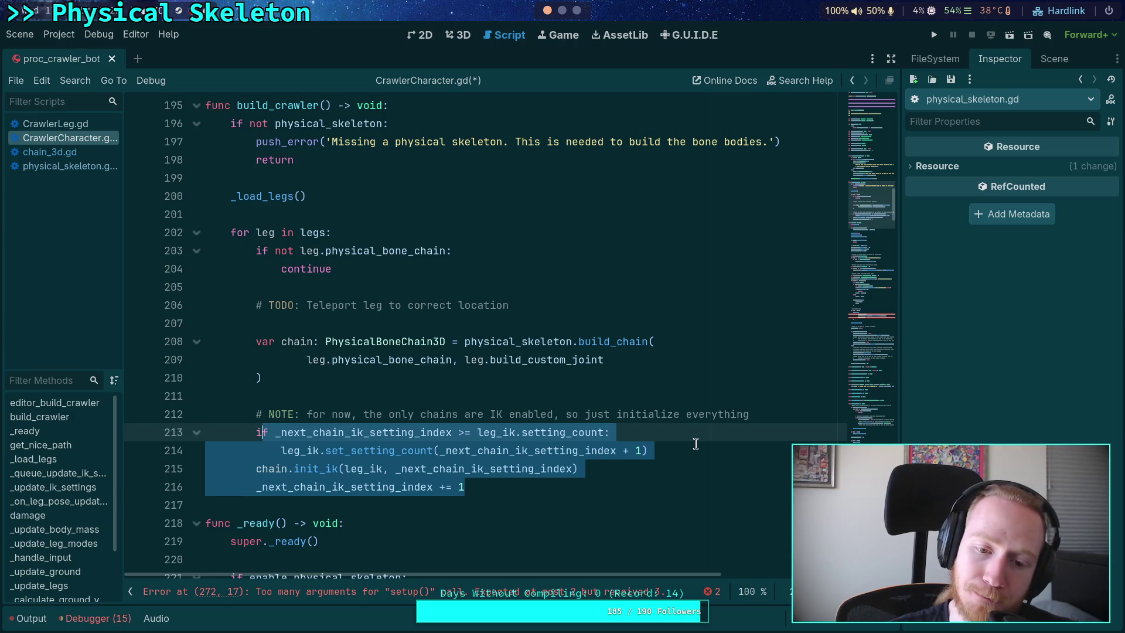
key("Tab")
Step: Add 'if chain.is_ik_enabled:' above the indented block and delete the NOTE comment line
left_click(785, 417)
key("Return")
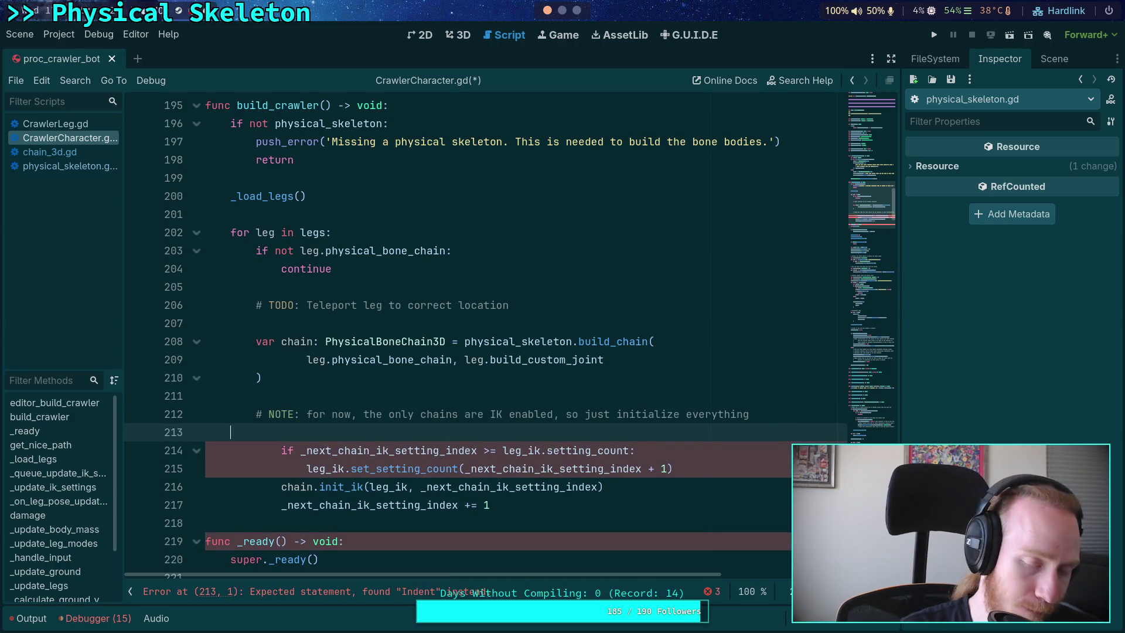
type("if")
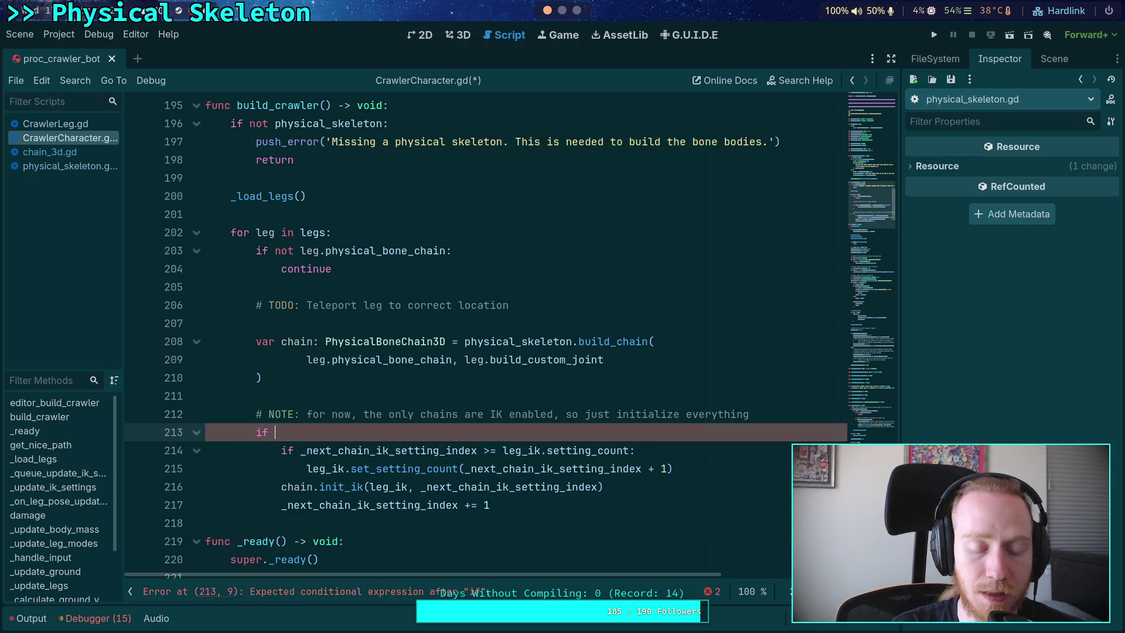
type(" chain.is")
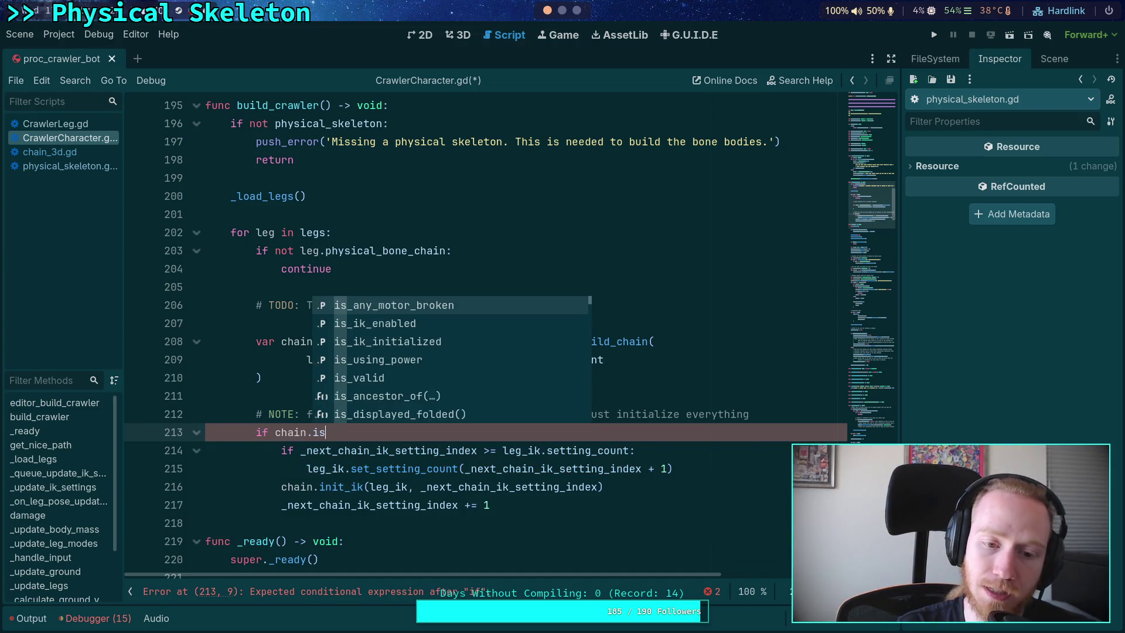
type("_ik")
key("Return")
type(":")
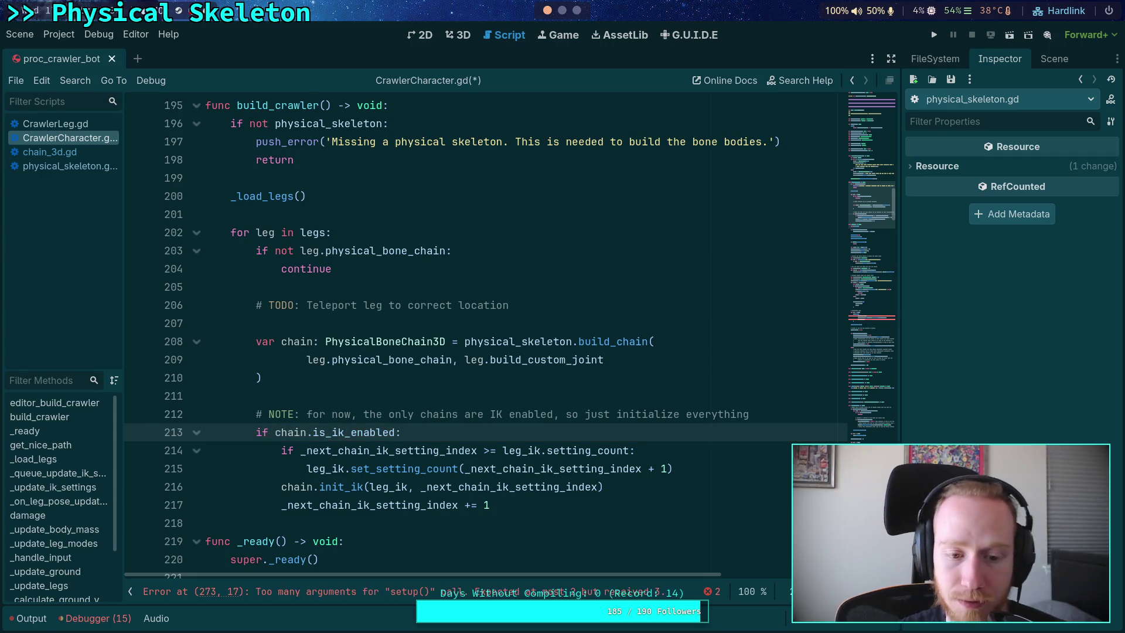
left_click(646, 507)
double_click(501, 490)
left_click(370, 505)
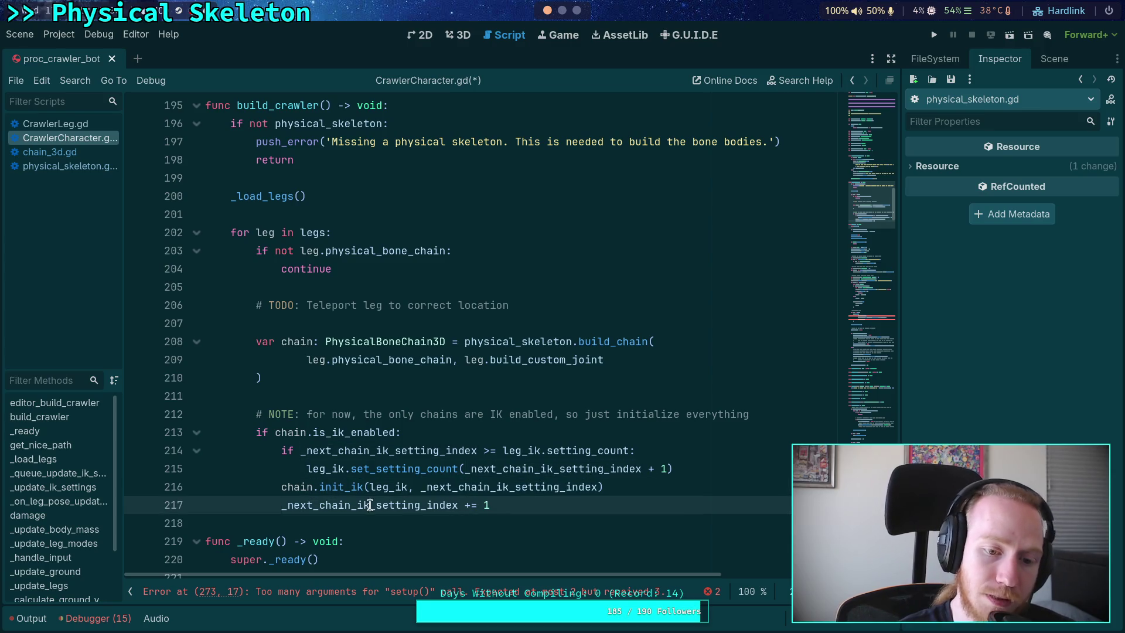
triple_click(774, 410)
key("BackSpace")
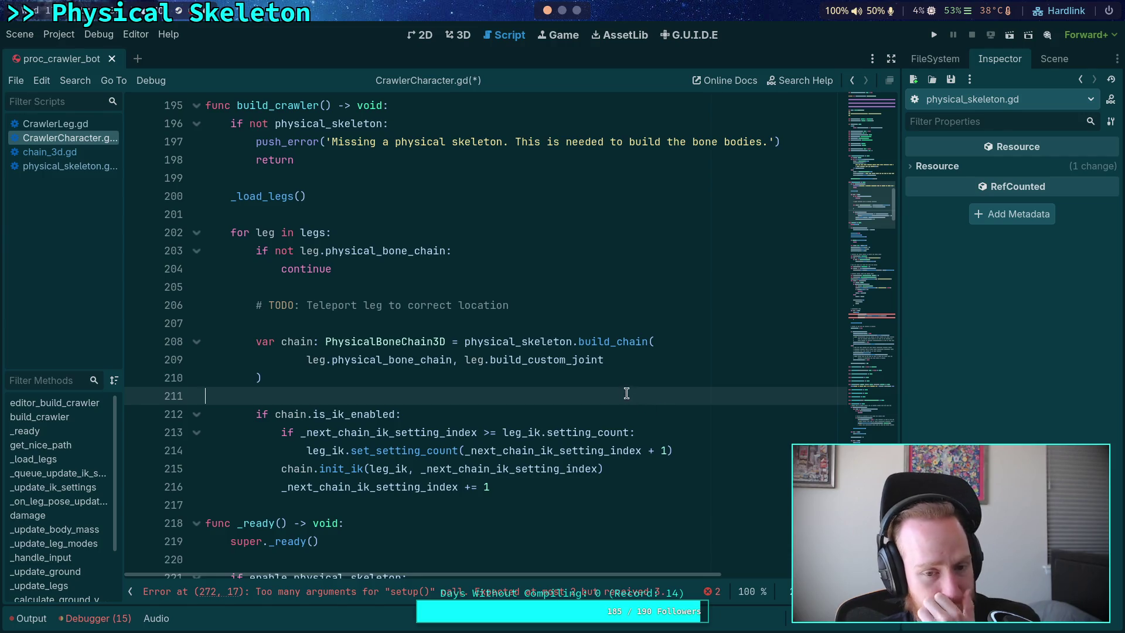
Step: Add an empty line under the TODO comment and select physical_bone_chain in the build_chain call
left_click(627, 385)
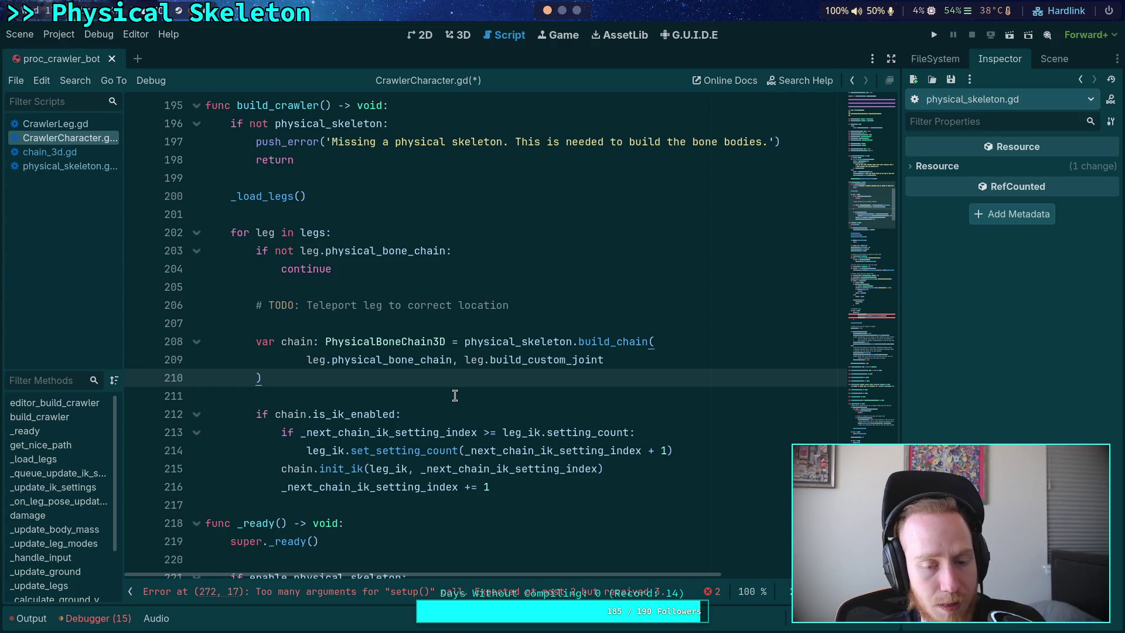
left_click(571, 300)
key("Return")
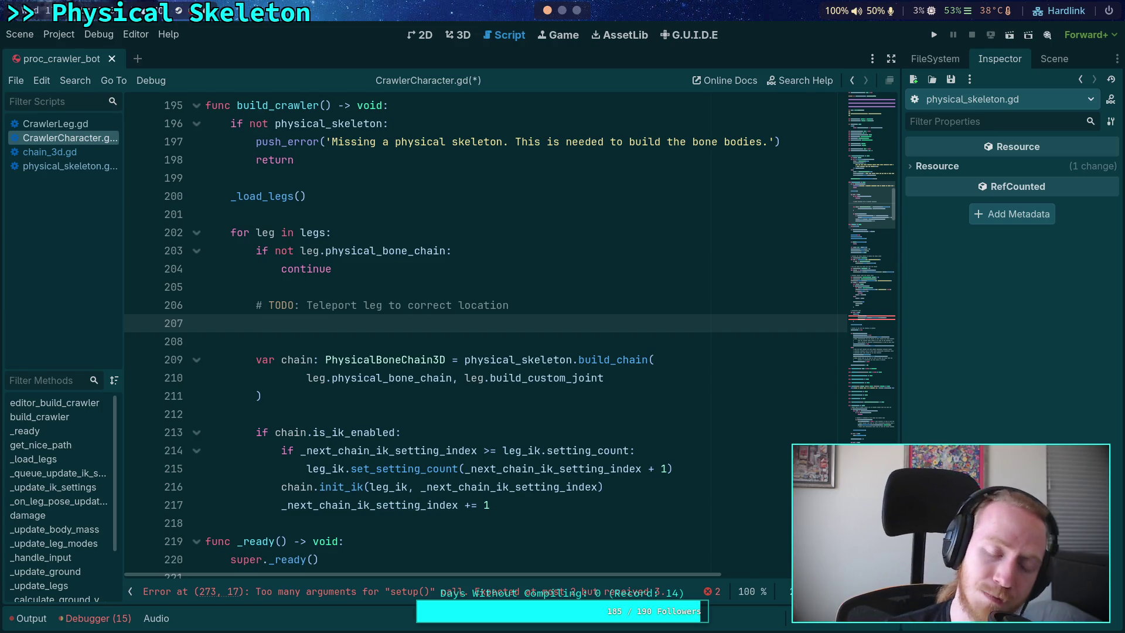
key("Down")
key("Down")
key("Down")
key("ctrl+Right")
key("ctrl+Right")
key("ctrl+shift+Right")
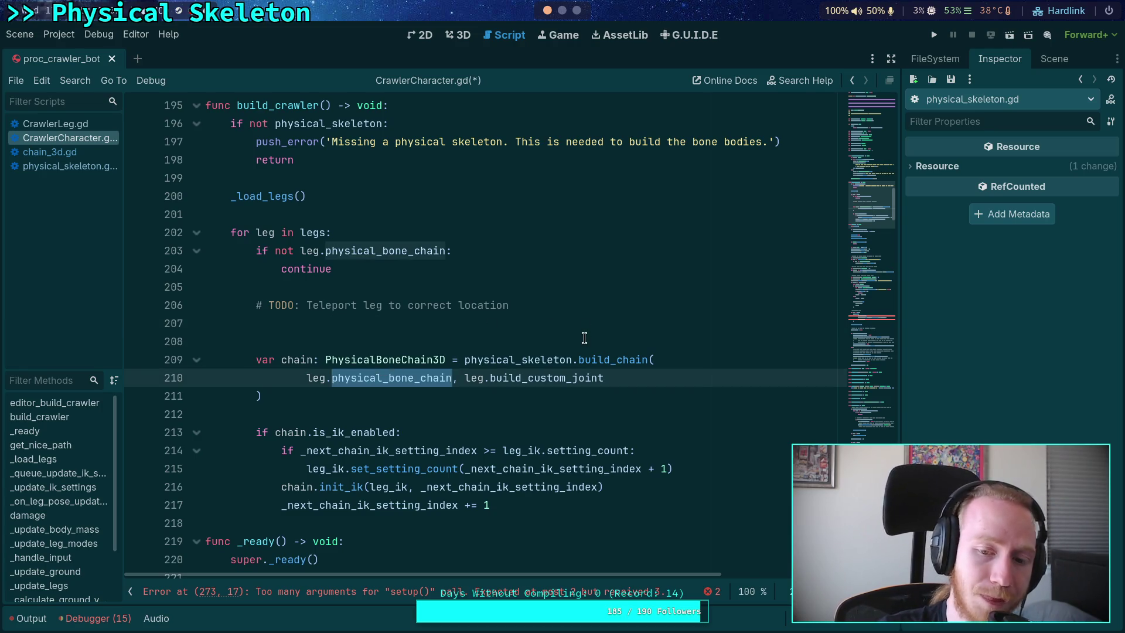
Step: Show and widen the crawler scene tree, then select FL_Leg under LegTargets > FrontLegPair
left_click(1052, 60)
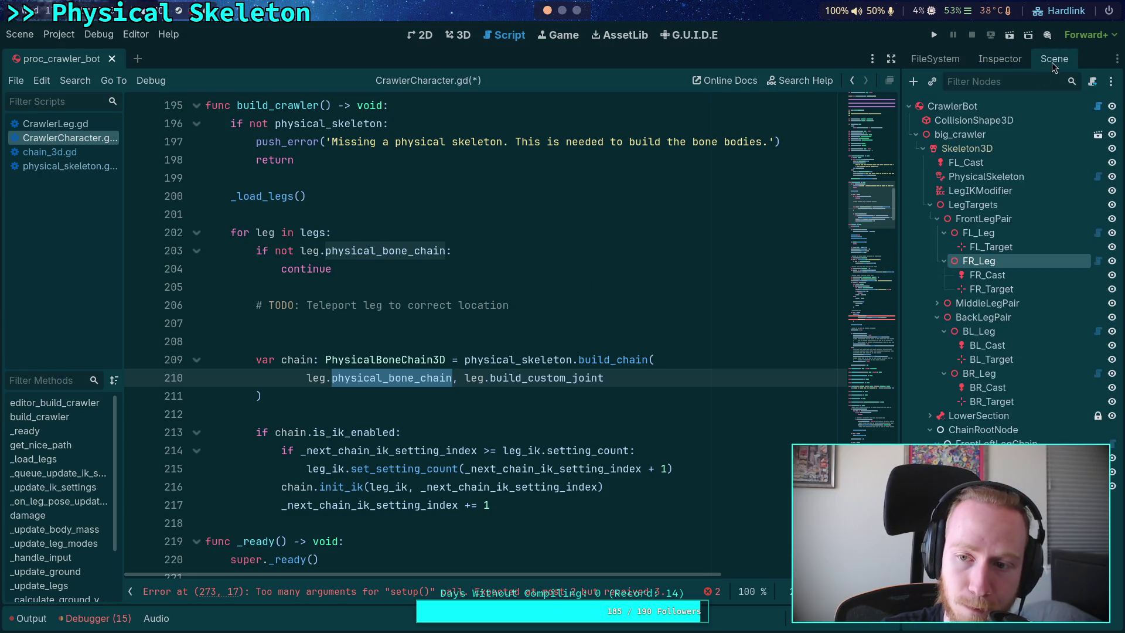
left_click_drag(901, 252, 865, 253)
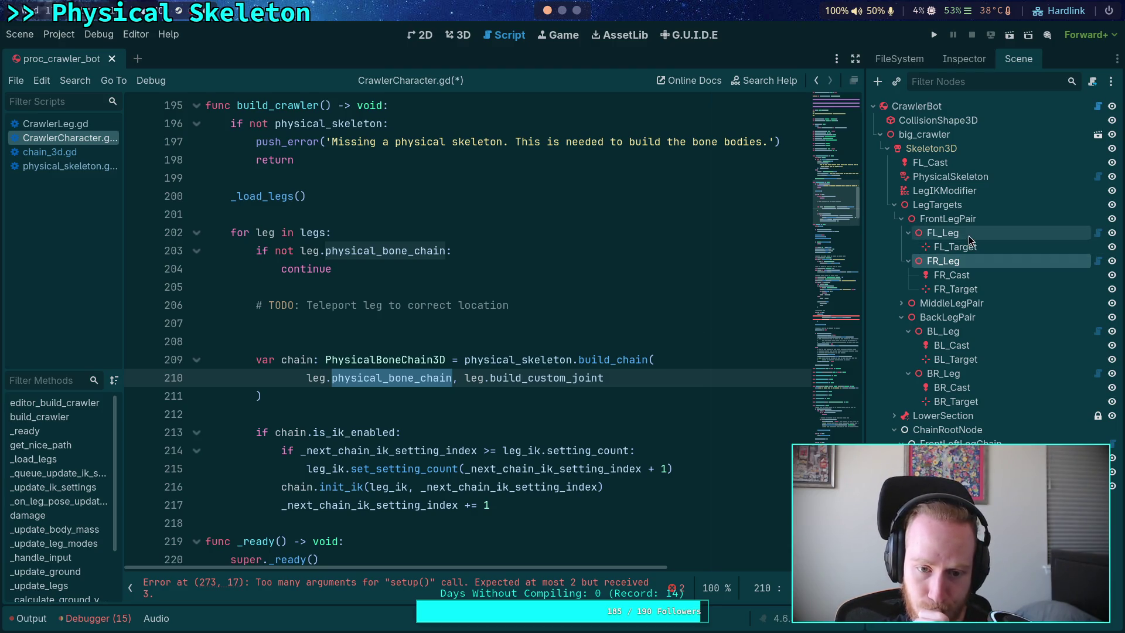
left_click(626, 300)
left_click(612, 317)
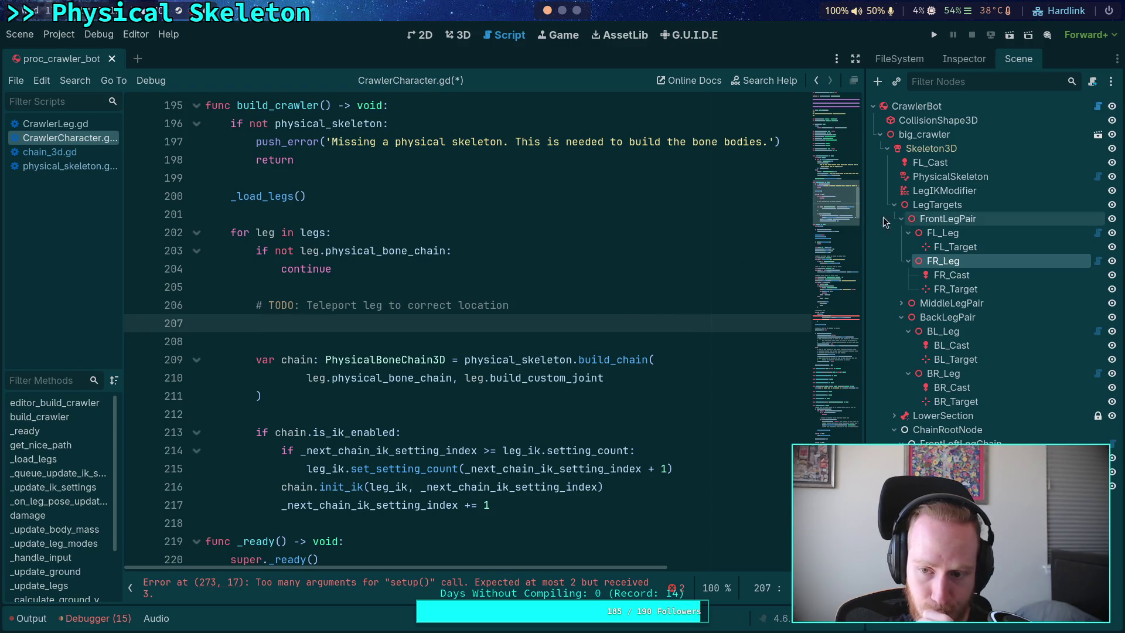
left_click(952, 233)
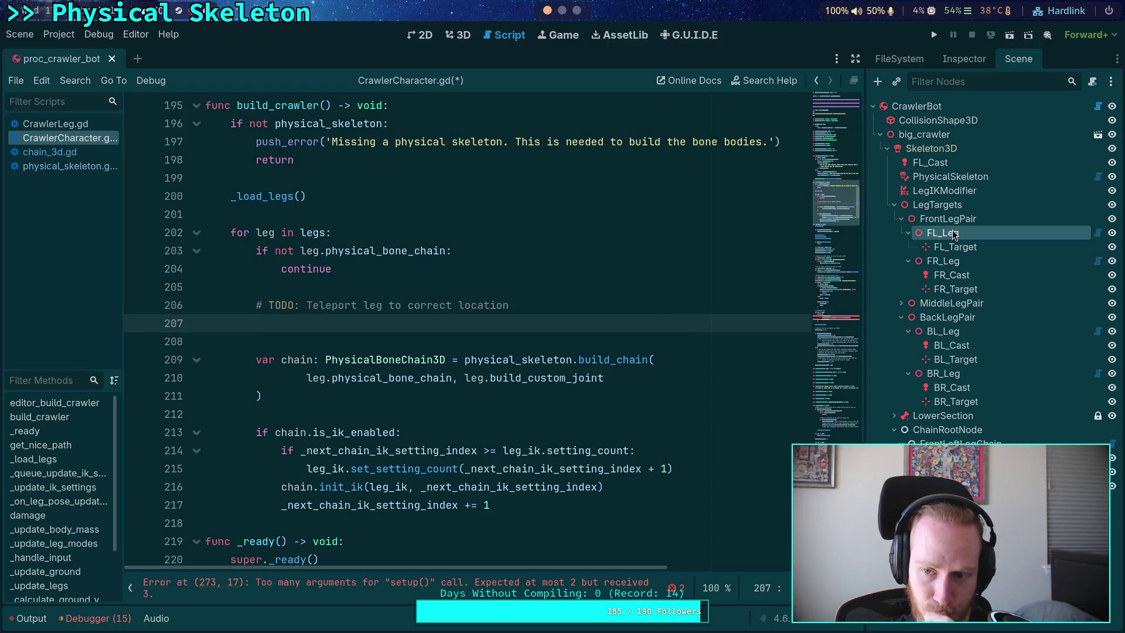
Step: Show FL_Leg in the Inspector, collapse its Setting resource and expand Physical Bone Chain
left_click(955, 63)
left_click(1036, 206)
left_click(1046, 188)
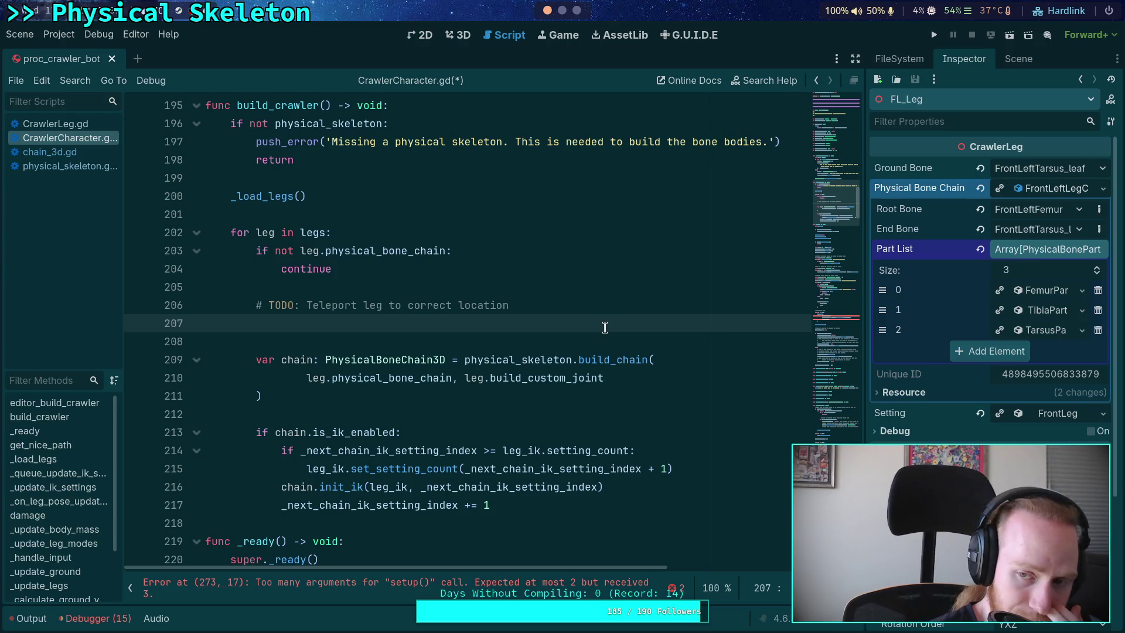
Step: Start a 'leg.global_position =' line, then delete it with the teleport TODO comment
type("leg.")
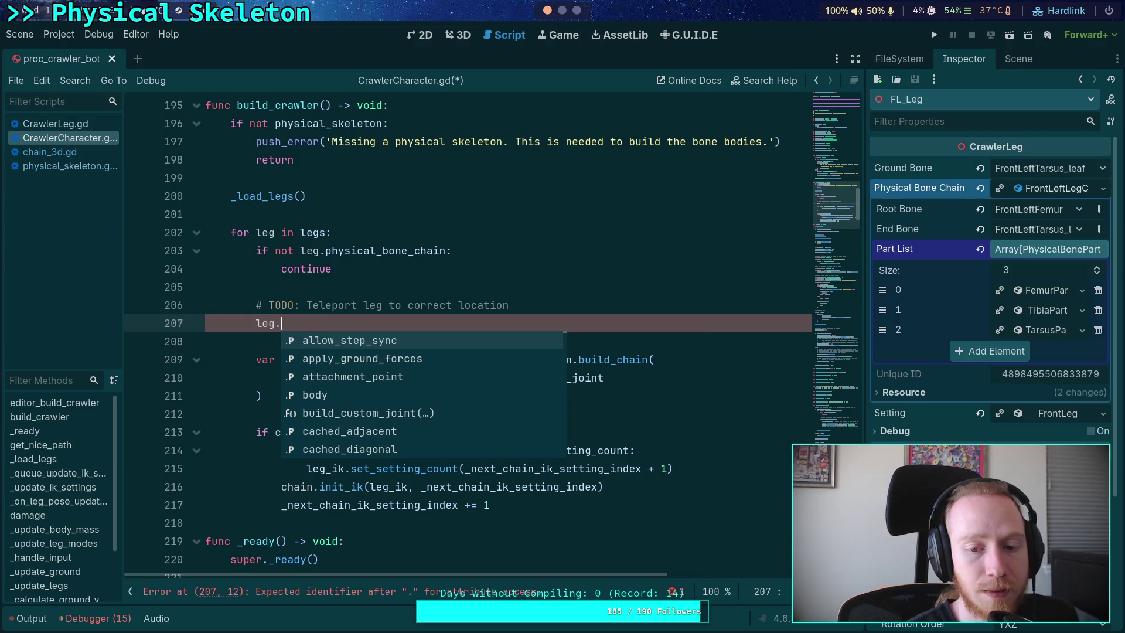
type("glob")
key("Down")
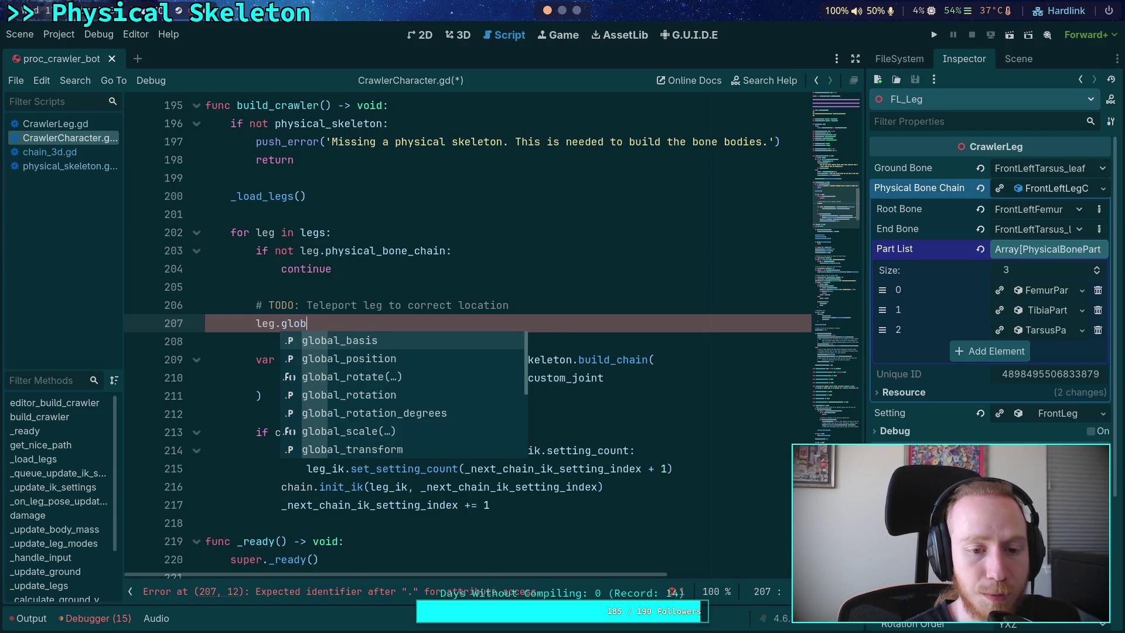
key("Return")
type("=")
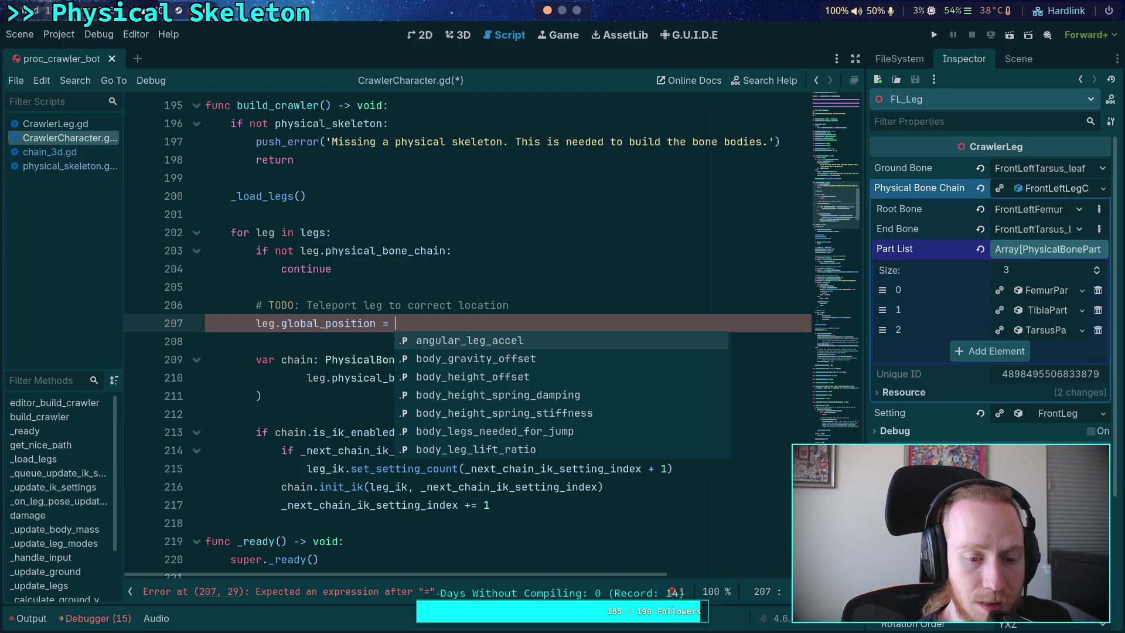
left_click_drag(438, 319, 452, 289)
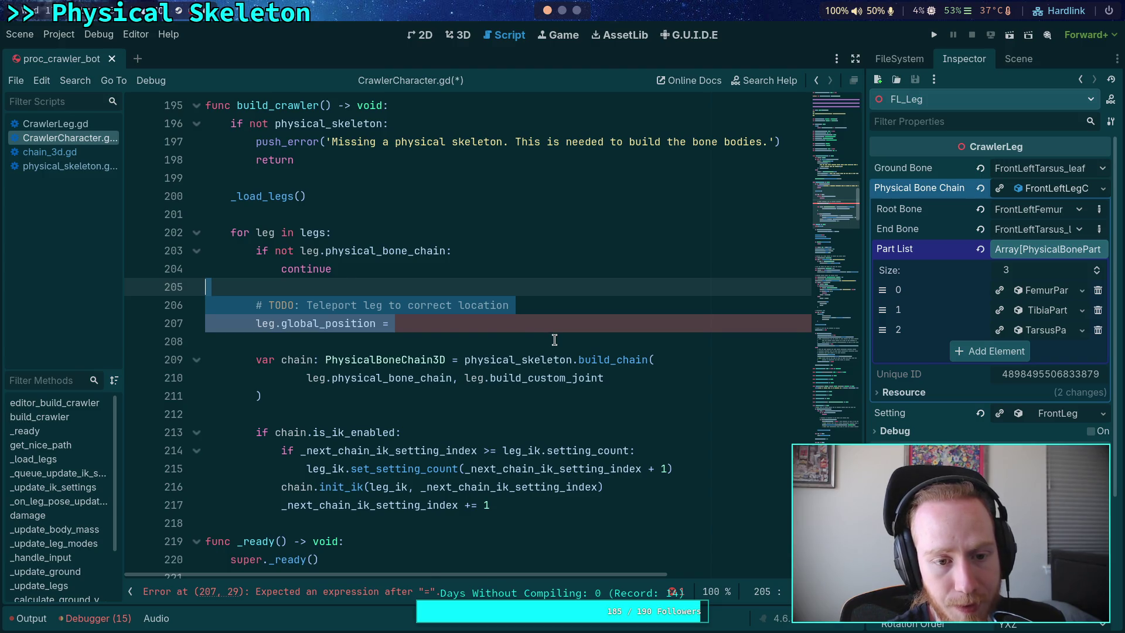
key("BackSpace")
key("BackSpace")
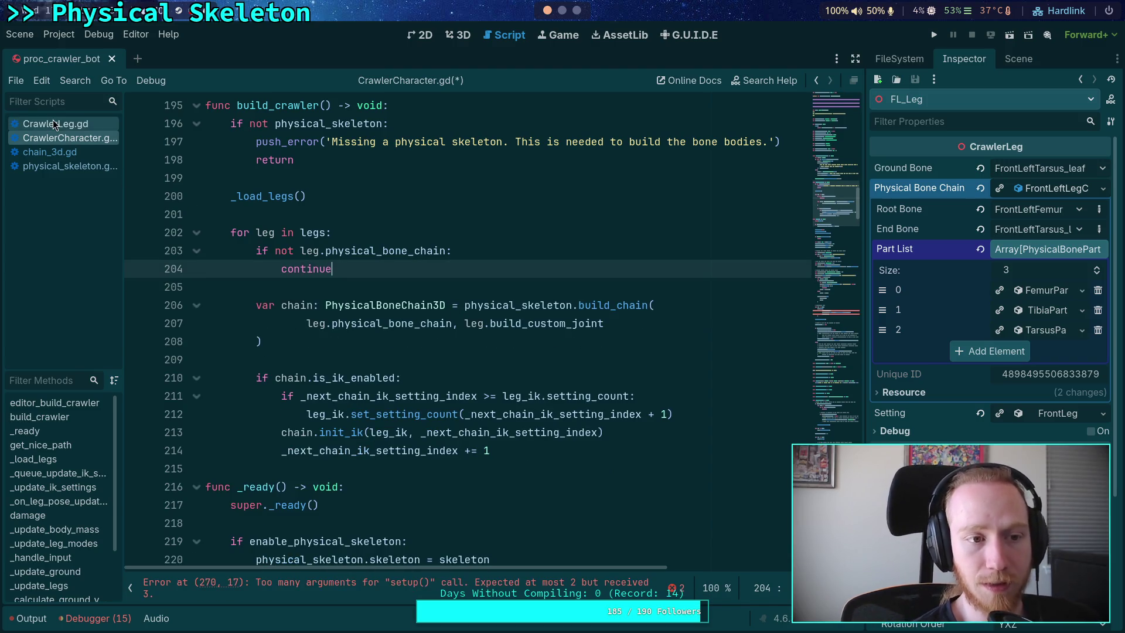
Step: In CrawlerLeg.gd's setup(), add a '# Teleport to root bone position' comment after the has_initialized early return
left_click(54, 124)
scroll(343, 340, "up", 8)
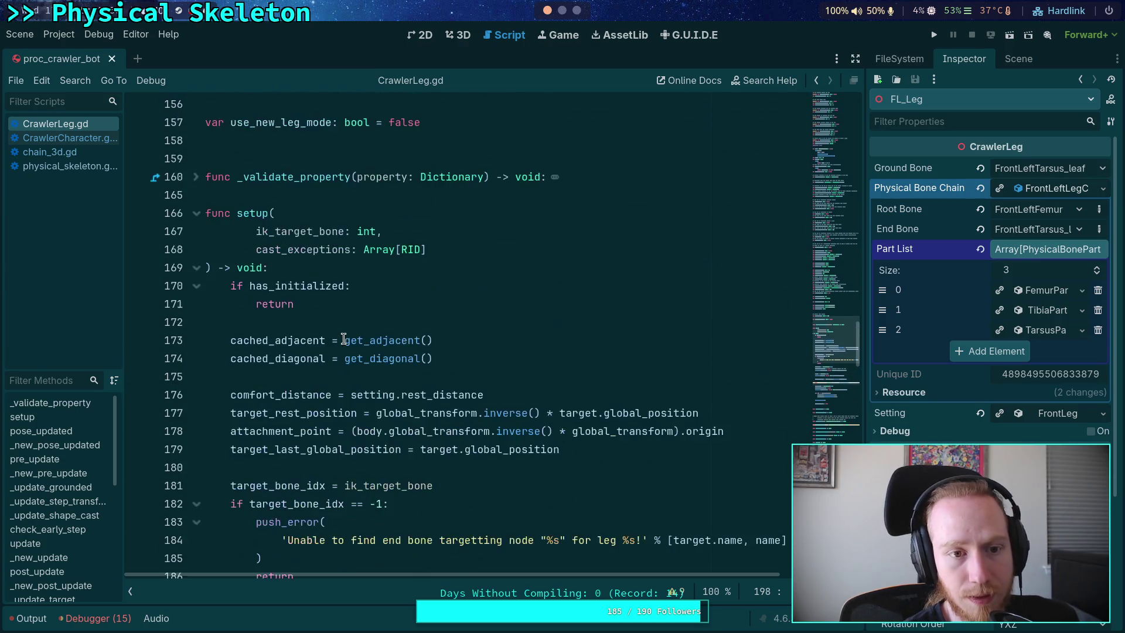
scroll(344, 340, "down", 5)
scroll(344, 340, "down", 2)
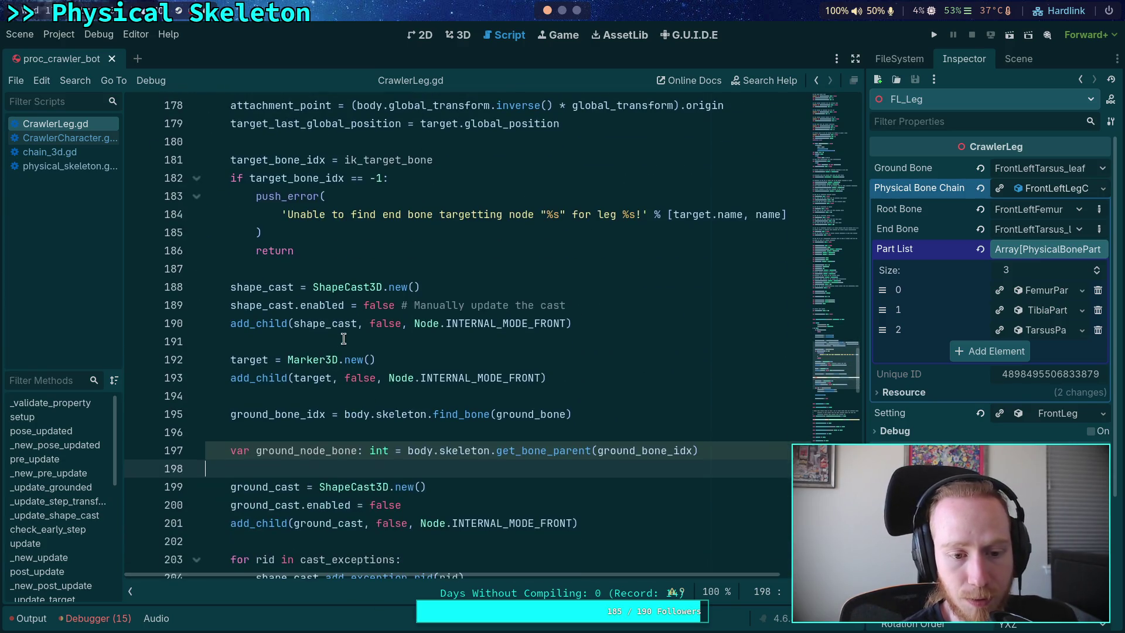
scroll(343, 340, "up", 7)
left_click(353, 323)
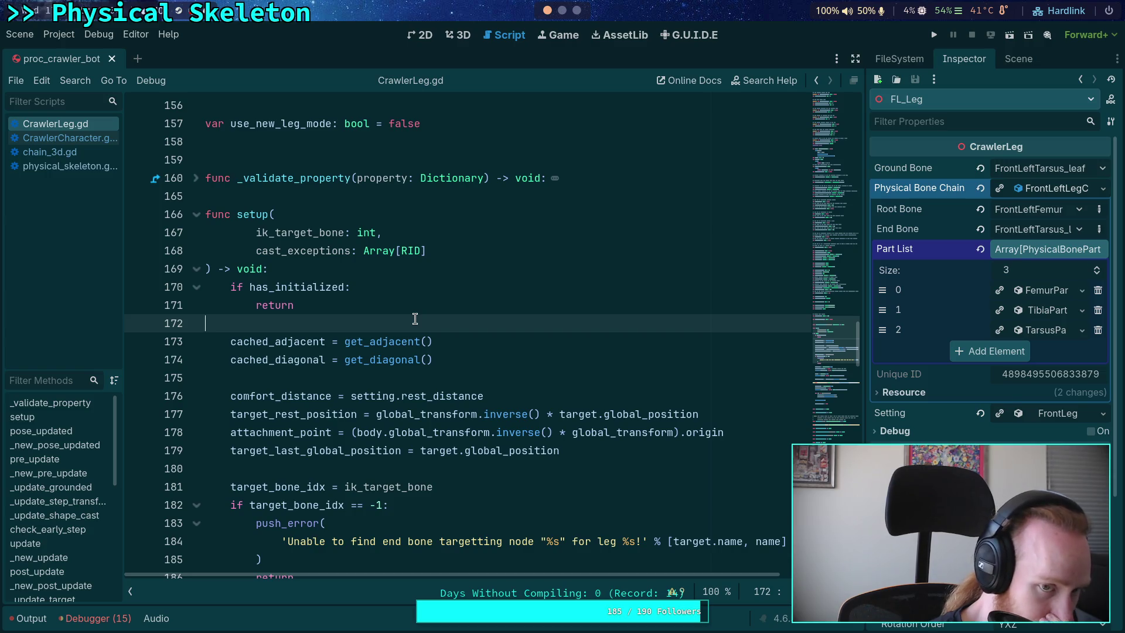
key("Return")
key("Return")
key("Up")
type("# Tel")
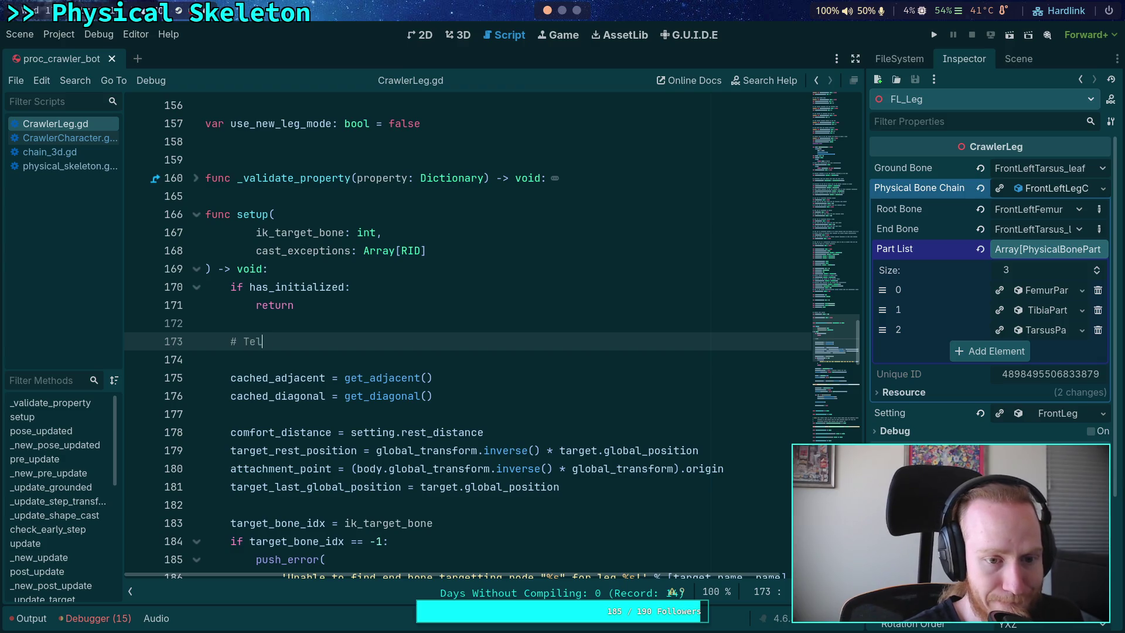
type("eport to ")
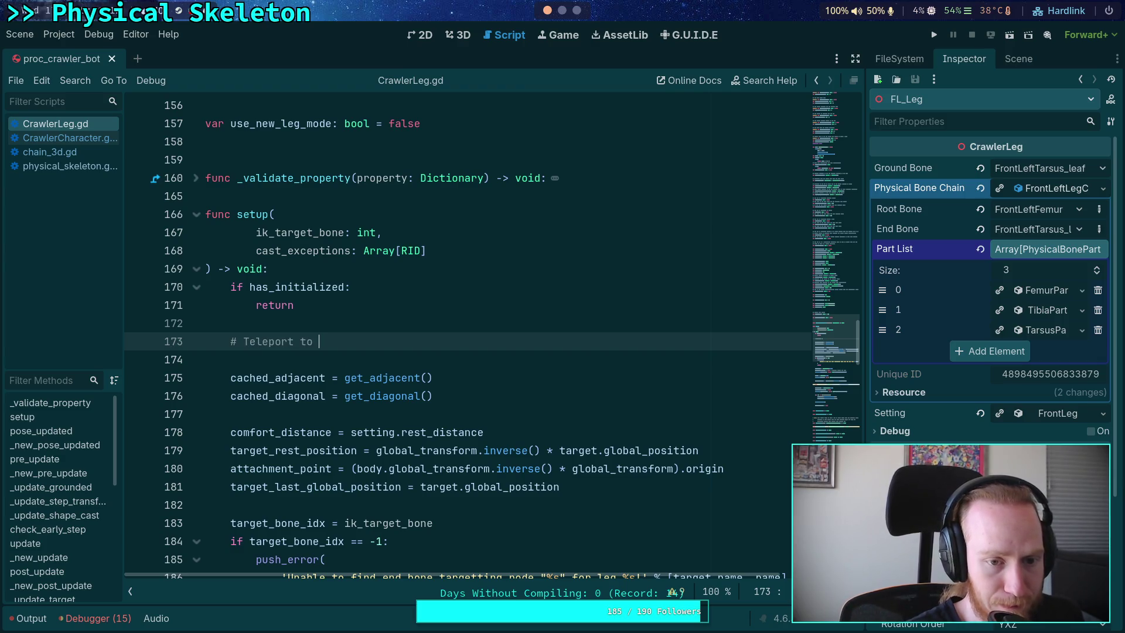
type("root b")
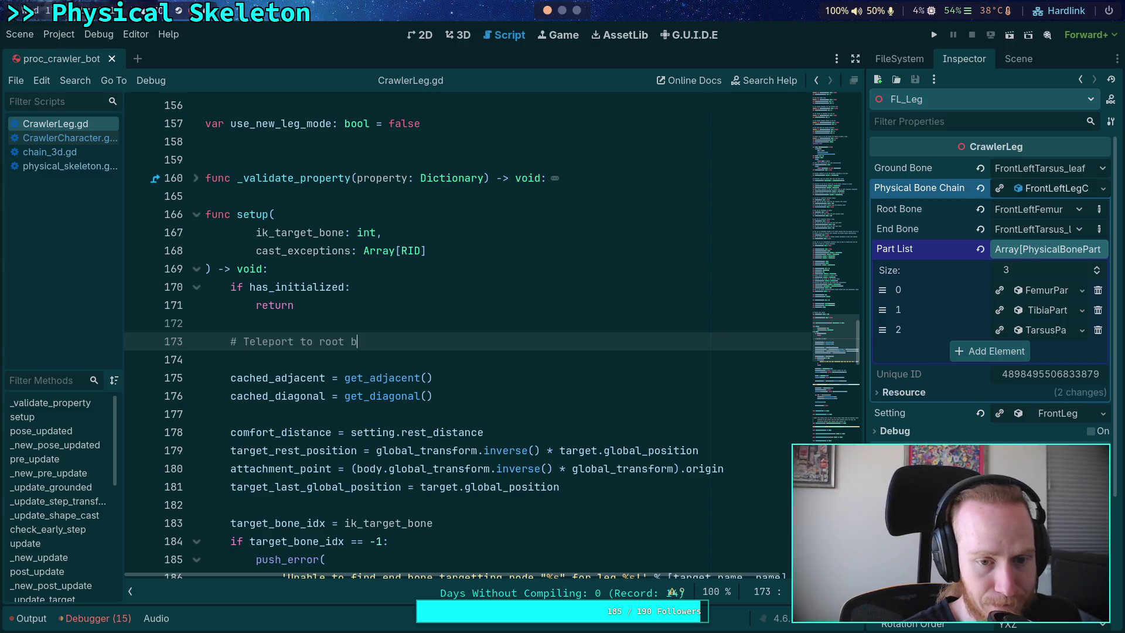
type("one position")
key("Return")
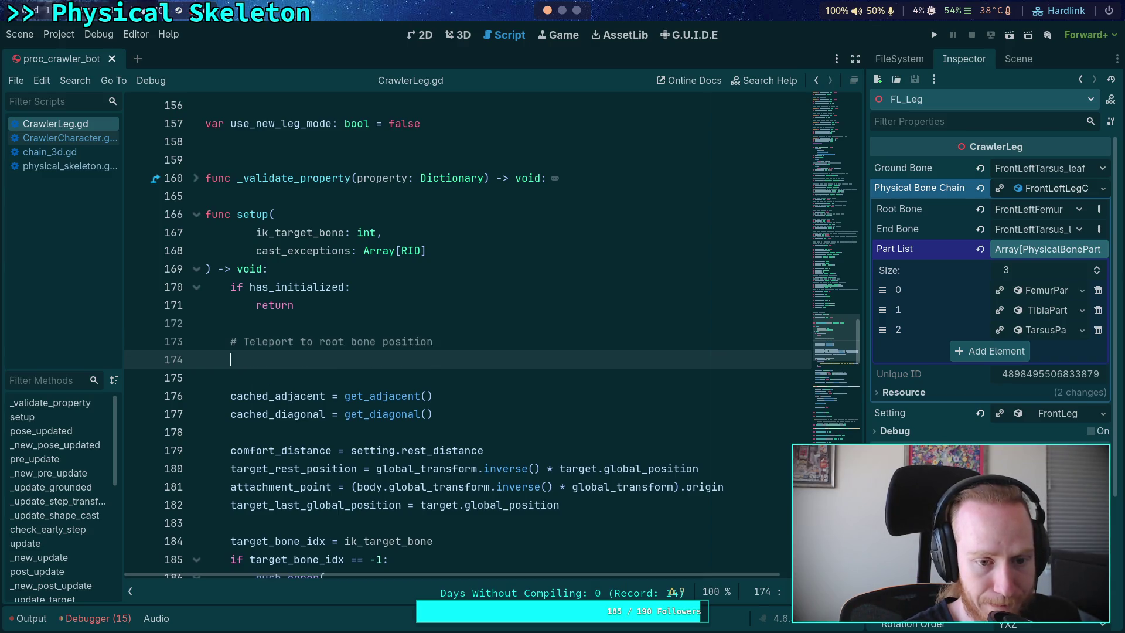
Step: Step through every global_position match in the script, then return to empty line 174
key("ctrl+f")
type("global")
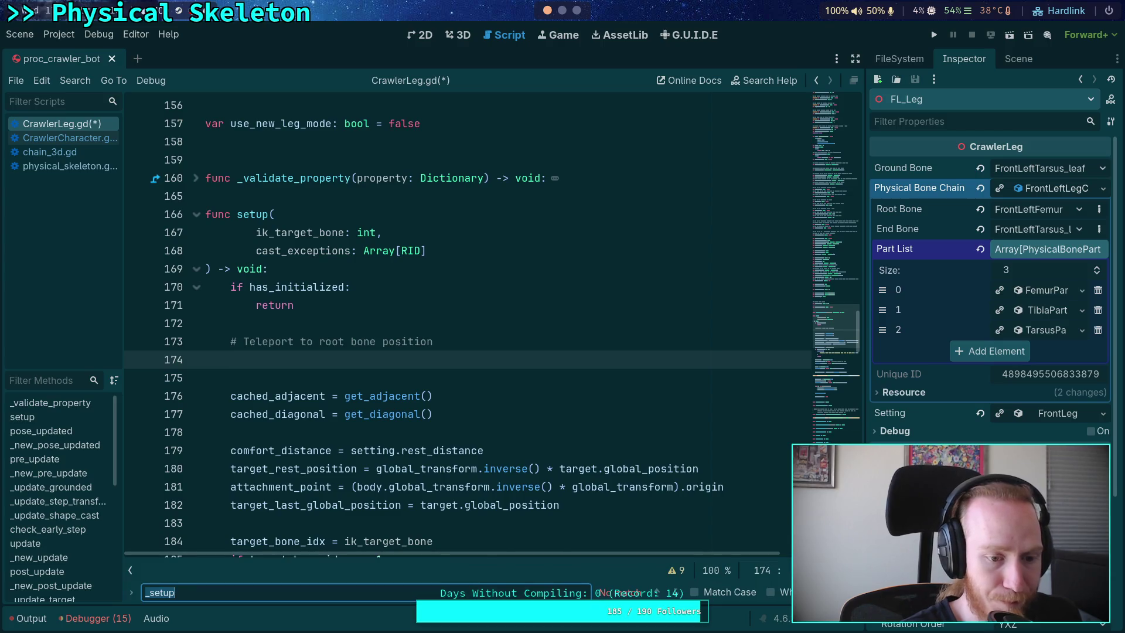
type("_position")
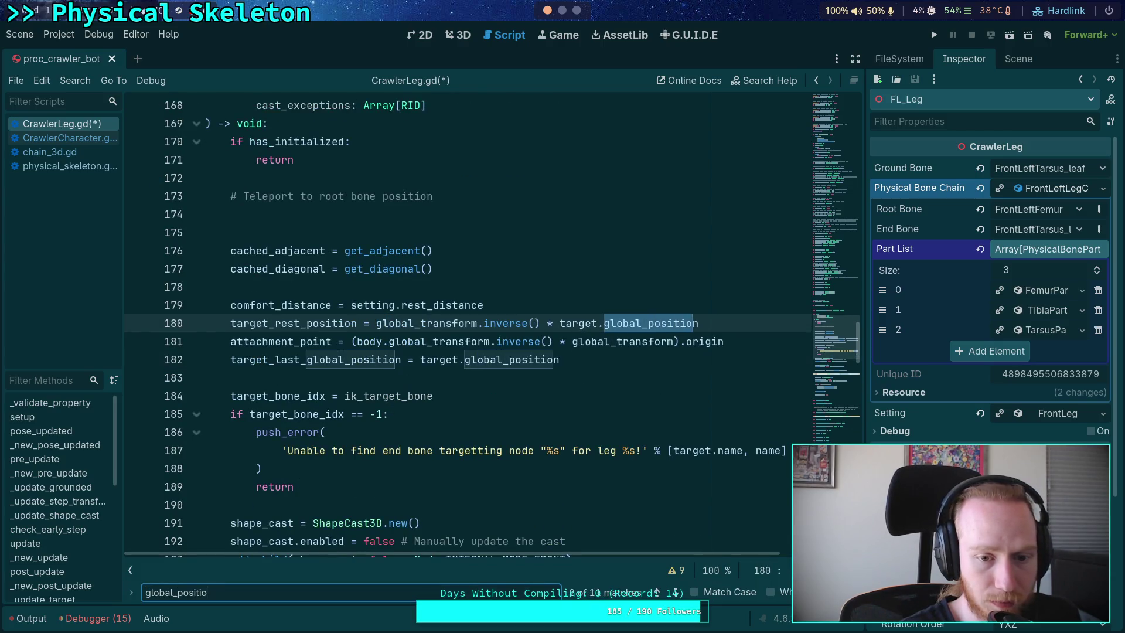
key("Return")
left_click(676, 592)
left_click(676, 592)
left_click(677, 593)
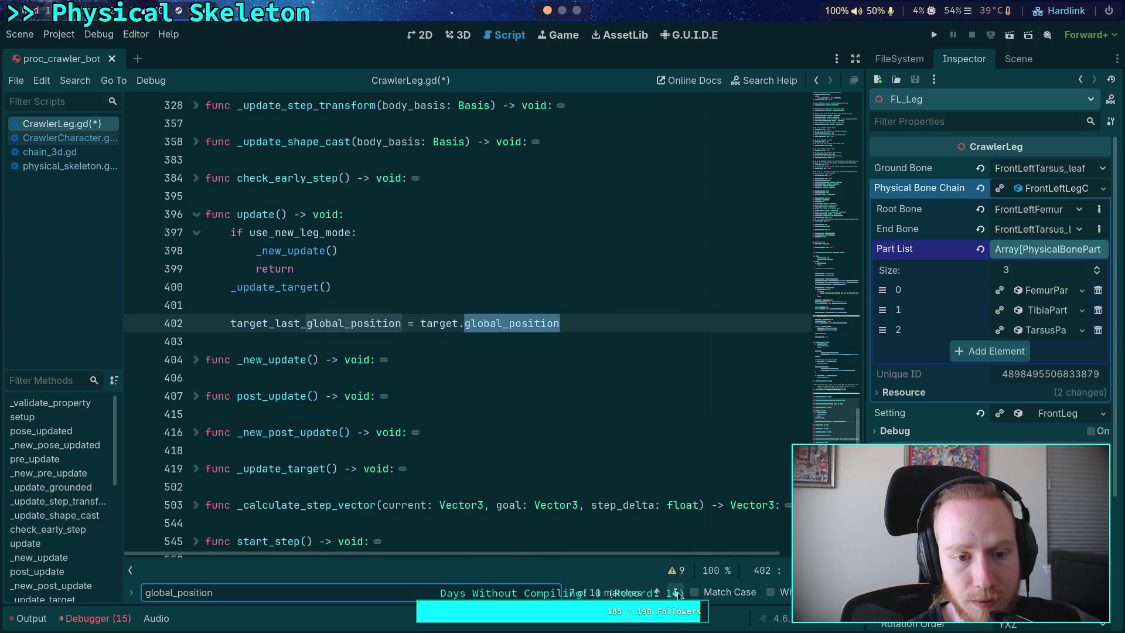
left_click(677, 593)
left_click(676, 593)
left_click(677, 593)
left_click(677, 593)
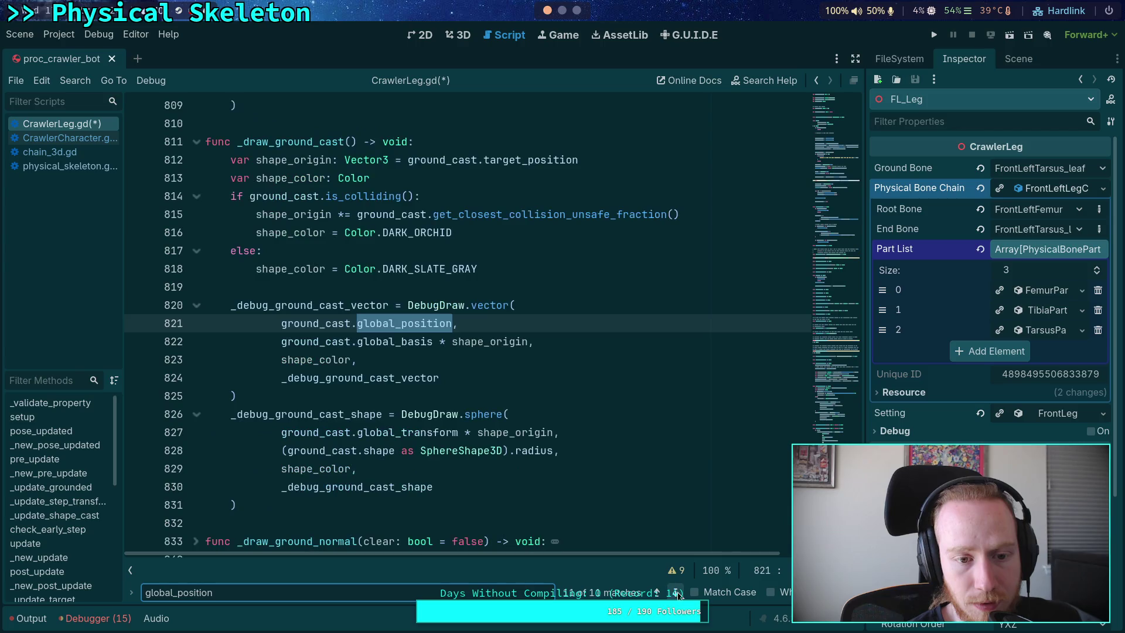
left_click(677, 593)
left_click(677, 593)
left_click(677, 593)
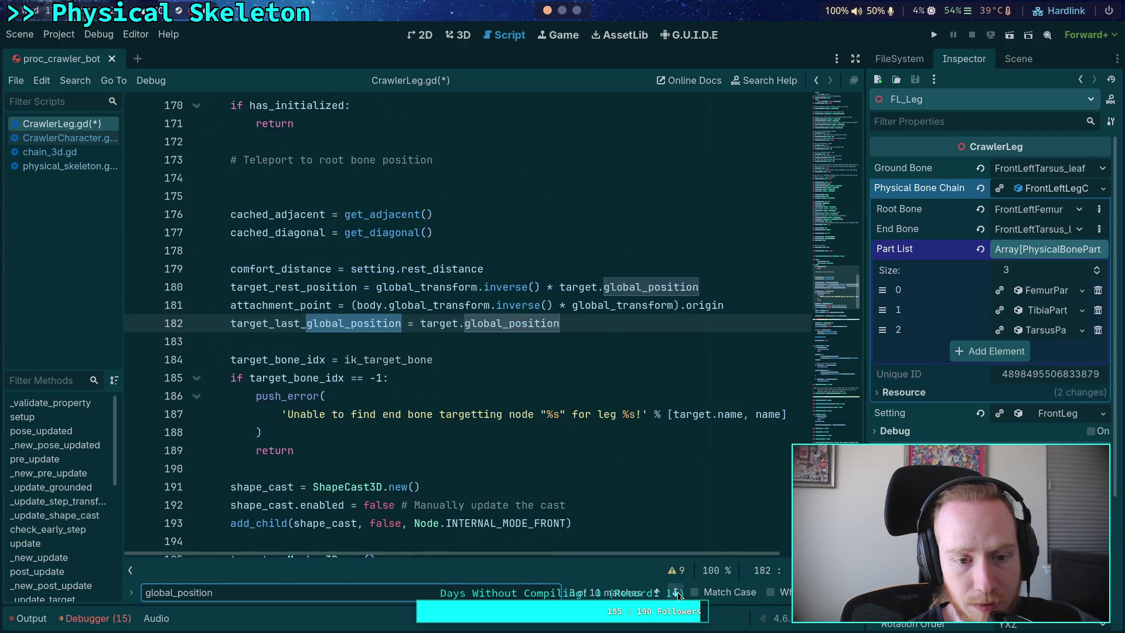
key("Escape")
scroll(505, 451, "up", 6)
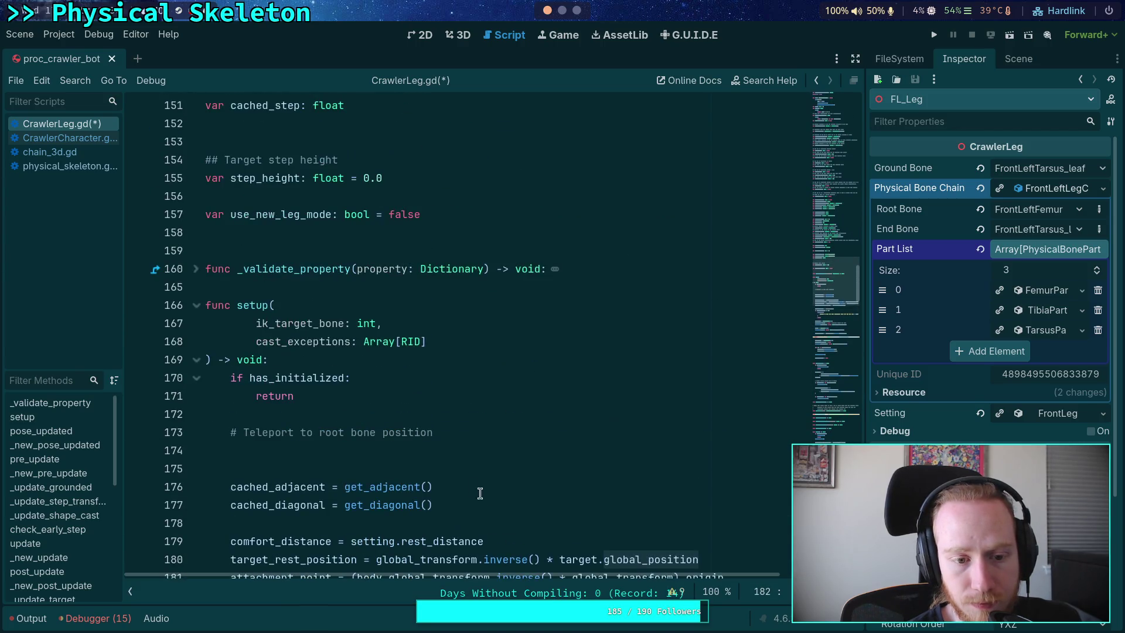
left_click(505, 452)
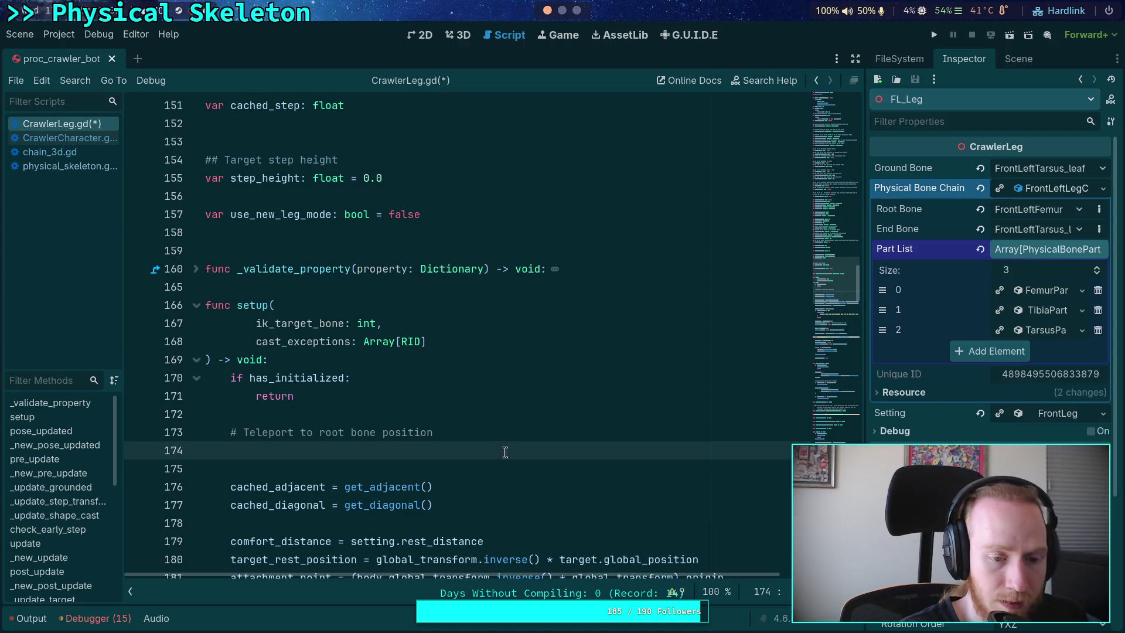
Step: Start a text search for setup in the script
key("ctrl+f")
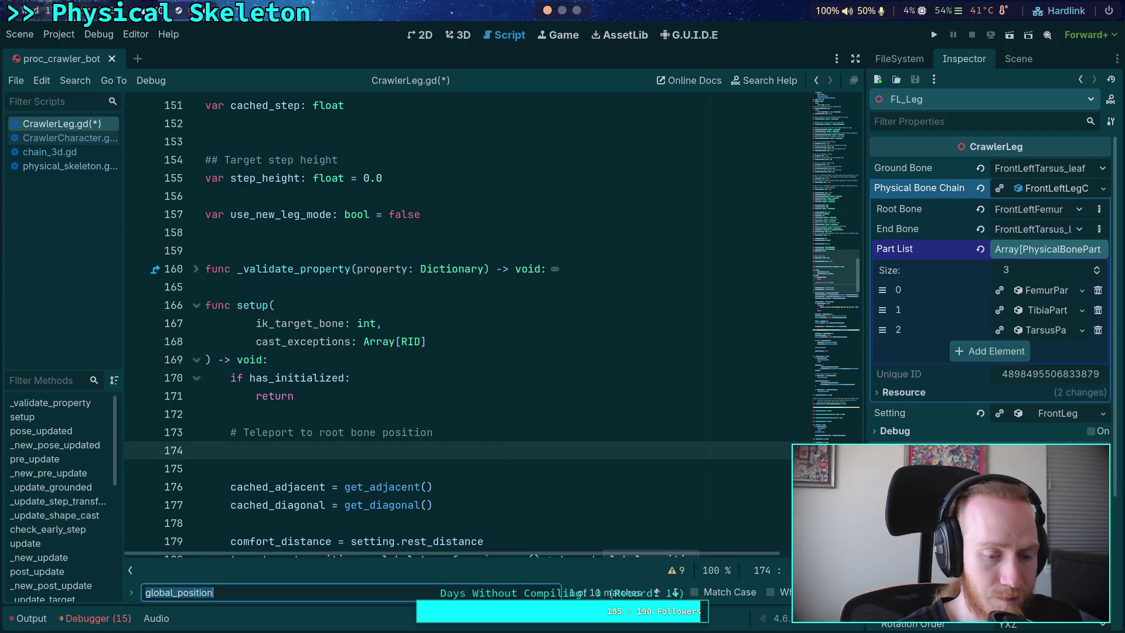
type("setip")
key("BackSpace")
key("BackSpace")
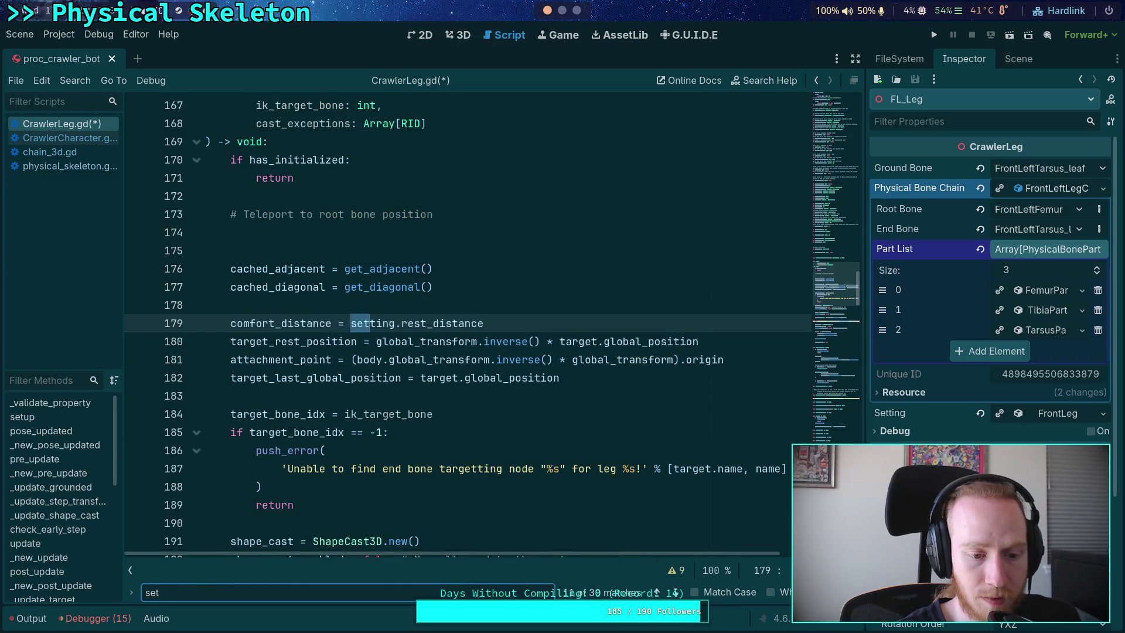
Step: Locate the leg.setup call at line 267 in CrawlerCharacter.gd
type("up")
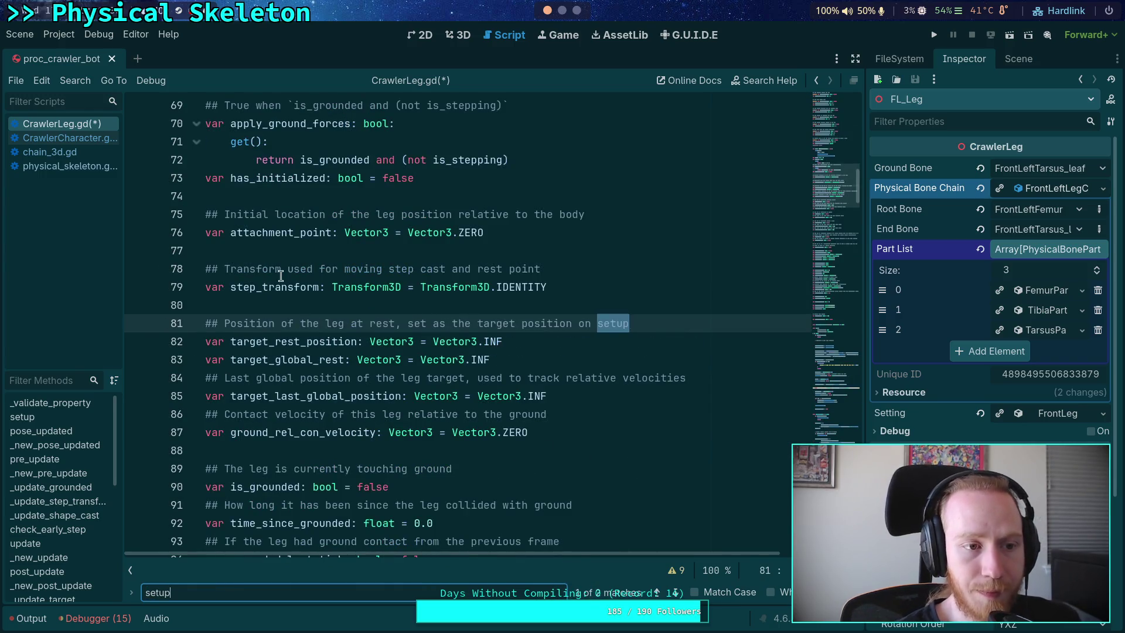
left_click(64, 139)
left_click(677, 593)
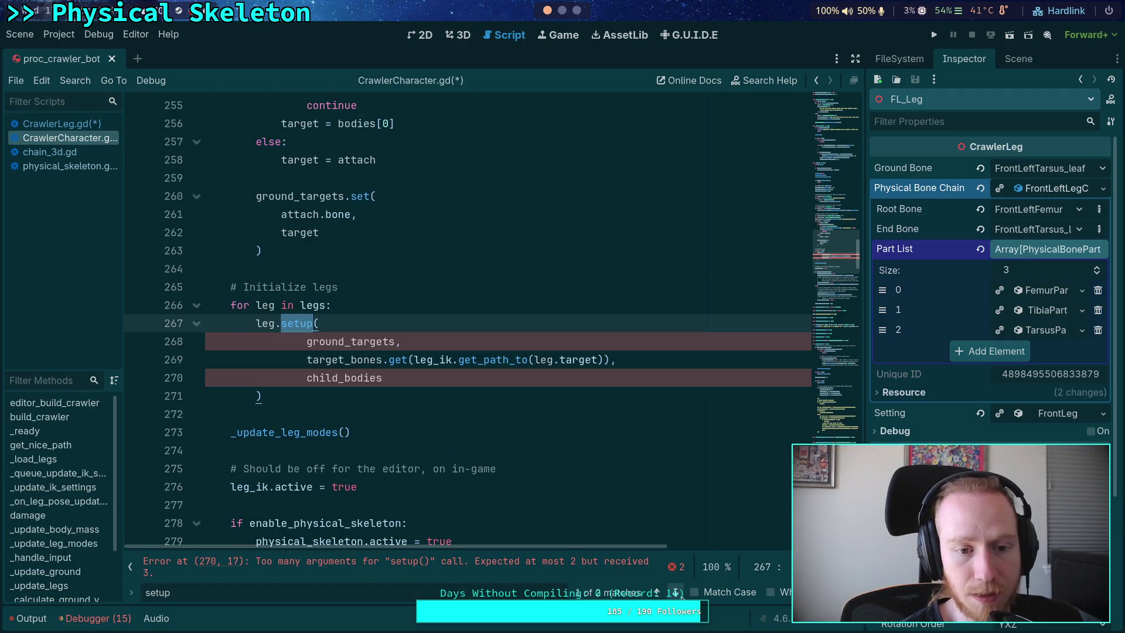
scroll(487, 411, "up", 14)
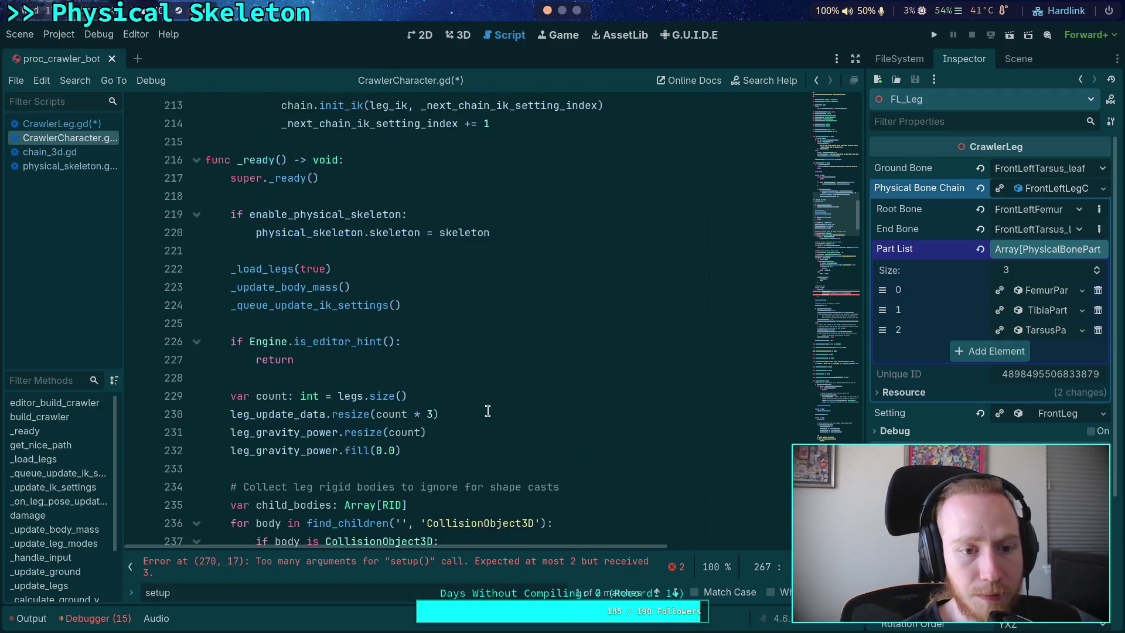
scroll(487, 411, "down", 6)
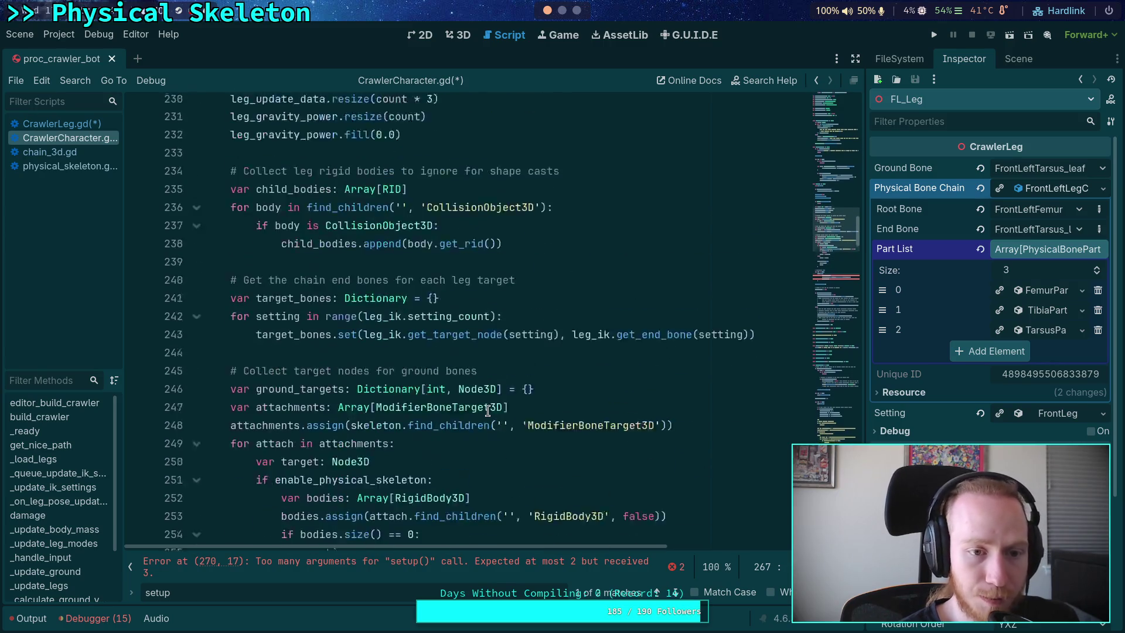
scroll(488, 410, "up", 2)
scroll(487, 410, "down", 10)
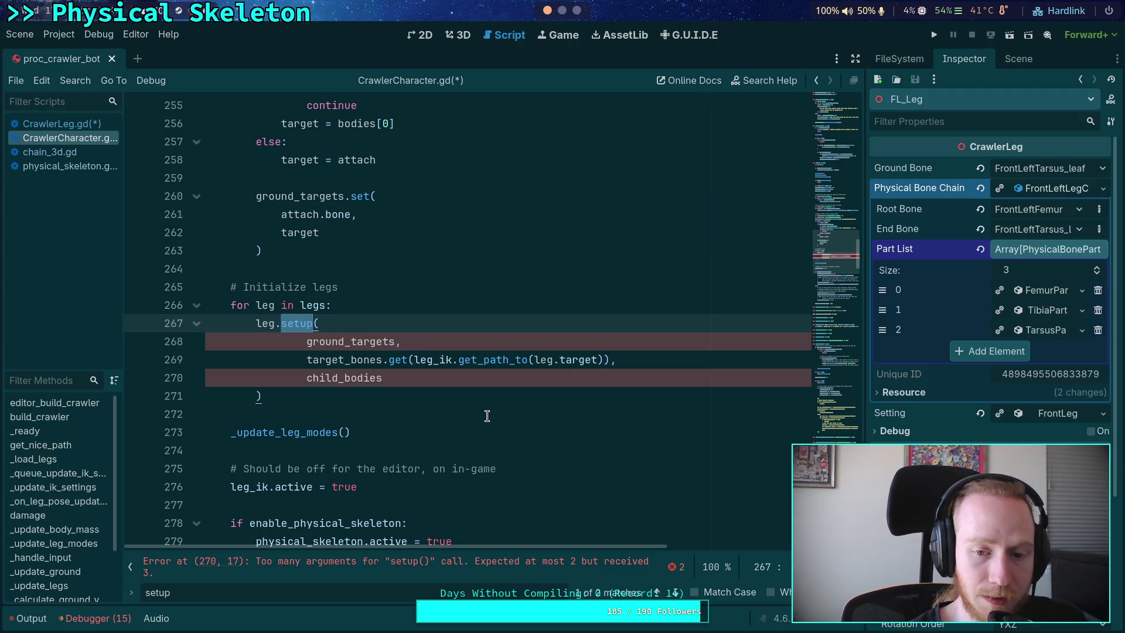
left_click(675, 592)
left_click(657, 592)
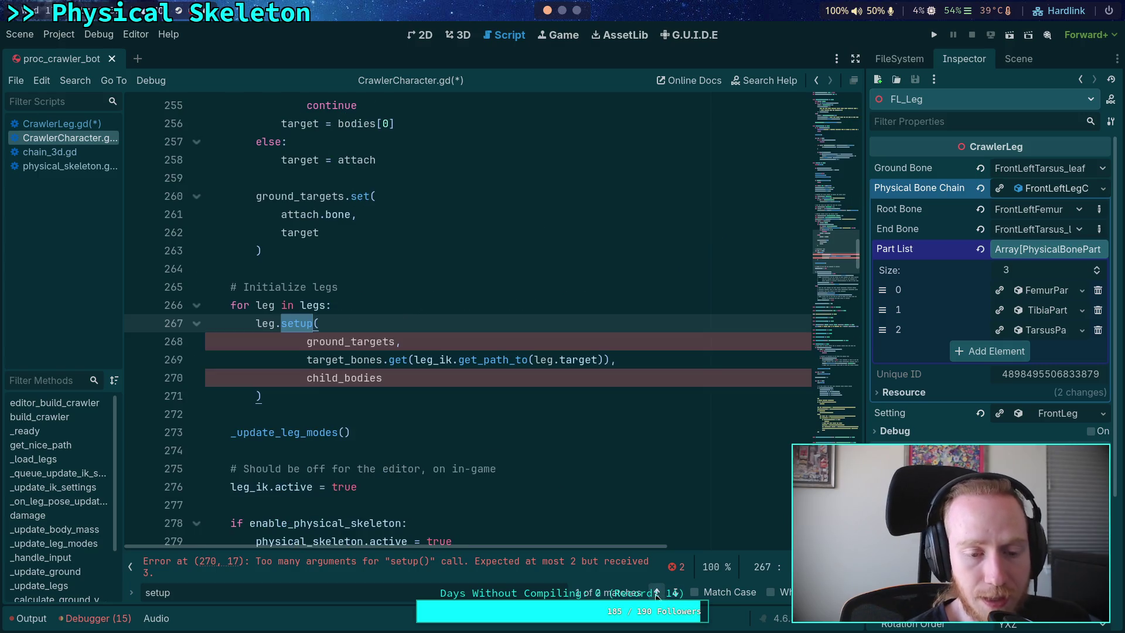
Step: Delete the ground_targets argument from the leg.setup call
left_click_drag(460, 339, 463, 329)
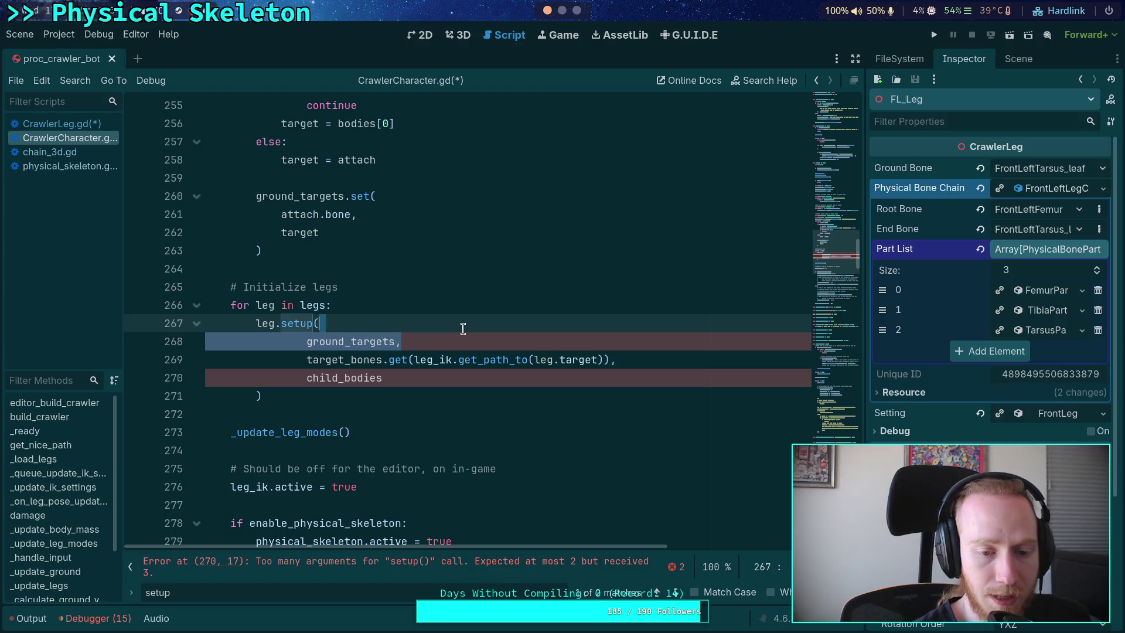
key("BackSpace")
left_click(675, 592)
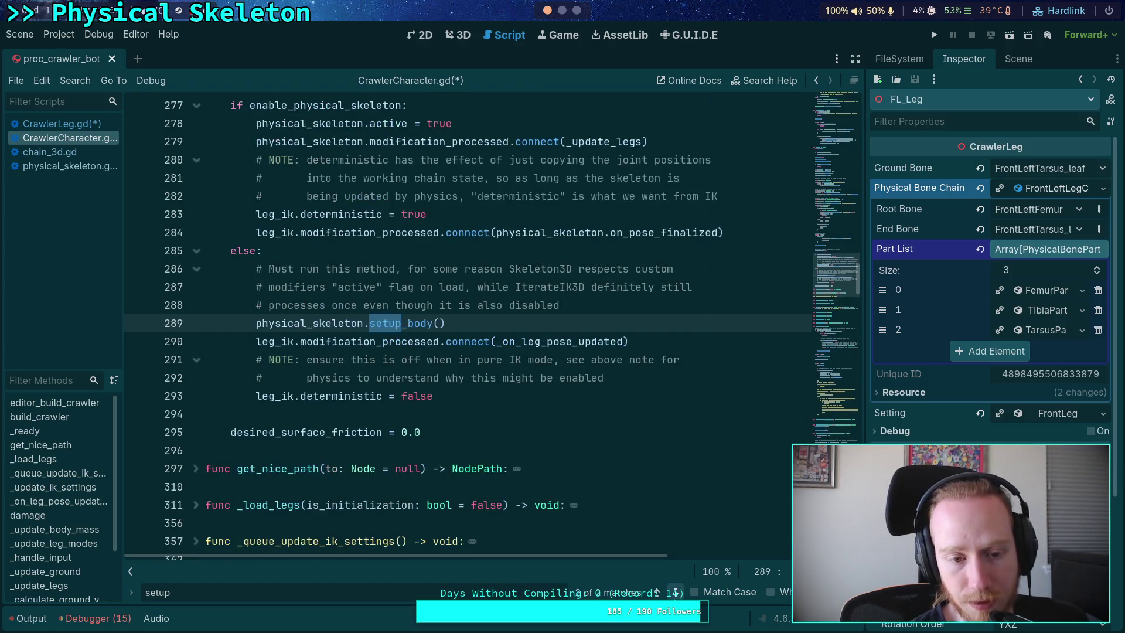
left_click(657, 592)
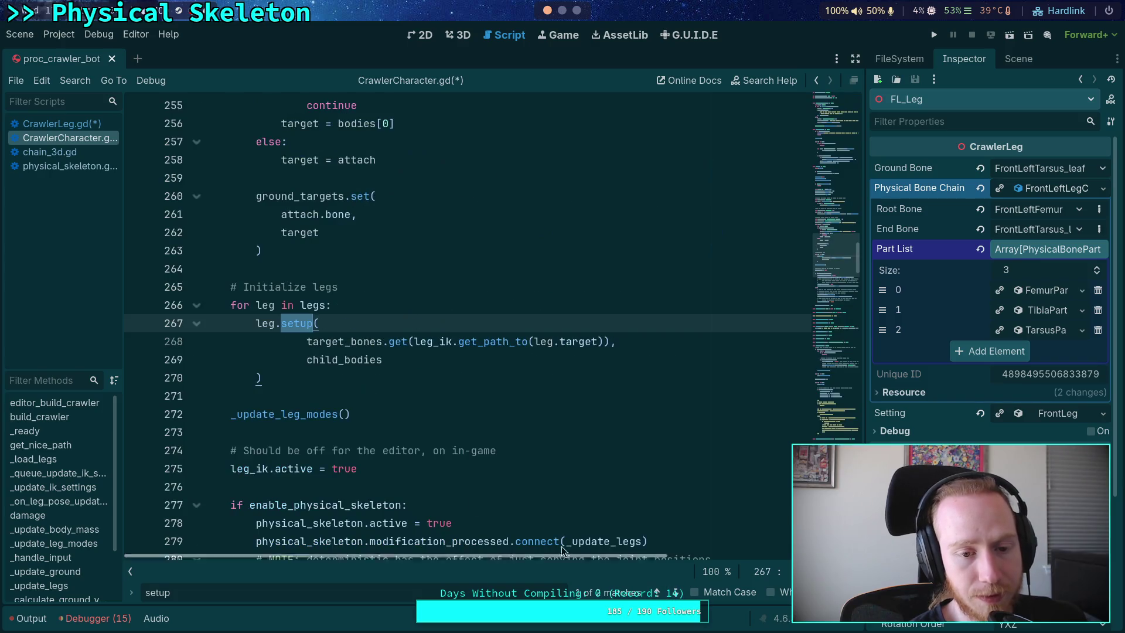
Step: Go to the setup function in CrawlerLeg.gd, with the caret under the teleport comment
left_click(58, 124)
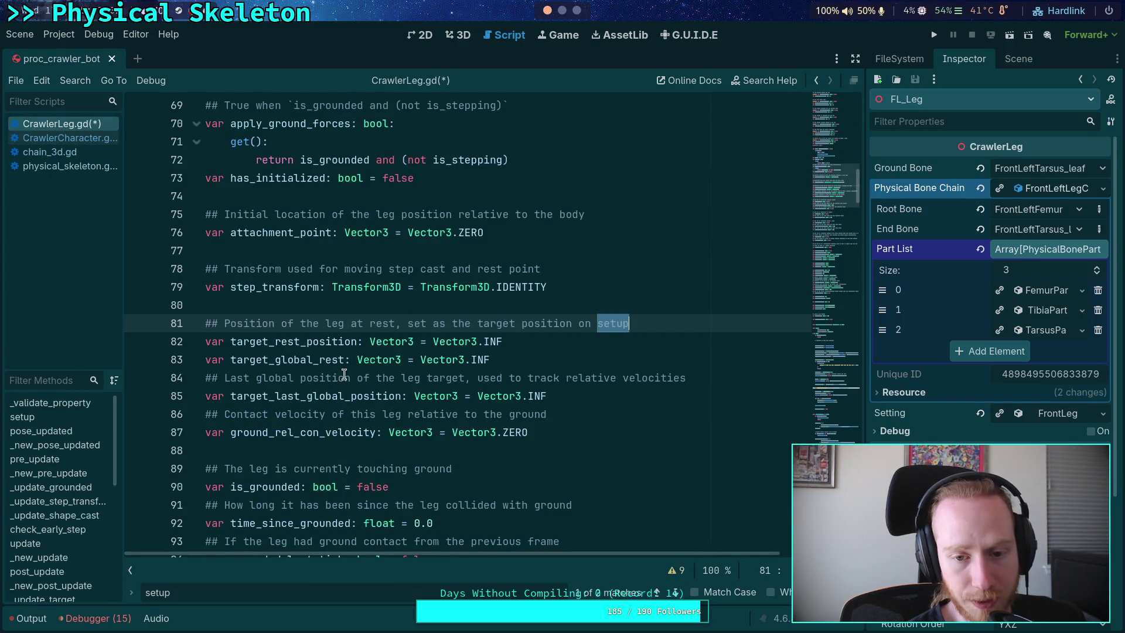
scroll(410, 410, "down", 3)
left_click(680, 592)
scroll(401, 300, "down", 3)
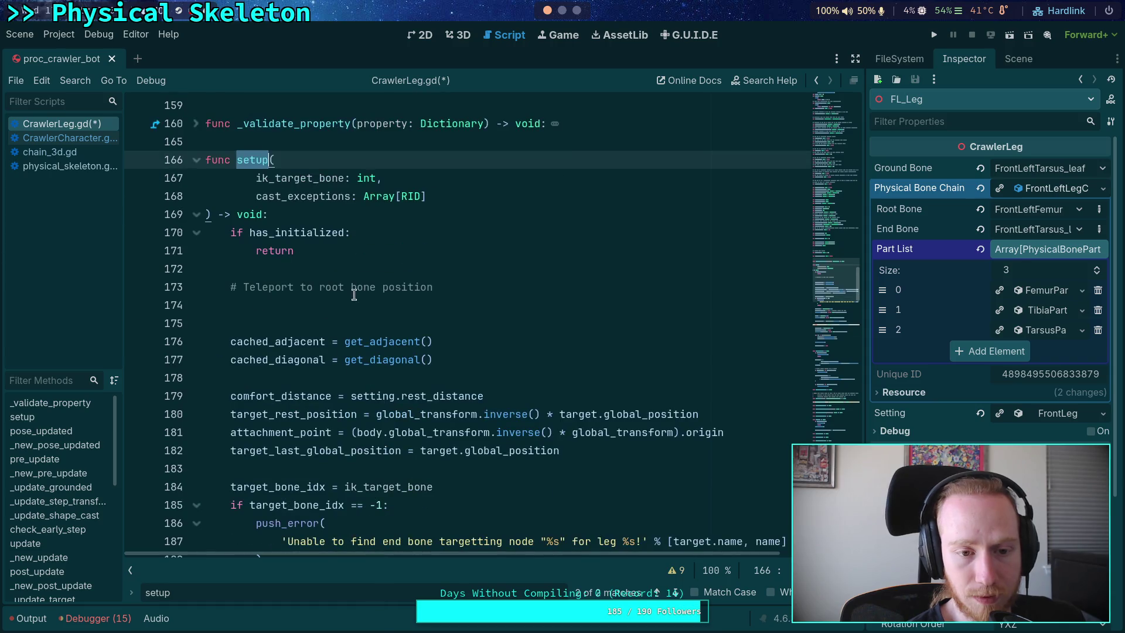
left_click(401, 301)
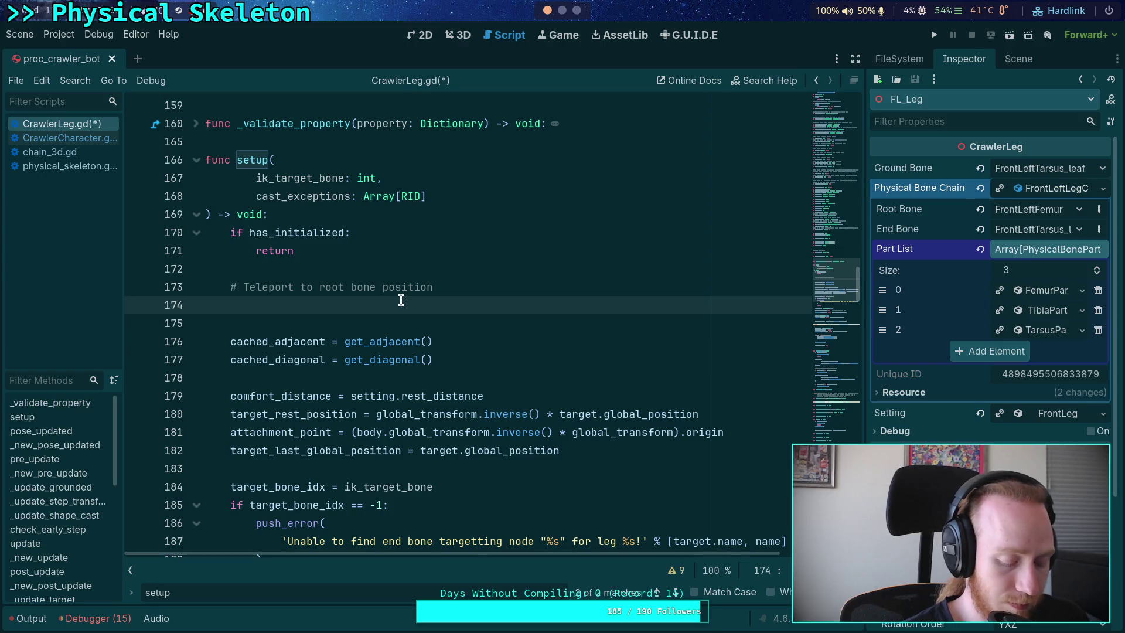
Step: Call apply_position() on the empty line under the teleport comment
type("apply_")
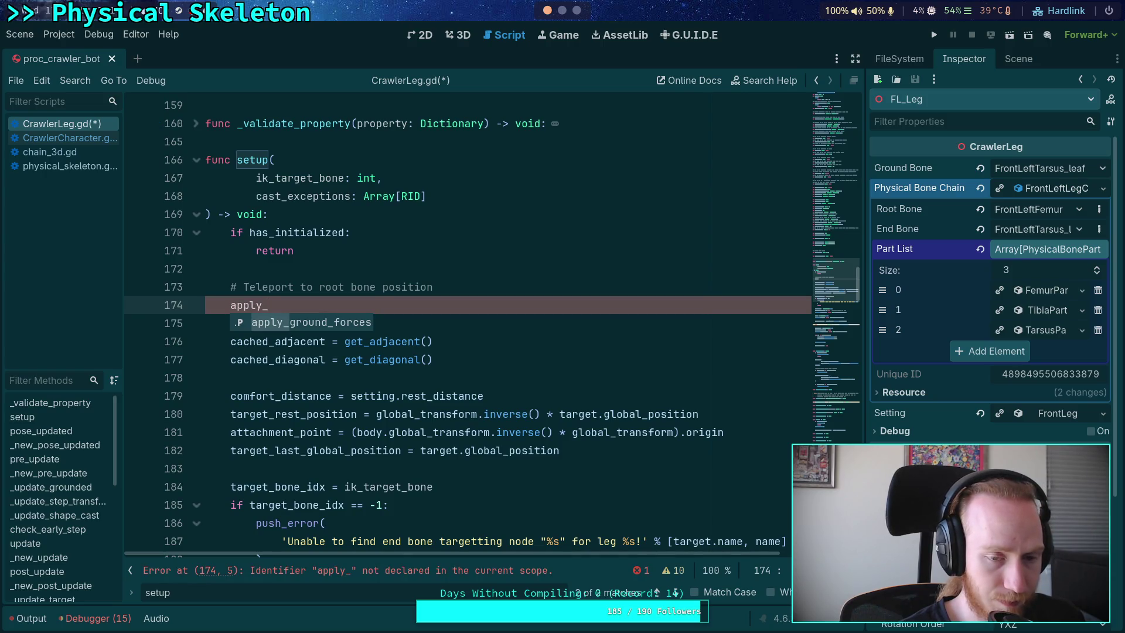
type("root_")
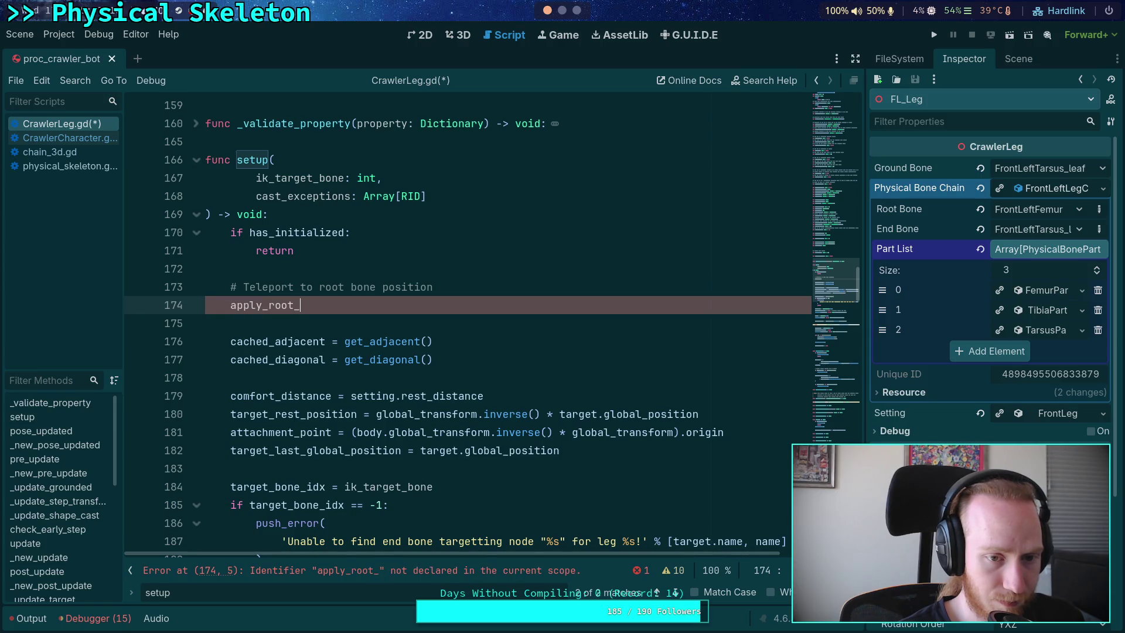
key("BackSpace")
key("BackSpace")
key("BackSpace")
key("BackSpace")
key("BackSpace")
type("po")
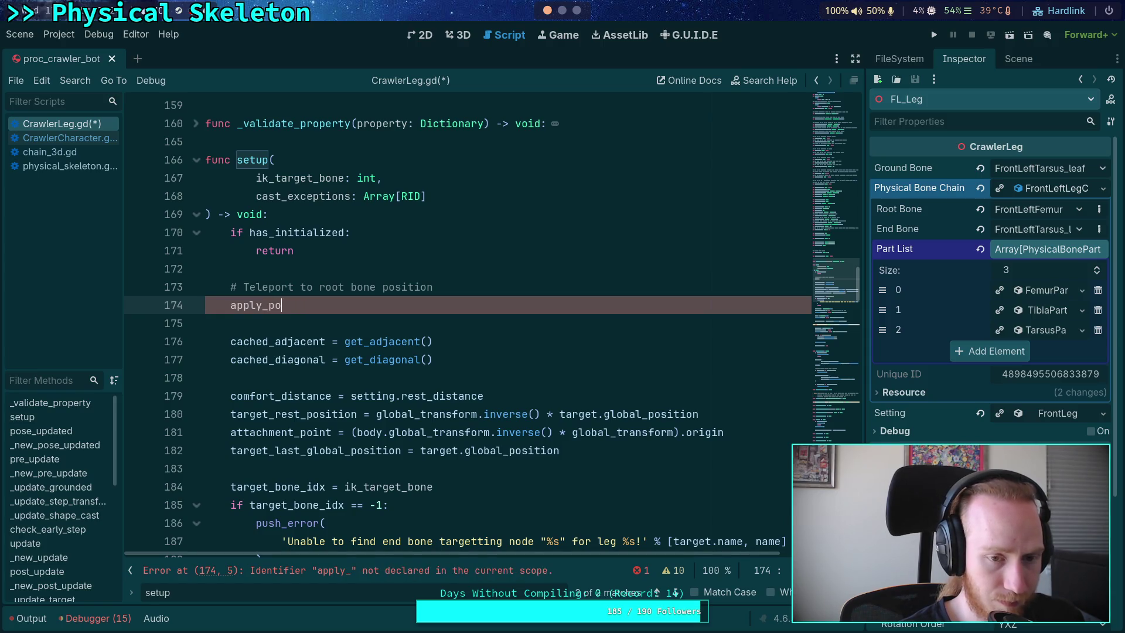
type("sition")
key("Left")
key("Left")
key("Left")
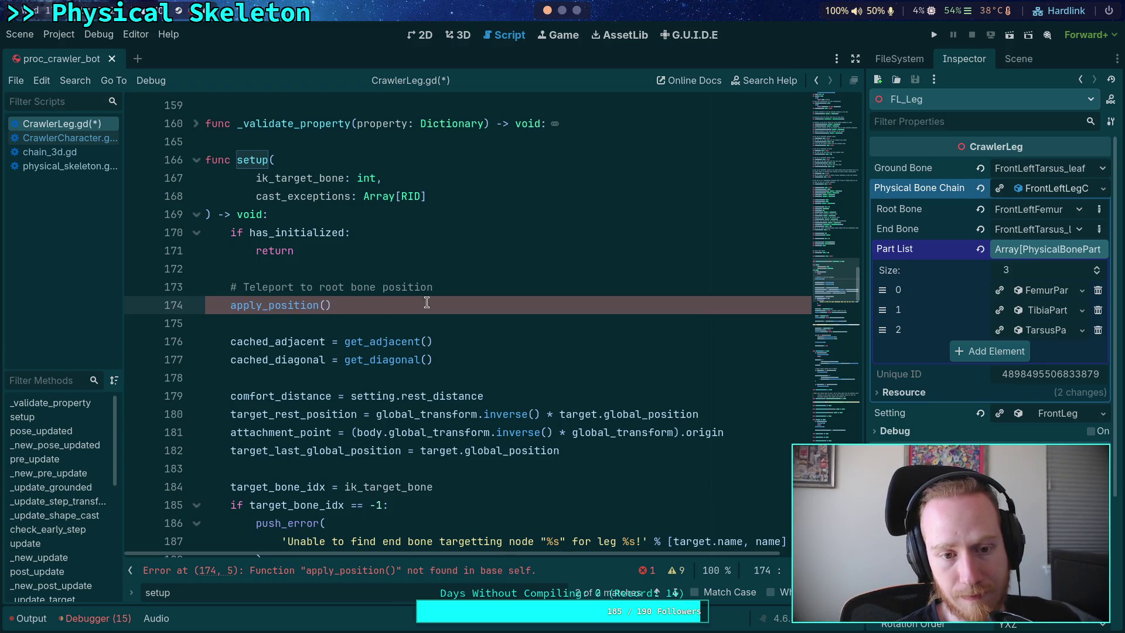
Step: Extend the comment with ', is a method to share with CrawlerCharacter' and add a build-tool note line
left_click(466, 288)
type(", is a method to share ")
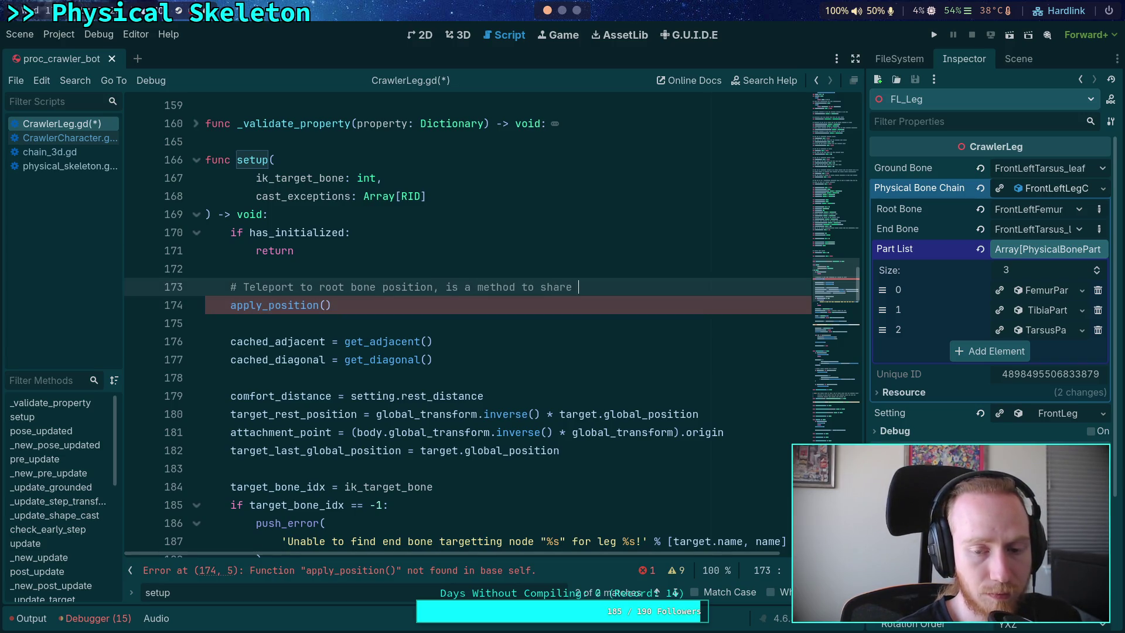
type("with Crawl")
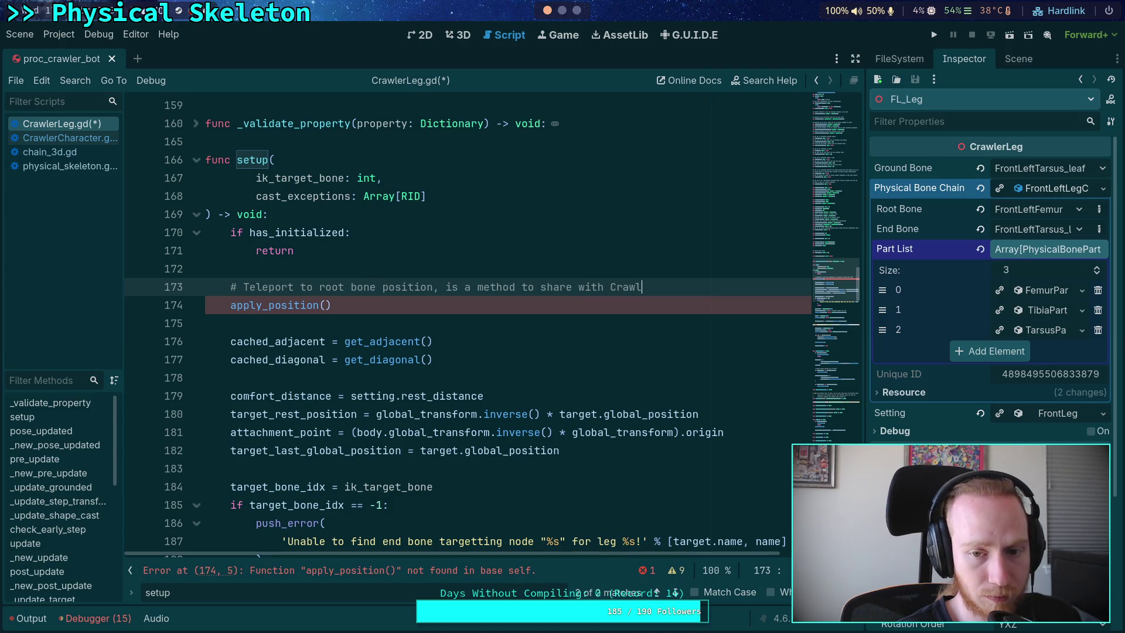
type("erCharacter")
key("Return")
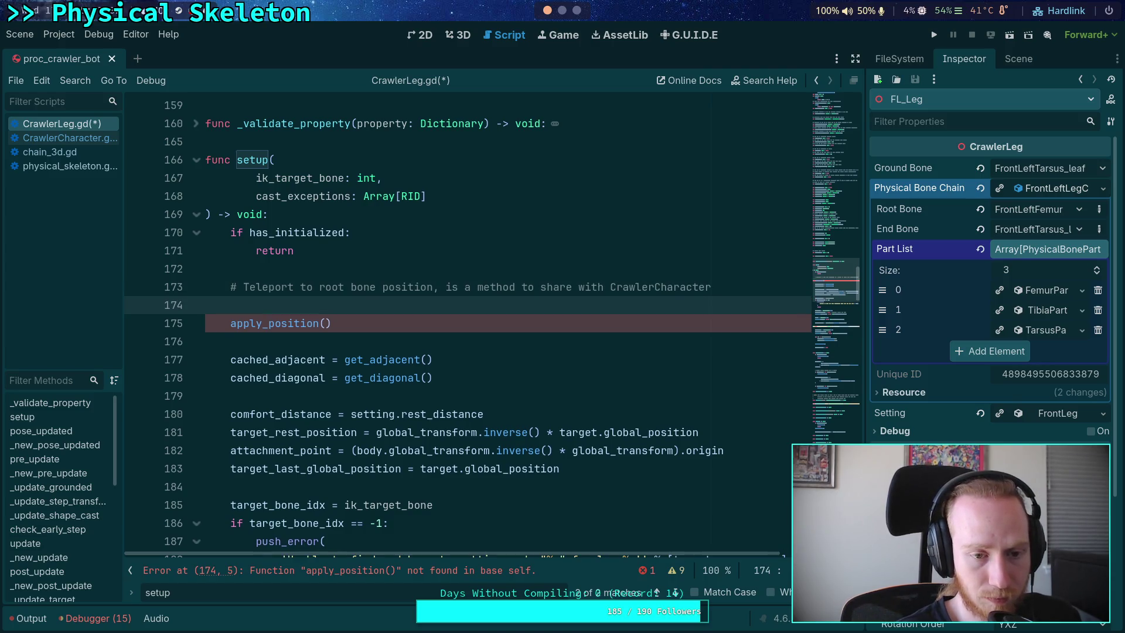
type("# build tool")
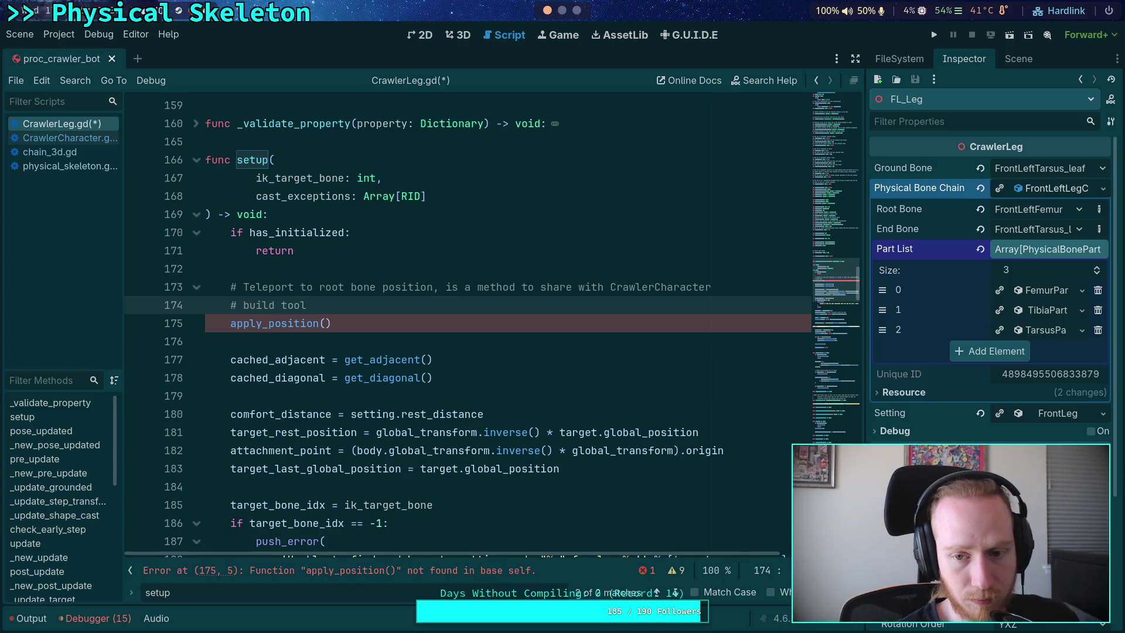
left_click(436, 345)
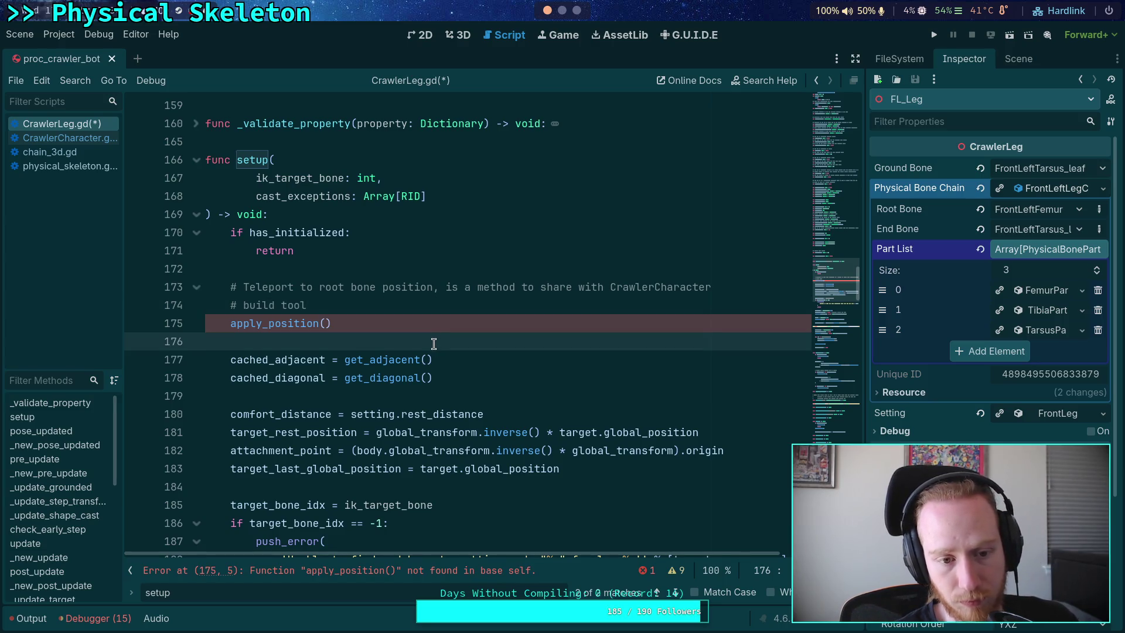
scroll(434, 344, "down", 3)
scroll(434, 344, "down", 11)
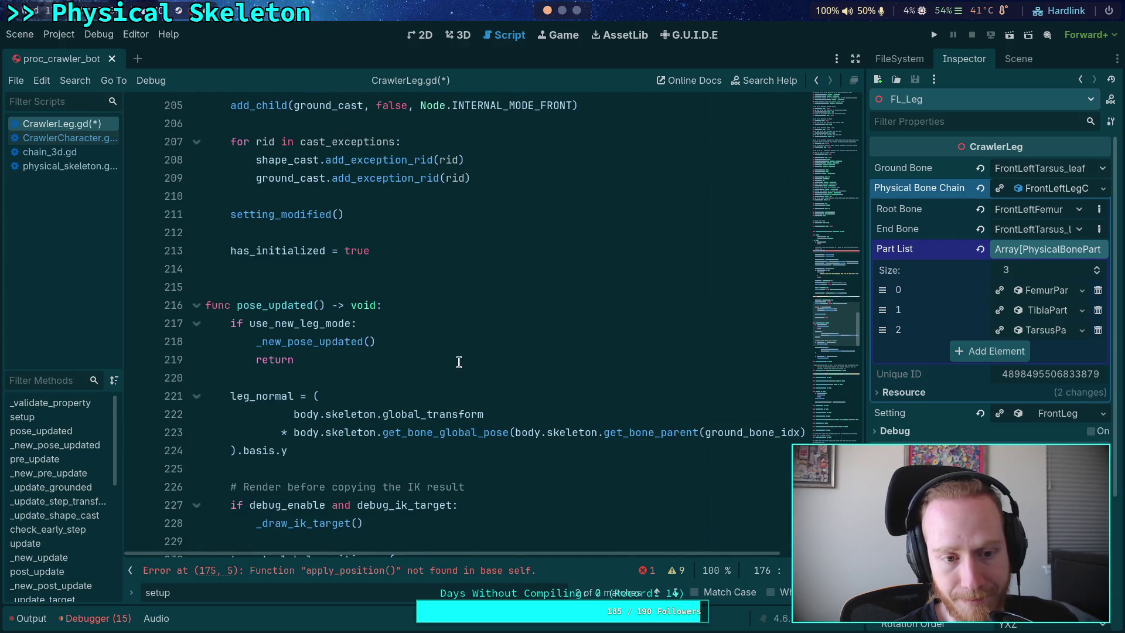
Step: Above pose_updated, define func apply_position() -> void: with 'if not physical_bone_chain: return'
left_click(311, 283)
key("Return")
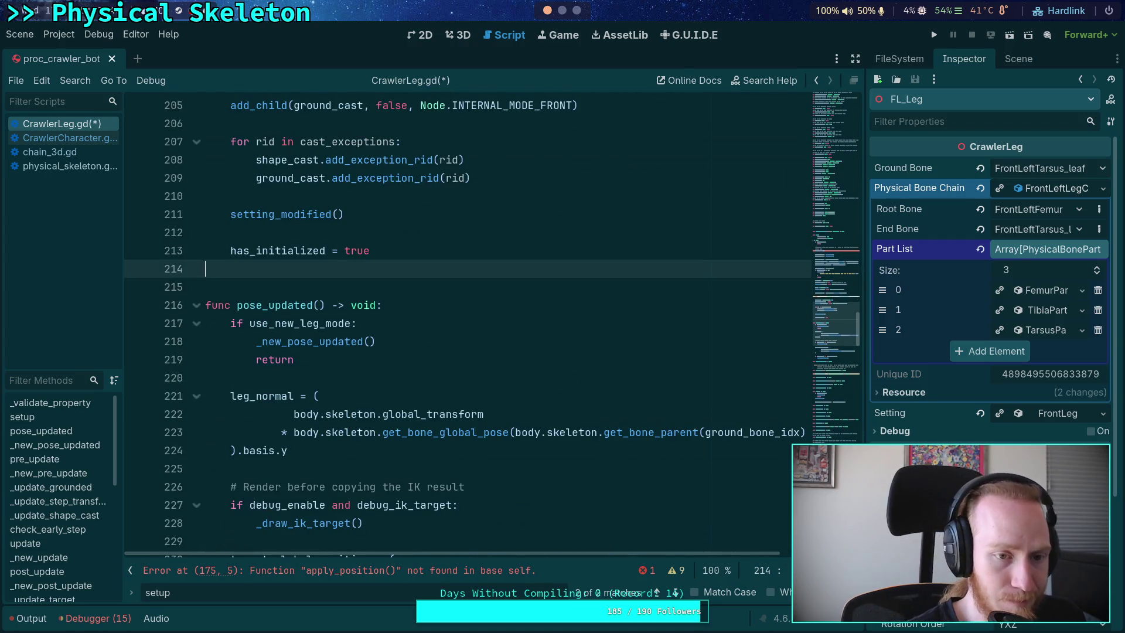
key("Up")
type("func apply")
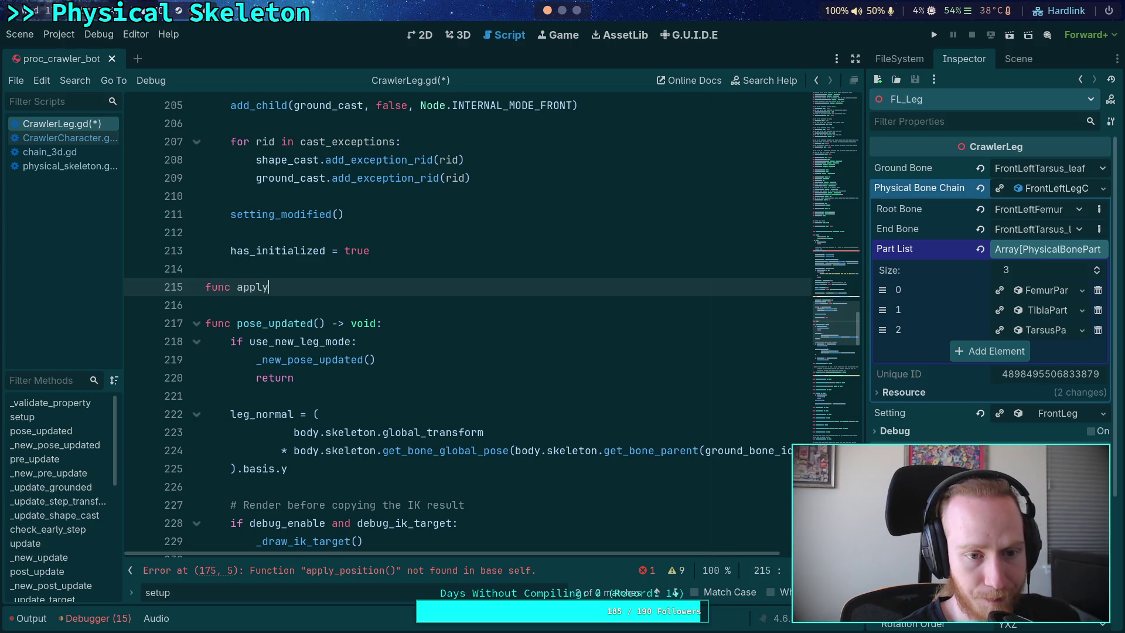
type("_position() -")
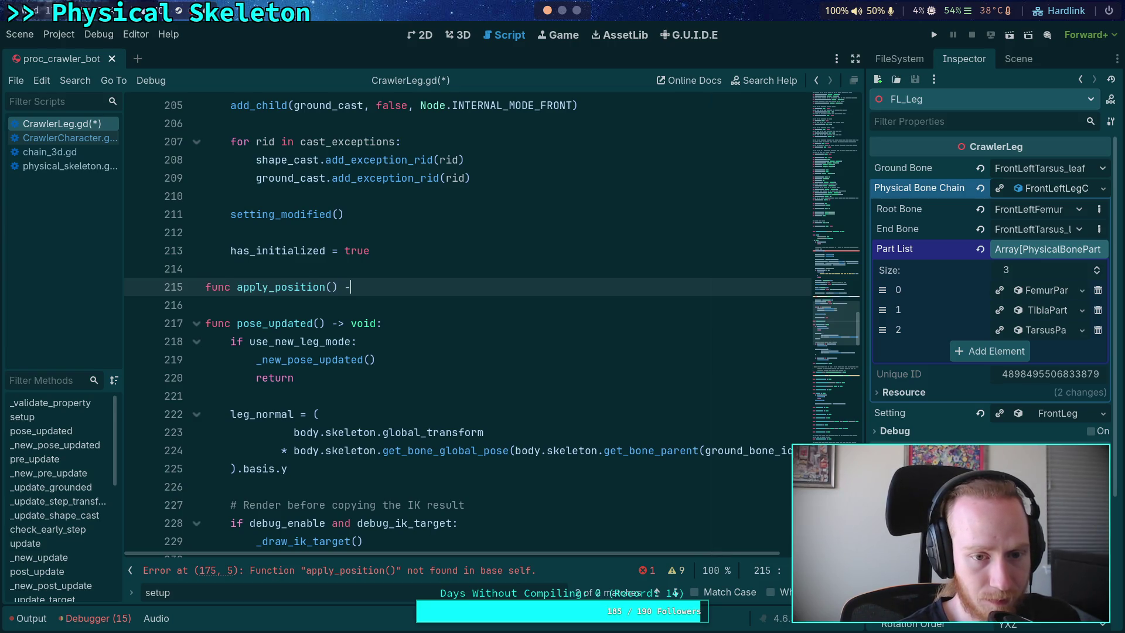
type("> void:")
key("Return")
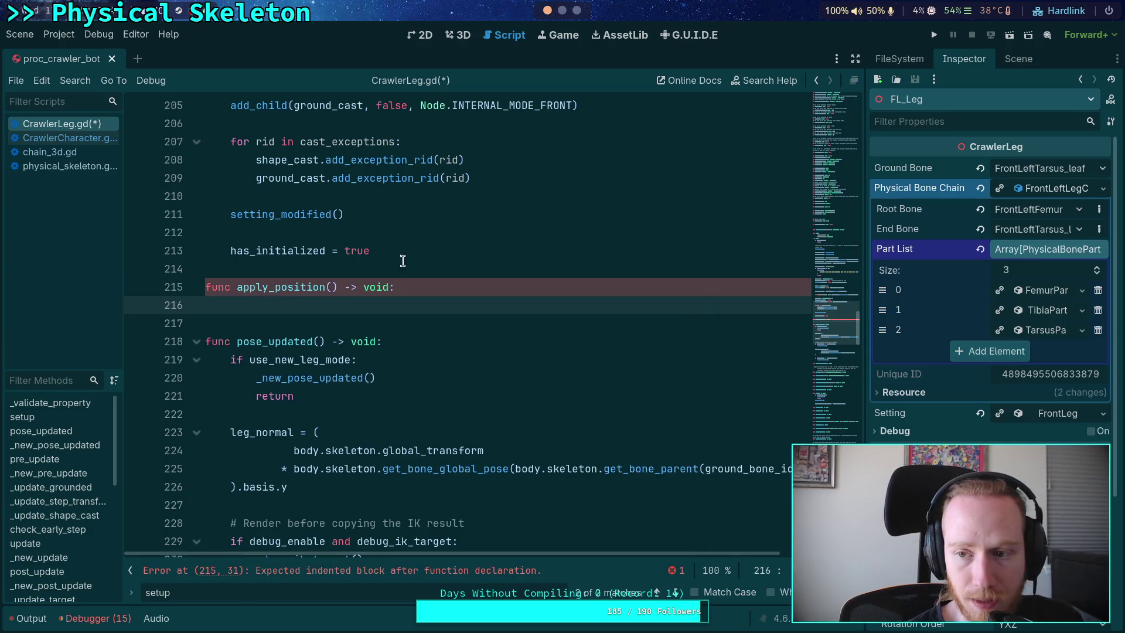
type("iy")
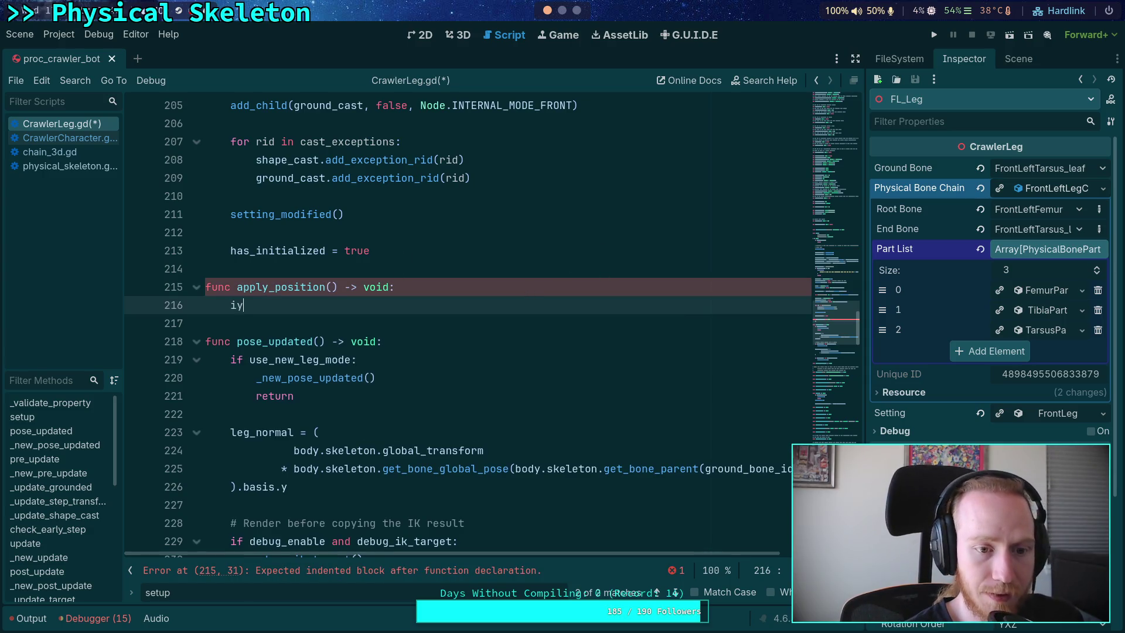
type("f ")
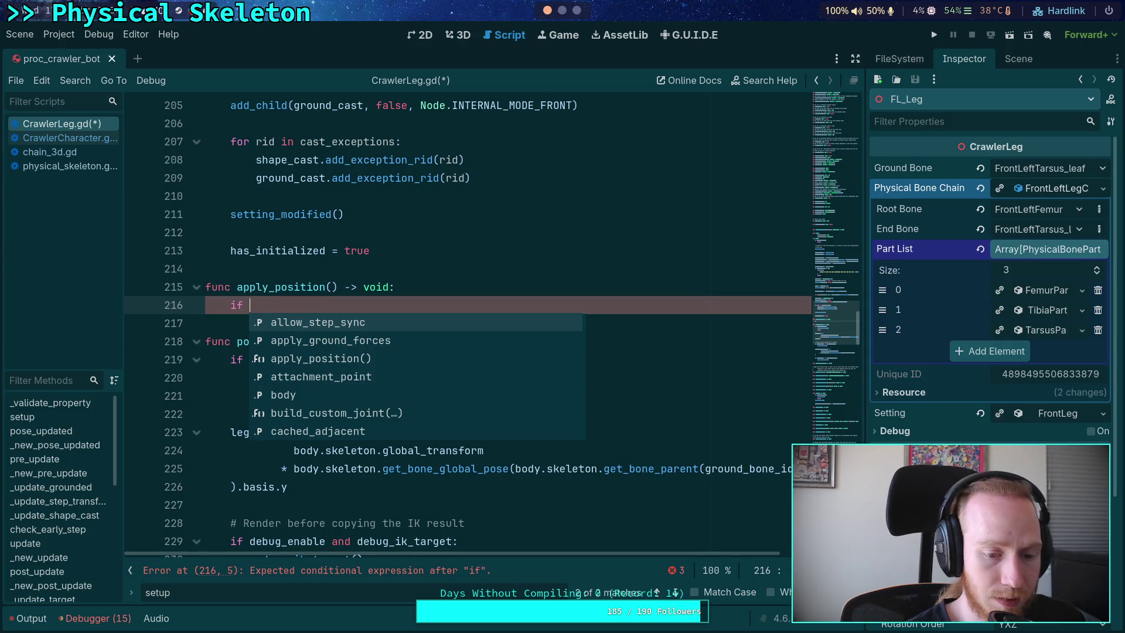
type("not ")
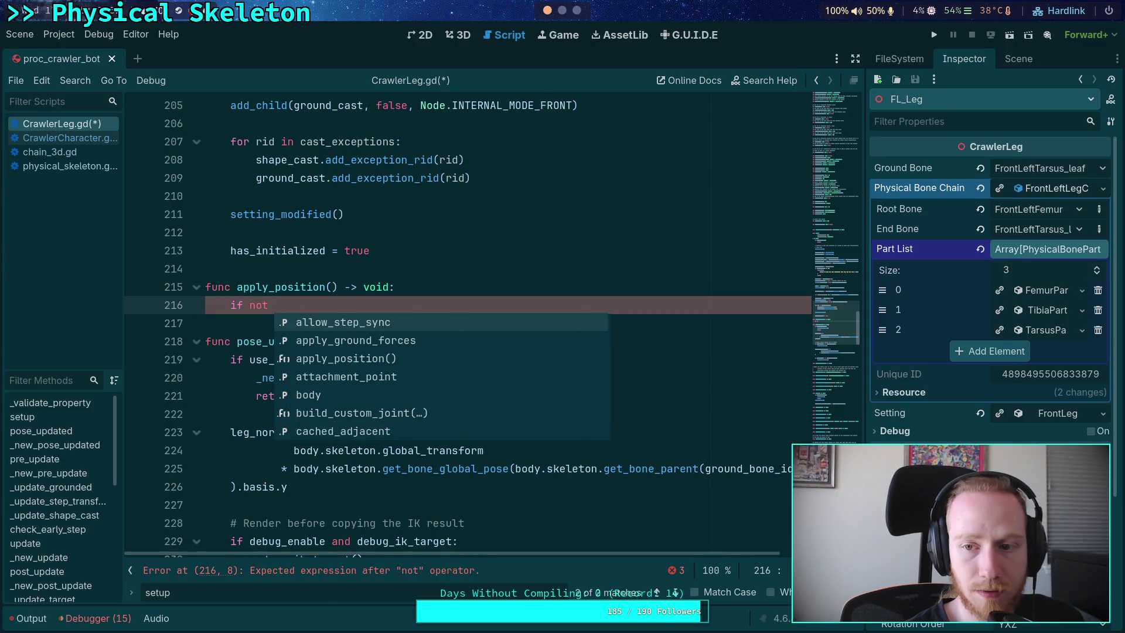
type("physical_b")
key("Return")
type(":")
key("Return")
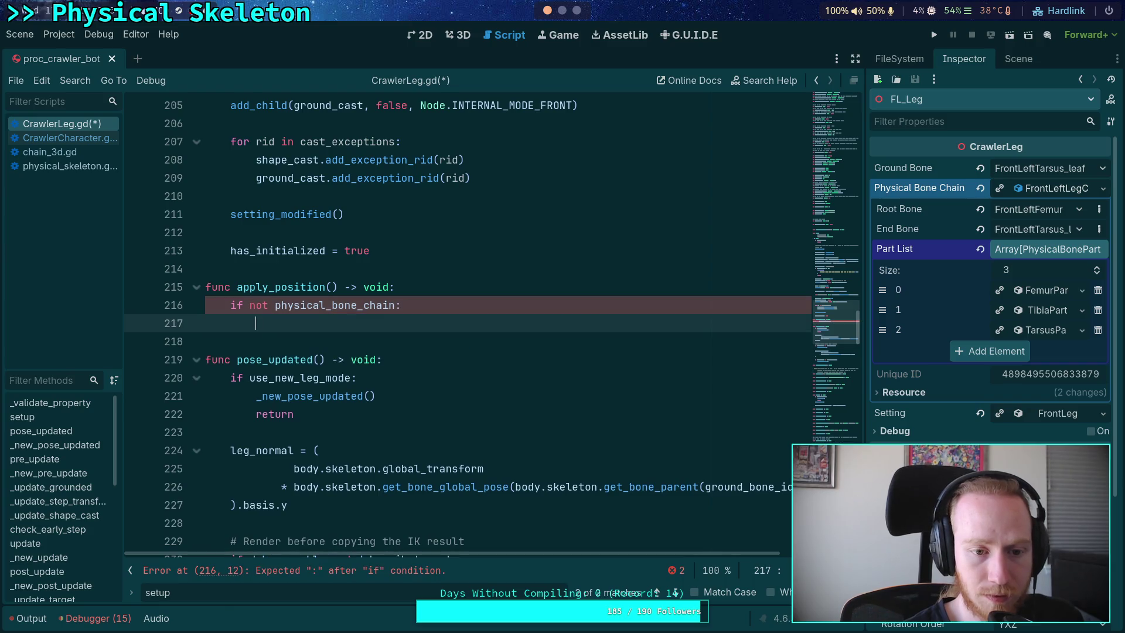
type("return")
key("Return")
scroll(462, 323, "up", 10)
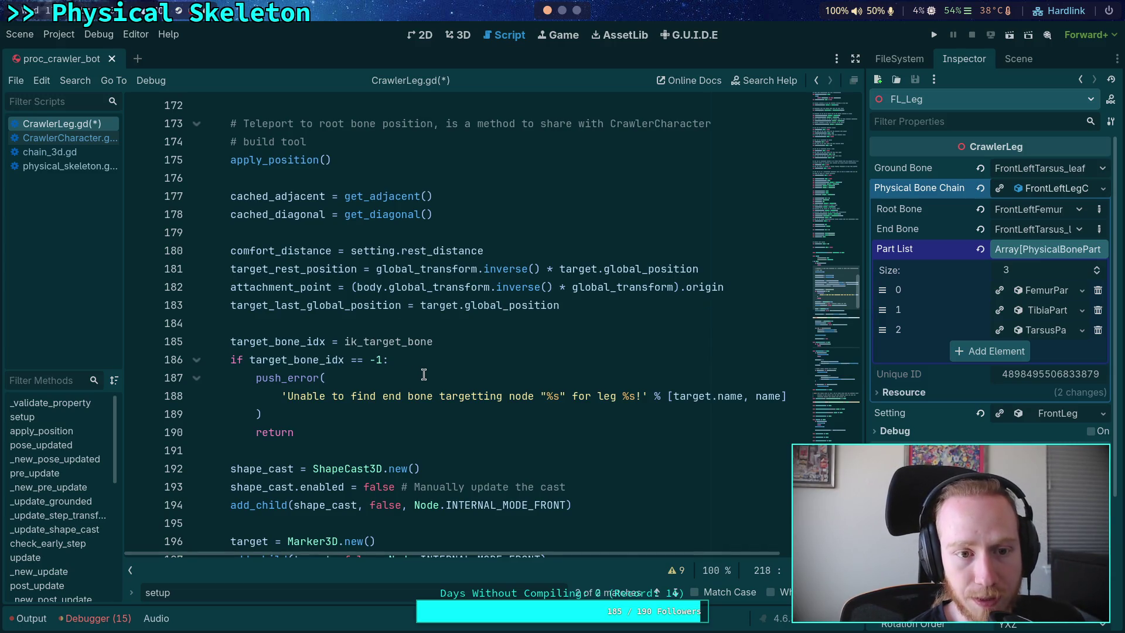
scroll(423, 374, "up", 3)
scroll(423, 374, "down", 5)
scroll(423, 374, "down", 4)
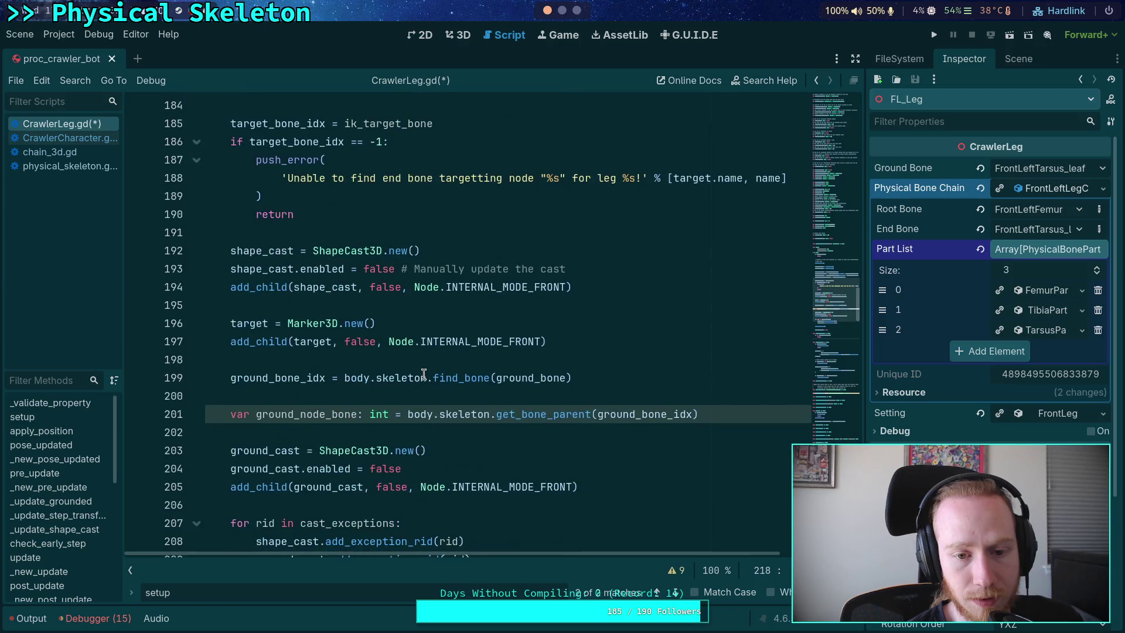
double_click(440, 304)
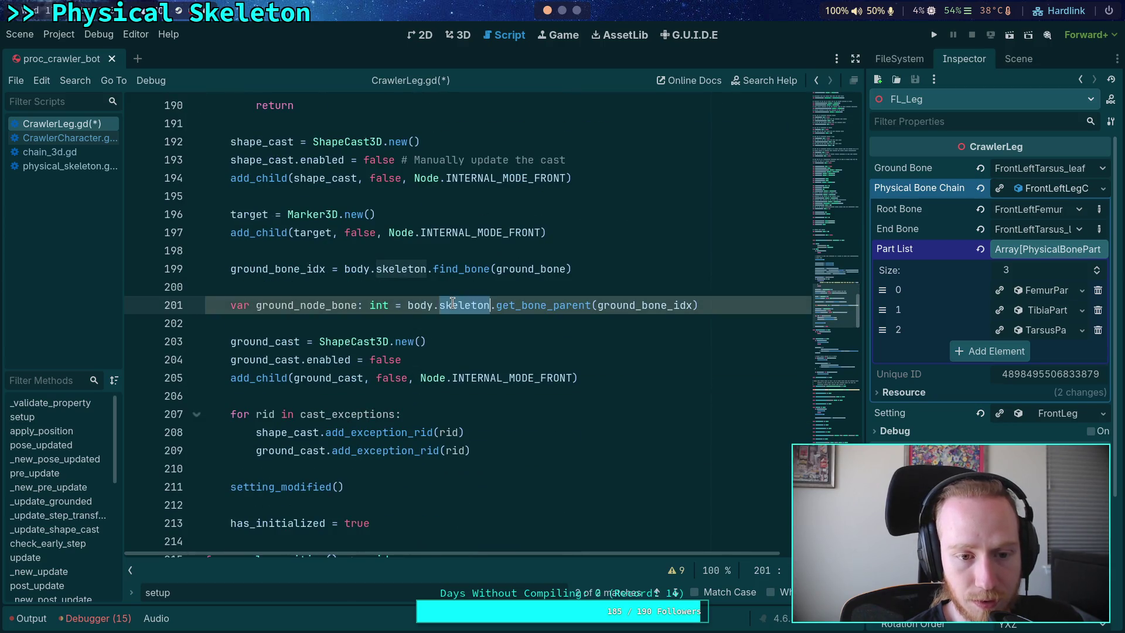
scroll(322, 323, "down", 7)
scroll(322, 323, "up", 2)
left_click(354, 340)
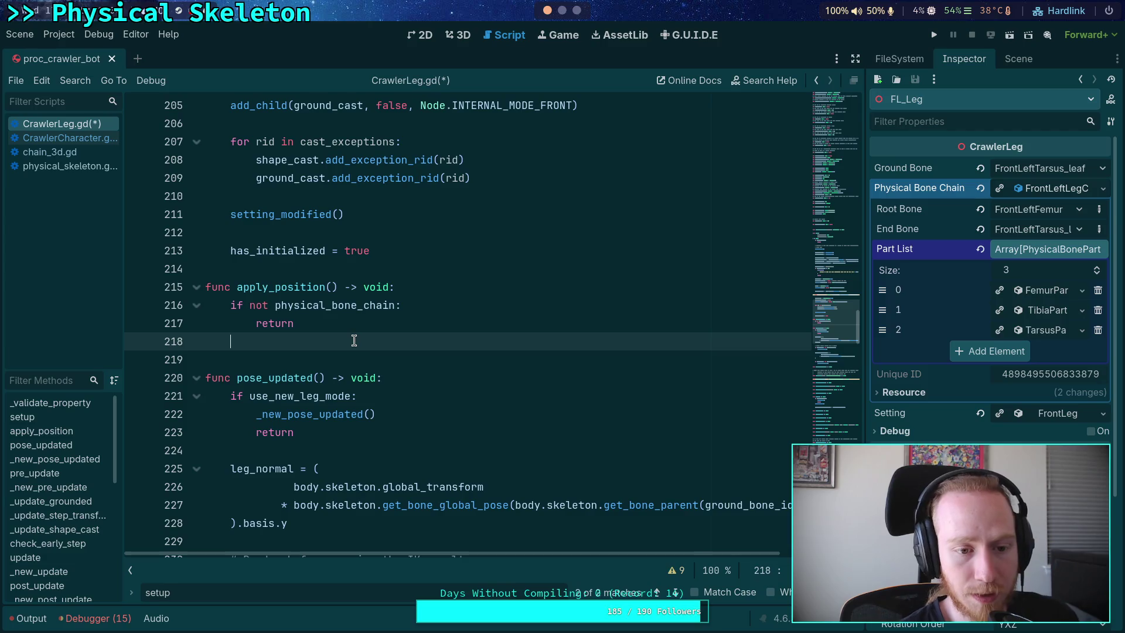
Step: Begin the line 'global_position = body.skeleton' in apply_position and save the script
key("Return")
type("global_pos")
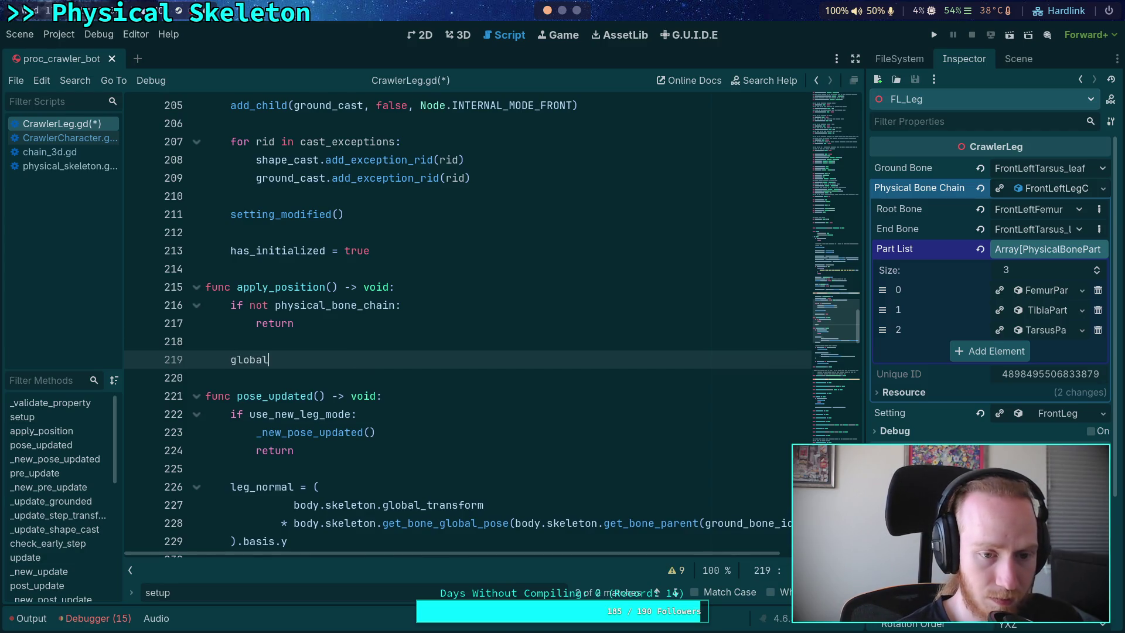
key("Return")
type("= bo")
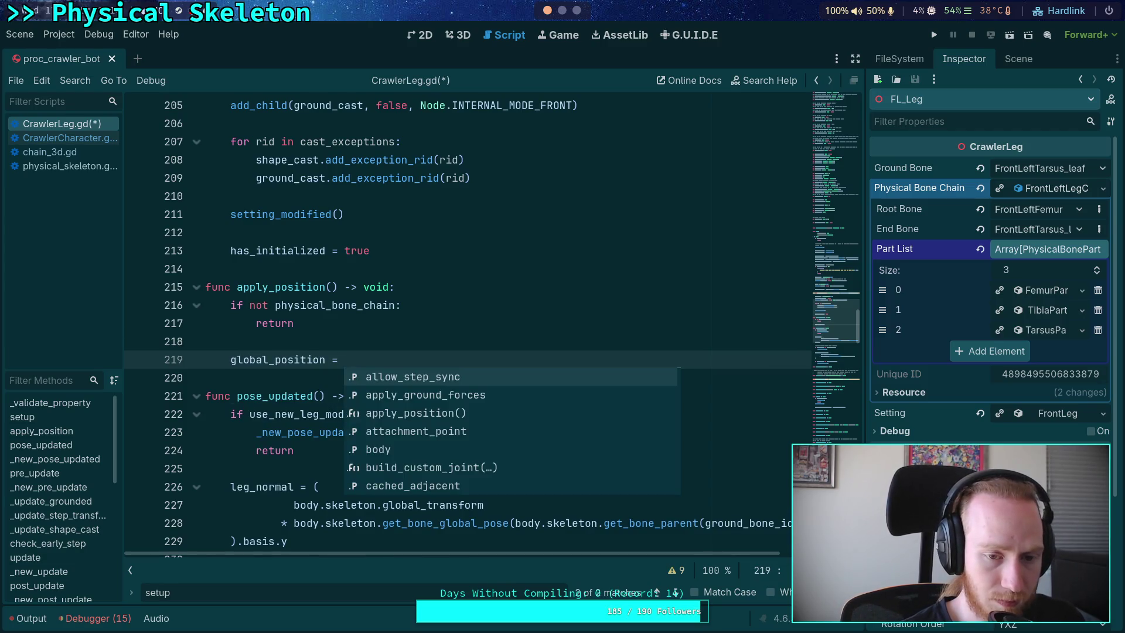
key("Return")
type(".s")
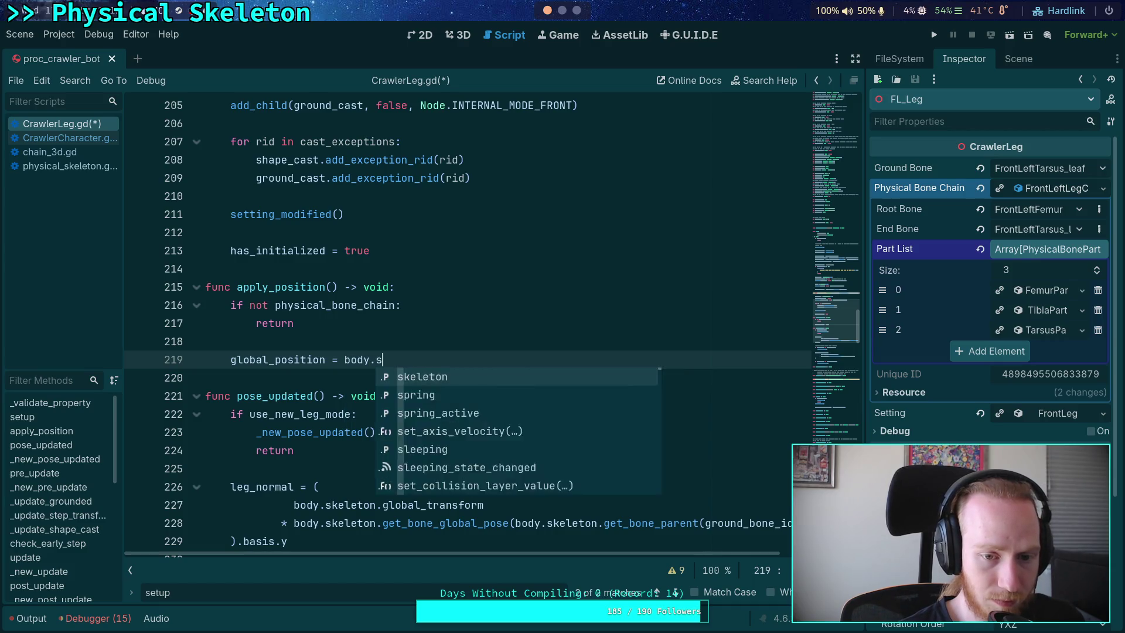
type("ke")
key("Return")
key("BackSpace")
type("leton.")
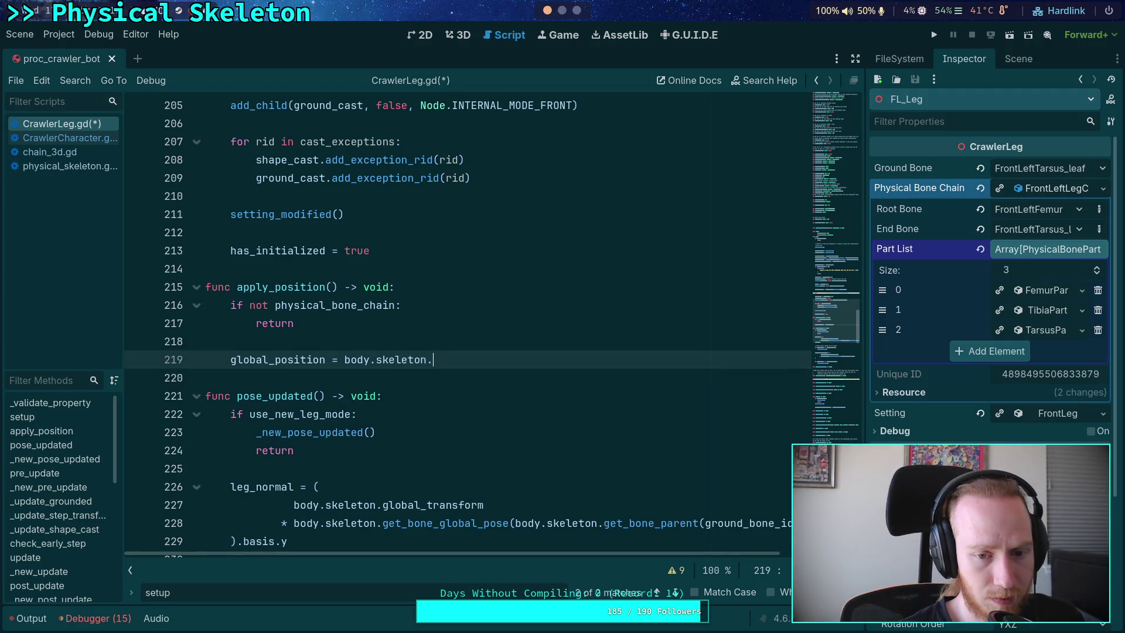
key("BackSpace")
key("BackSpace")
key("BackSpace")
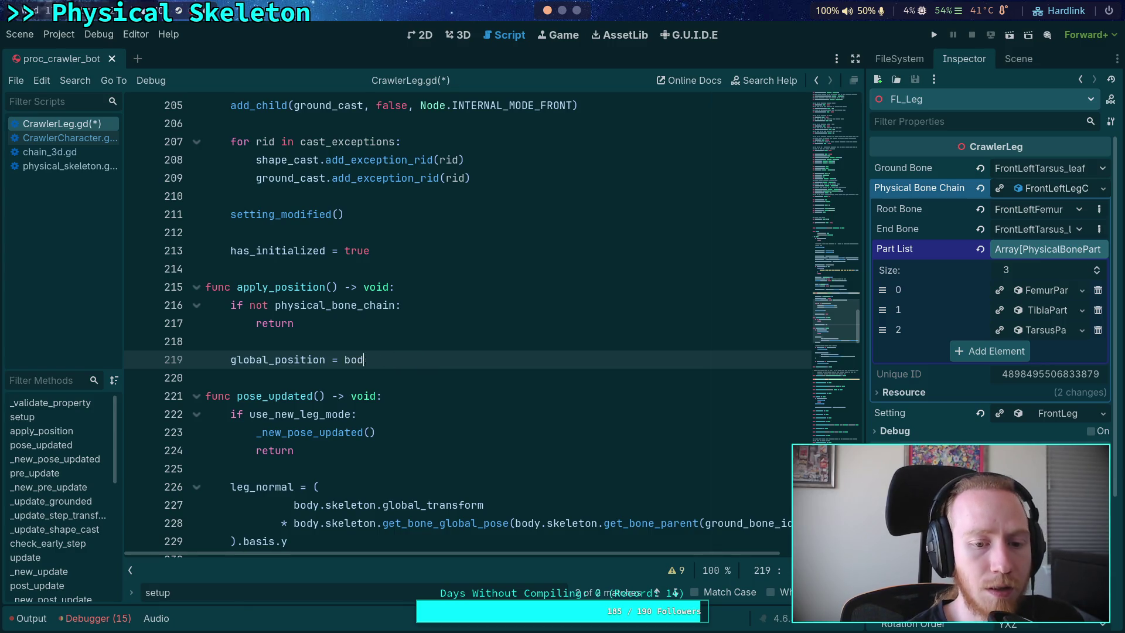
type("dy.sk")
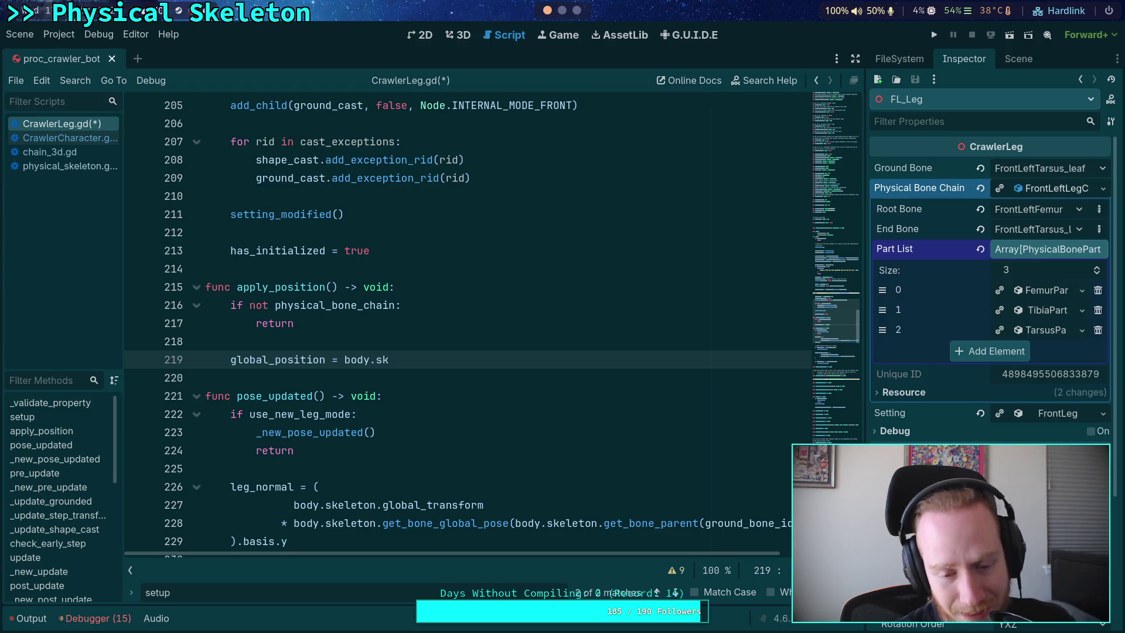
left_click(423, 417)
key("ctrl+s")
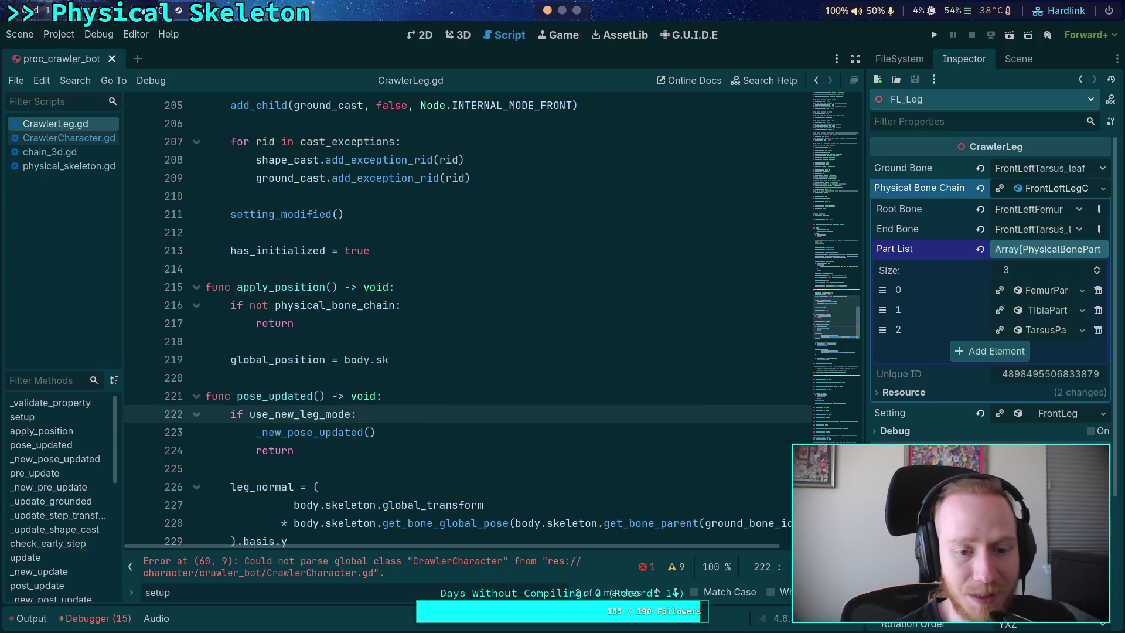
left_click_drag(389, 360, 372, 361)
key("BackSpace")
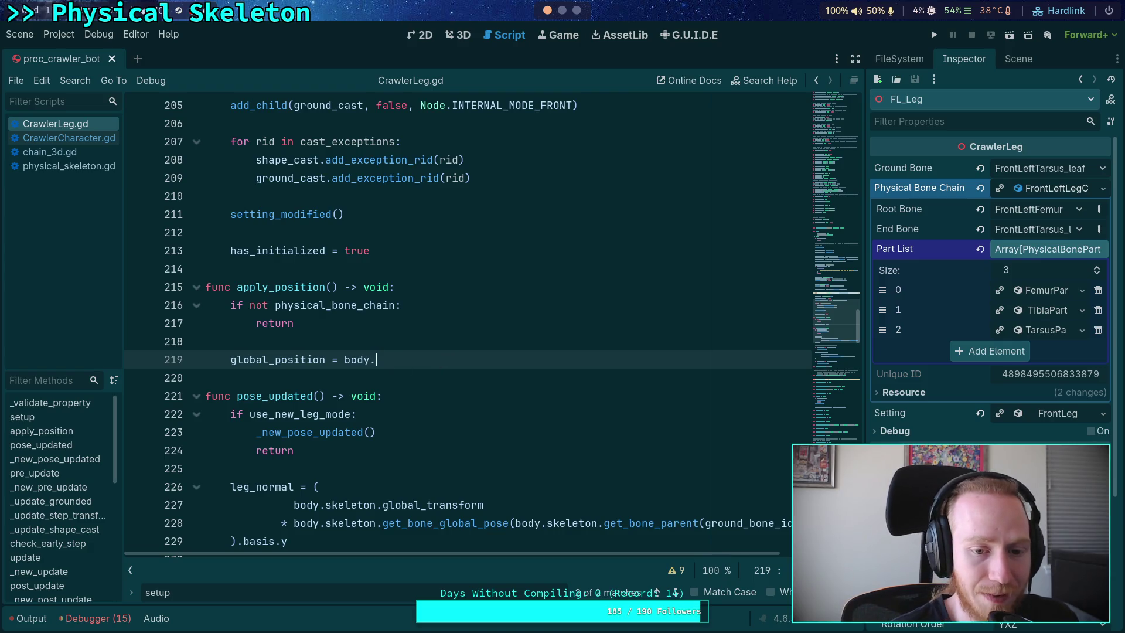
type("ske")
key("Return")
Step: Complete it as .get_bone_global_pose(body.skeleton.find_bone(physical_bone_chain.root_bone)).origin
type(".")
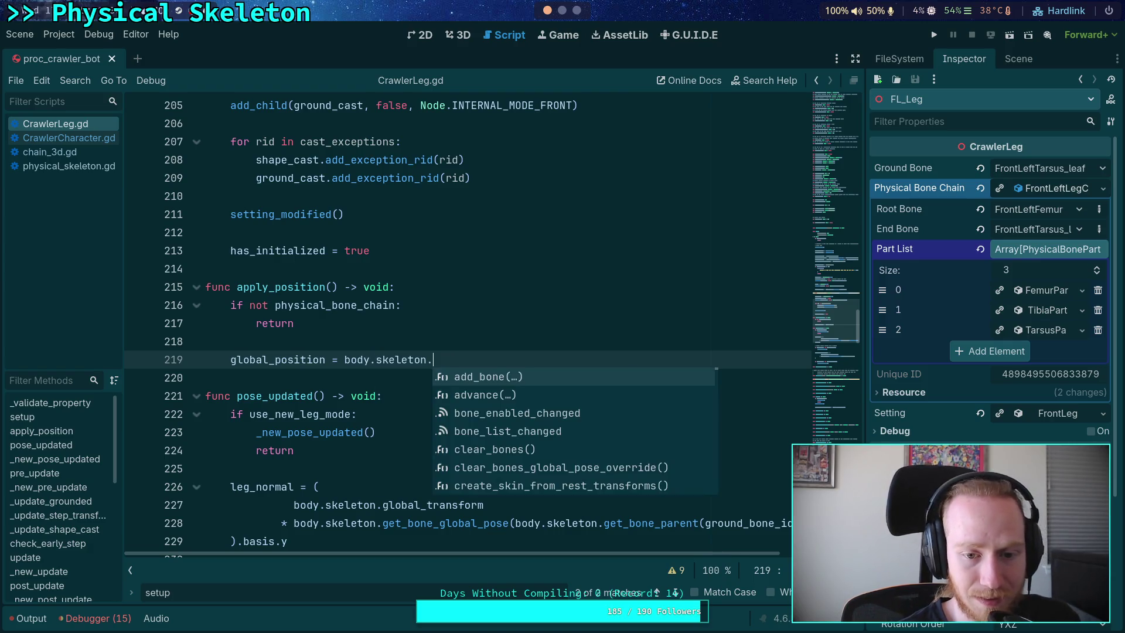
type("bon")
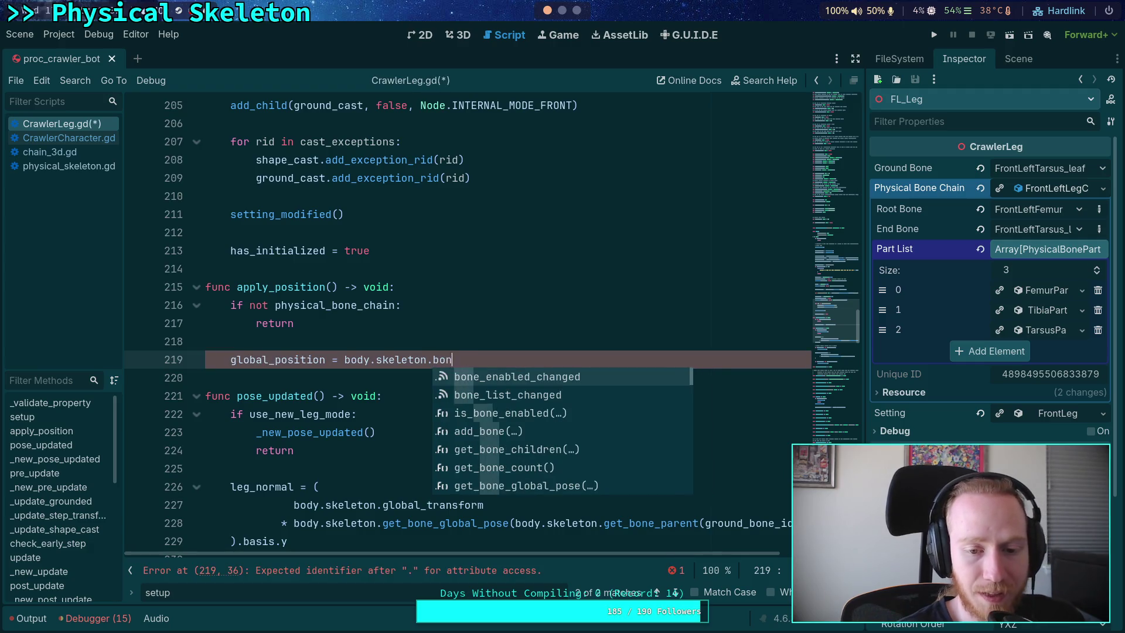
type("e_glo")
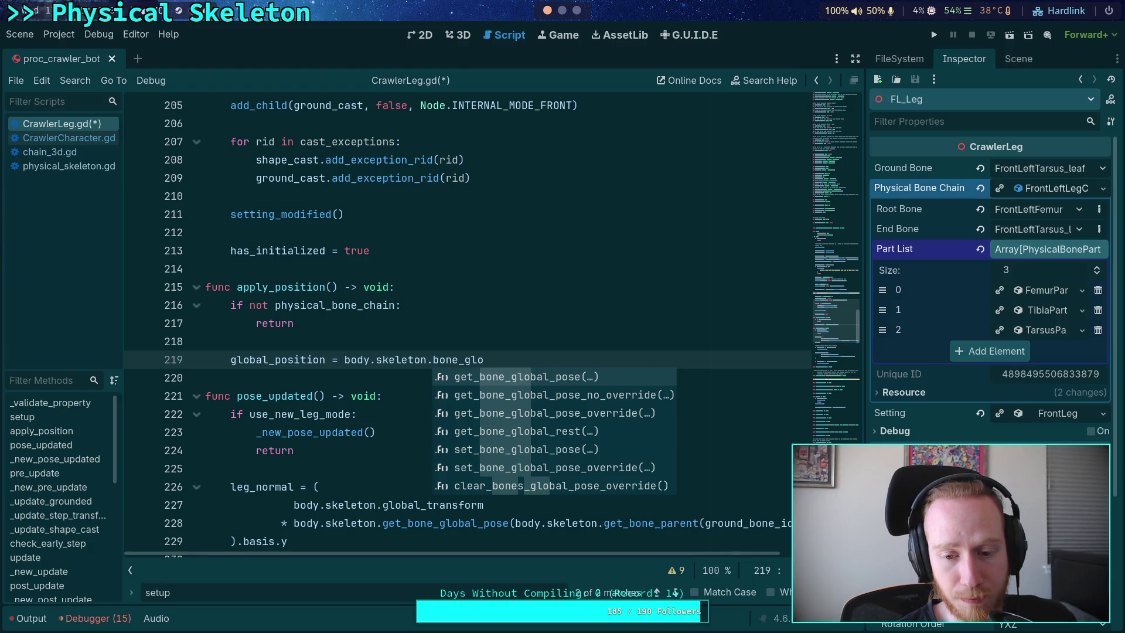
key("Return")
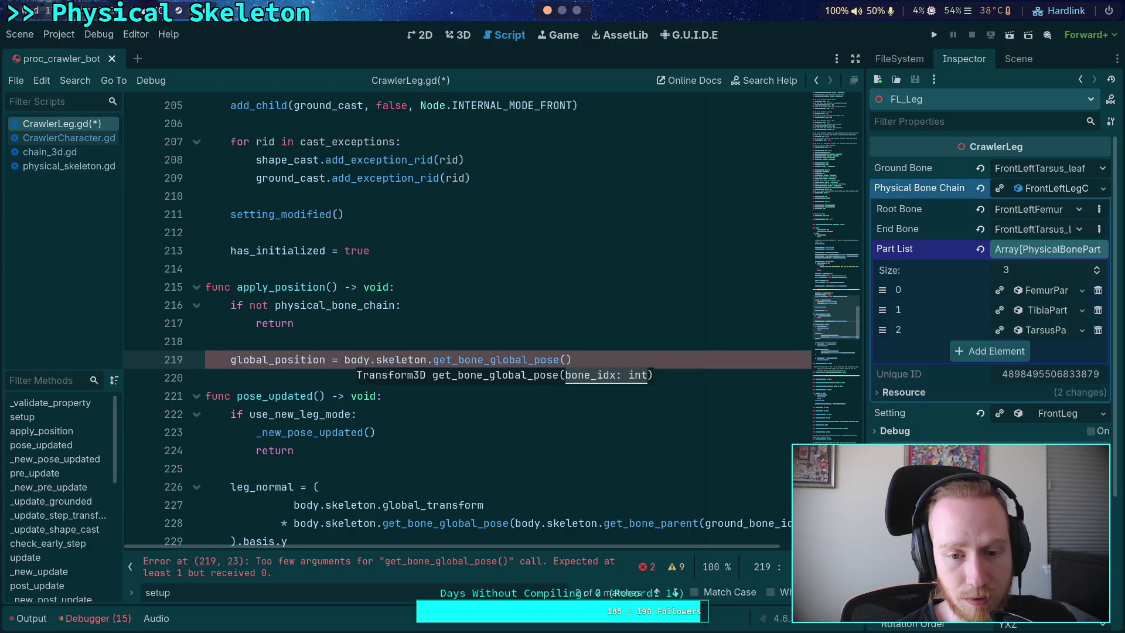
key("Left")
key("BackSpace")
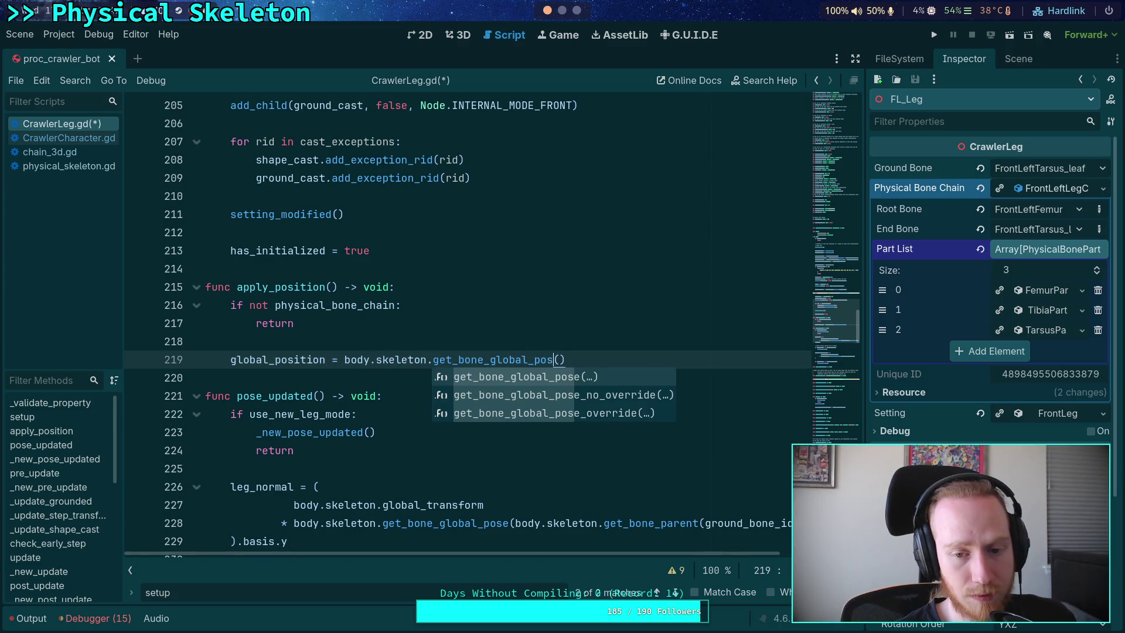
key("Return")
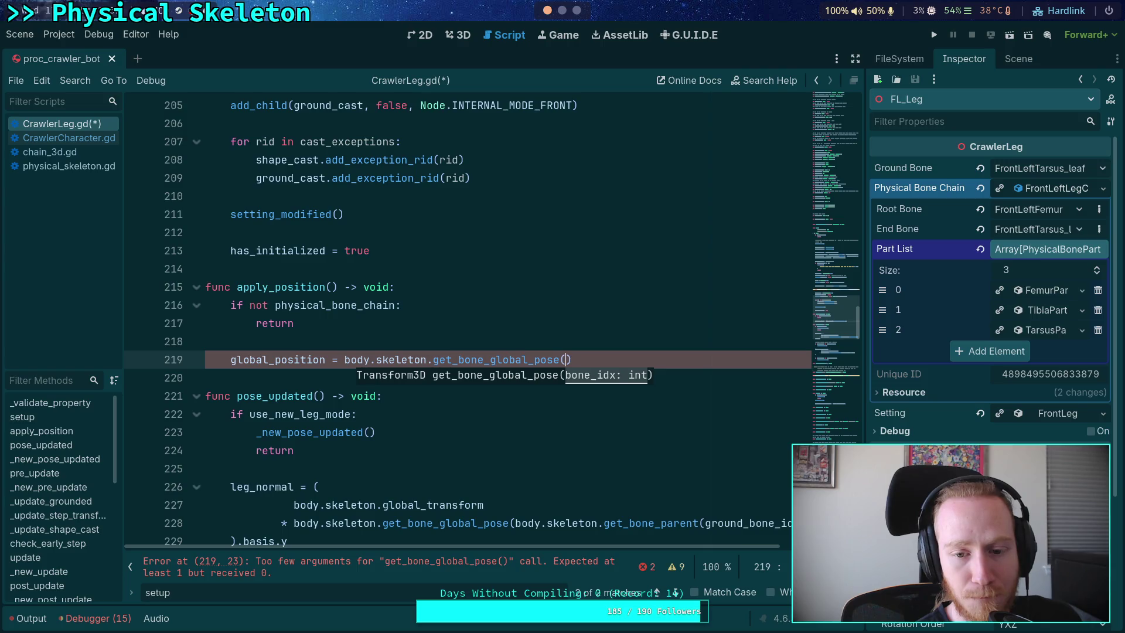
type("body.")
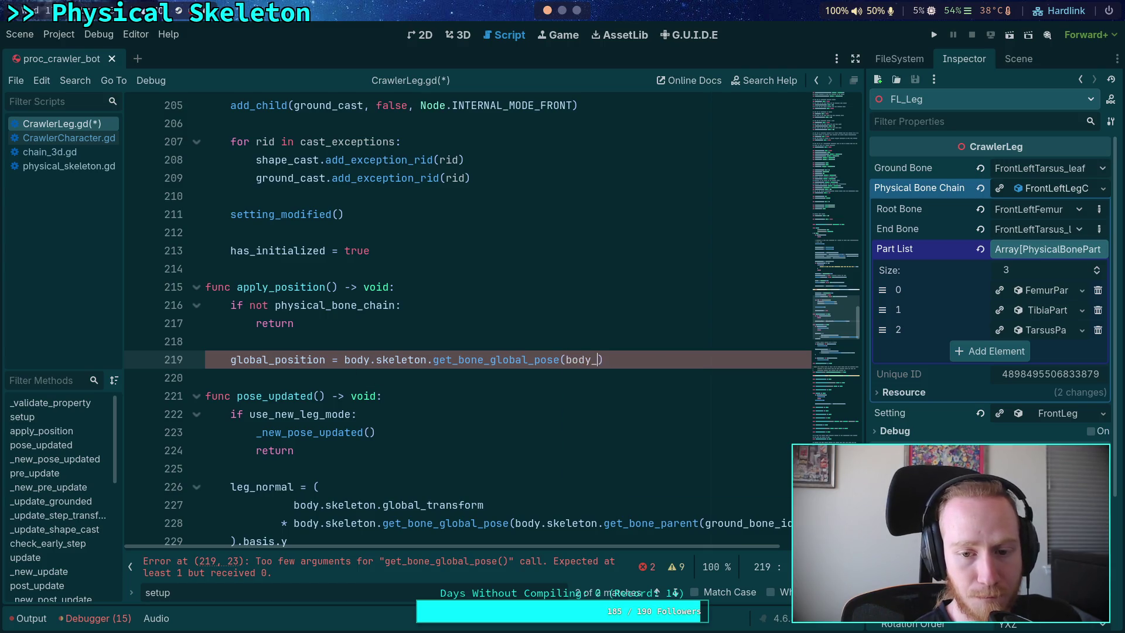
type("skeleton.get_b")
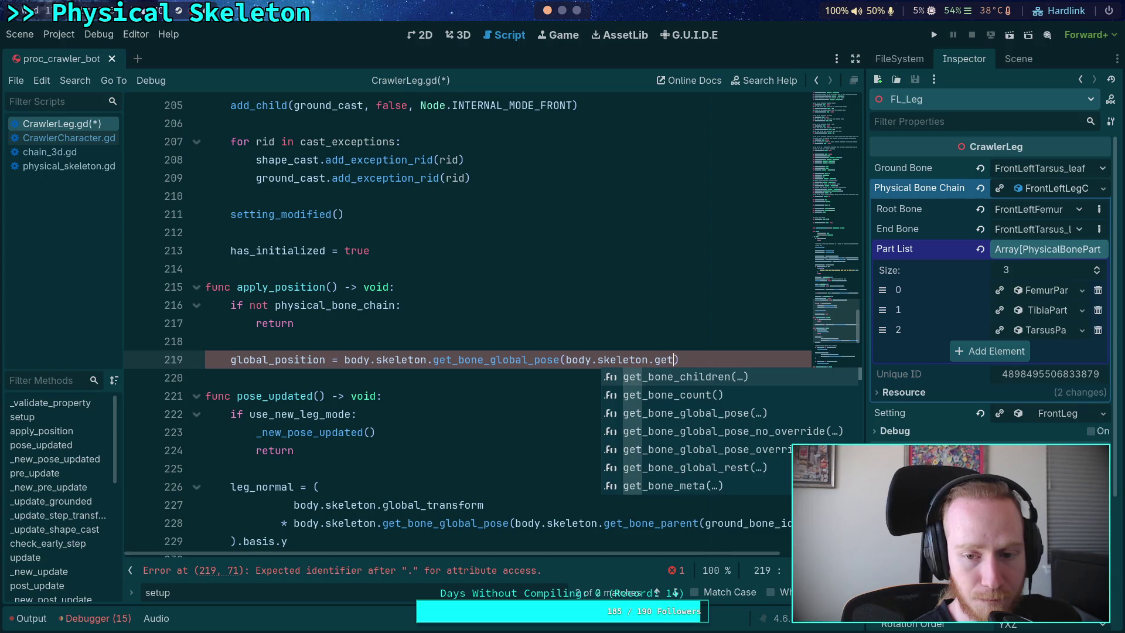
type("one")
key("BackSpace")
key("BackSpace")
key("BackSpace")
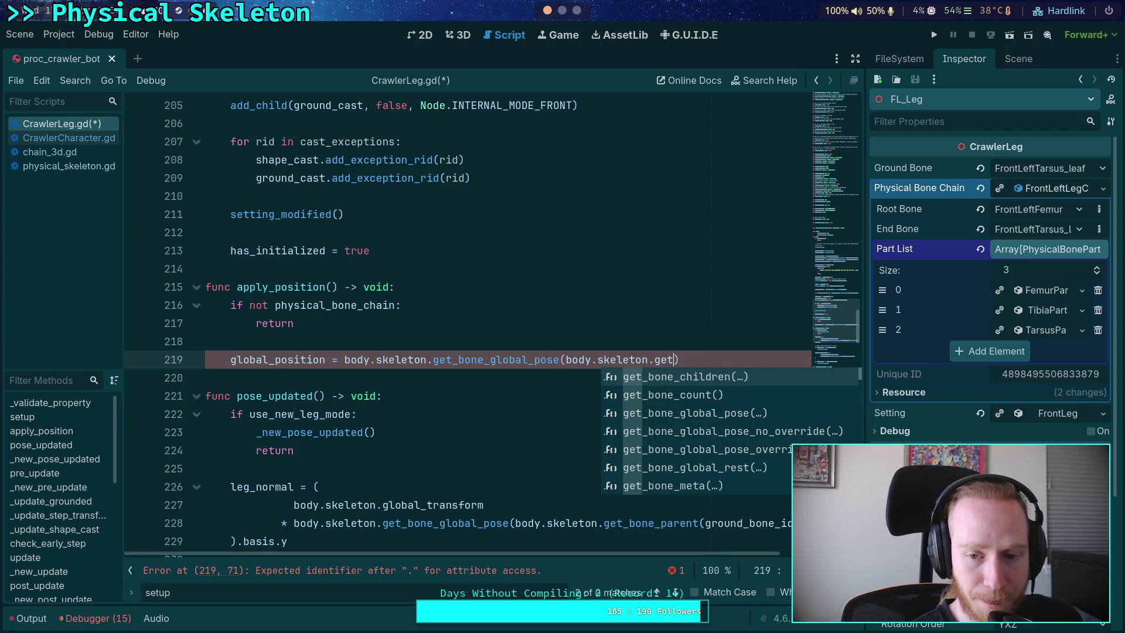
type("find_")
key("Return")
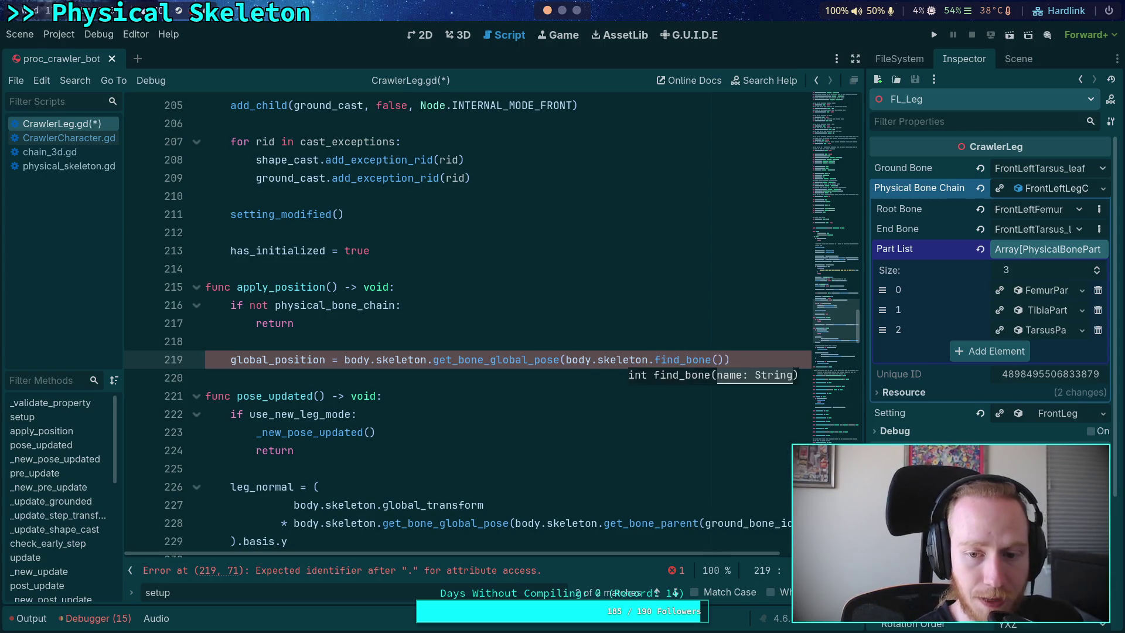
type("ph")
key("Return")
type(".ro")
key("Return")
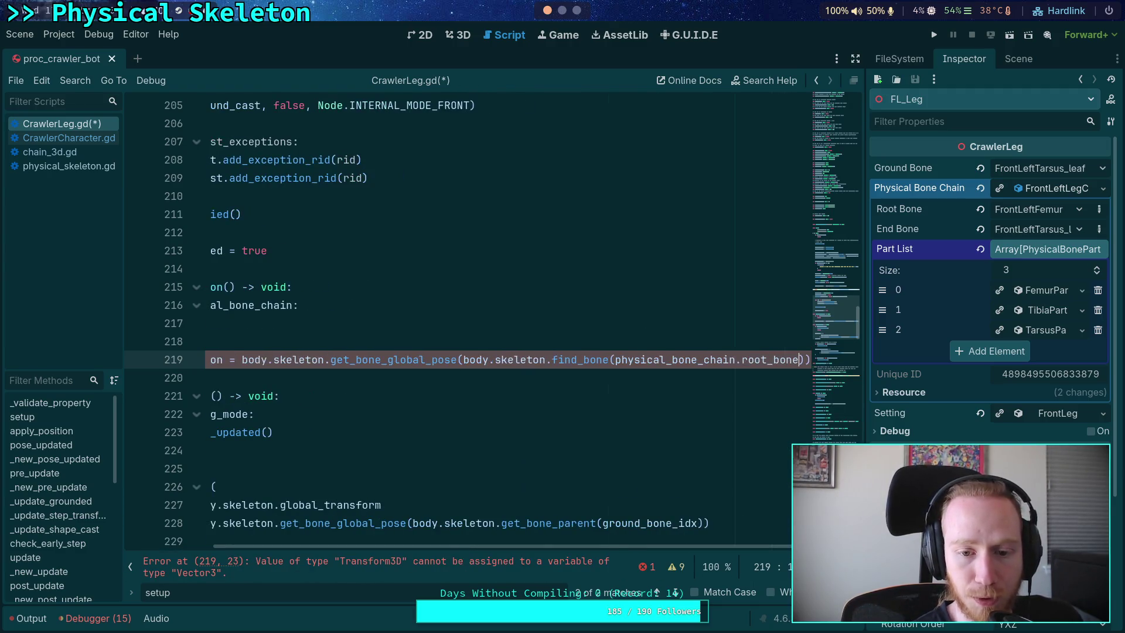
type(".o")
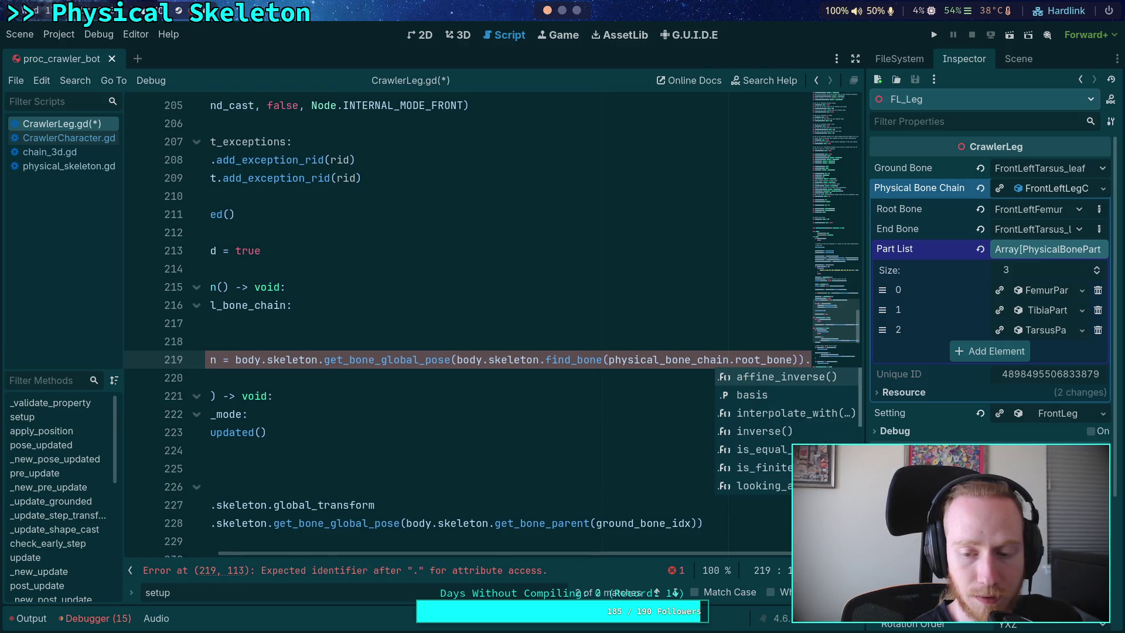
key("Return")
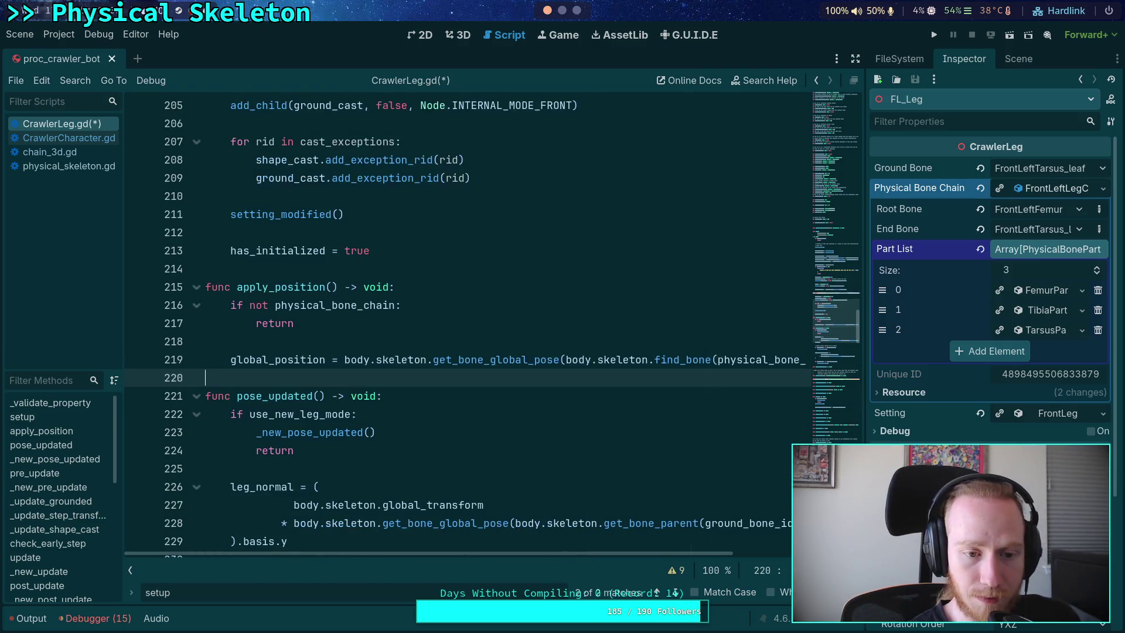
Step: Start a global_b line under the position assignment, erase it, and move to the 3D scene view
key("Return")
type("g")
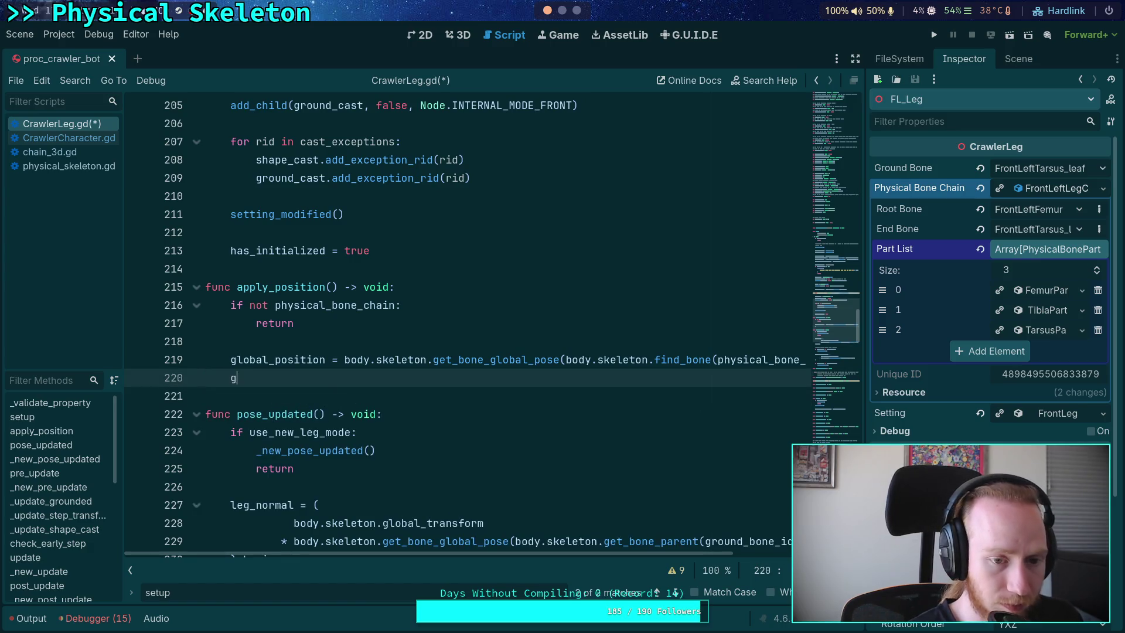
type("lobal_b")
key("BackSpace")
key("BackSpace")
key("BackSpace")
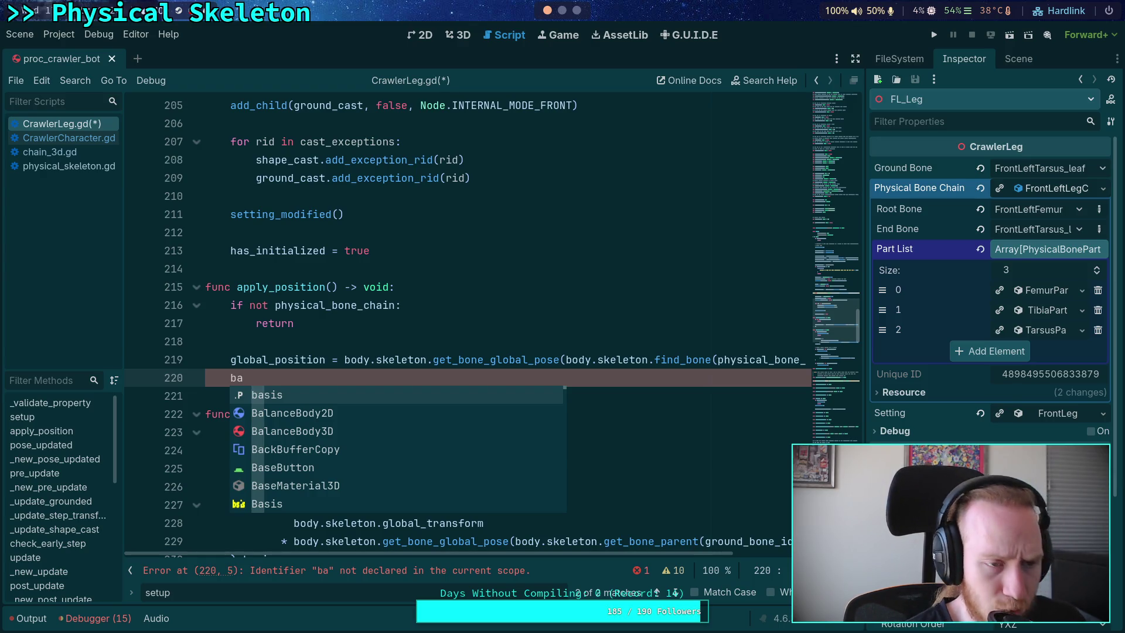
left_click(462, 35)
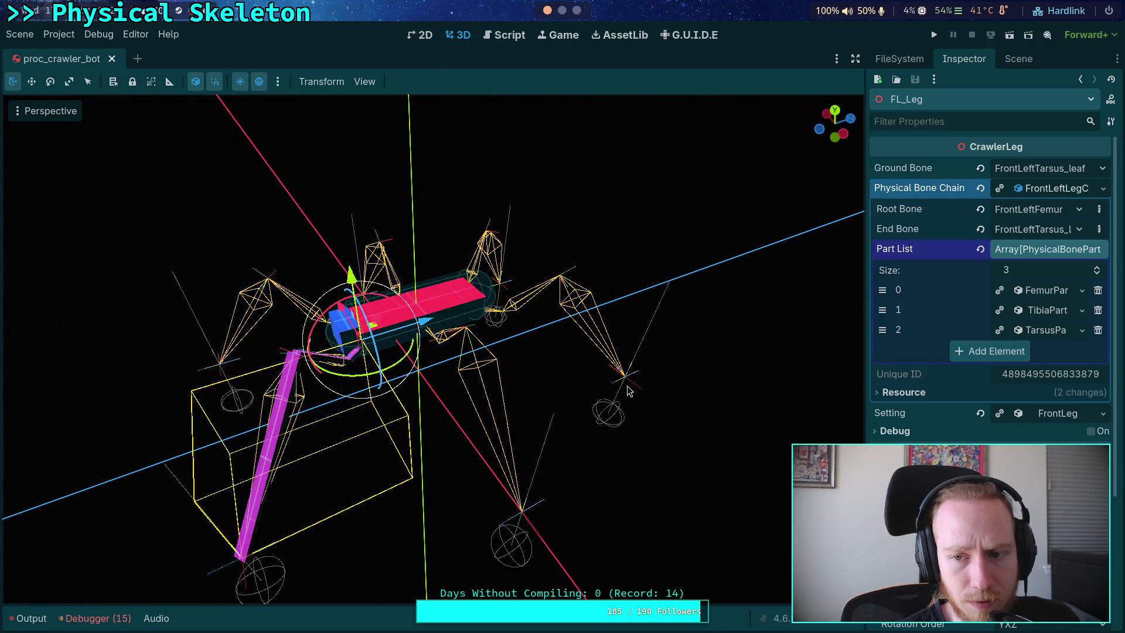
Step: Show the CrawlerBot scene tree, select FR_Leg, and orbit to view the crawler from above
left_click(1018, 59)
left_click(943, 260)
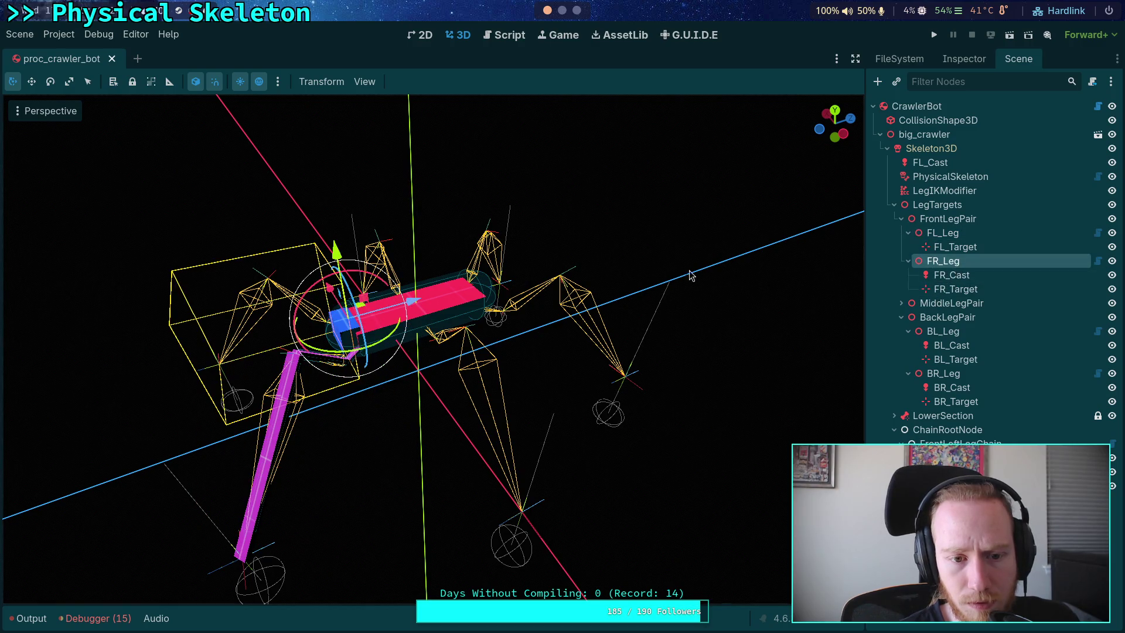
left_click_drag(686, 314, 662, 385)
mouse_move(561, 384)
left_mouse_down()
mouse_move(538, 411)
mouse_move(639, 388)
mouse_move(669, 406)
left_mouse_up()
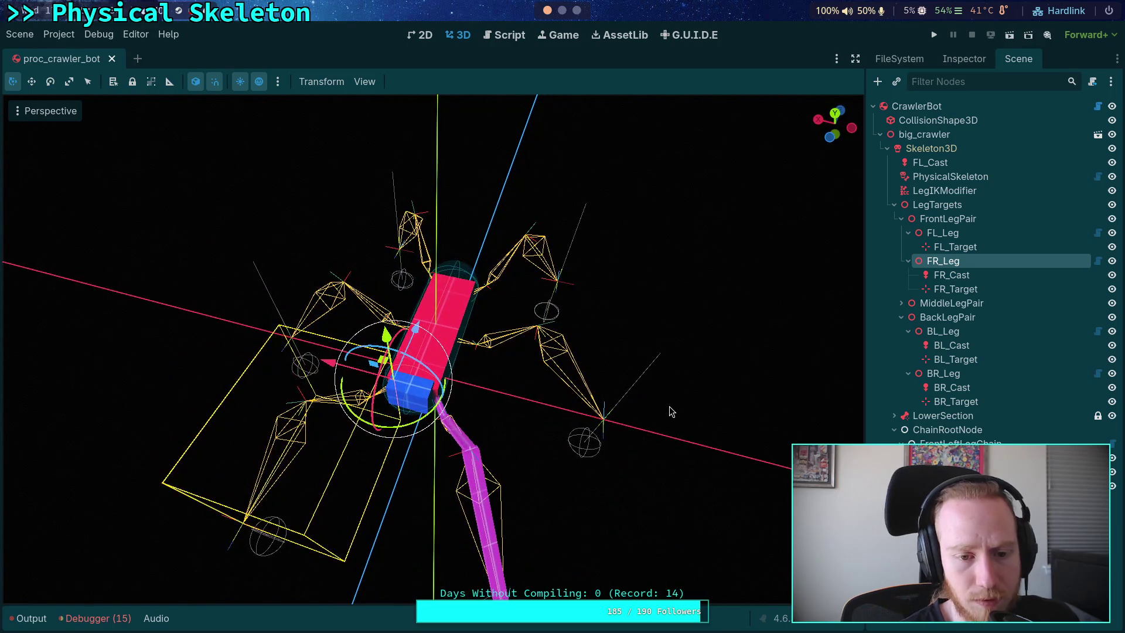
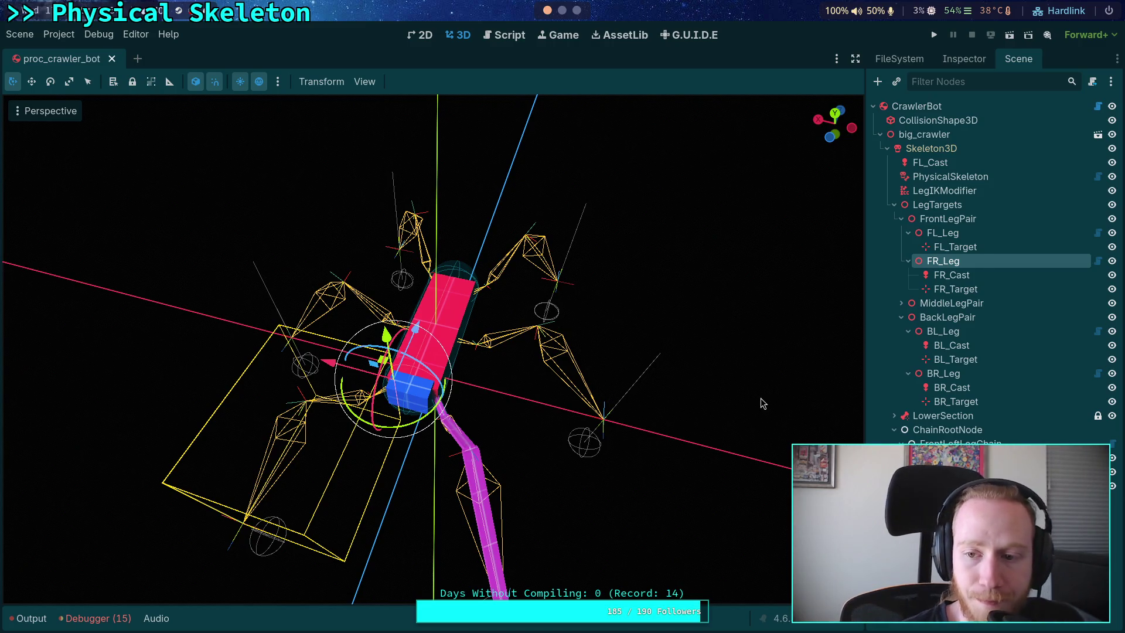
Step: Inspect the front-left and back-left legs' targets while orbiting around the crawler bot
left_click(972, 233)
left_click(939, 331)
mouse_move(667, 395)
left_mouse_down()
mouse_move(400, 384)
mouse_move(557, 414)
left_mouse_up()
mouse_move(615, 447)
left_mouse_down()
mouse_move(595, 430)
mouse_move(766, 397)
left_mouse_up()
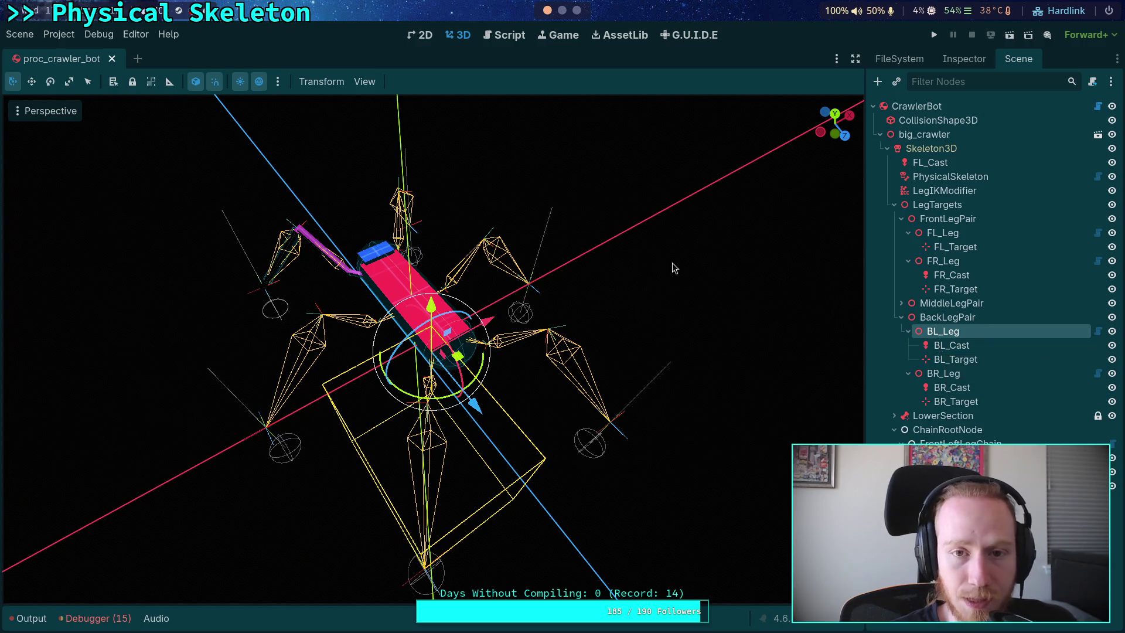
Step: In CrawlerLeg.gd, replace the stray 'ba' on line 220 with 'global_'
left_click(503, 35)
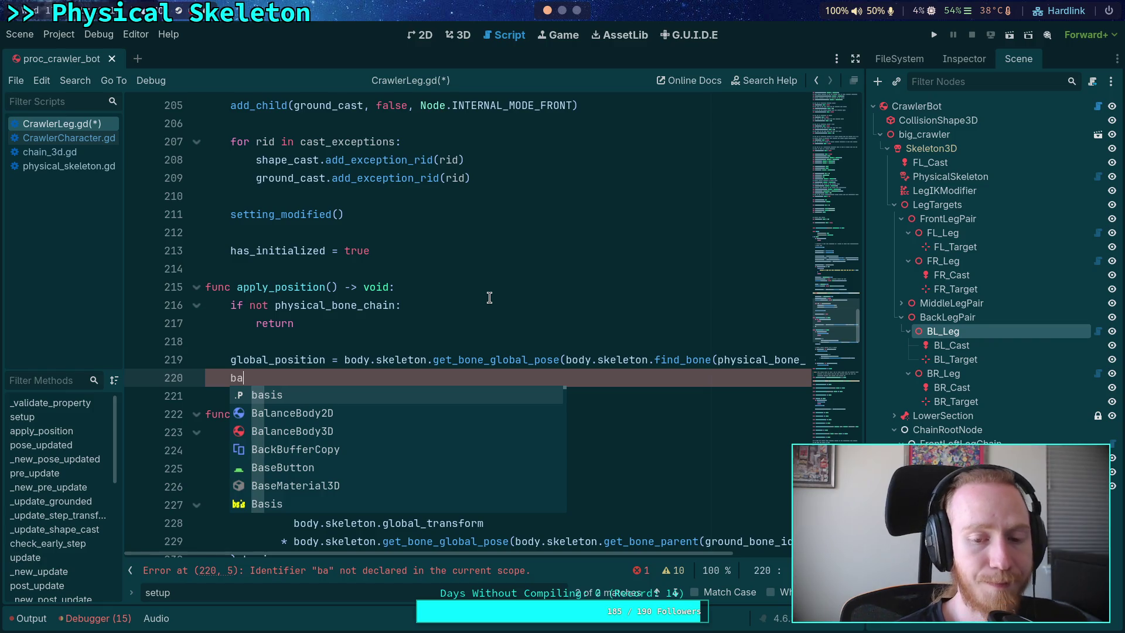
key("BackSpace")
key("BackSpace")
type("global_")
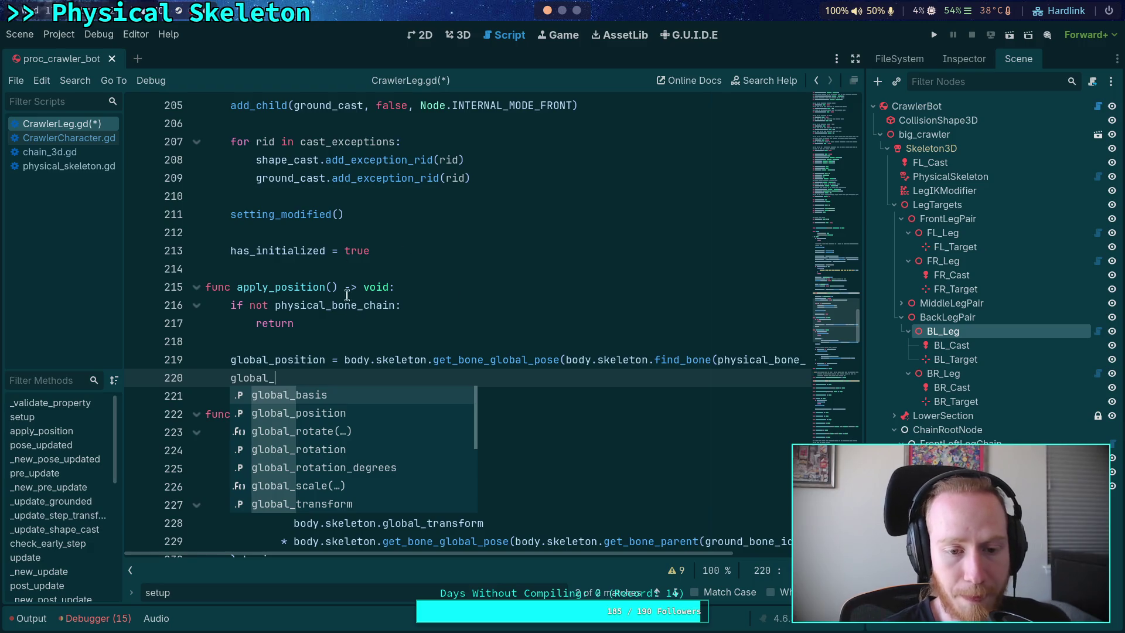
left_click(345, 359)
type("body.sk")
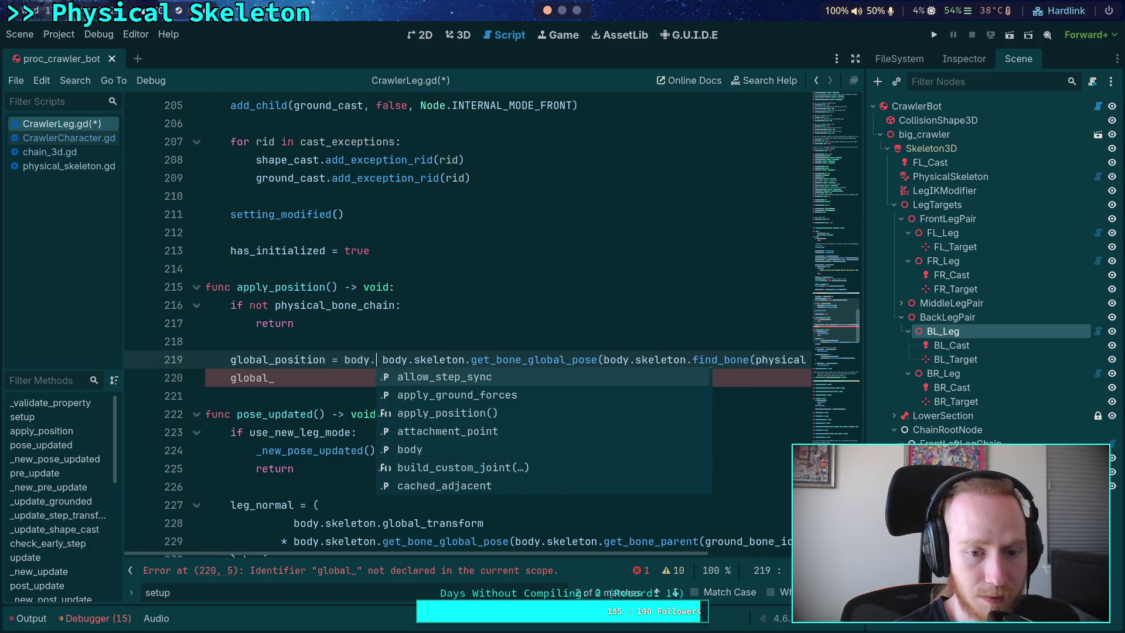
key("BackSpace")
key("BackSpace")
key("BackSpace")
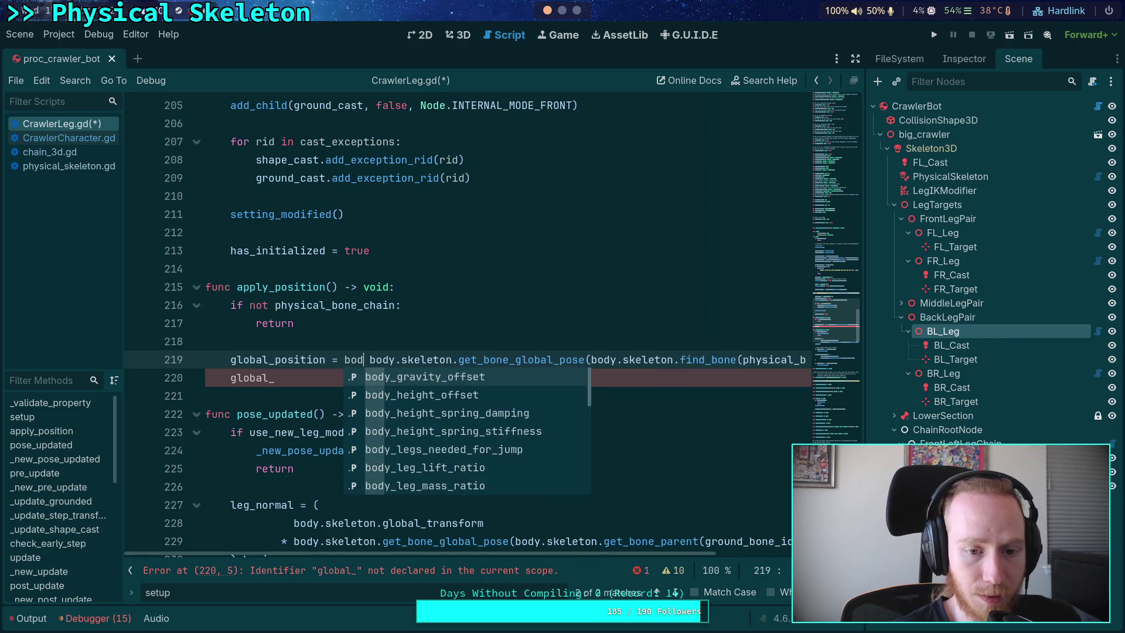
Step: Start line 219 with the declaration 'var bone_xform: Transform3D'
double_click(267, 358)
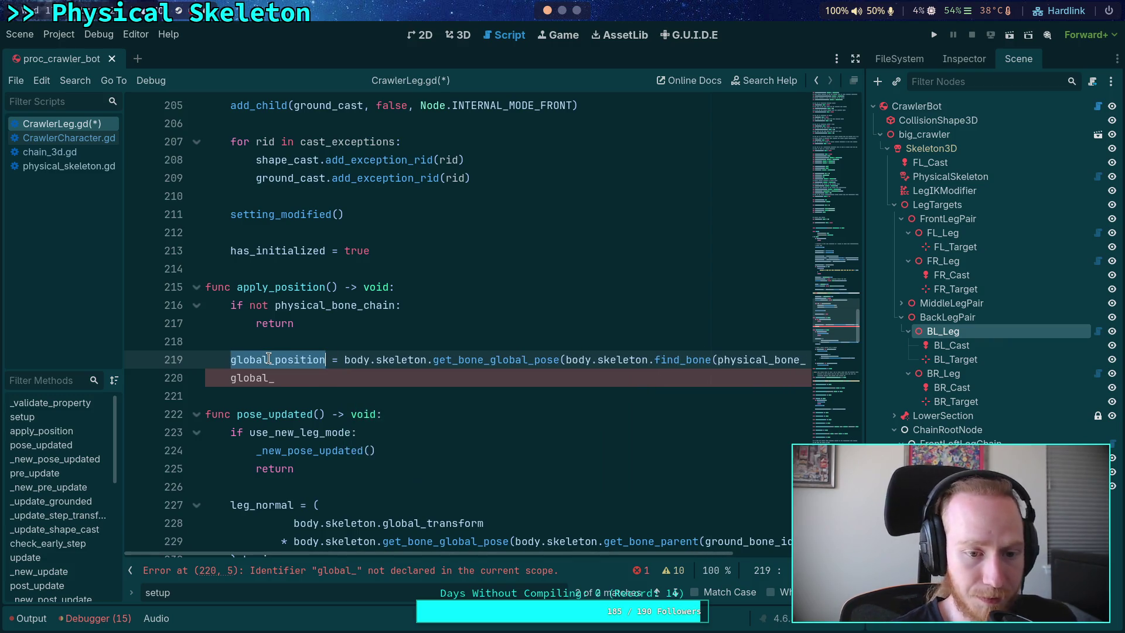
mouse_move(268, 359)
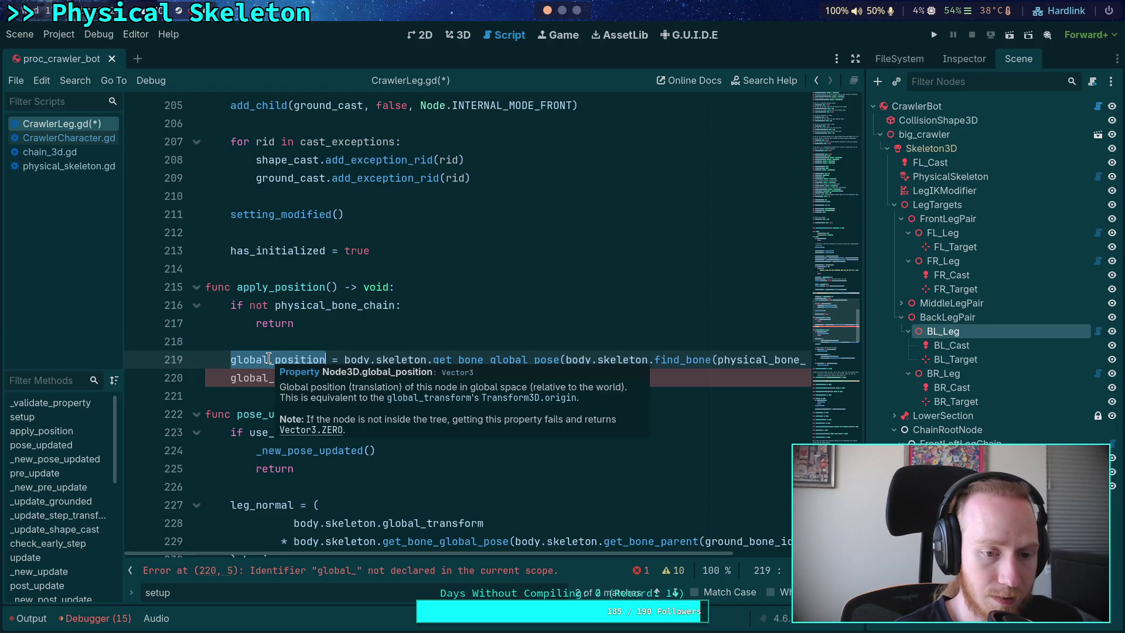
type("glob")
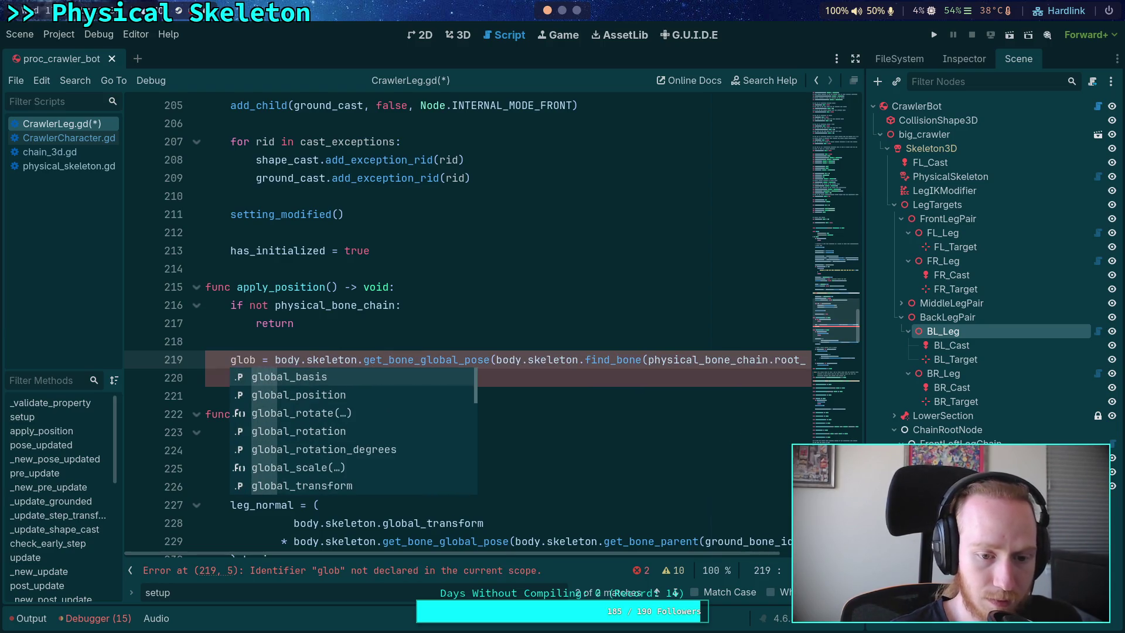
key("Down")
key("Down")
key("Down")
key("Return")
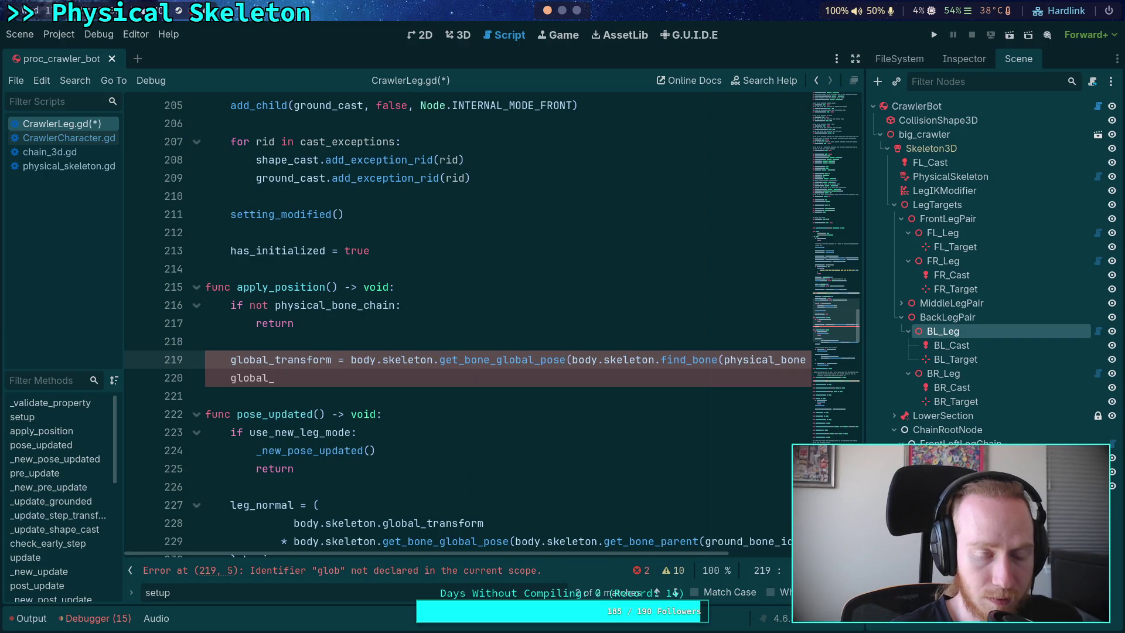
double_click(293, 359)
mouse_move(293, 359)
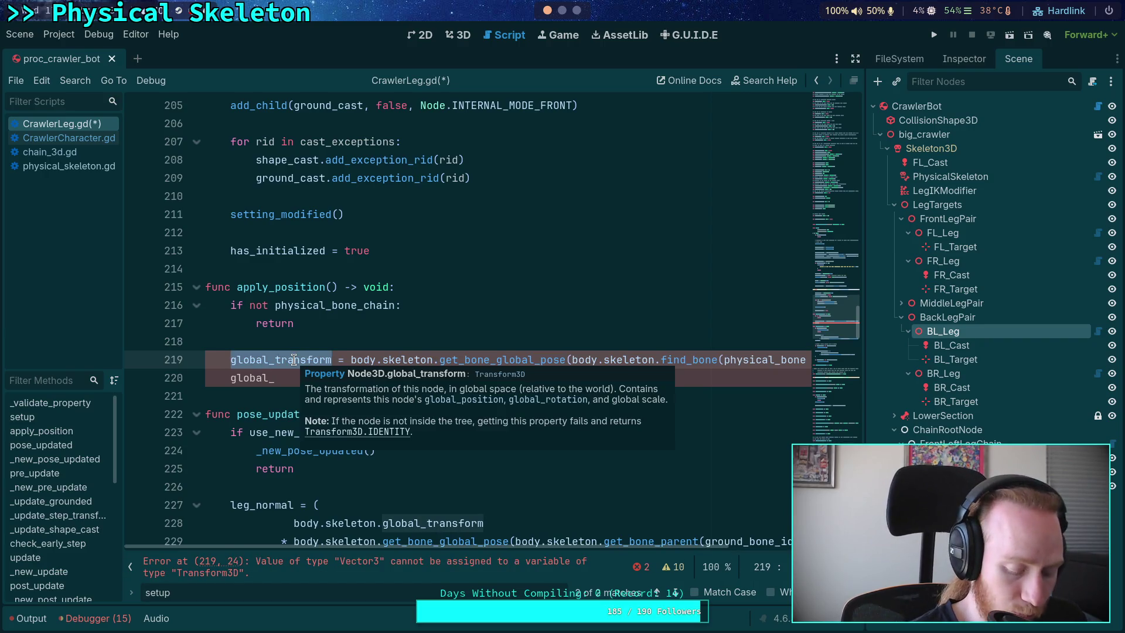
type("var ")
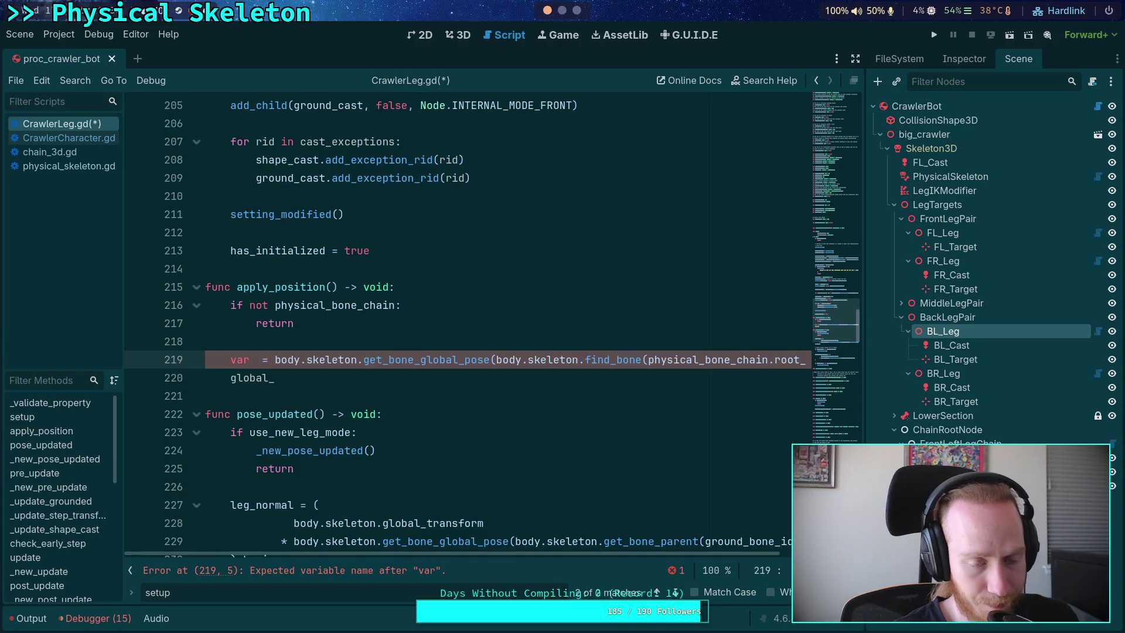
type("bone_xform")
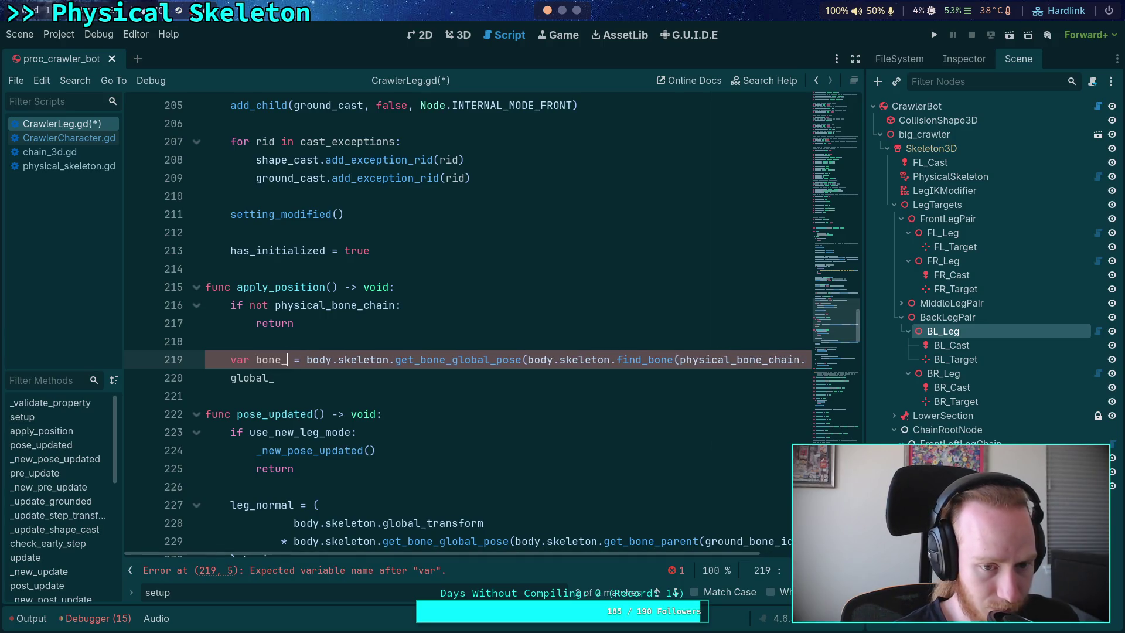
type(": Transform3D")
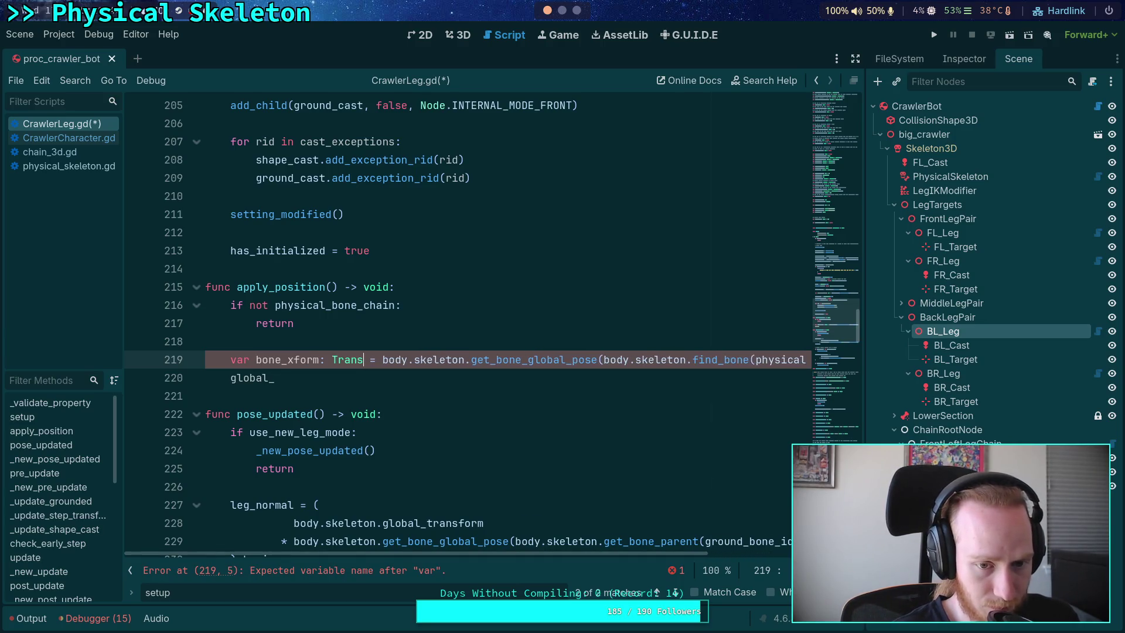
Step: Make bone_xform equal body.skeleton.global_transform * the bone pose, dropping the trailing .origin
key("Right")
key("Right")
key("Right")
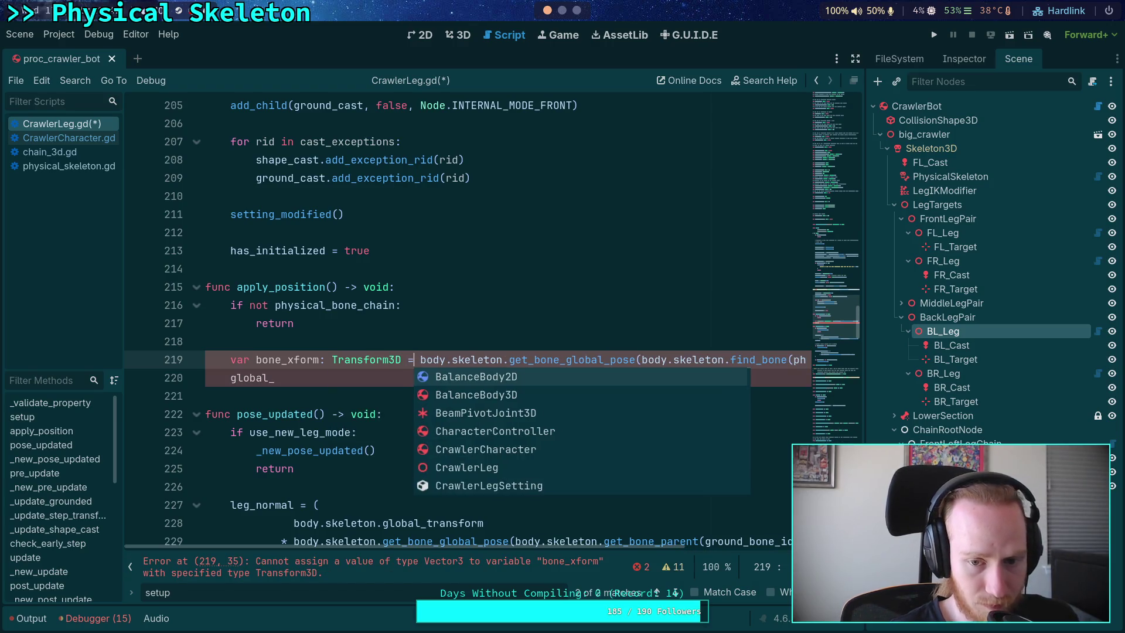
left_click(416, 360)
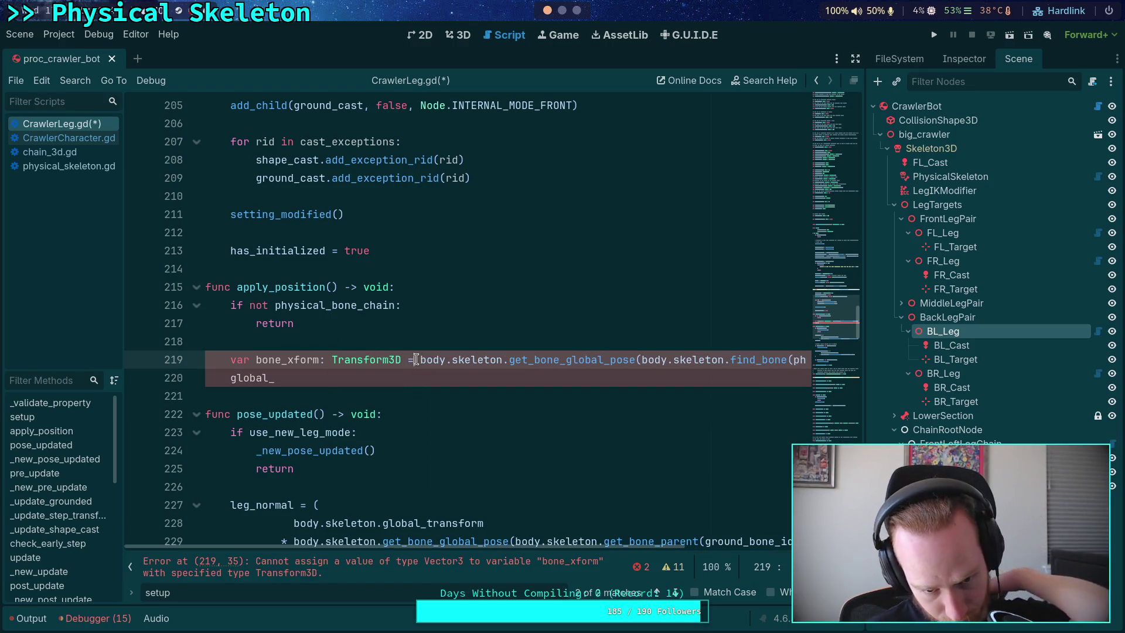
type("body.skeleton.")
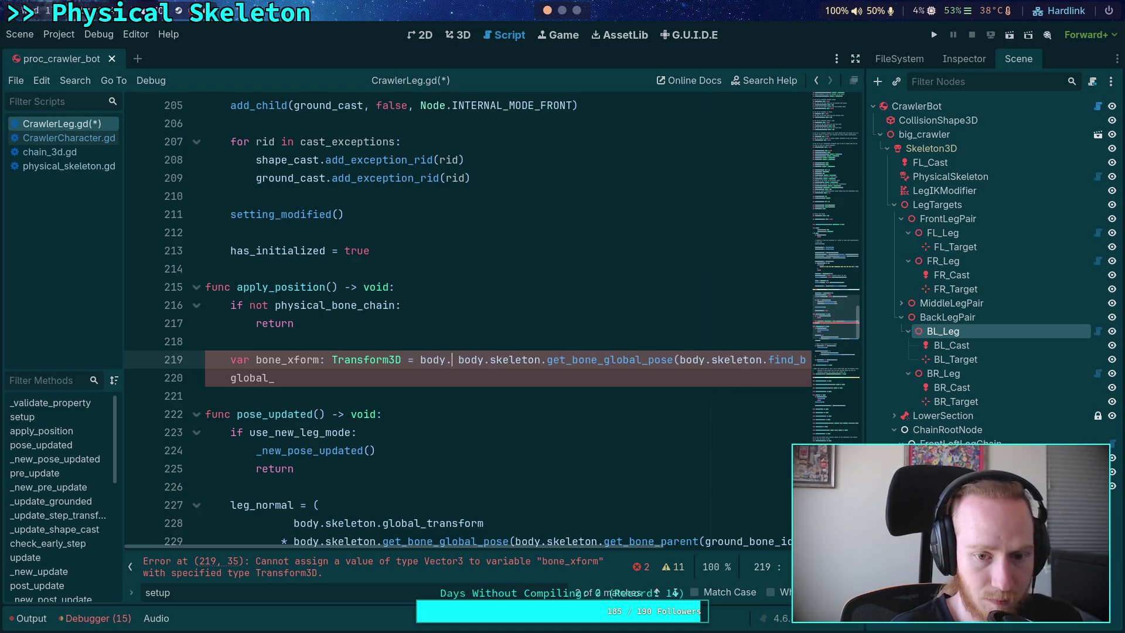
type("glob")
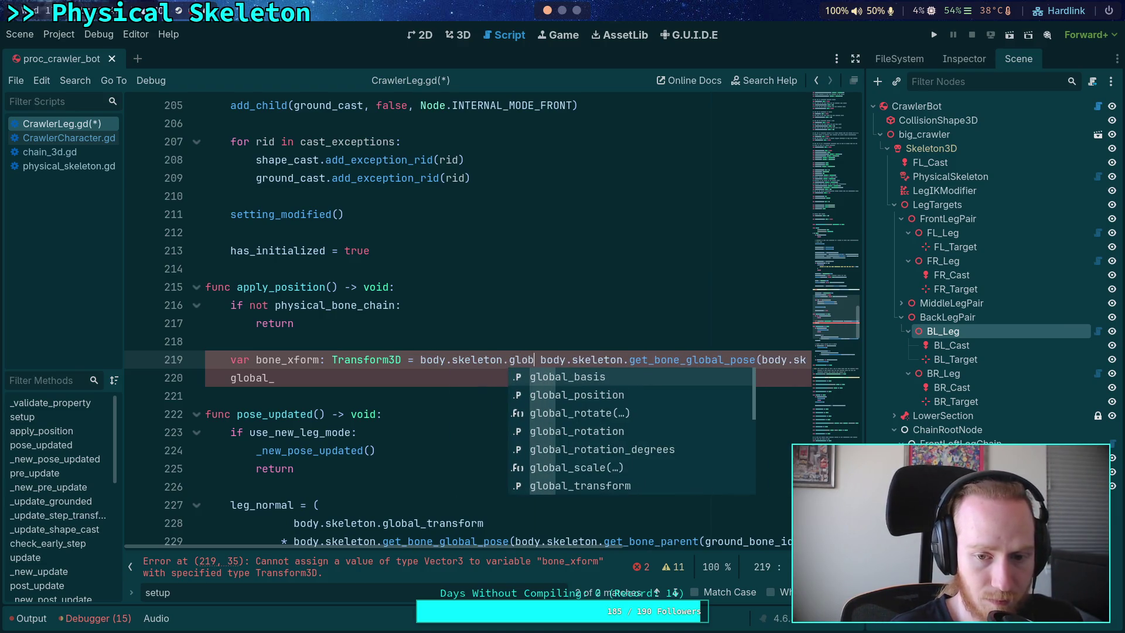
key("Down")
key("Down")
key("Down")
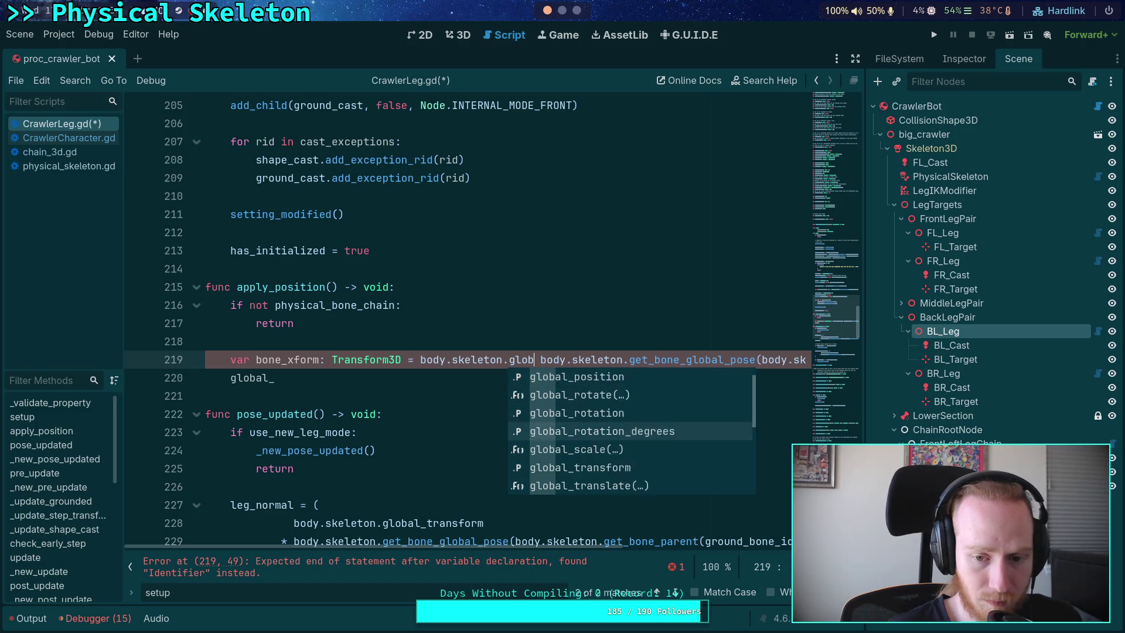
key("Return")
type("*")
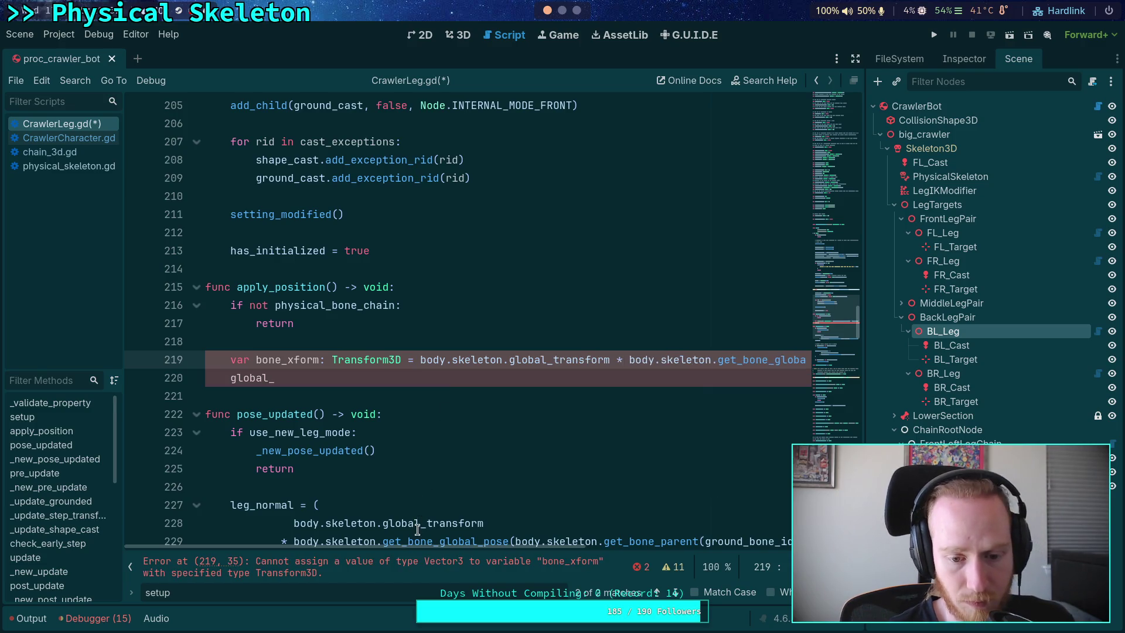
key("End")
key("ctrl+shift+Left")
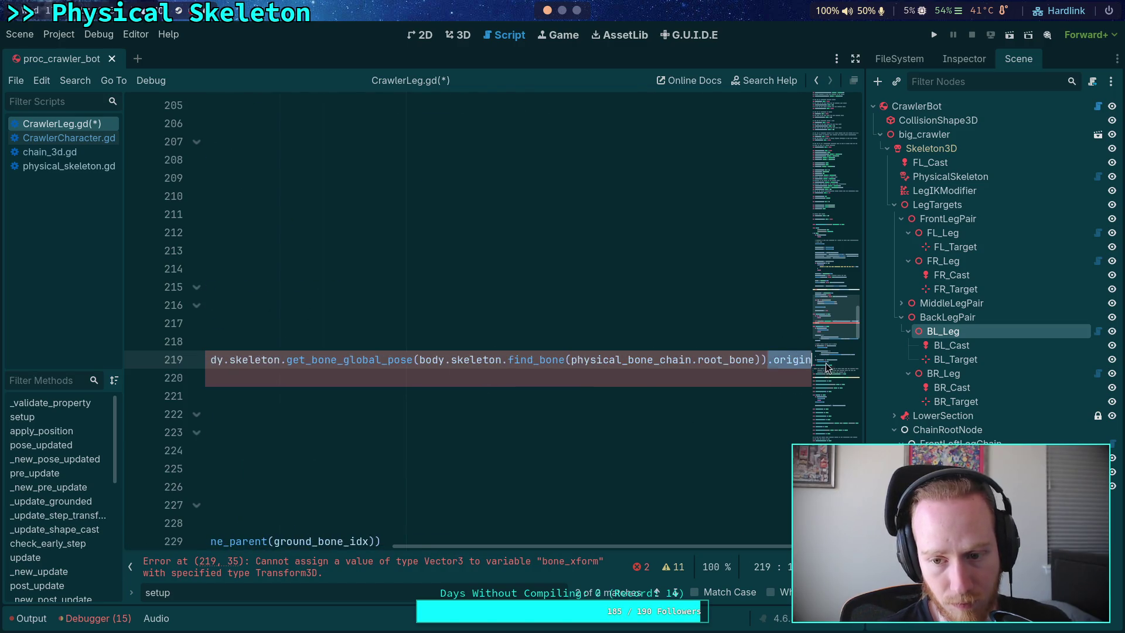
key("BackSpace")
left_click_drag(648, 553, 399, 553)
Step: Set line 220 to 'global_position = bone_xform.origin' and add a blank line below
left_click(309, 378)
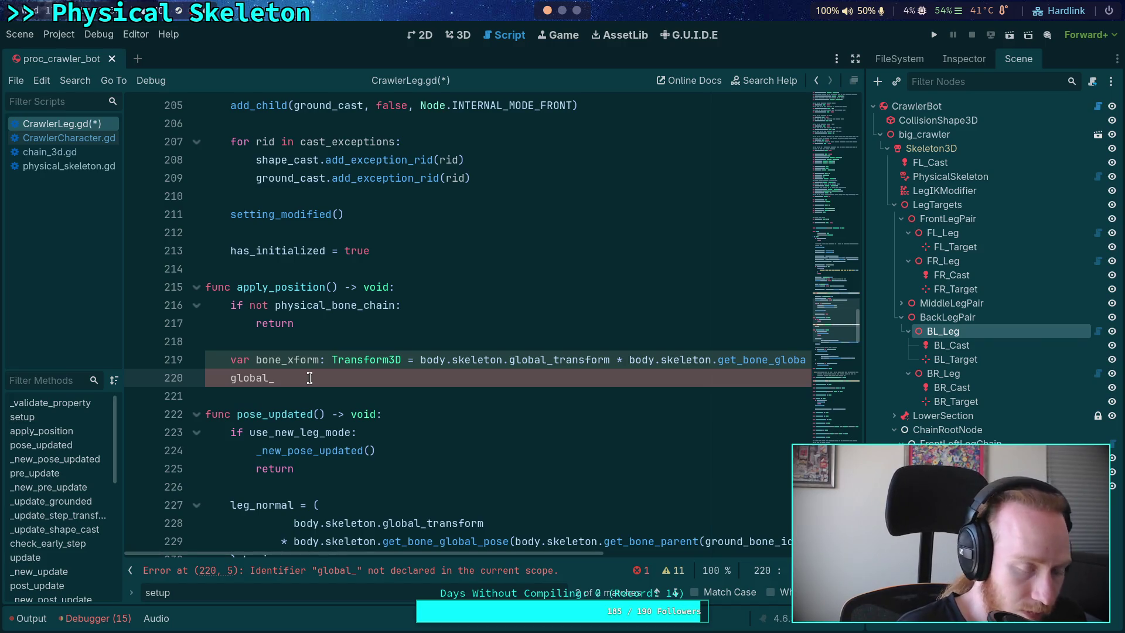
type("po")
key("Return")
type("on = bo")
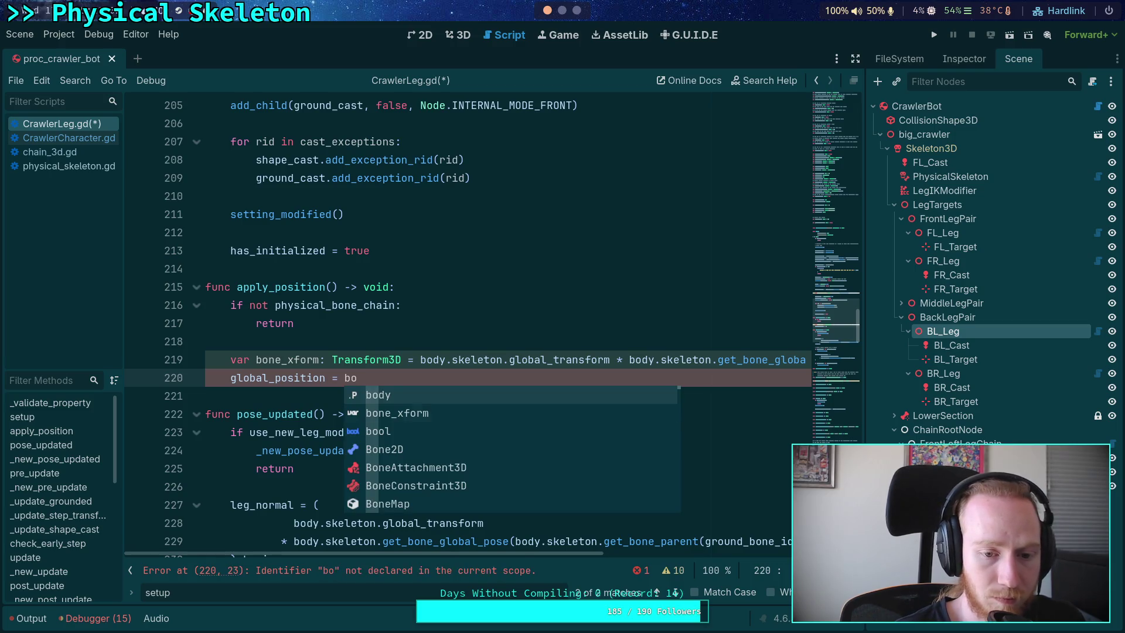
key("Down")
key("Return")
type(".i")
key("BackSpace")
type("or")
key("Return")
key("Return")
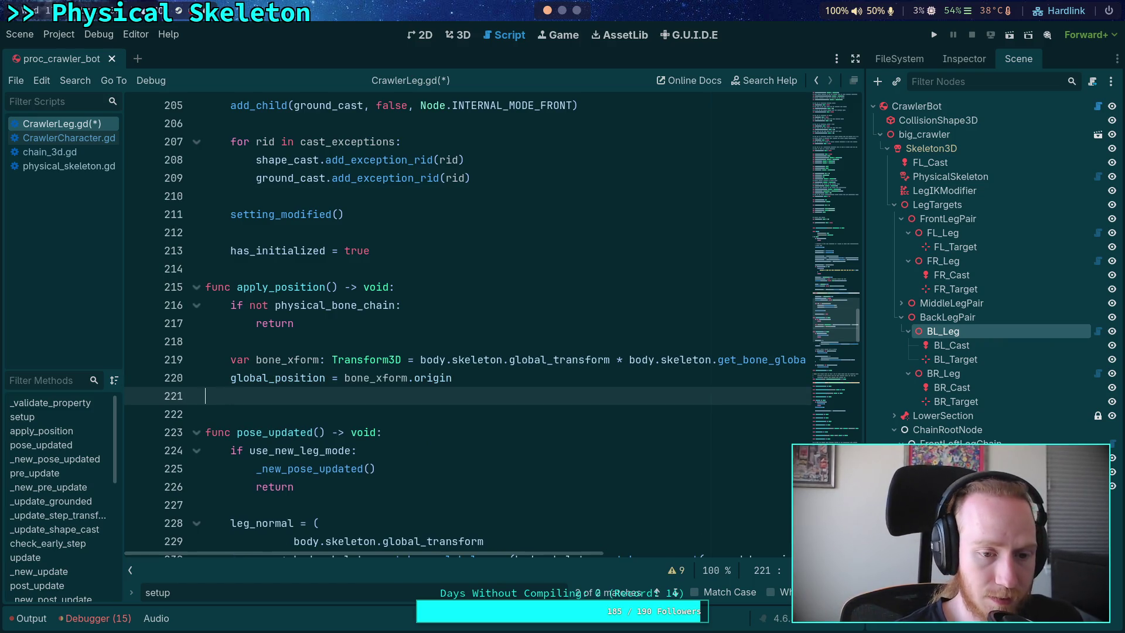
key("Return")
Step: Add the comment '# Point +Z in the bone +Y direction' followed by 'global_basis = Basis('
type("Point +Z in the bone _Y")
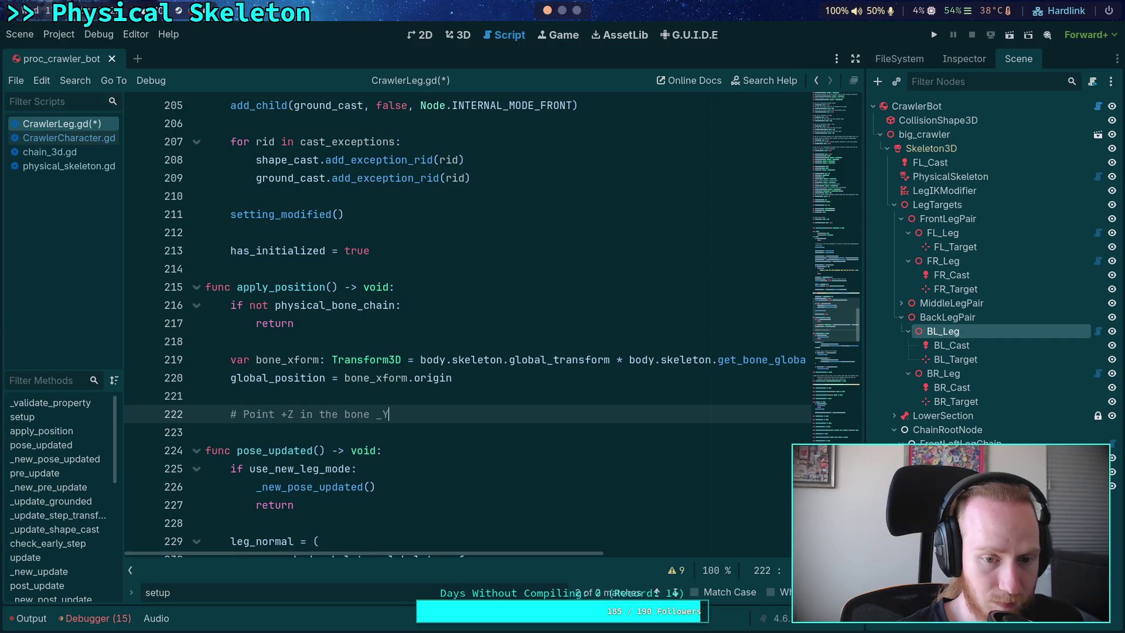
key("BackSpace")
key("BackSpace")
type("+Y direction")
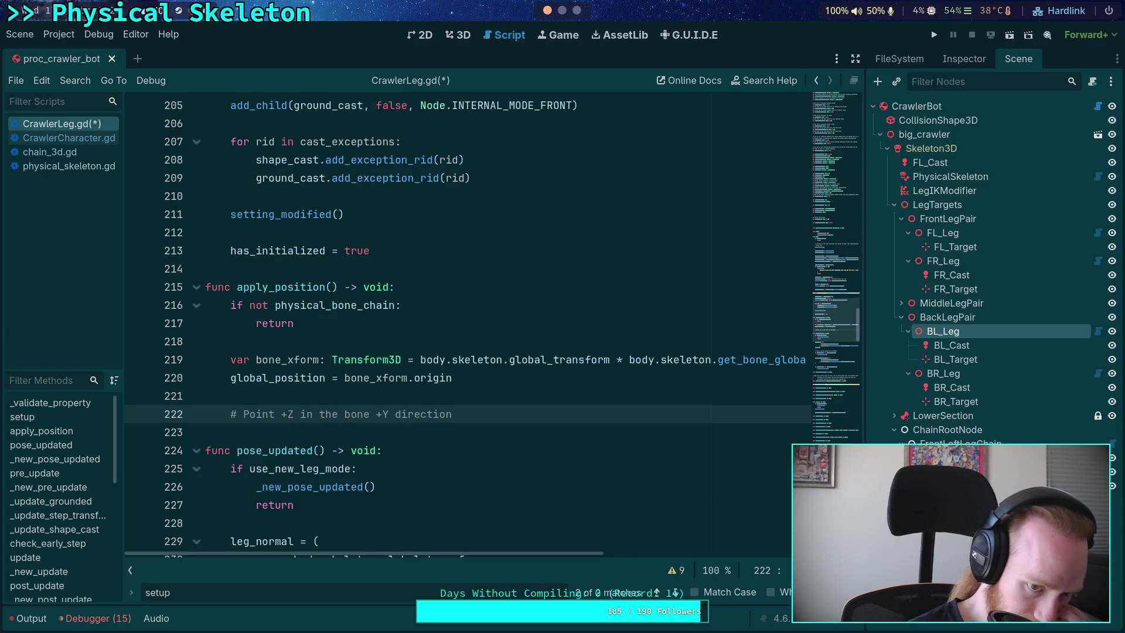
key("Return")
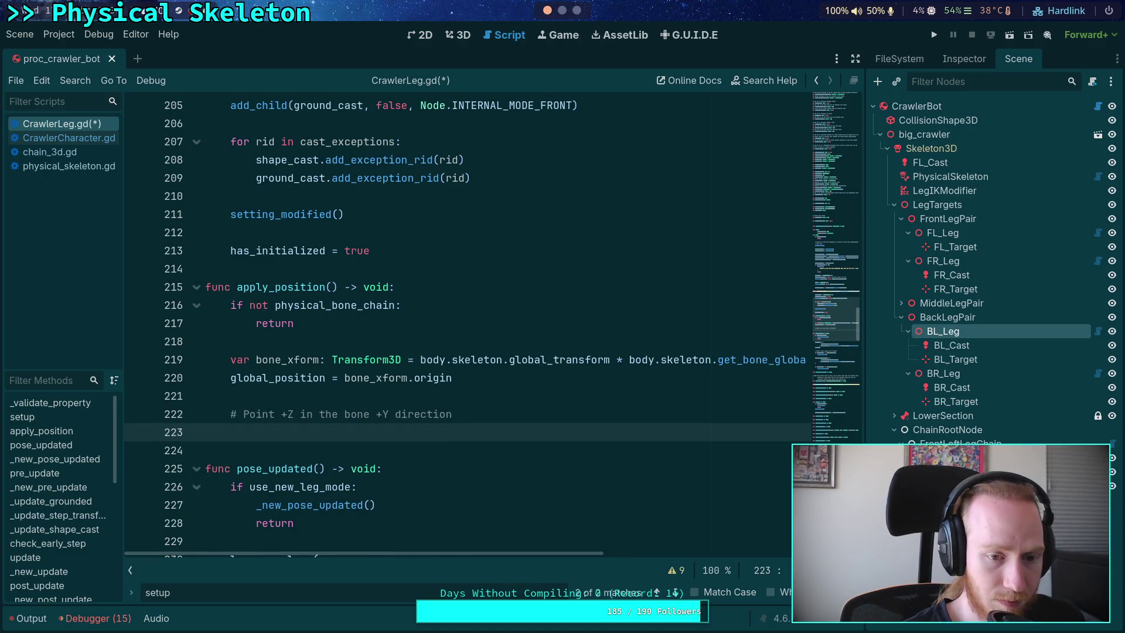
type("global_")
key("Return")
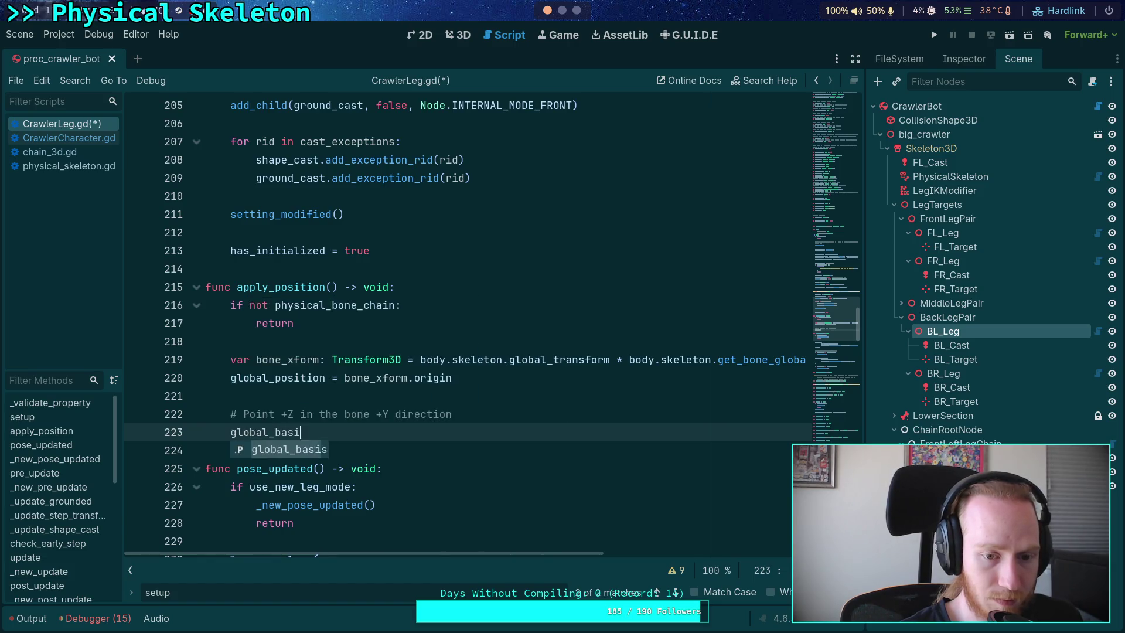
type("Basis")
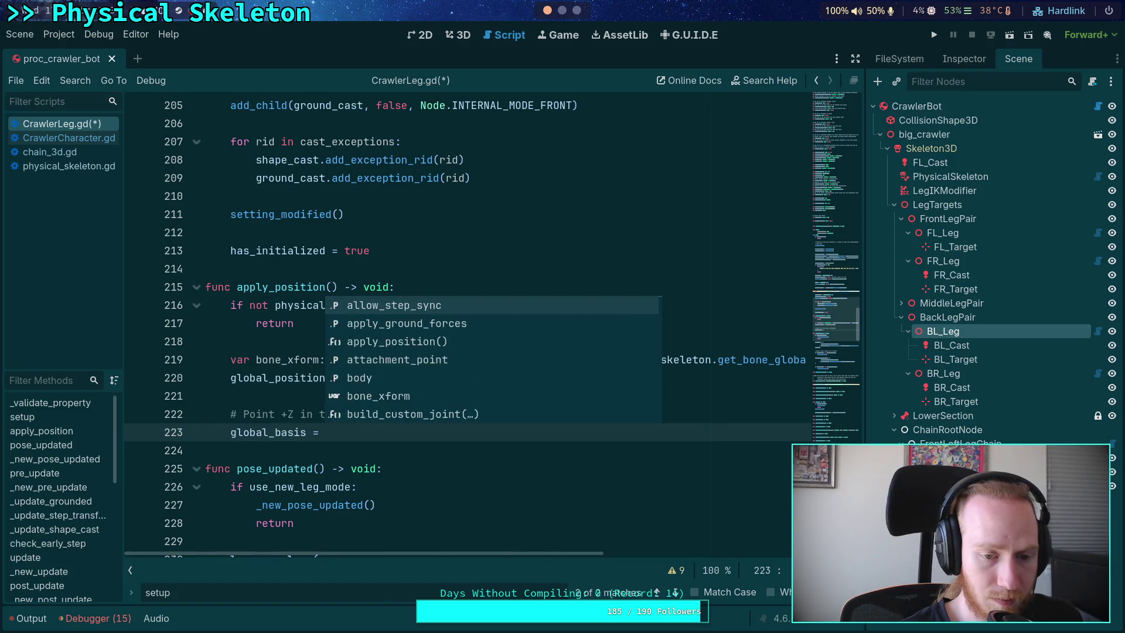
type("(")
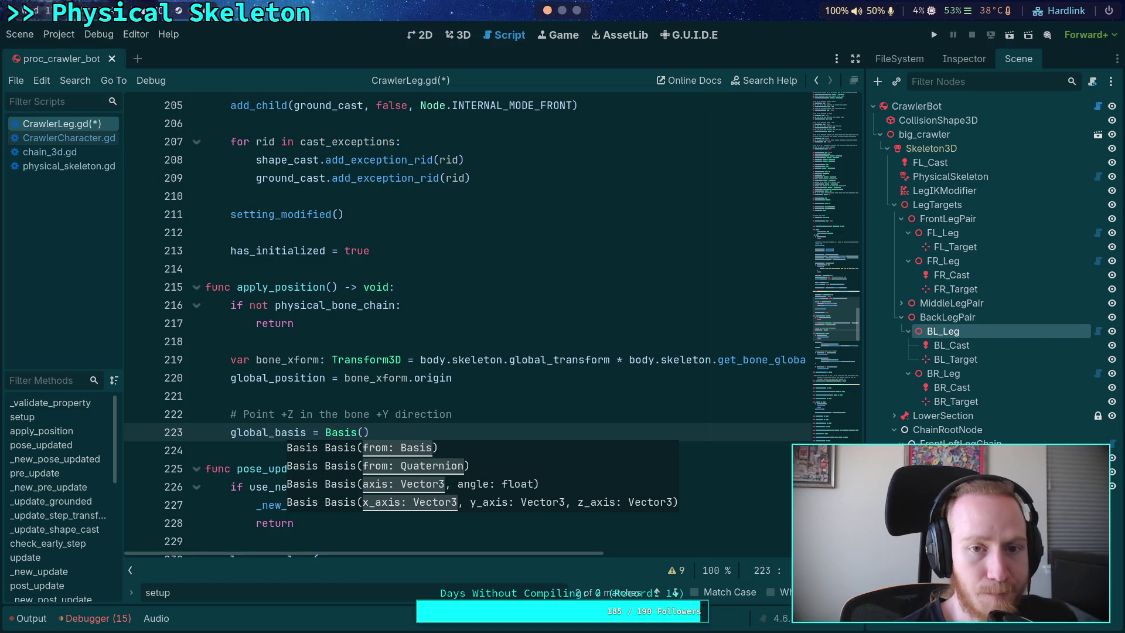
left_click(460, 35)
Step: Fly the viewport around the BL_Leg gizmo to check where the leg now sits
scroll(433, 349, "up", 5)
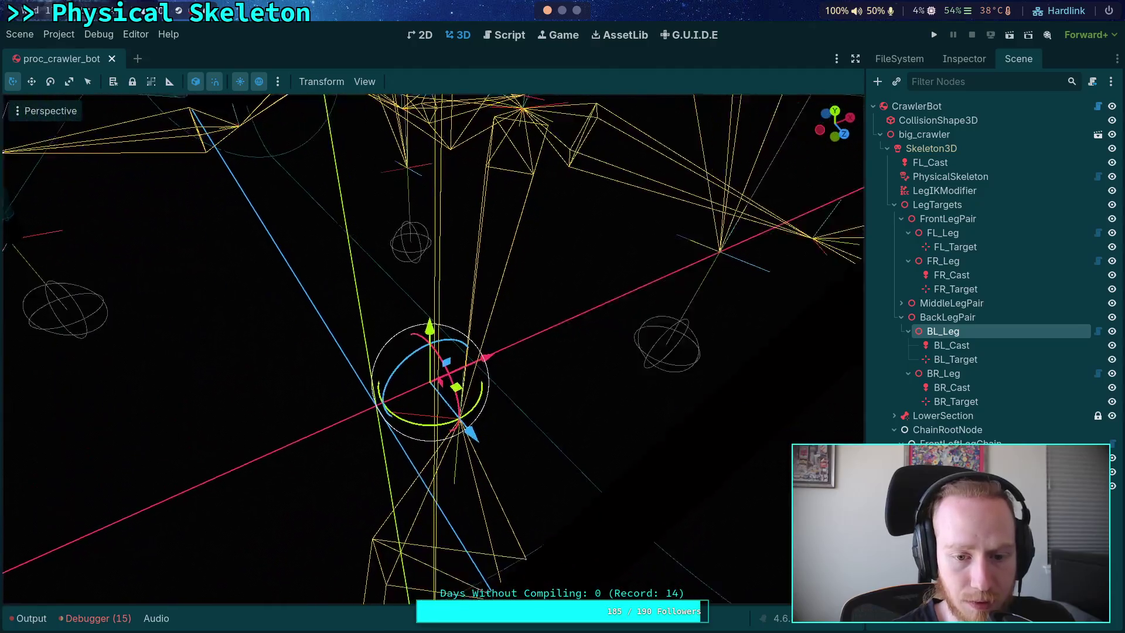
key("w")
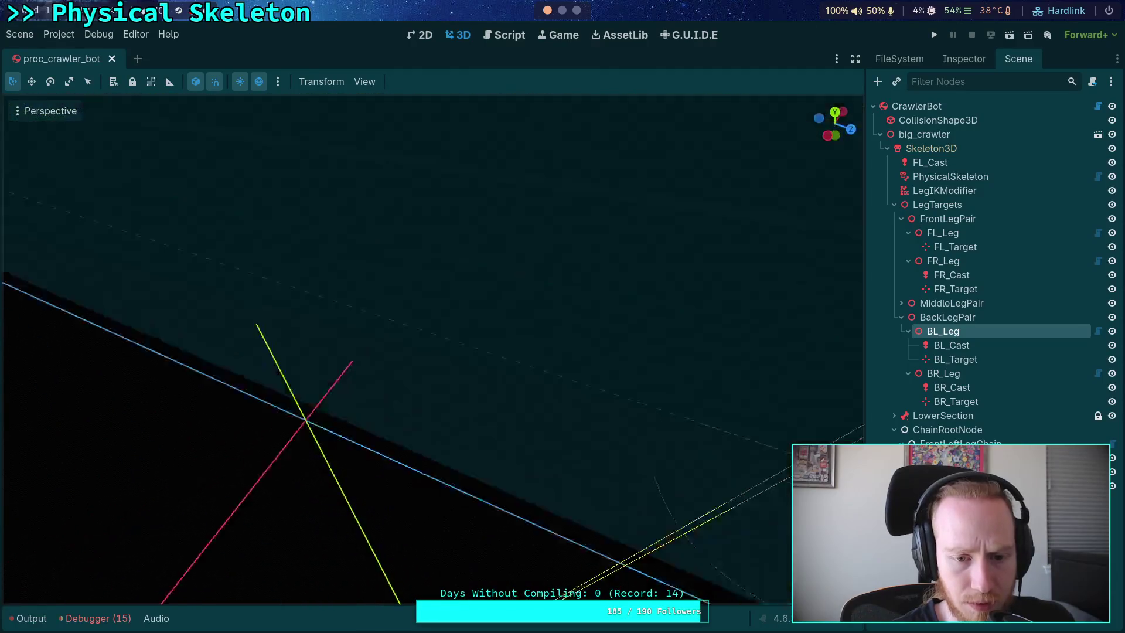
scroll(433, 349, "down", 4)
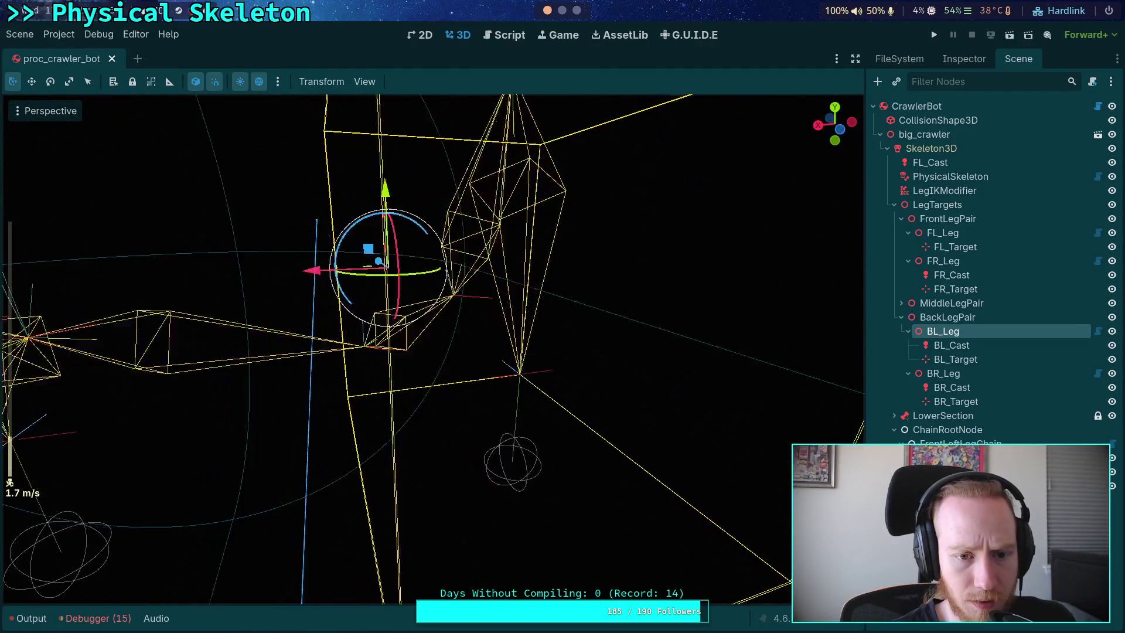
key("w")
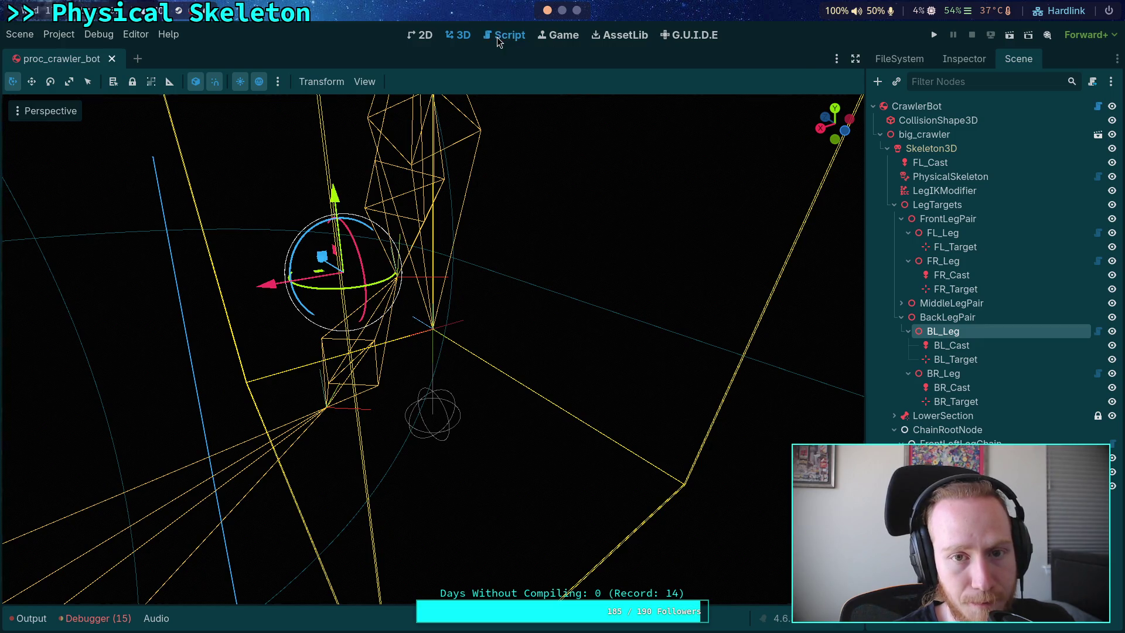
left_click(497, 37)
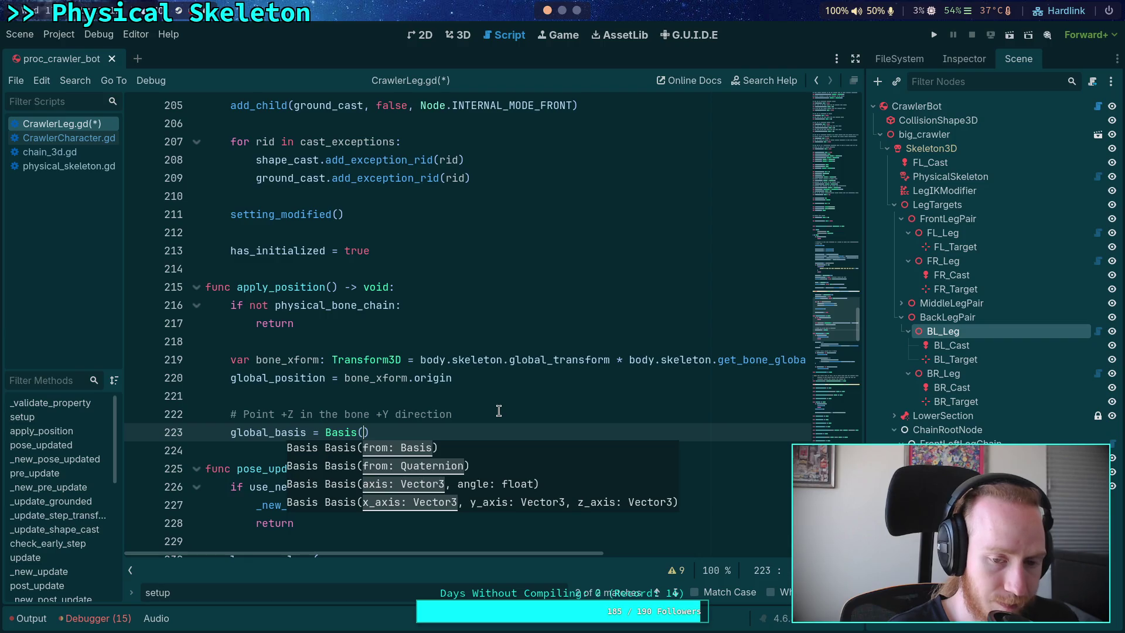
Step: Fill Basis with bone_xform.basis.x, bone_xform.basis.z and bone_xform.basis.y, then save
type("b")
key("BackSpace")
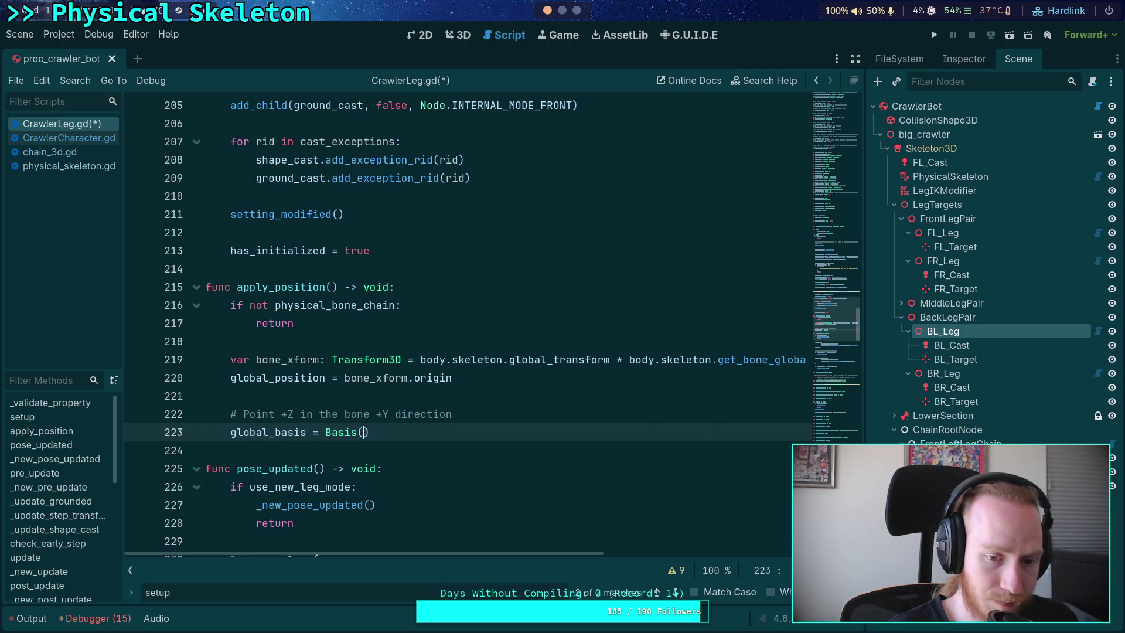
type("-bone_xform.ba")
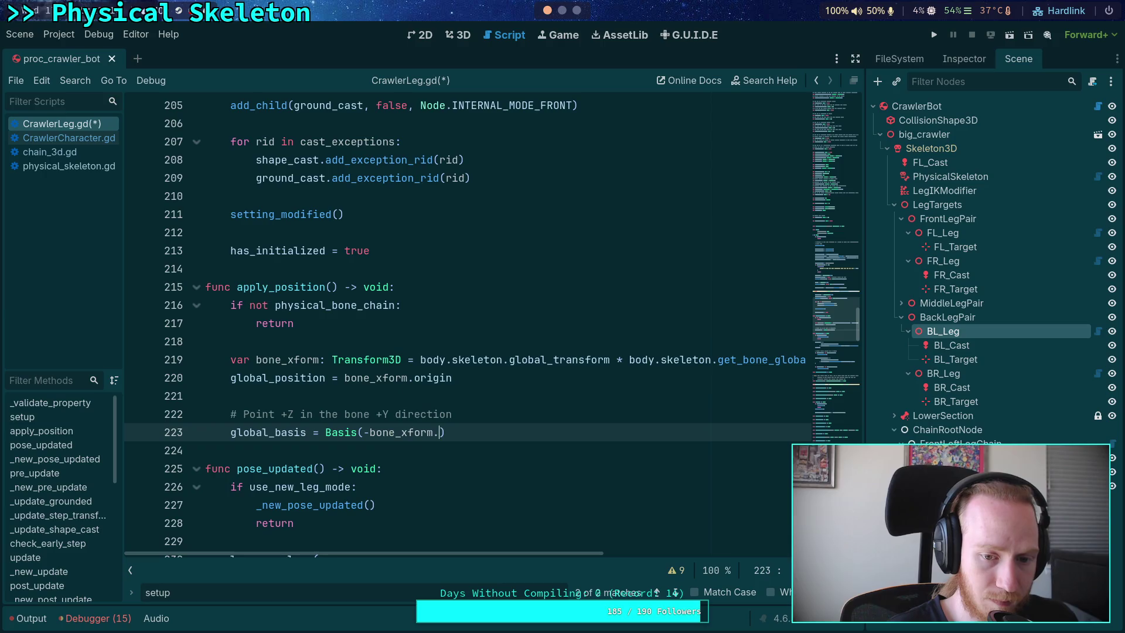
key("Return")
type(".x, ")
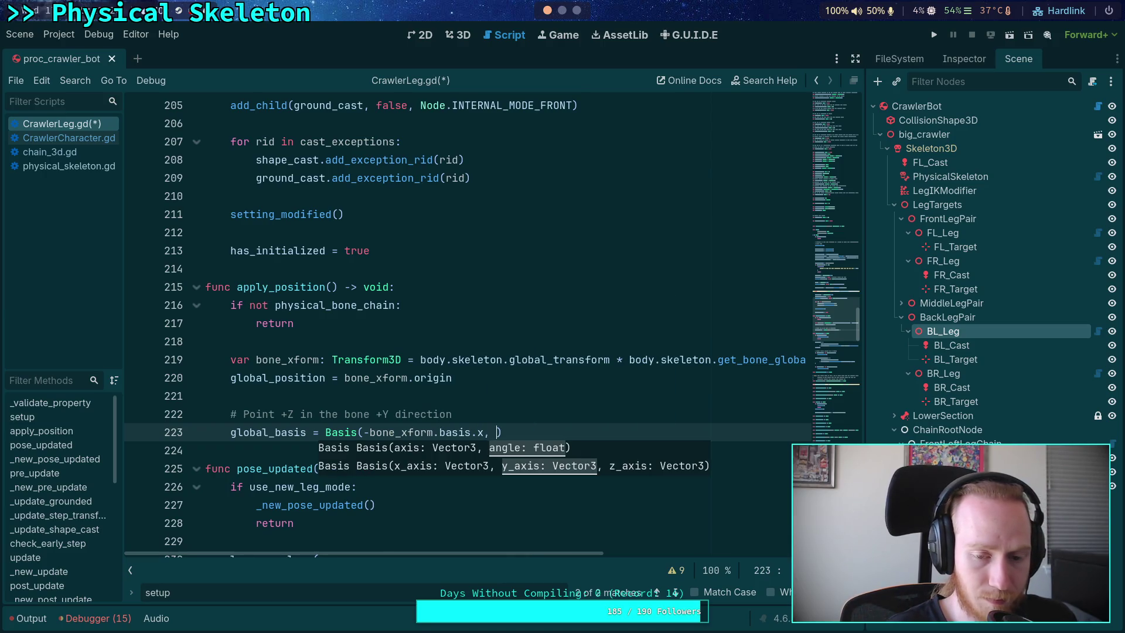
type("bone")
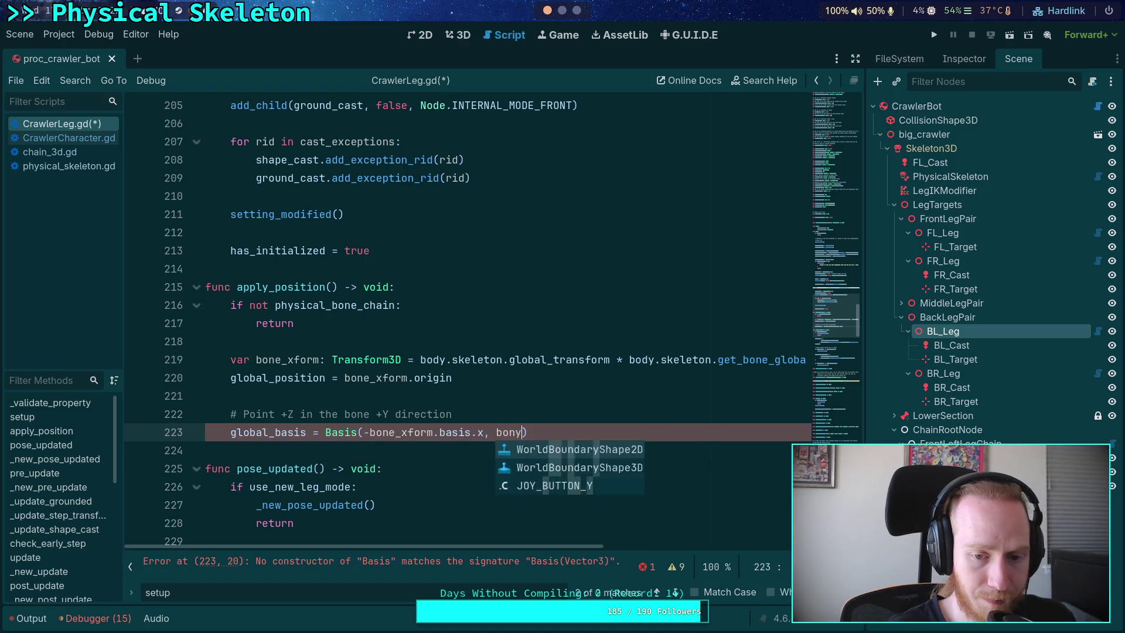
key("Return")
type(".ba")
key("Return")
type(".z, ")
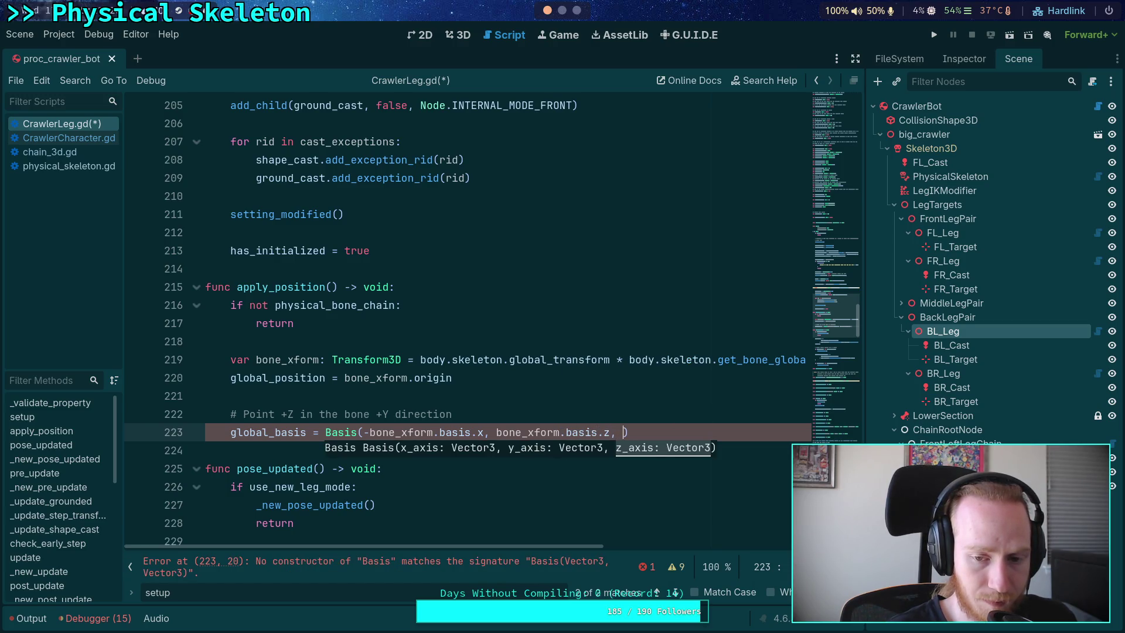
type("bon")
key("Return")
type(".ba")
key("Return")
type(".y")
key("ctrl+s")
Step: Append .orthonormalized() to the global_basis line
left_click(380, 397)
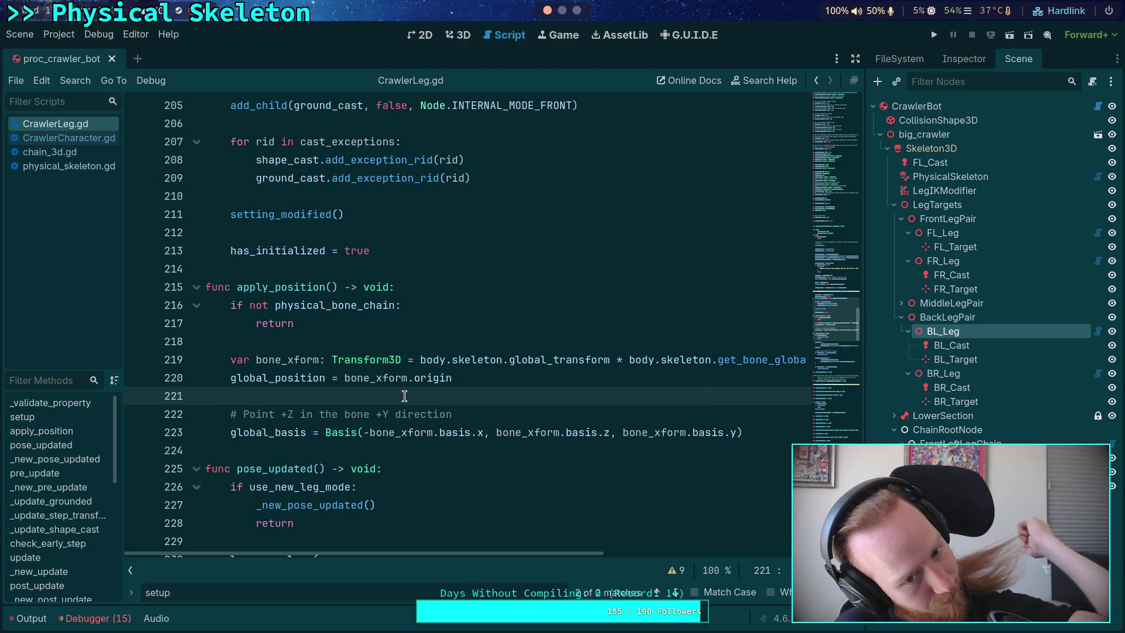
left_click(773, 435)
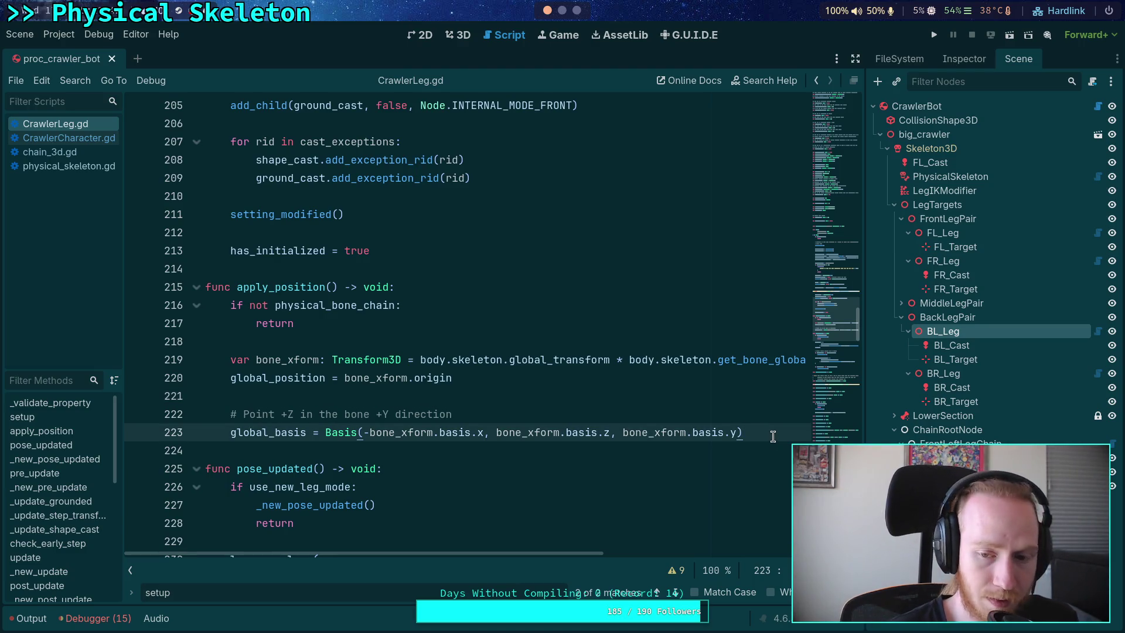
type(".")
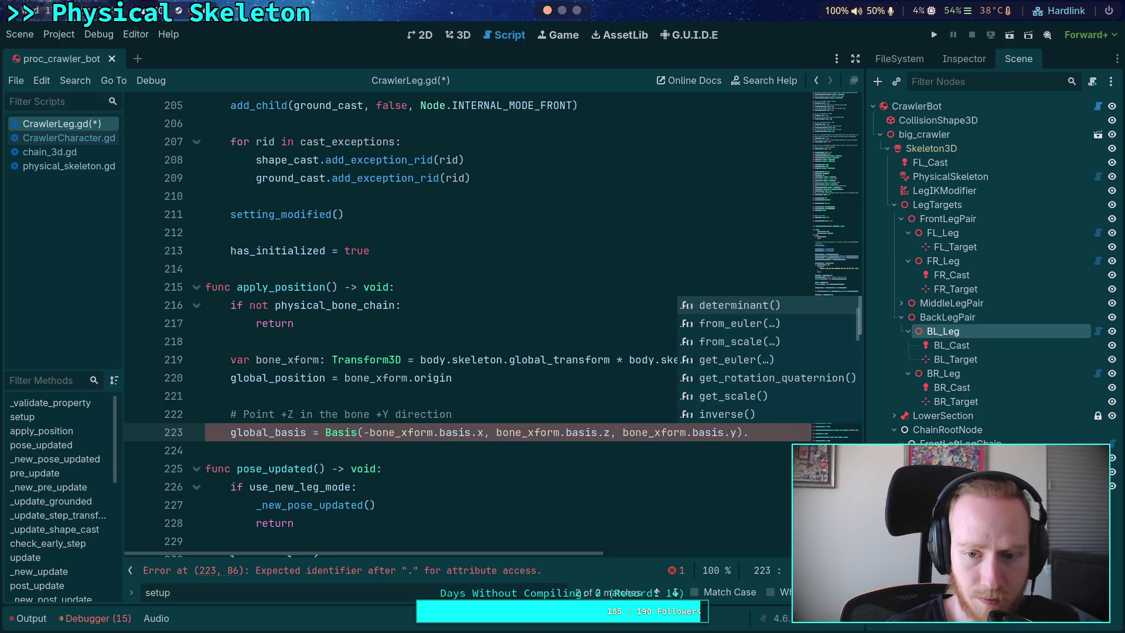
type("orth")
key("Return")
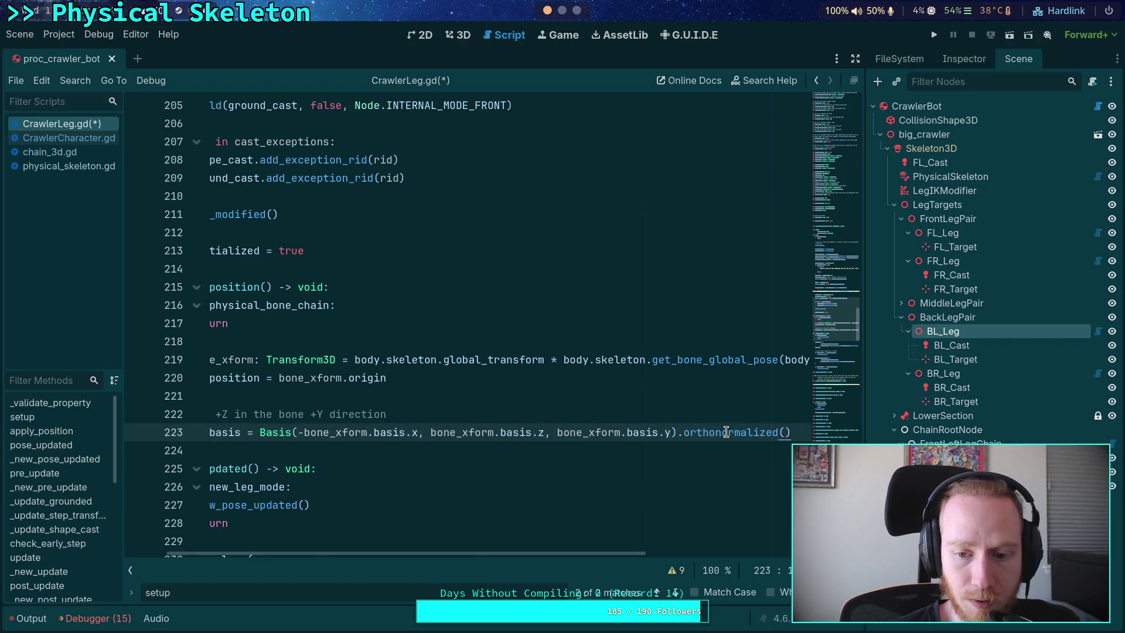
mouse_move(726, 432)
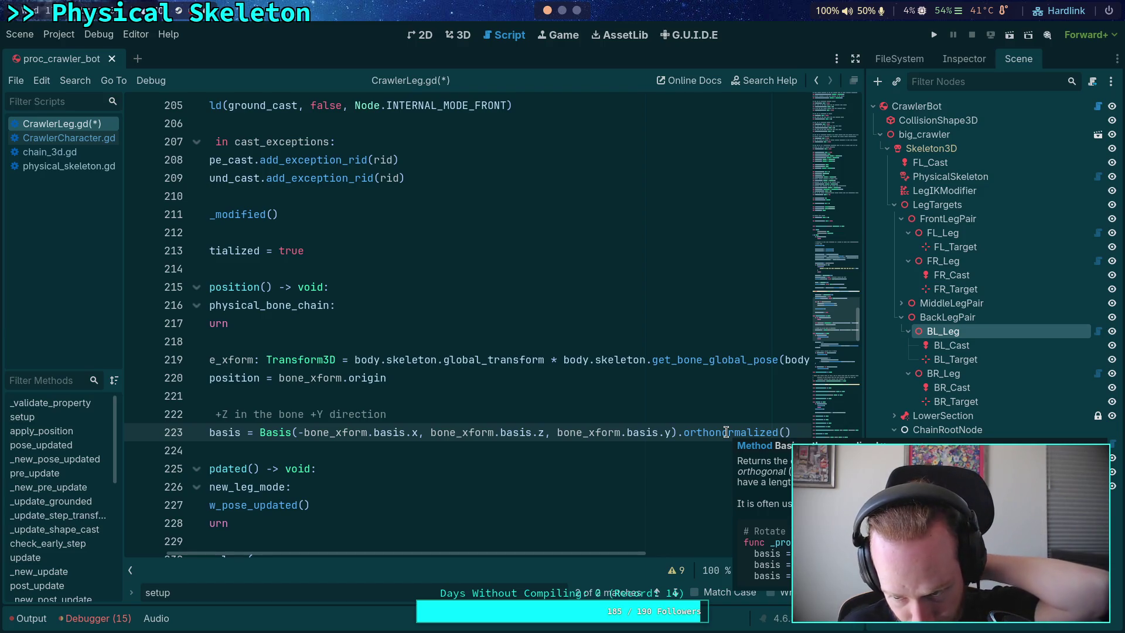
Step: Move through apply_position's lines up to the apply_position() call in setup
left_click_drag(582, 553, 426, 554)
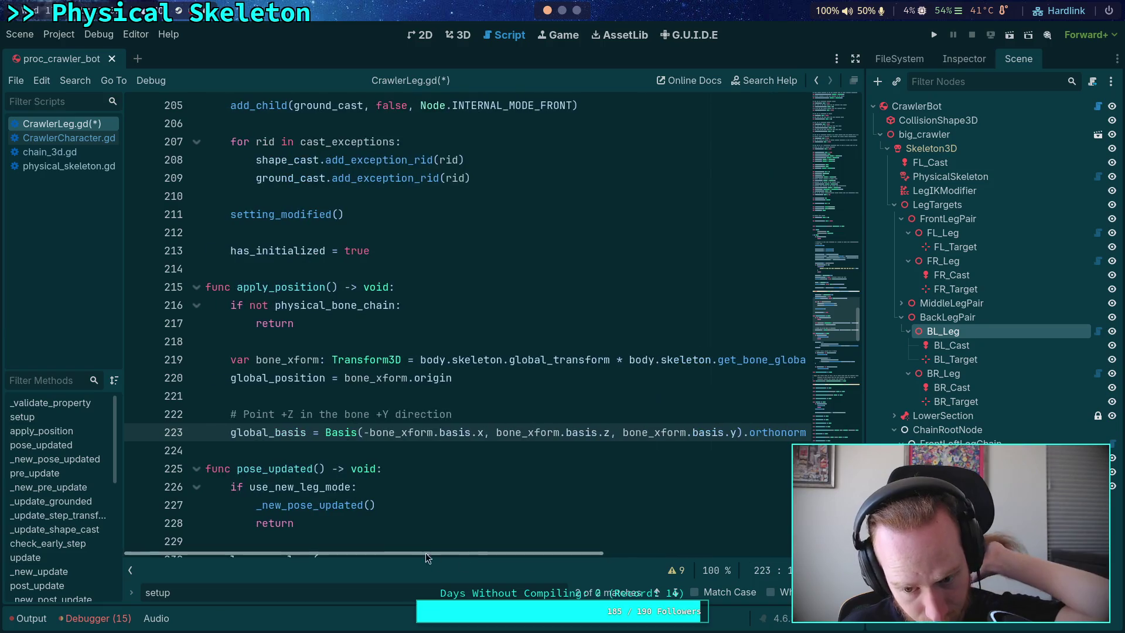
left_click(385, 468)
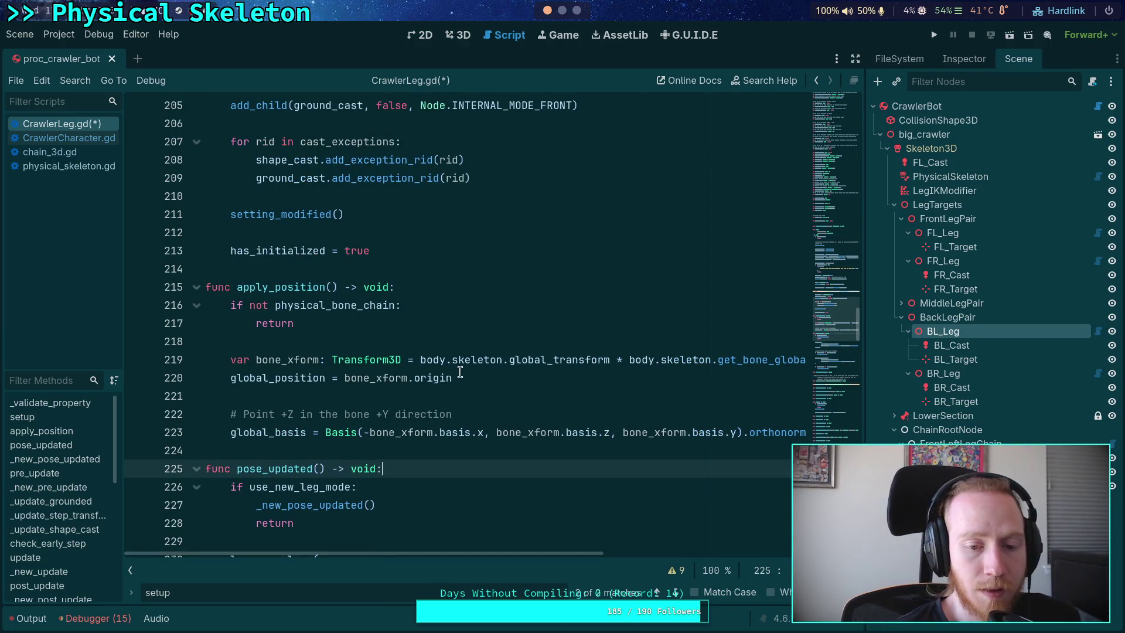
left_click(480, 360)
left_click(484, 378)
left_click(496, 339)
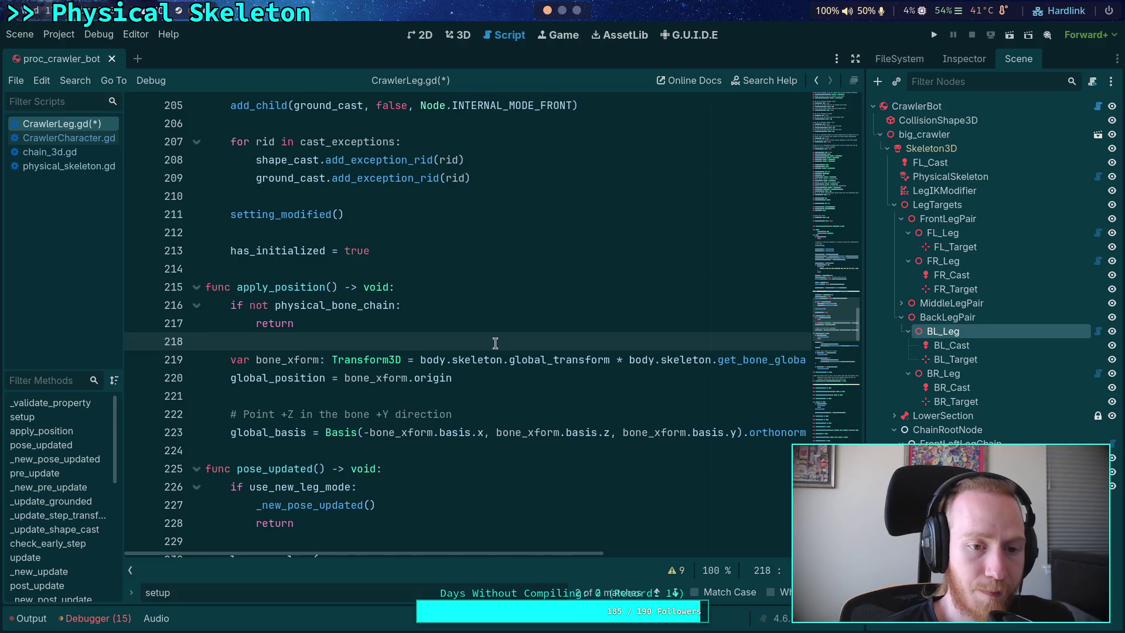
scroll(495, 342, "up", 15)
left_click(422, 377)
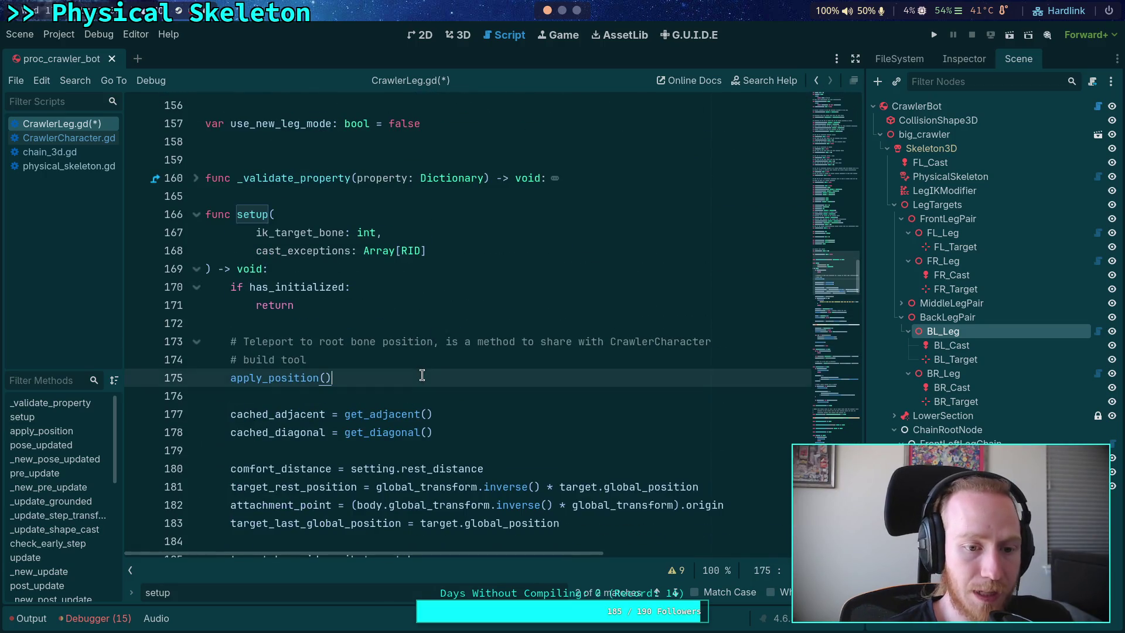
Step: Save CrawlerLeg.gd and open CrawlerCharacter.gd at the build_crawler leg loop
left_click(443, 354)
key("ctrl+s")
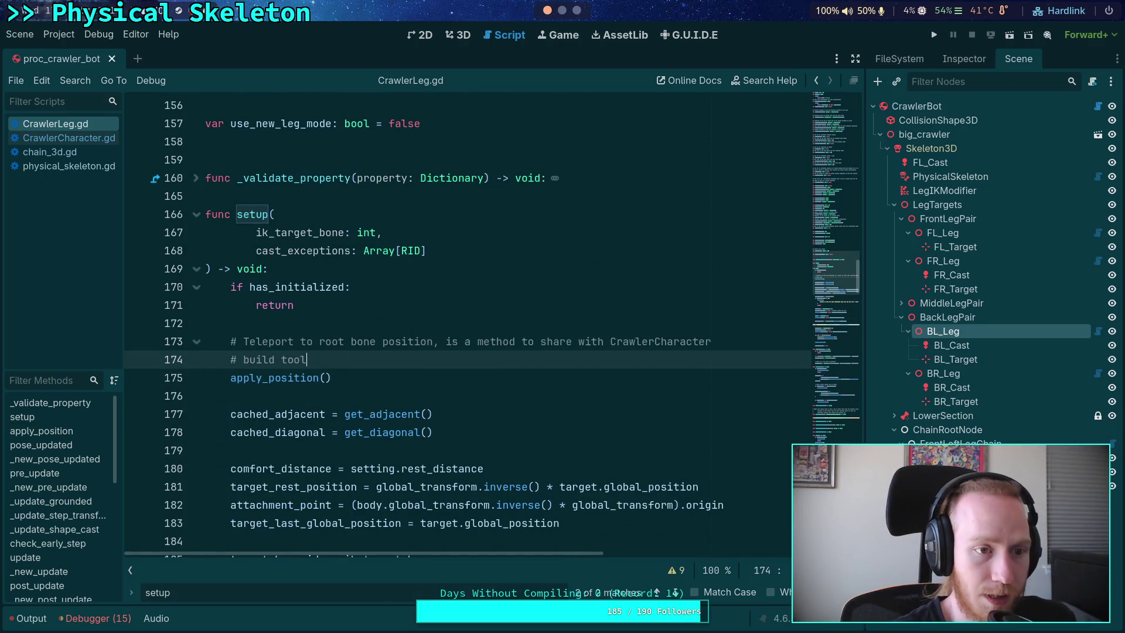
left_click(64, 138)
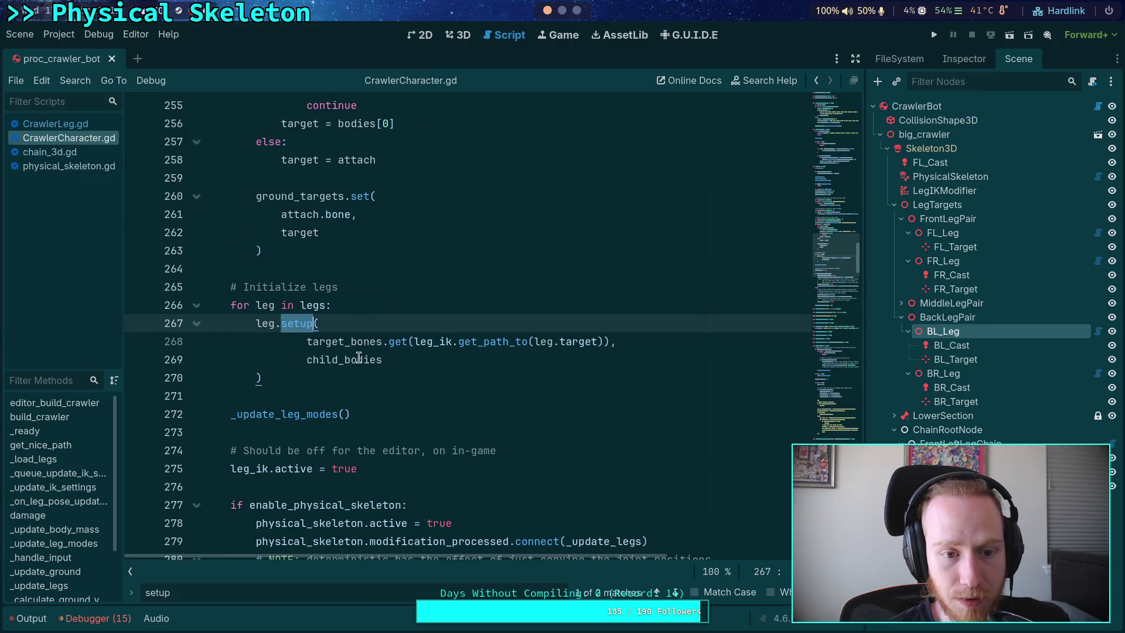
scroll(358, 358, "up", 20)
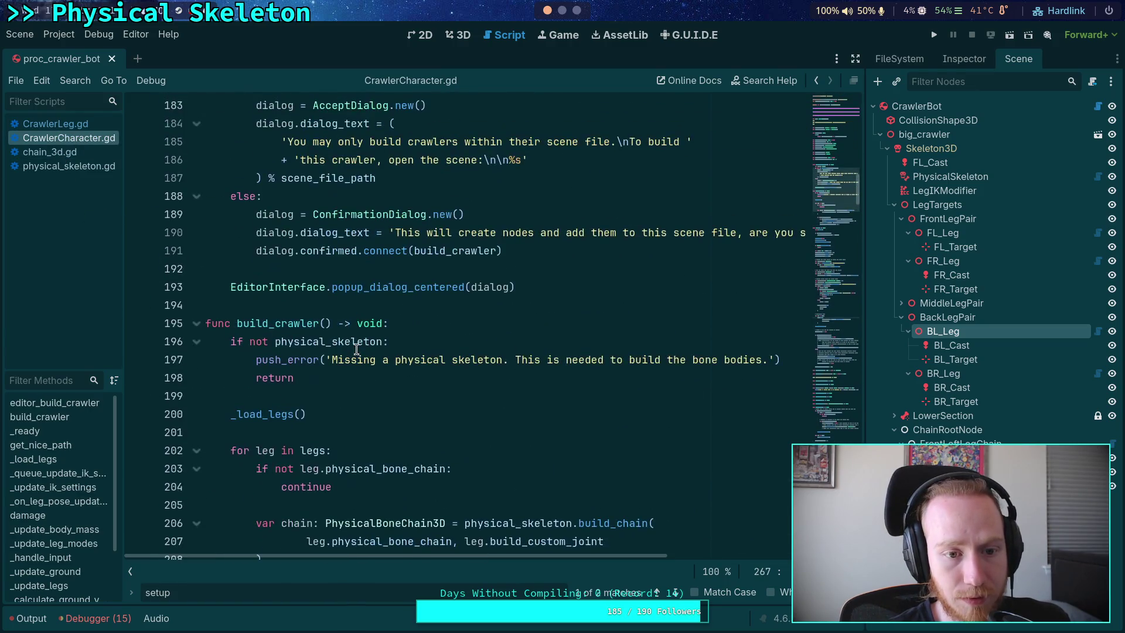
scroll(356, 350, "down", 5)
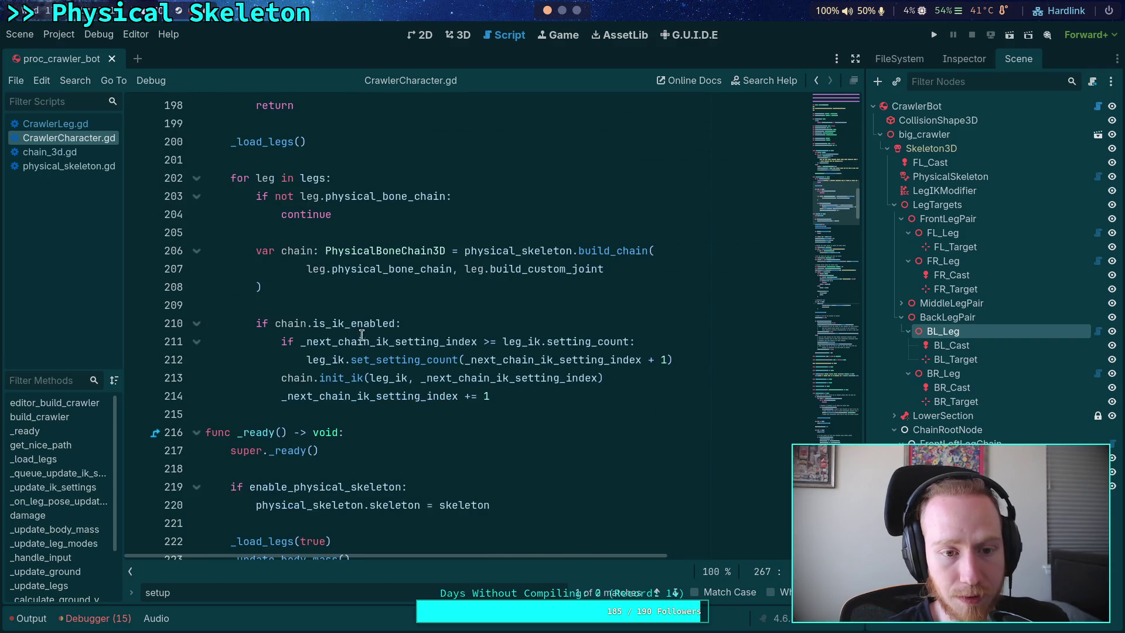
Step: Insert leg.apply_position() above the var chain line and save CrawlerCharacter.gd
left_click(420, 292)
left_click(484, 251)
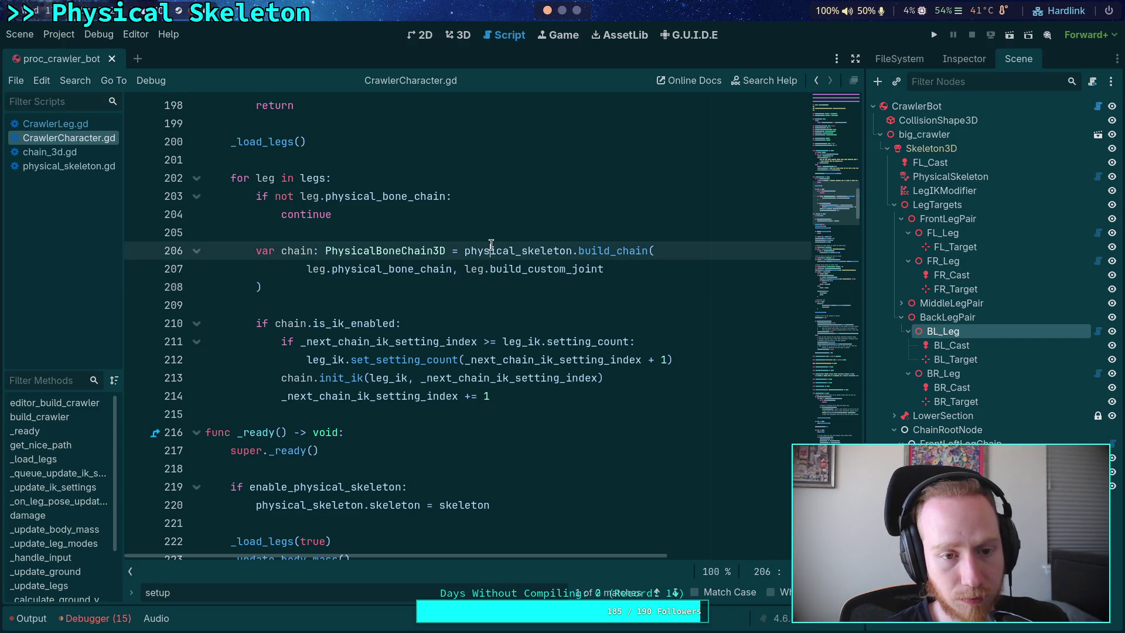
key("ctrl+shift+Return")
key("ctrl+shift+Return")
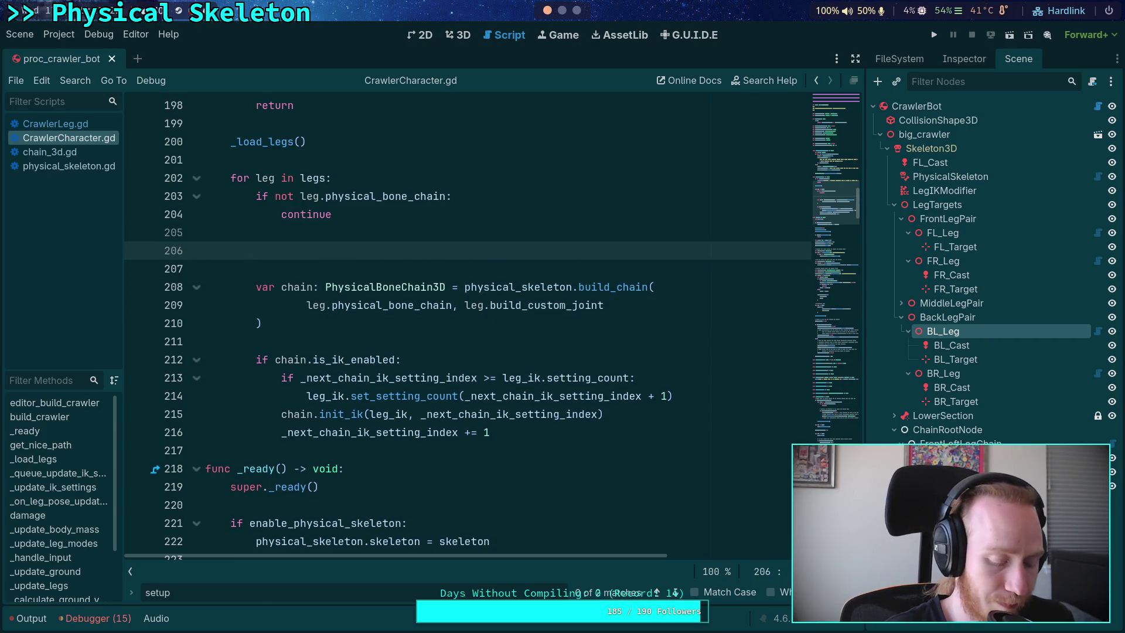
type("leg.app")
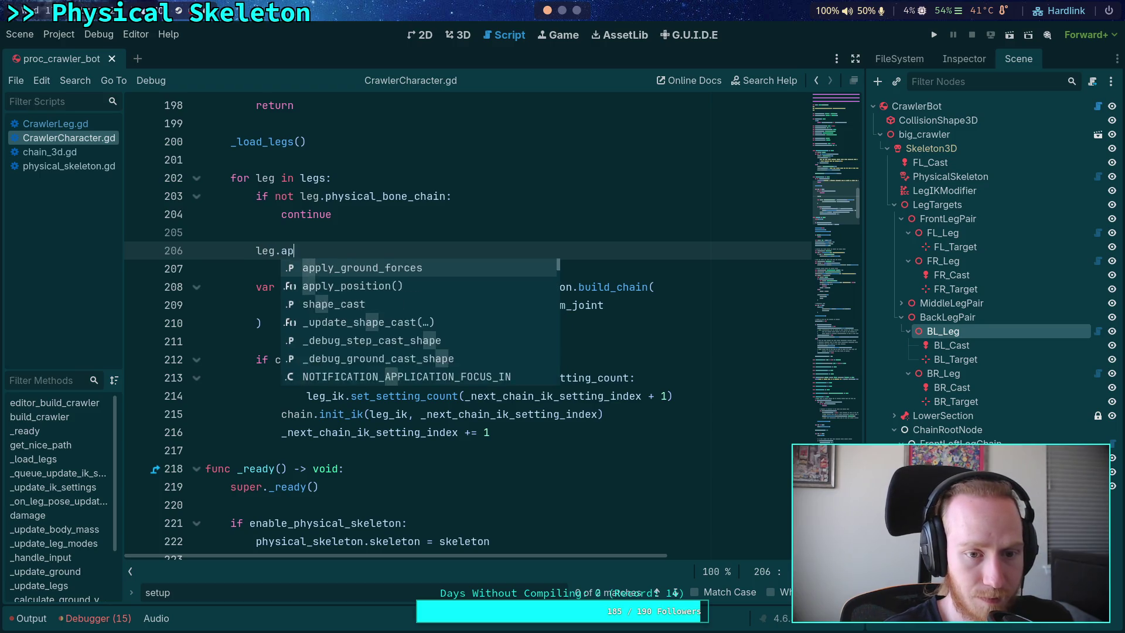
key("Down")
key("Return")
key("ctrl+s")
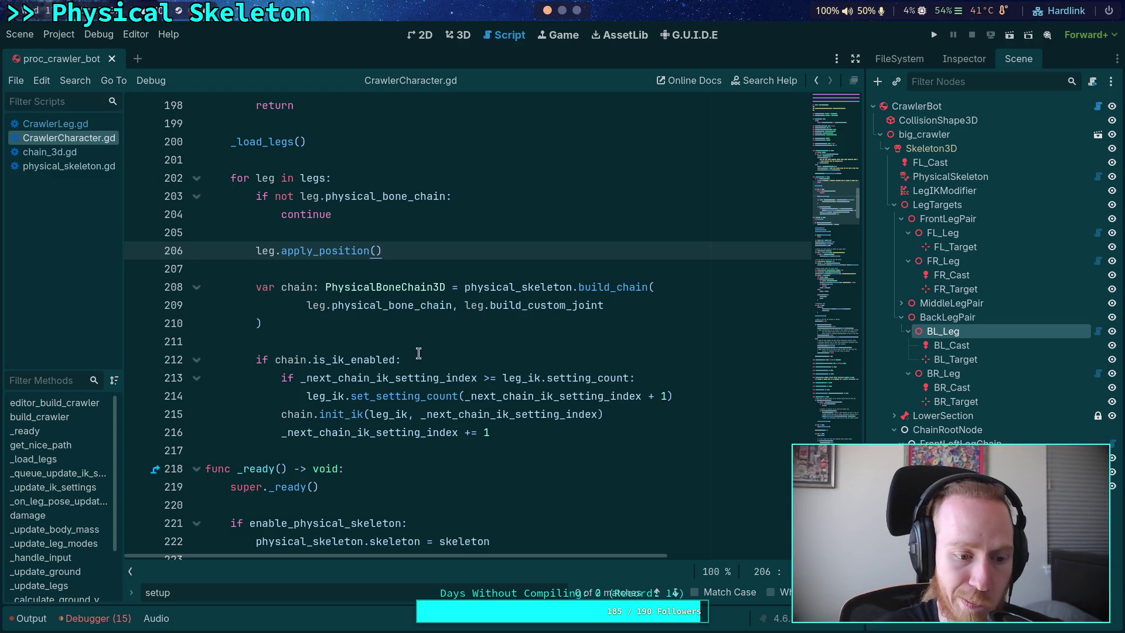
left_click(456, 38)
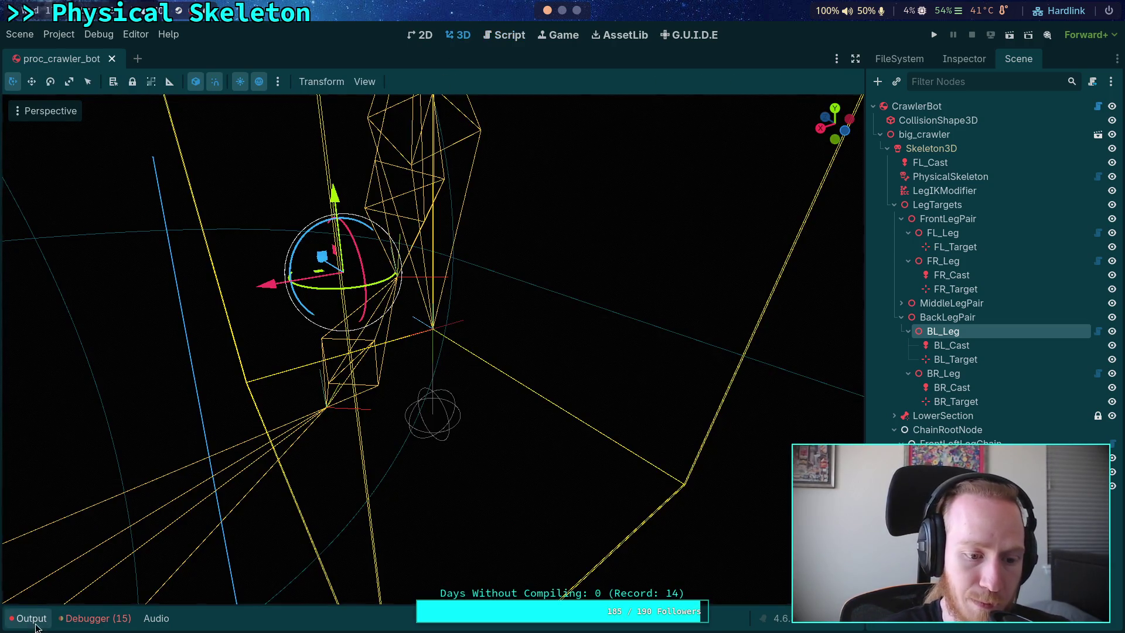
Step: Check FR_Leg, FL_Leg and FL_Target placement in the 3D view and Inspector
left_click(28, 618)
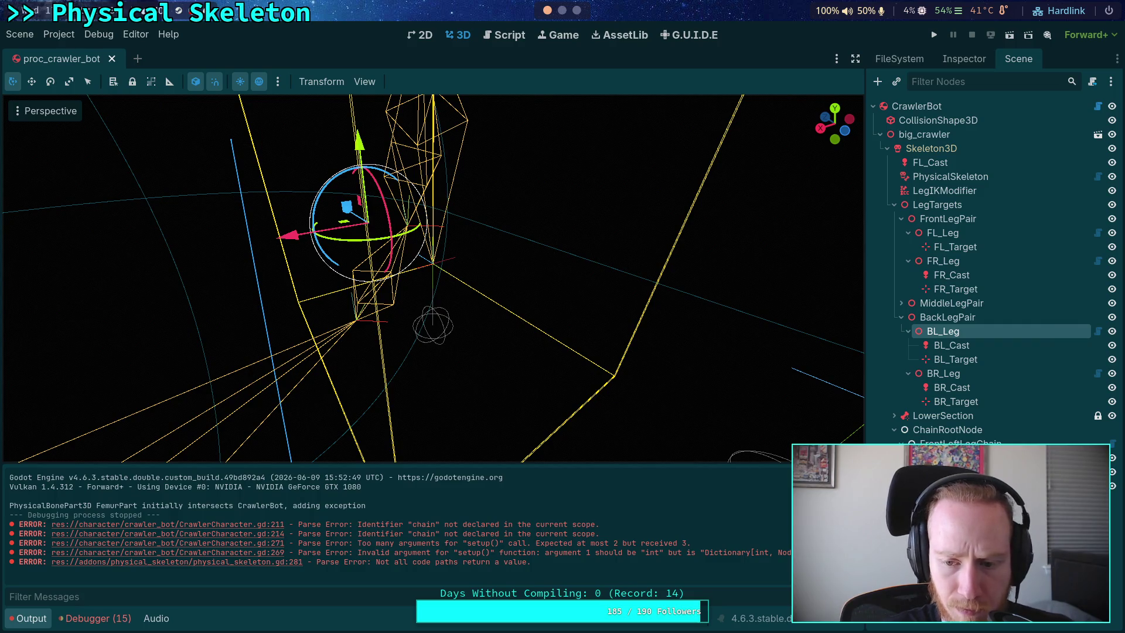
mouse_move(608, 334)
left_mouse_down()
mouse_move(766, 329)
mouse_move(716, 350)
left_mouse_up()
left_click(943, 261)
left_click(943, 232)
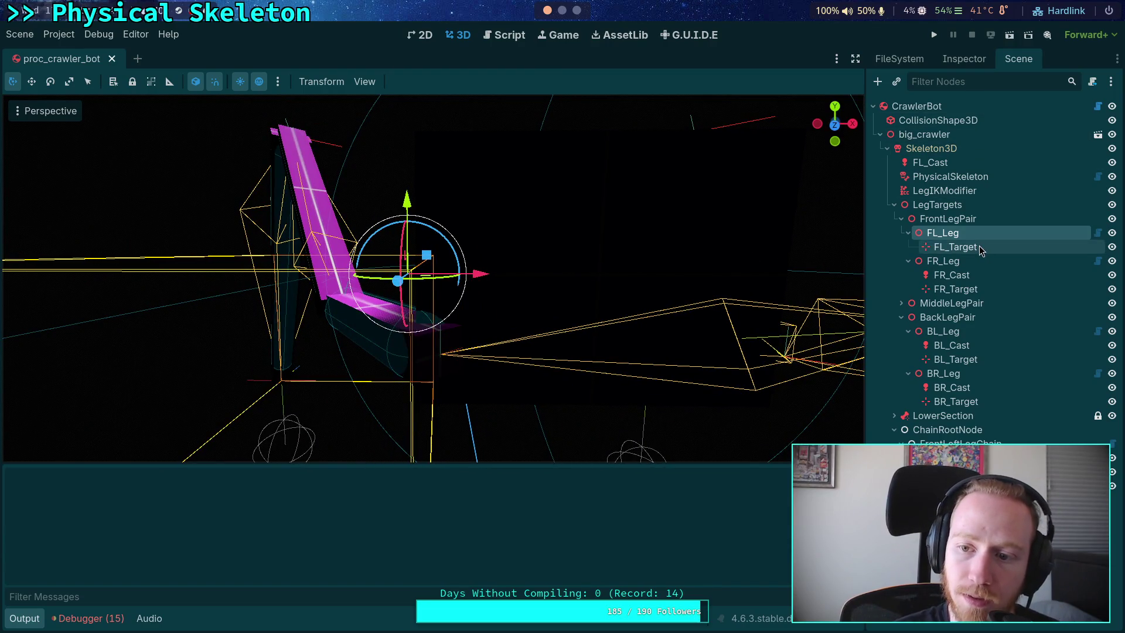
left_click(955, 246)
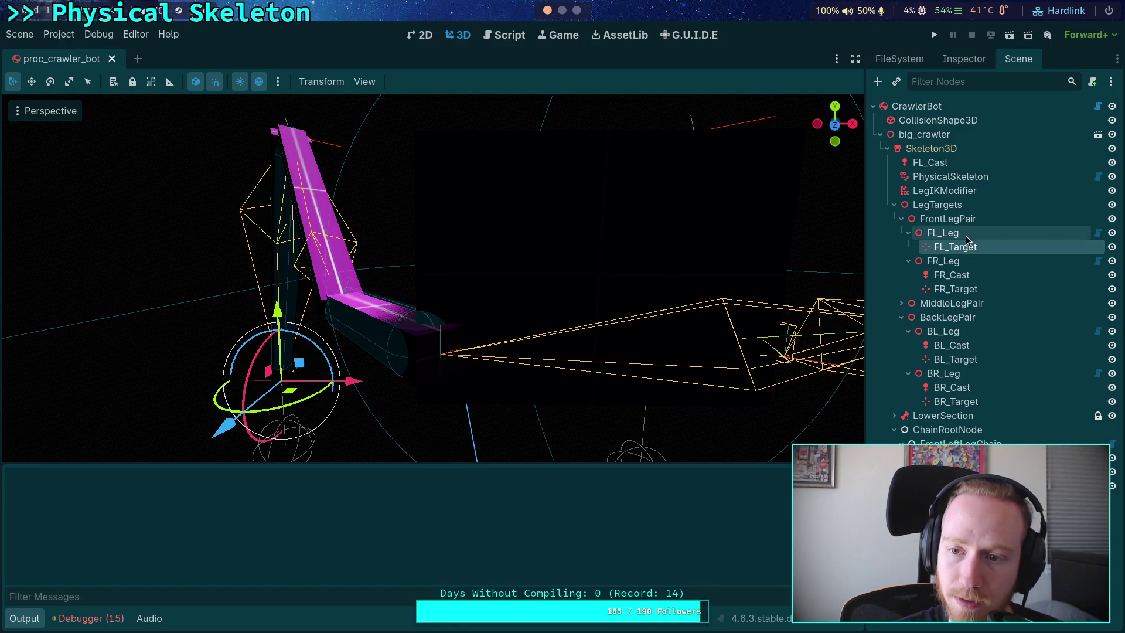
left_click(962, 233)
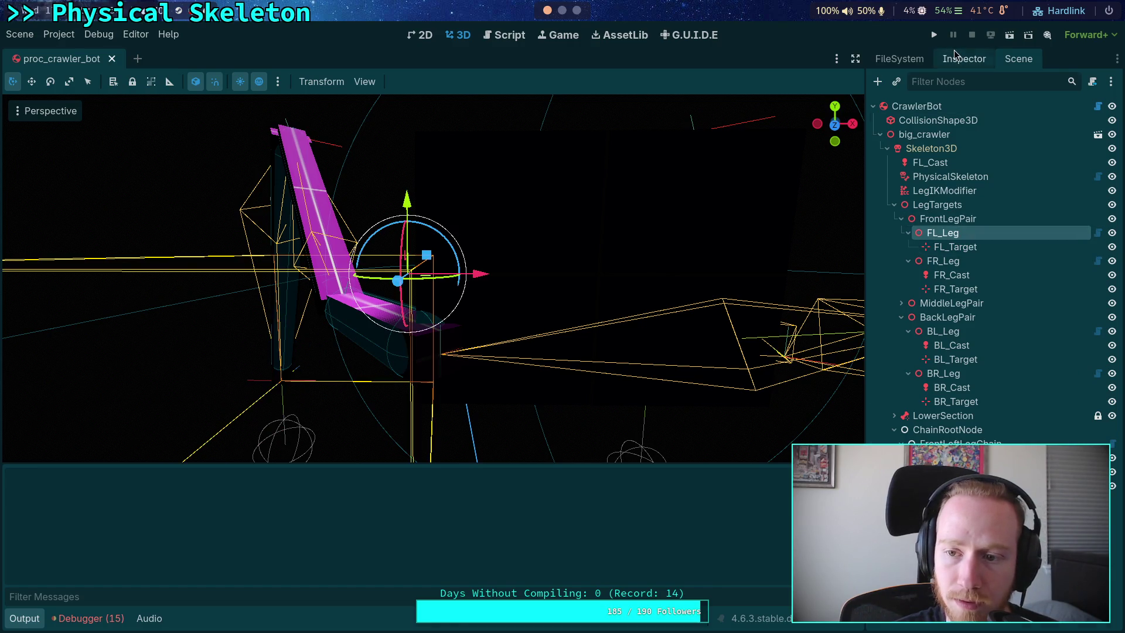
left_click(956, 59)
left_click(1021, 64)
left_click(944, 109)
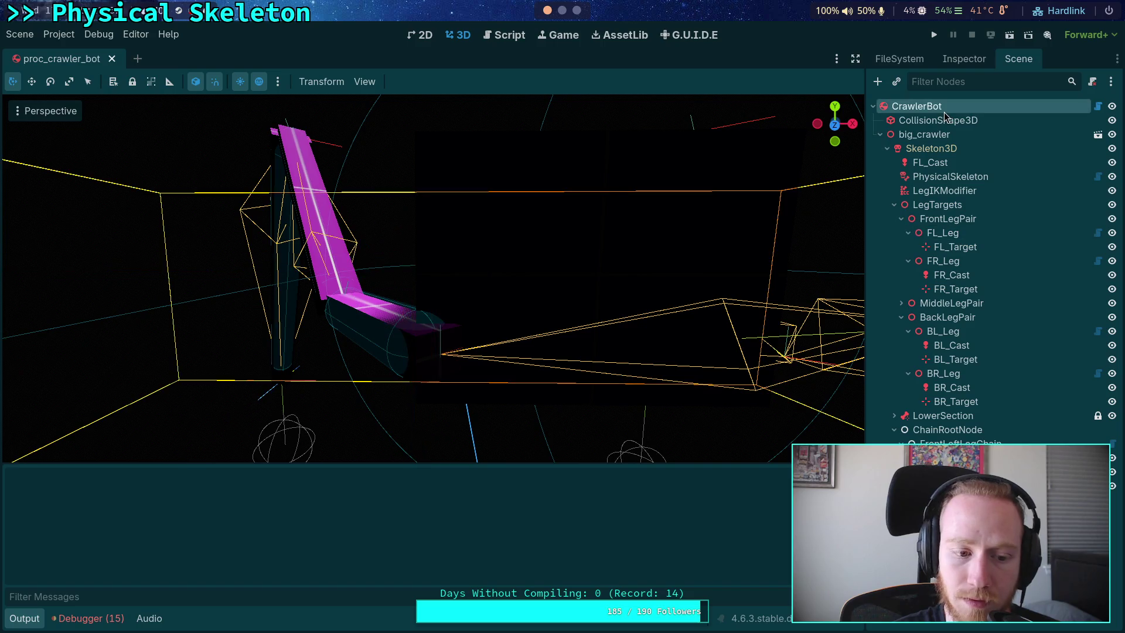
Step: Review the Debugger errors, CrawlerBot's properties and FileSystem, then return to the node tree
left_click(88, 618)
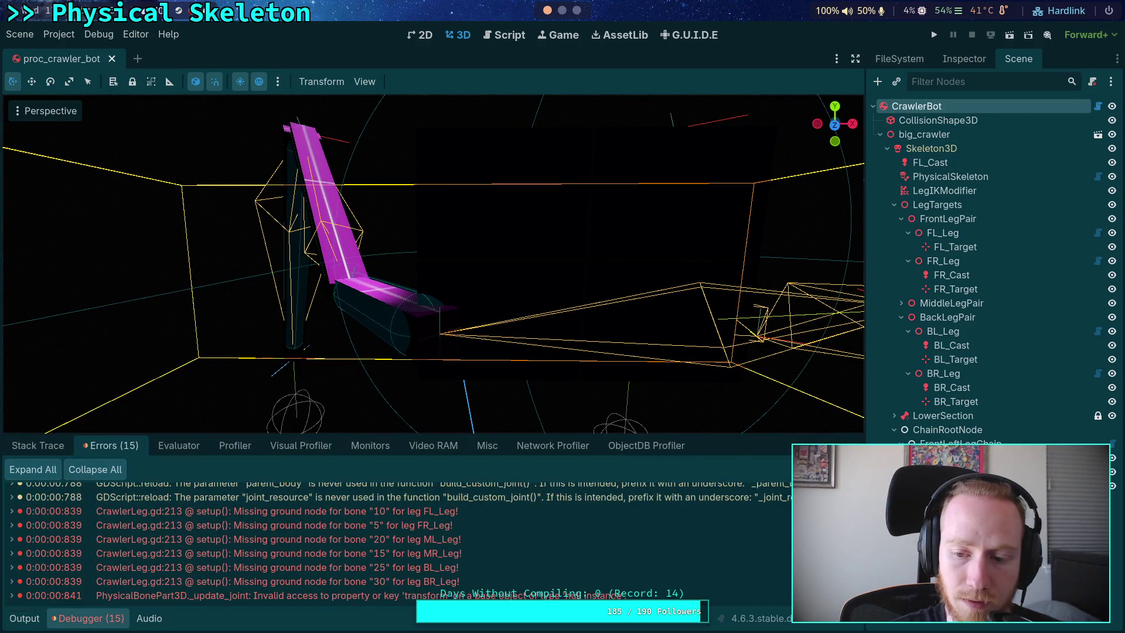
left_click(26, 618)
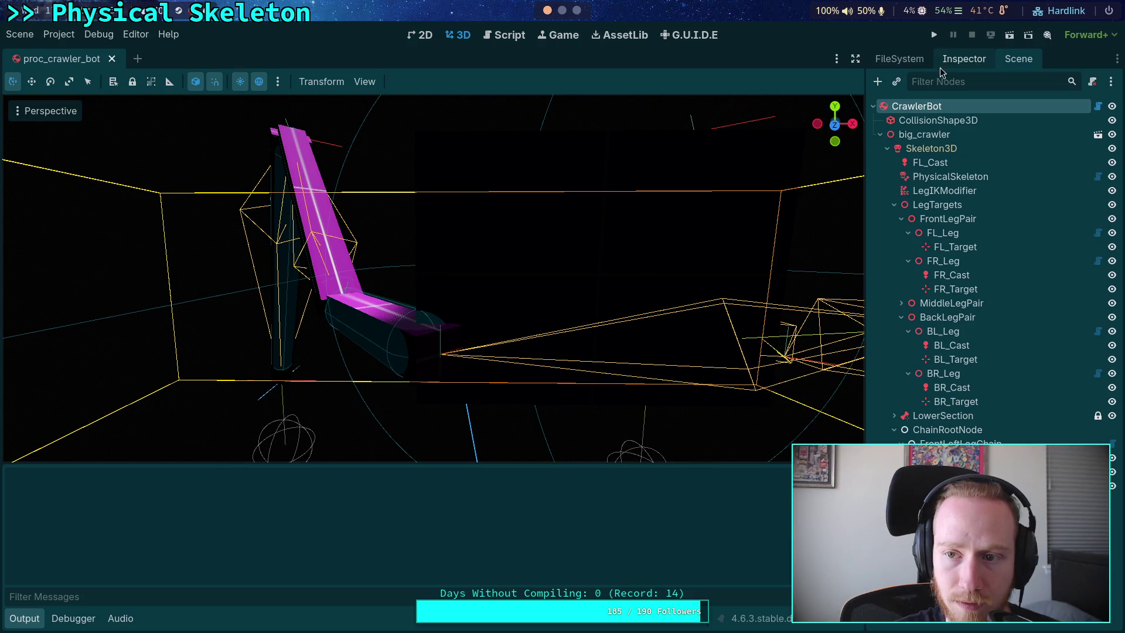
left_click(959, 63)
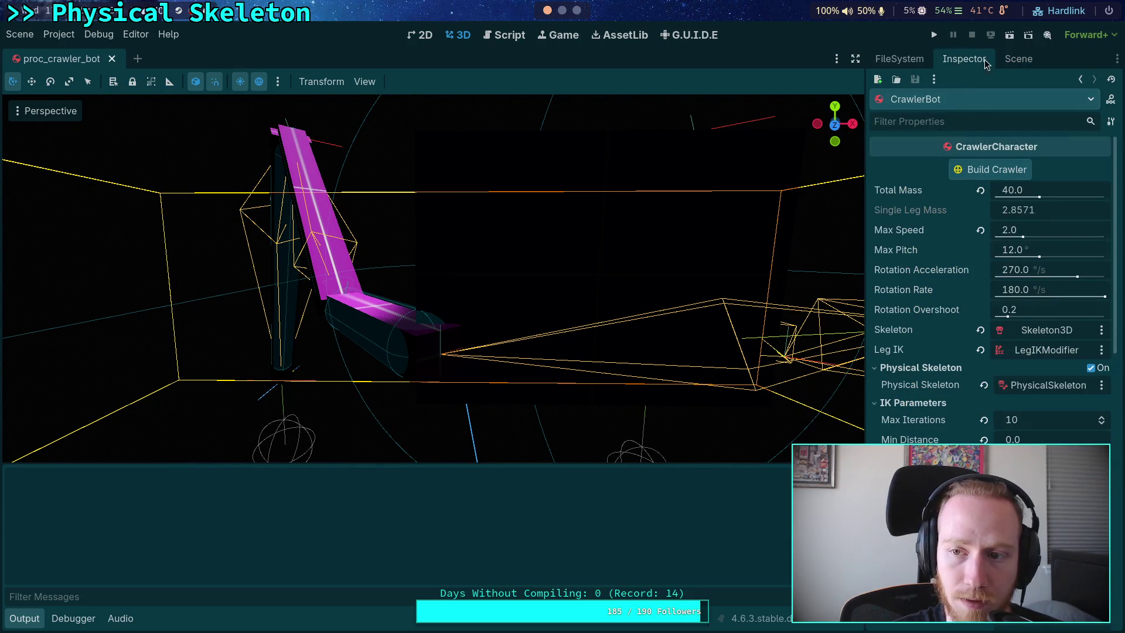
left_click(900, 59)
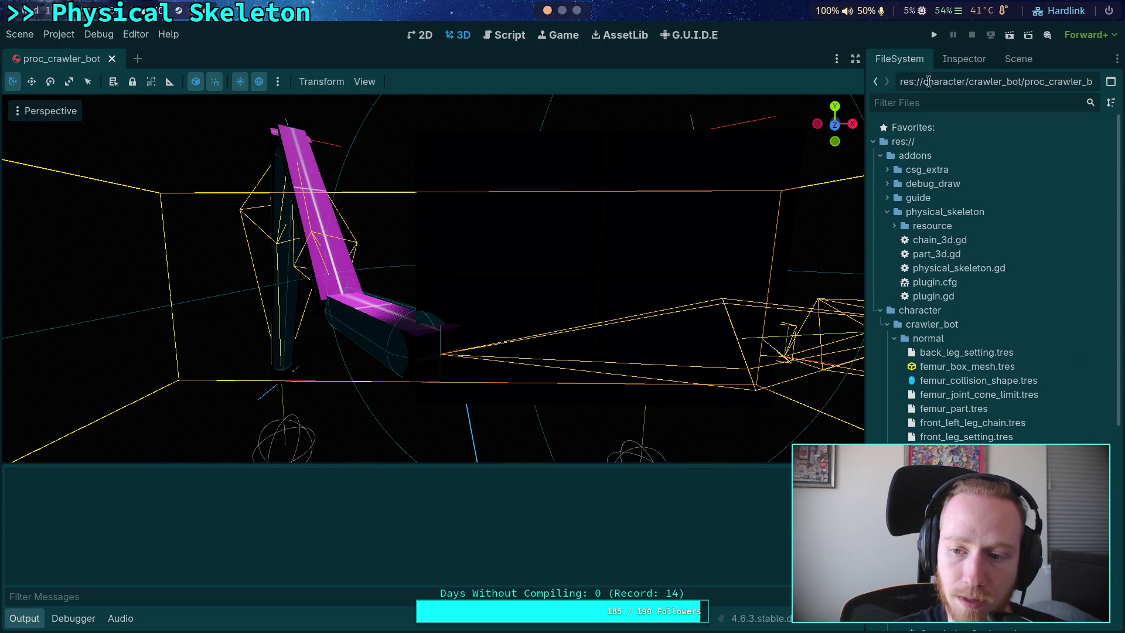
left_click(1018, 60)
left_click(976, 435)
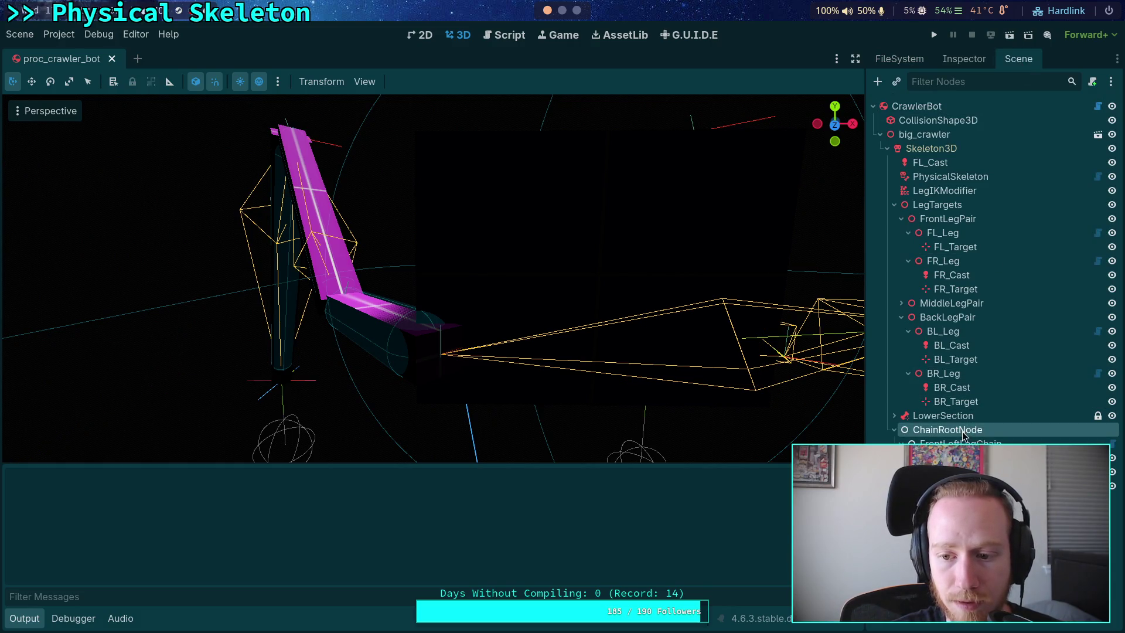
Step: Delete ChainRootNode and all its child chains
right_click(967, 437)
left_click(947, 628)
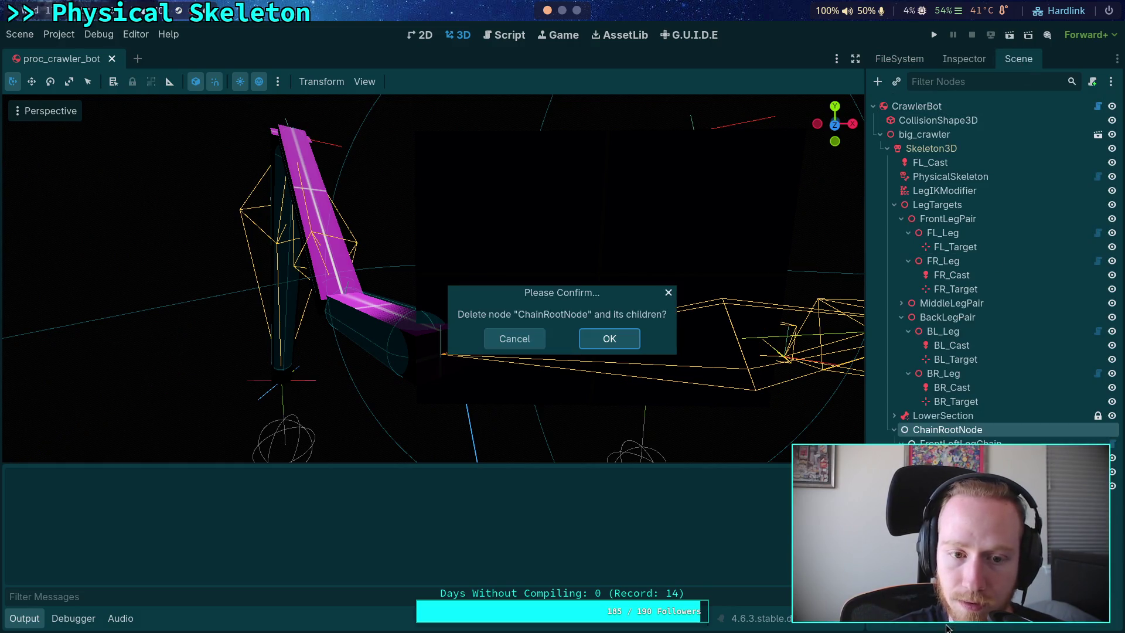
left_click(612, 339)
Step: Rebuild the crawler with Build Crawler on CrawlerBot, confirm, then select FL_Leg
left_click(931, 148)
left_click(937, 120)
left_click(917, 106)
left_click(963, 59)
left_click(991, 169)
left_click(641, 345)
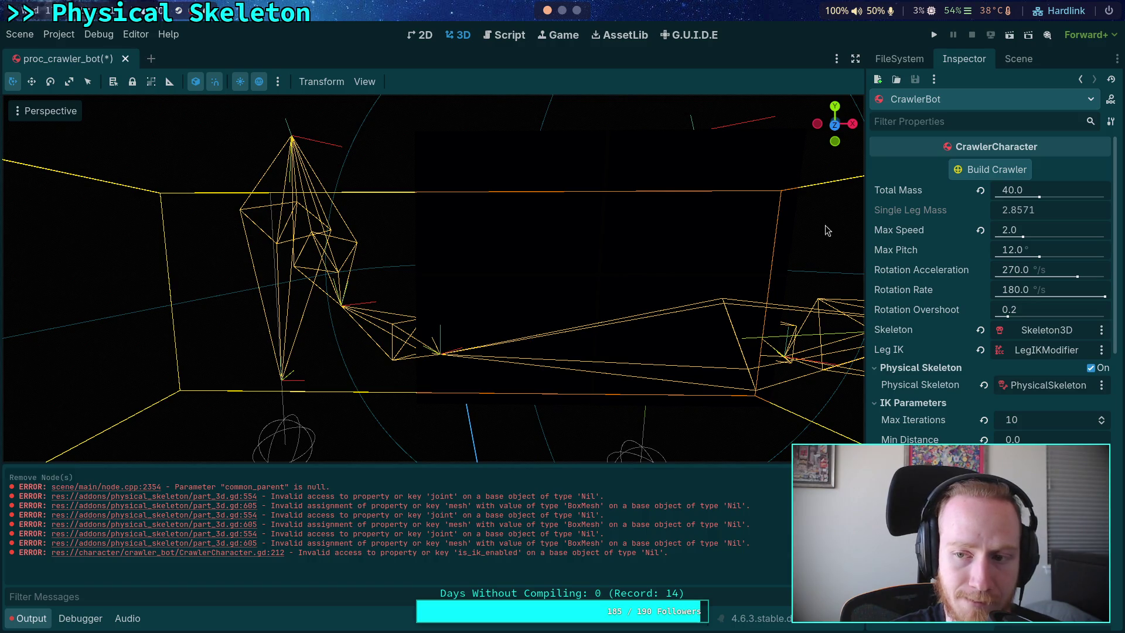
left_click(1008, 61)
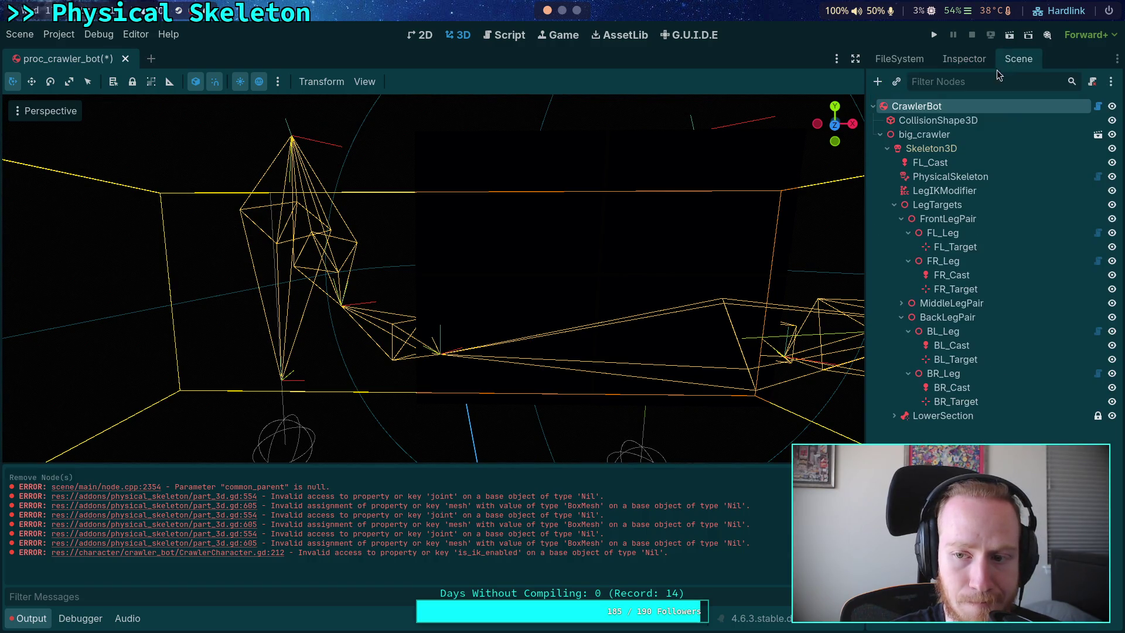
left_click(942, 237)
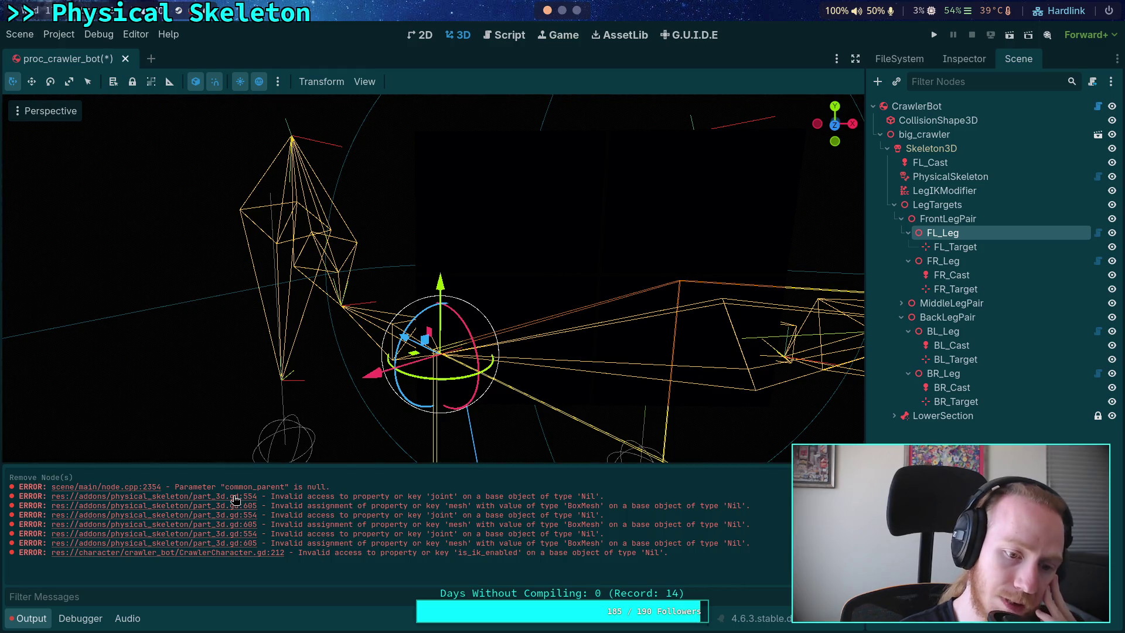
left_click(235, 497)
Step: Review the part-loading code in part_3d.gd around the line 554 error
scroll(382, 341, "up", 2)
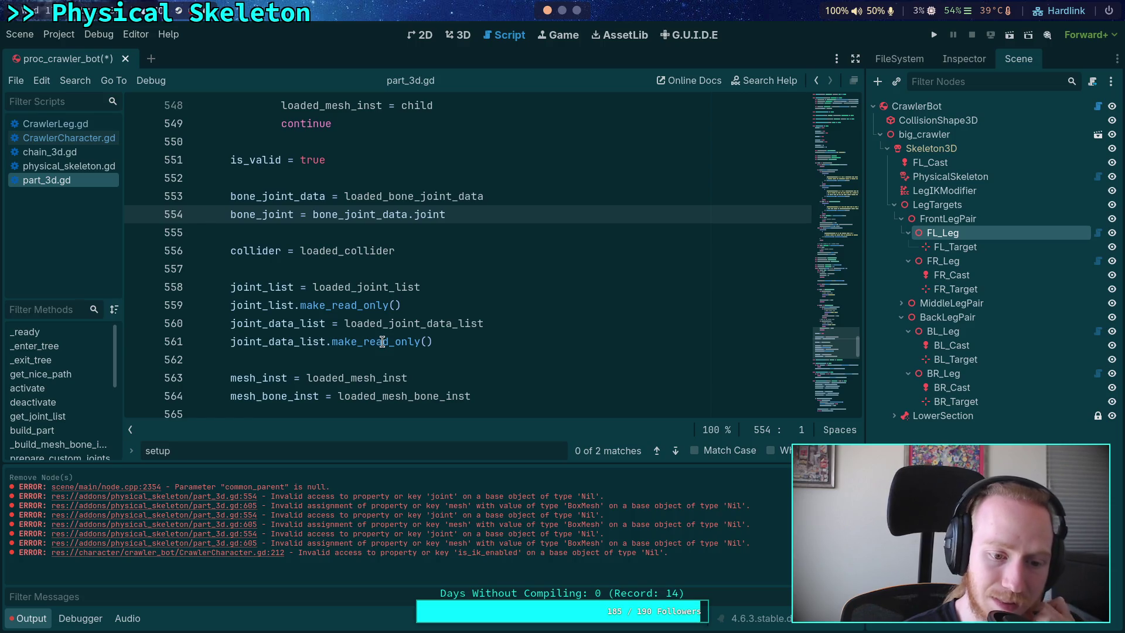
scroll(382, 342, "up", 10)
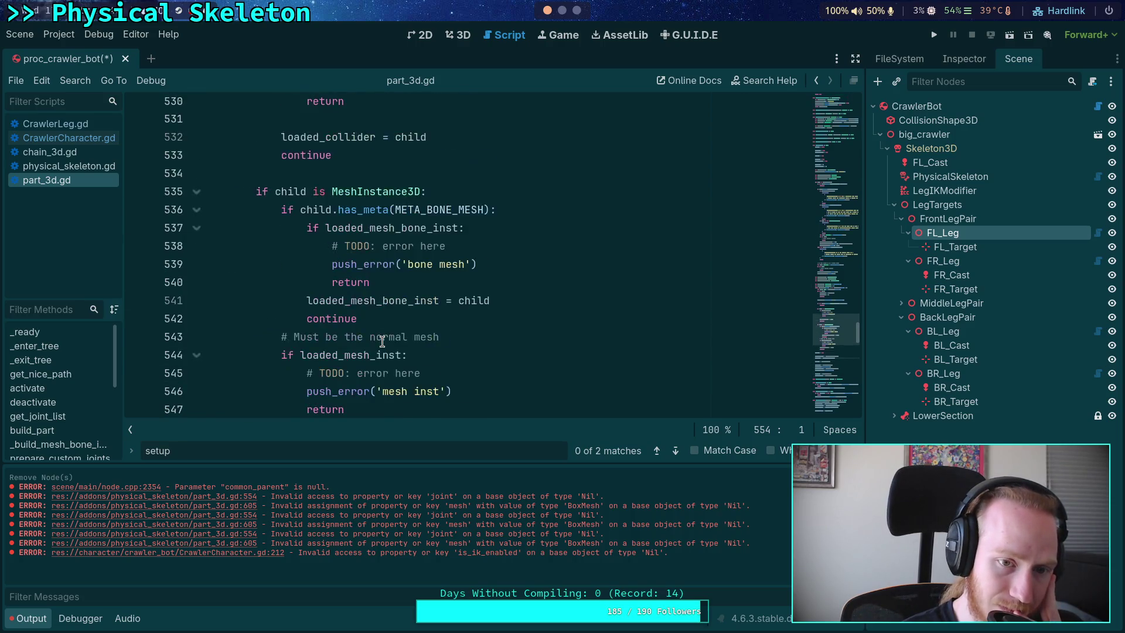
scroll(382, 342, "up", 9)
scroll(382, 342, "down", 13)
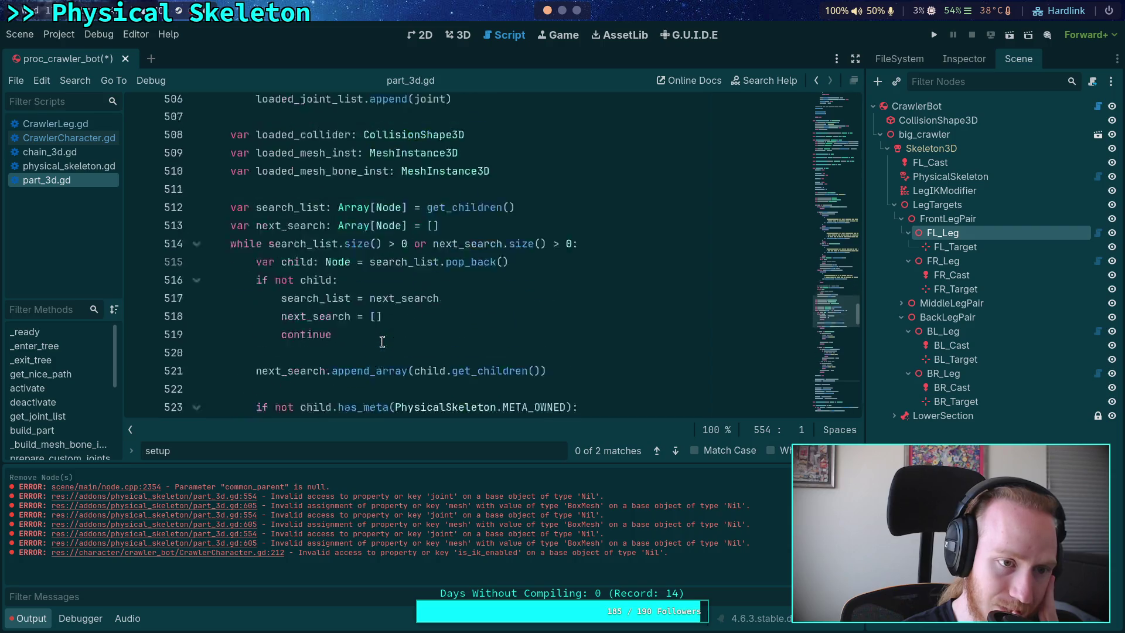
scroll(382, 341, "down", 6)
left_click(299, 352)
scroll(299, 352, "down", 3)
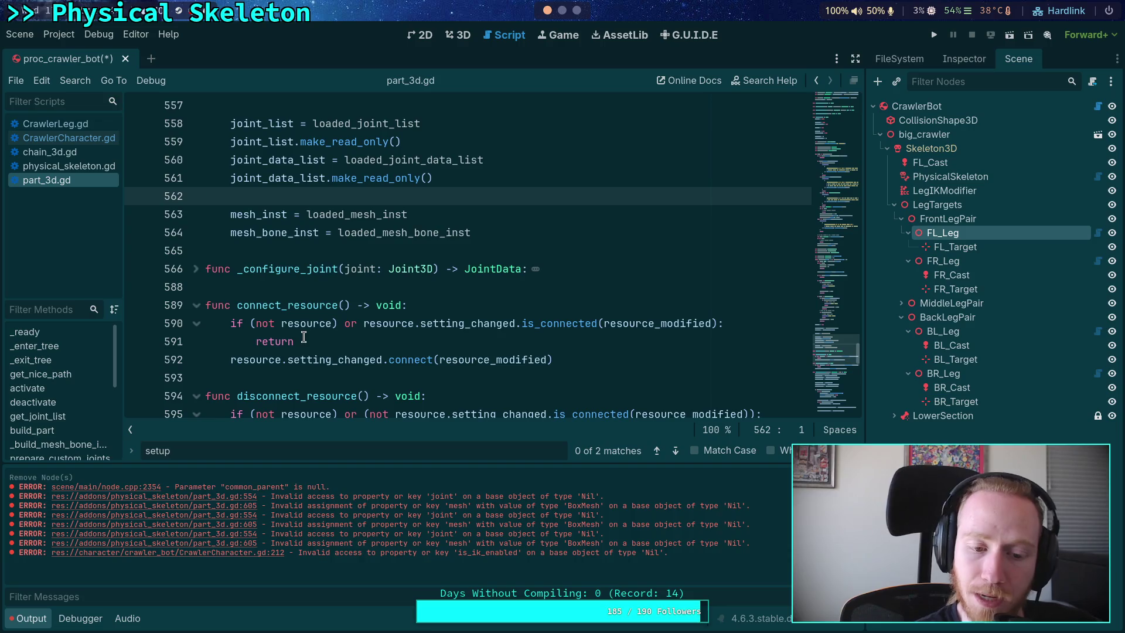
scroll(303, 337, "down", 2)
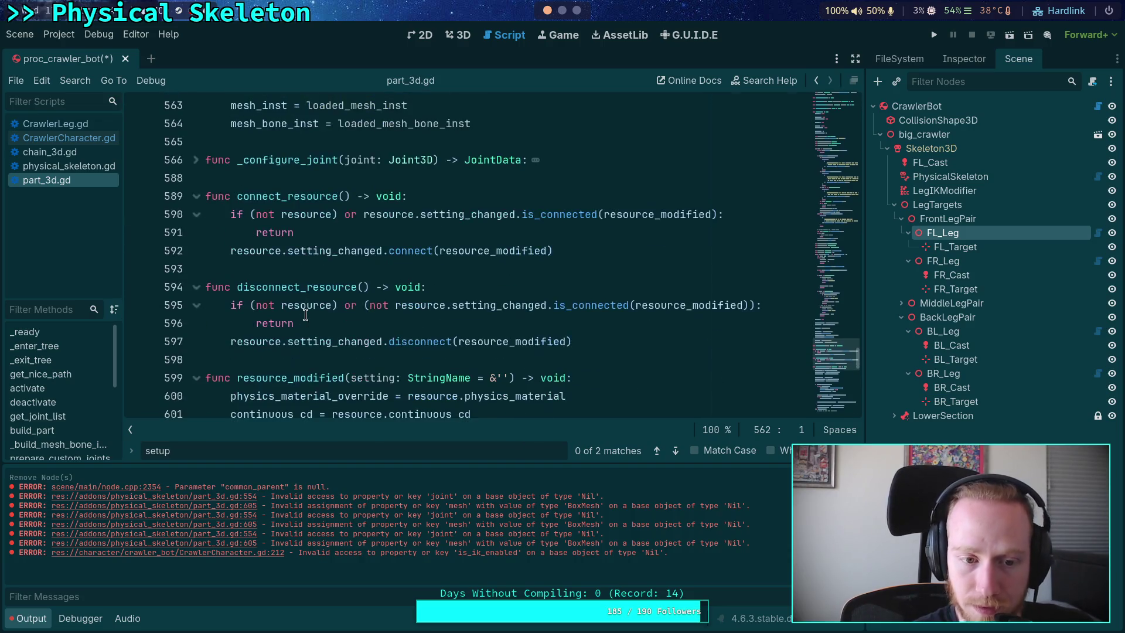
Step: Open chain_3d.gd from the script list and look over its top
left_click(92, 153)
scroll(327, 293, "up", 15)
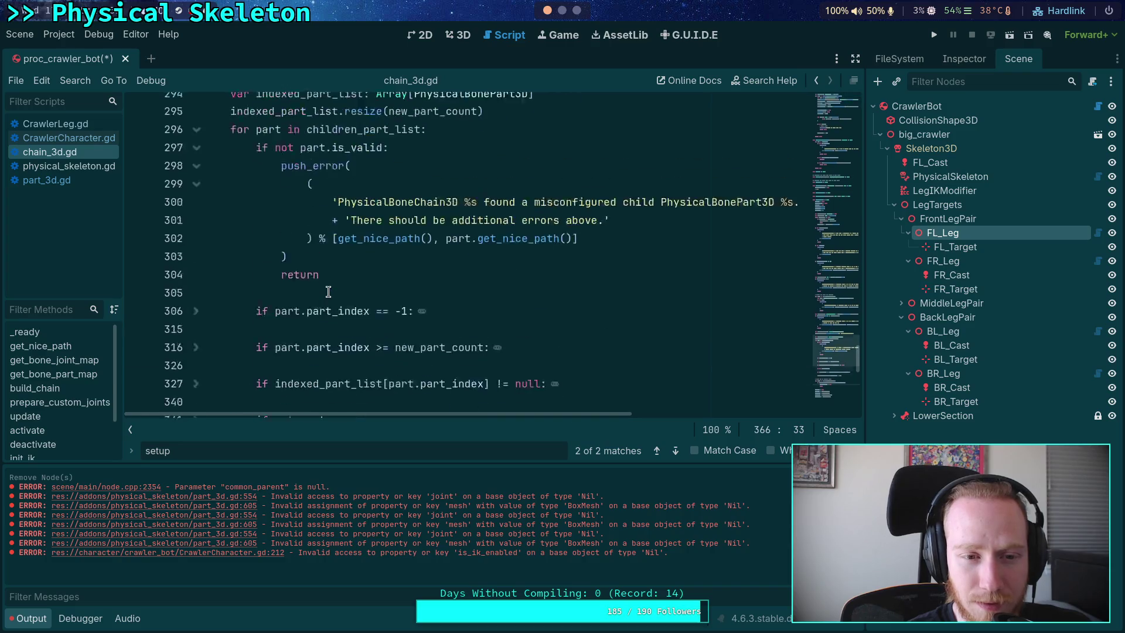
left_click(562, 11)
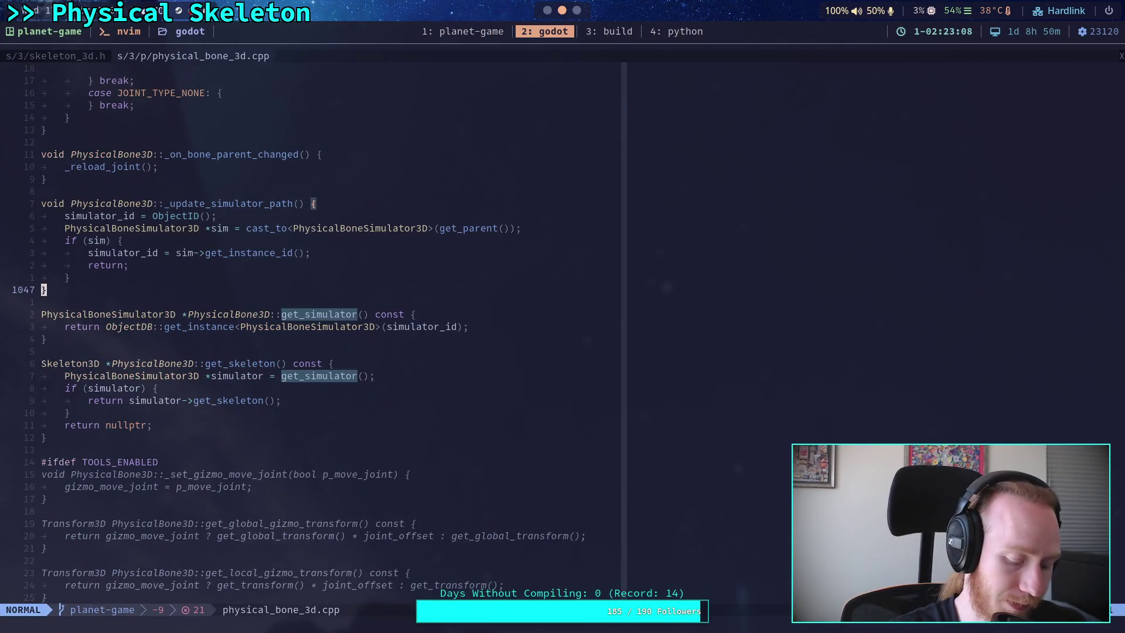
Step: Open scene/main/node.cpp and locate the common_parent null check at line 2354
key("space")
key("f")
key("f")
type("node")
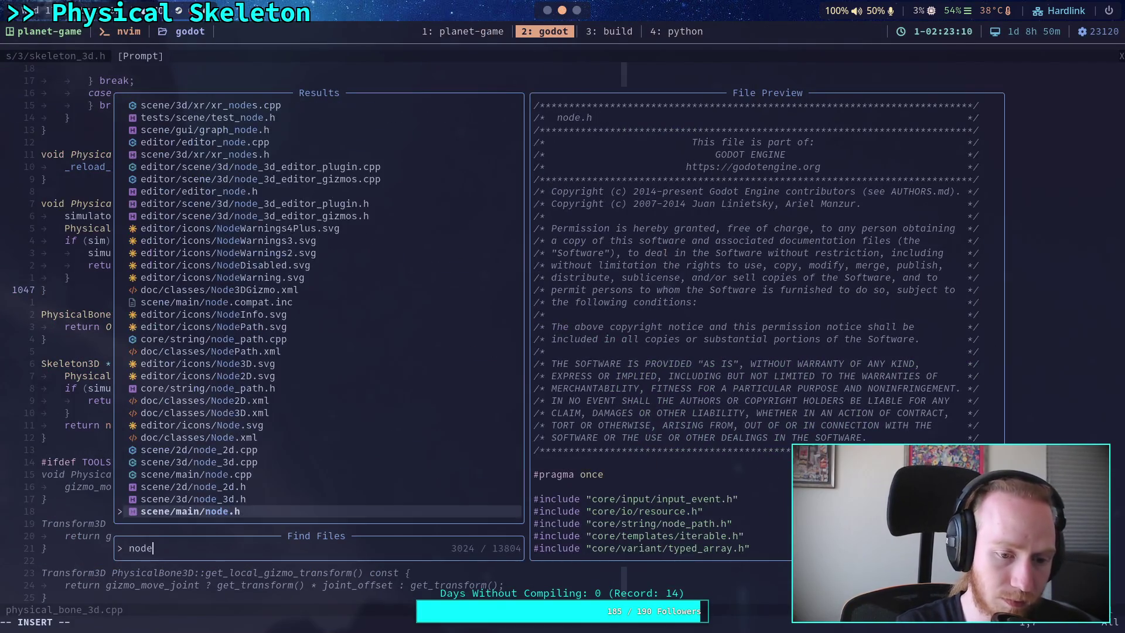
type(".cpp")
key("Return")
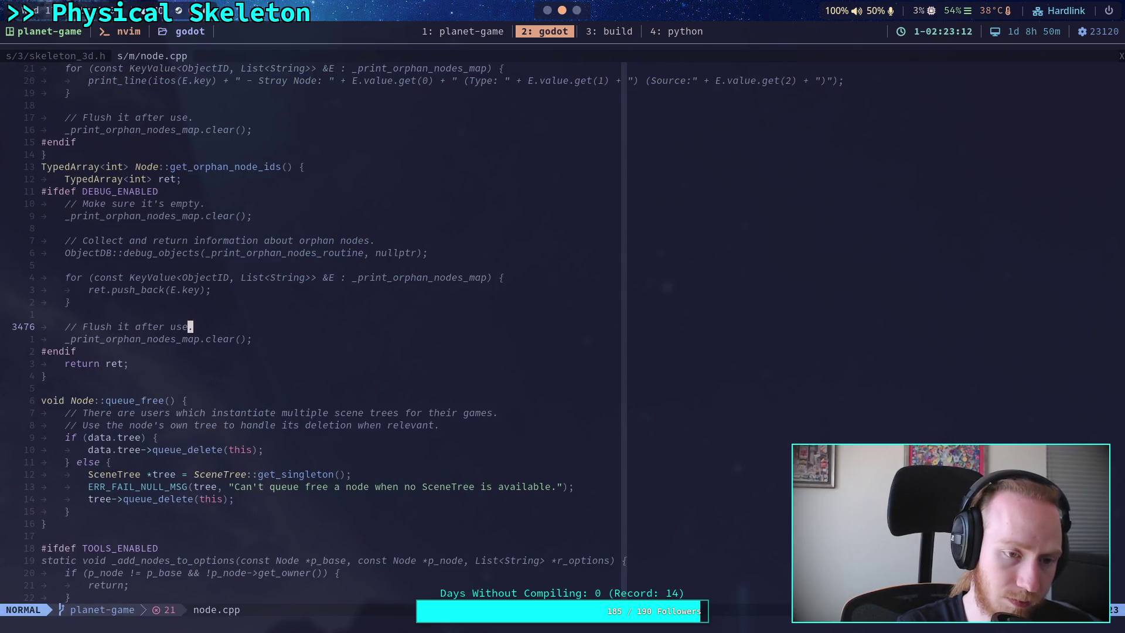
scroll(311, 329, "up", 20)
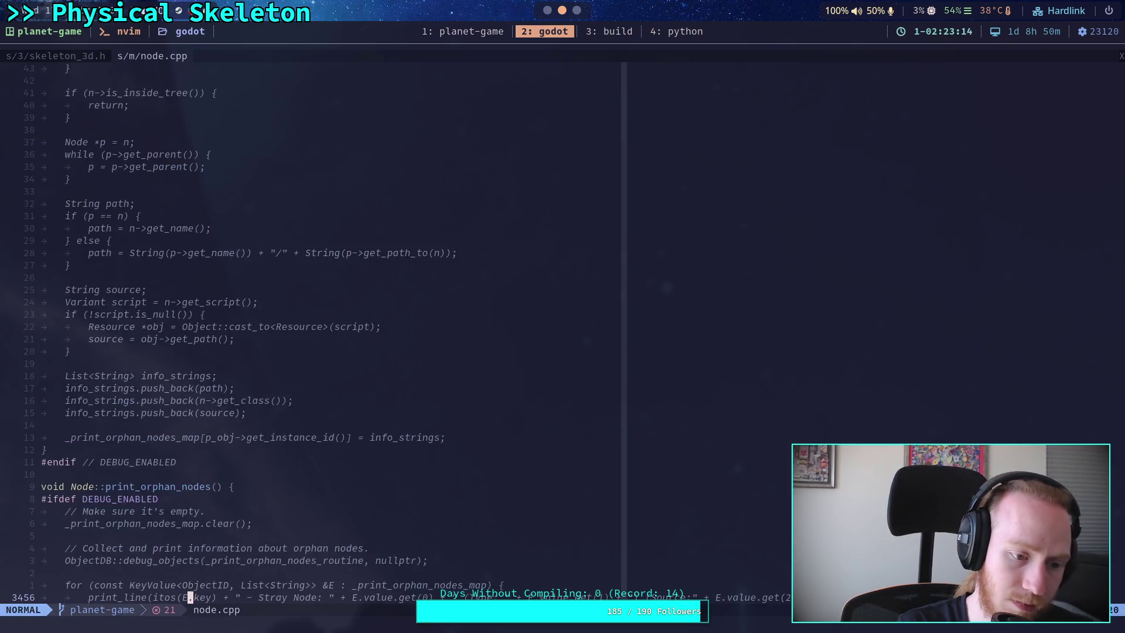
scroll(311, 328, "up", 20)
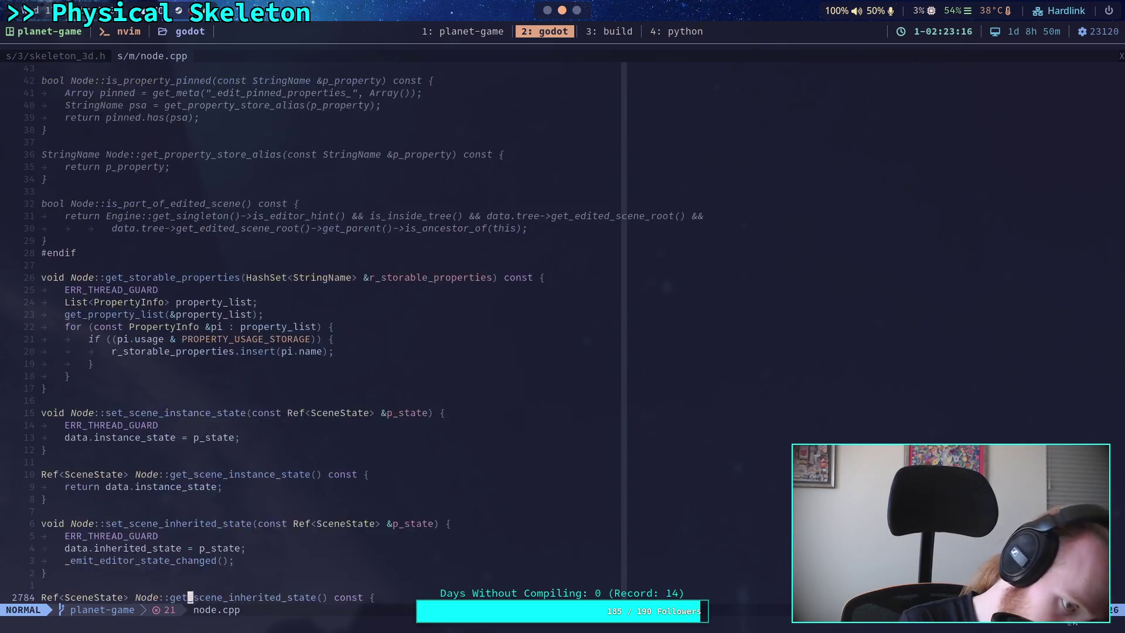
scroll(310, 328, "up", 3)
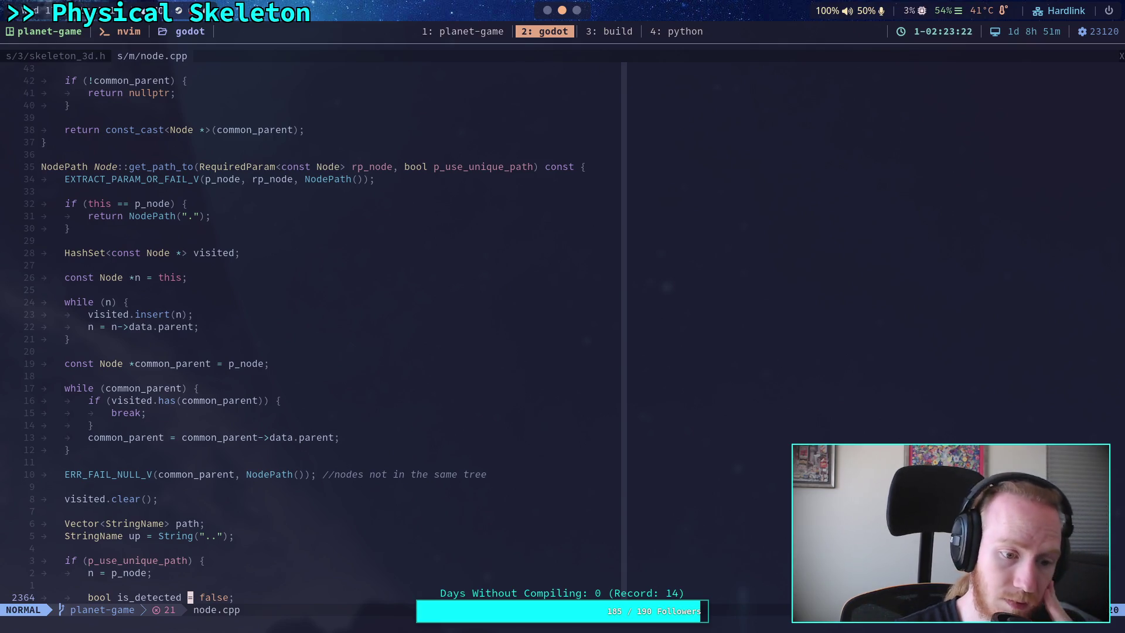
left_click(201, 477)
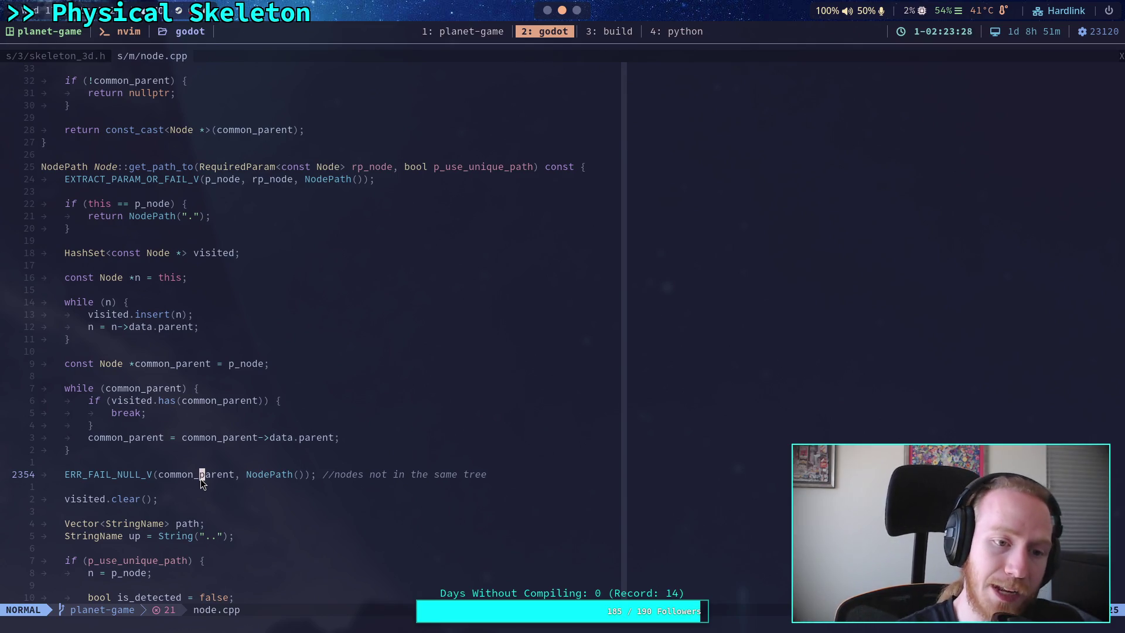
key("alt+Tab")
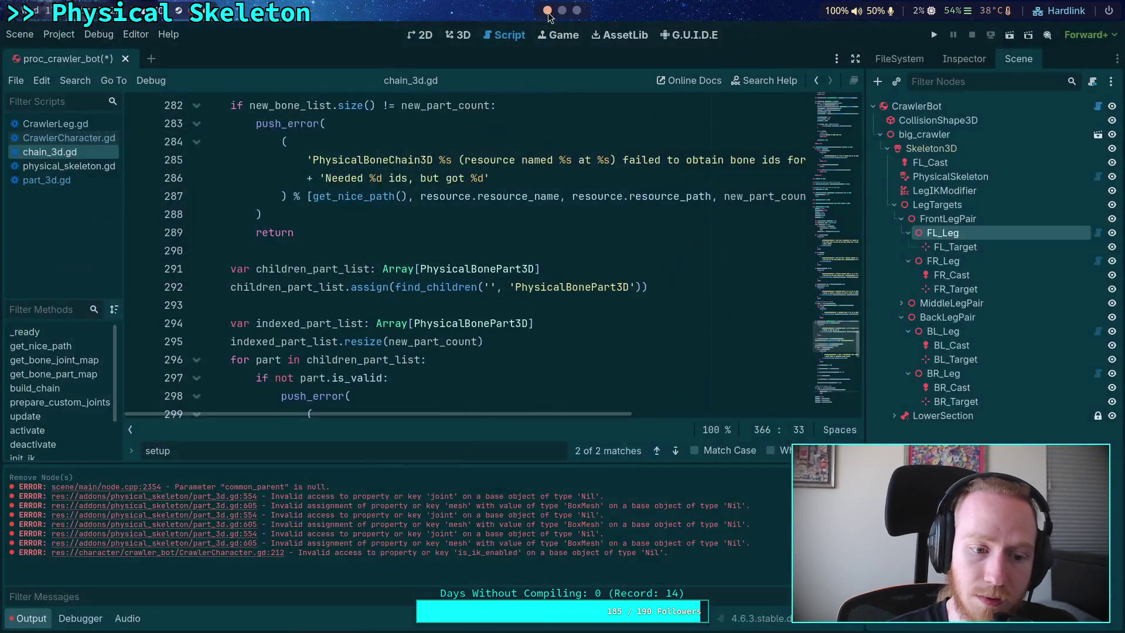
Step: Review the part-list code in chain_3d.gd and collapse the reload_chain function
left_click(469, 286)
left_click(390, 323)
left_click(398, 310)
scroll(398, 309, "up", 1)
scroll(350, 323, "up", 10)
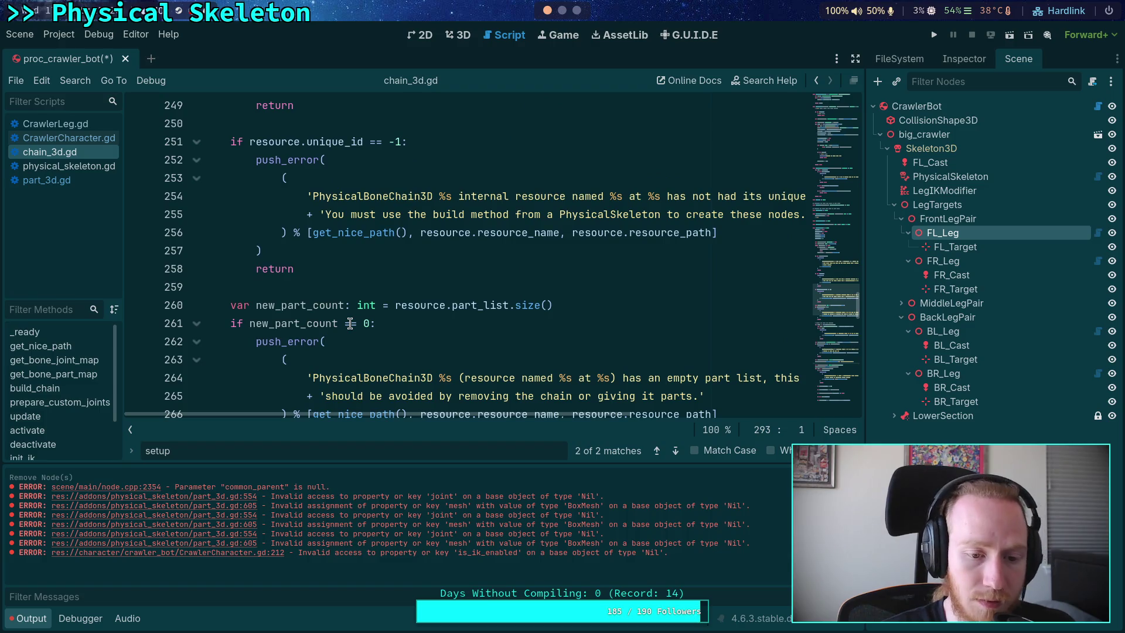
scroll(350, 324, "up", 11)
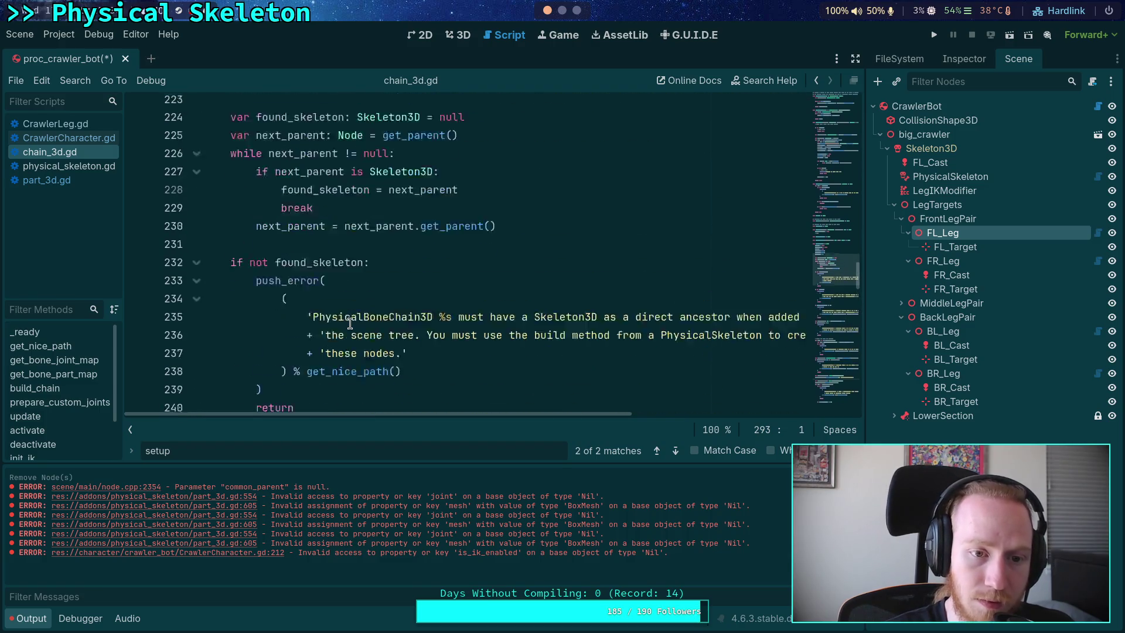
scroll(350, 324, "up", 2)
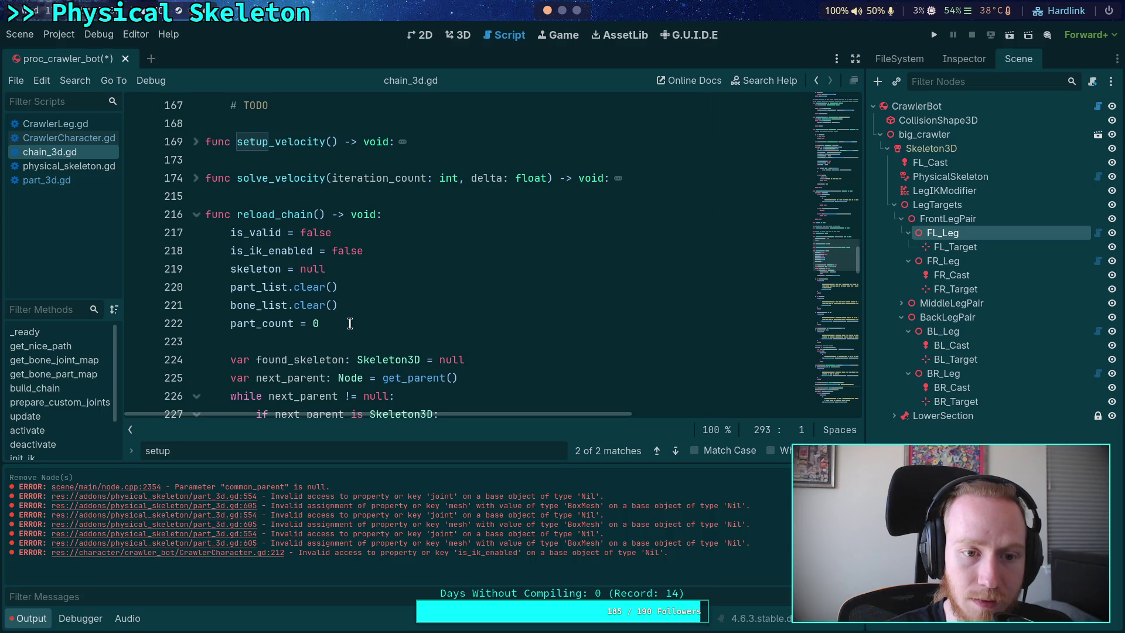
left_click(196, 216)
scroll(241, 256, "up", 4)
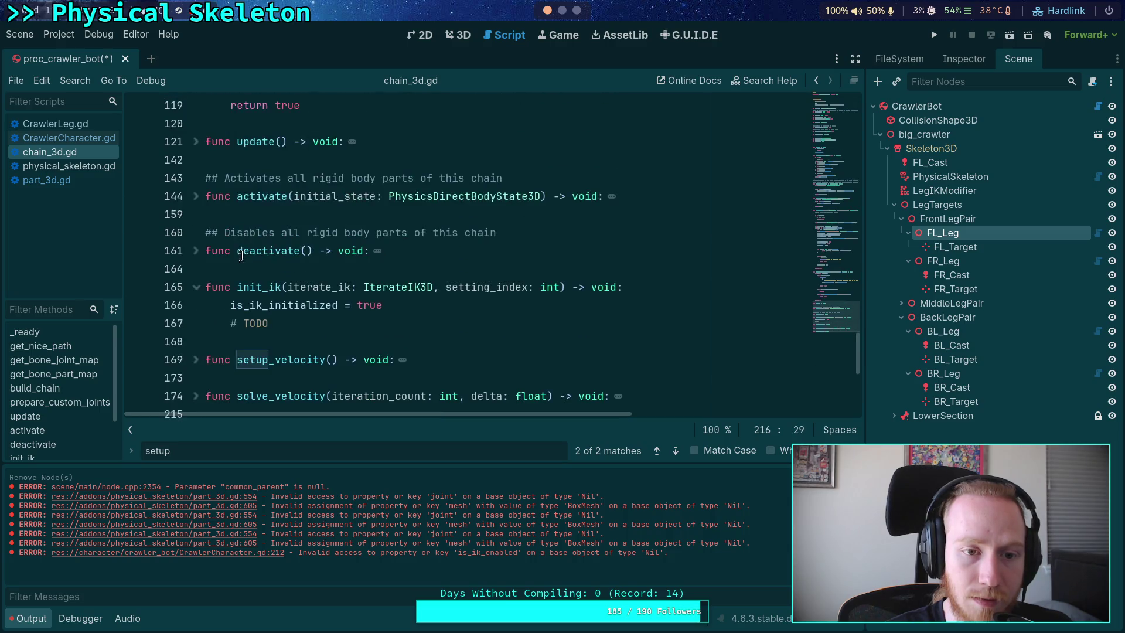
scroll(211, 291, "up", 3)
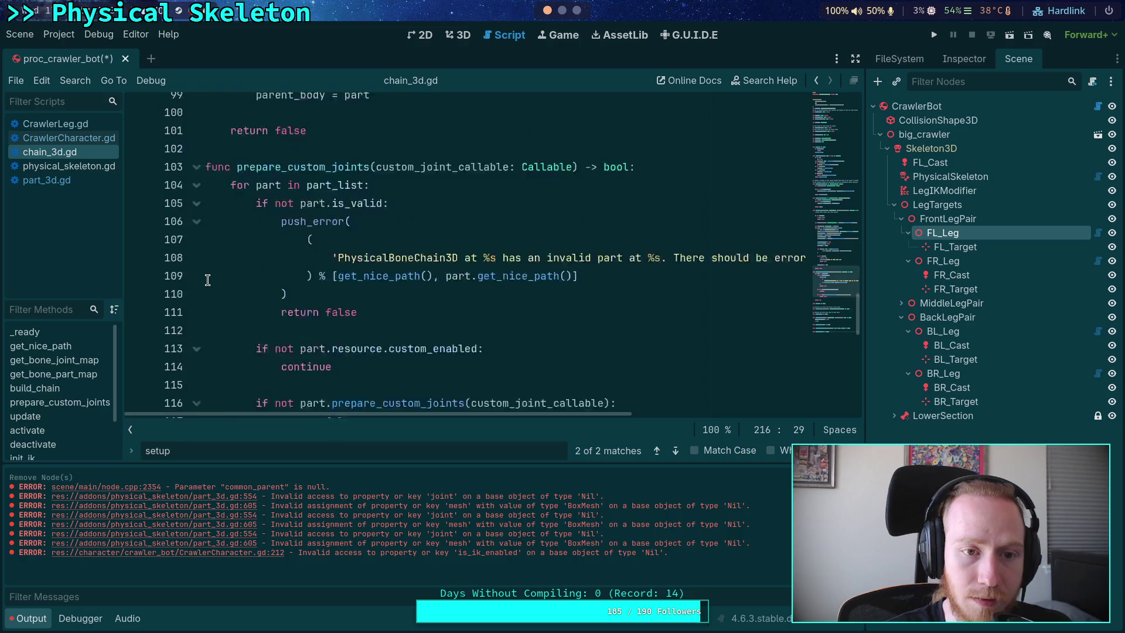
Step: Check the parent_body assignment and return false line, then save the proc_crawler_bot scene
left_click(300, 286)
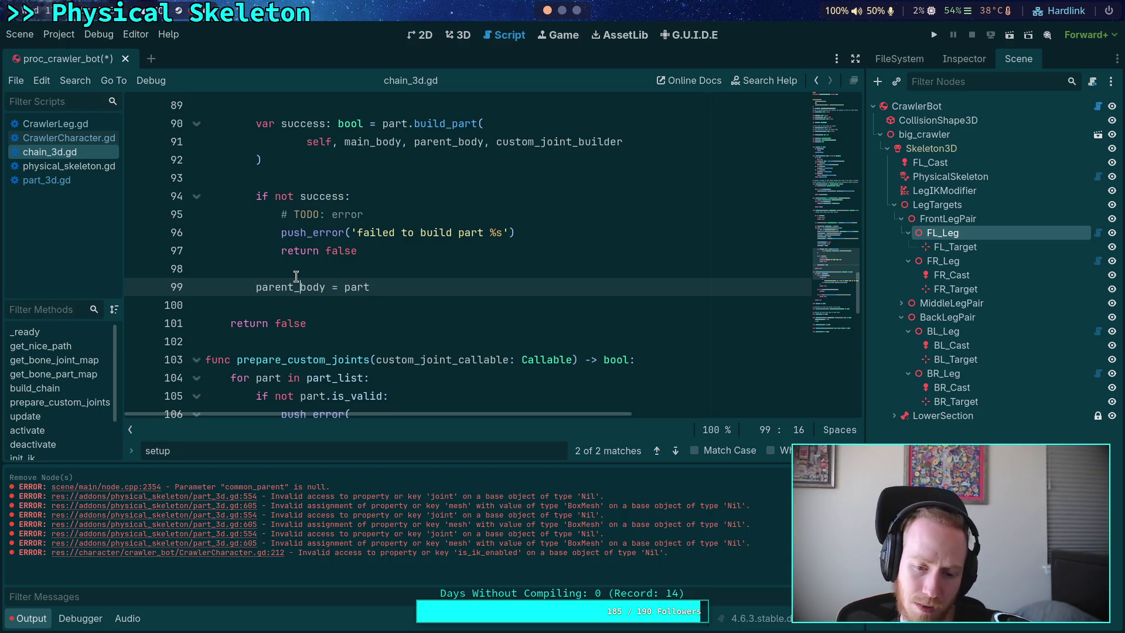
left_click(344, 251)
scroll(347, 258, "up", 8)
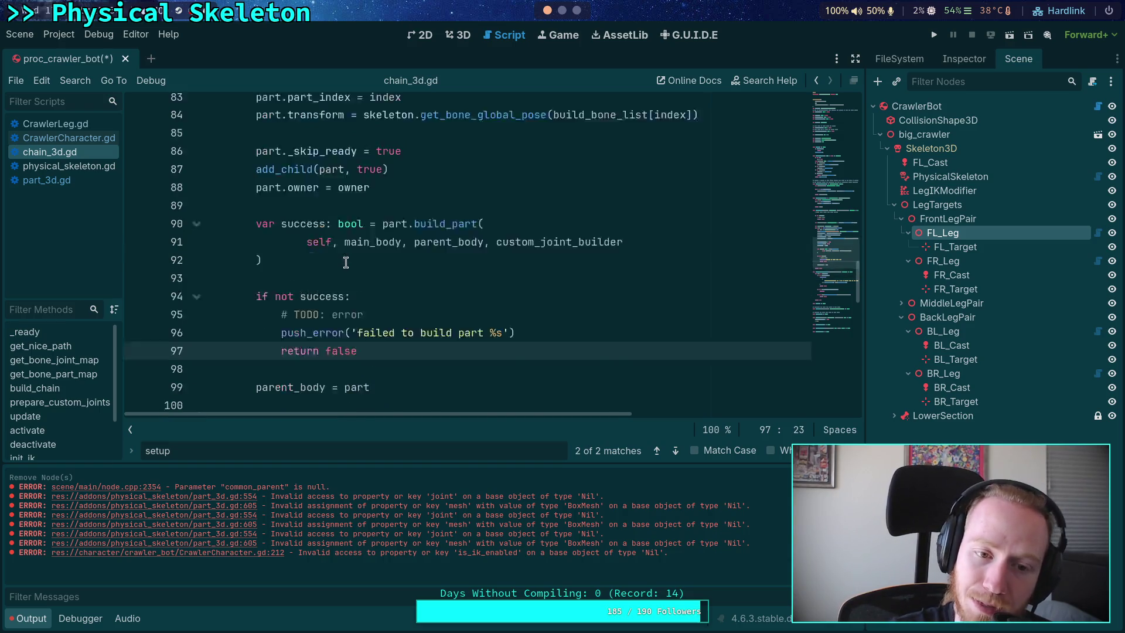
scroll(407, 286, "up", 2)
key("ctrl+s")
Step: Bring up the Project menu to quit and reload the current project
left_click_drag(10, 487, 375, 490)
left_click(351, 355)
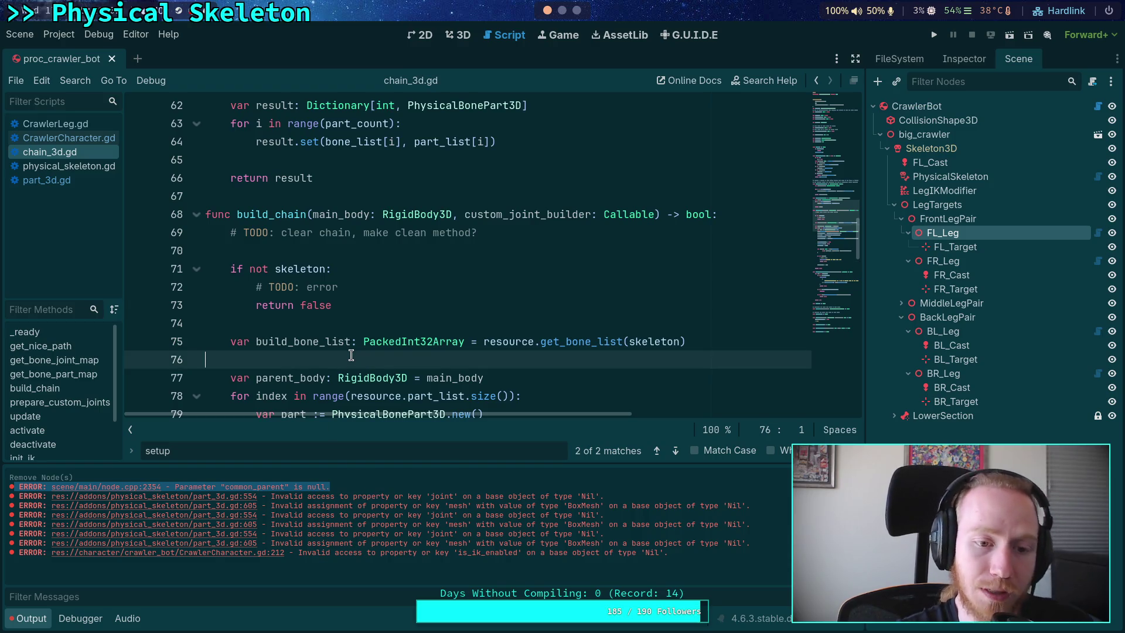
left_click(294, 322)
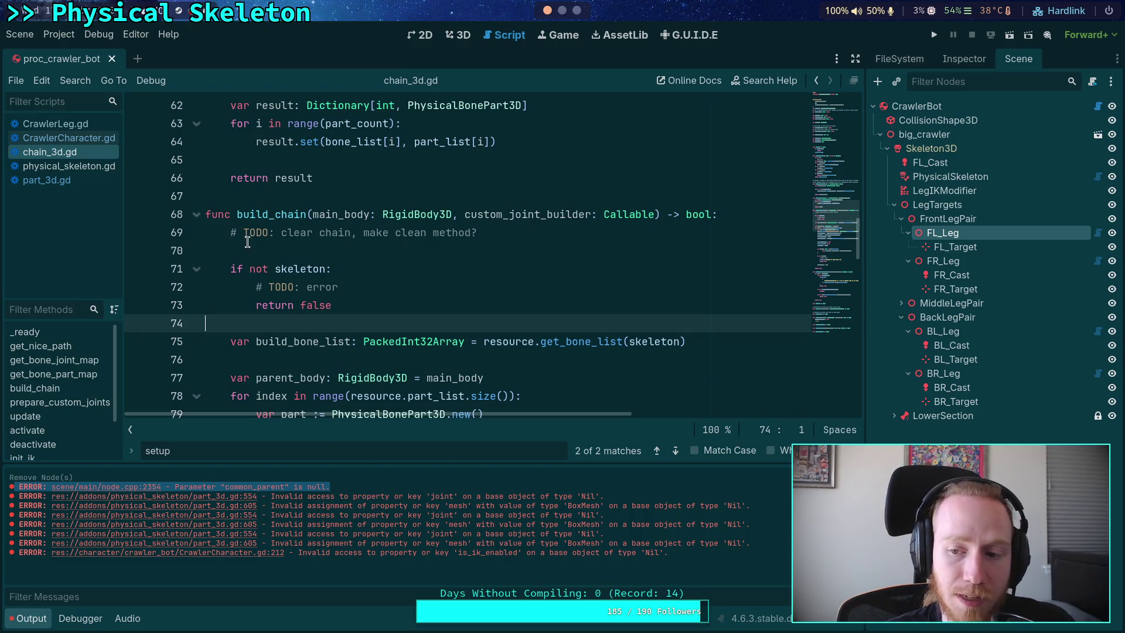
left_click(48, 34)
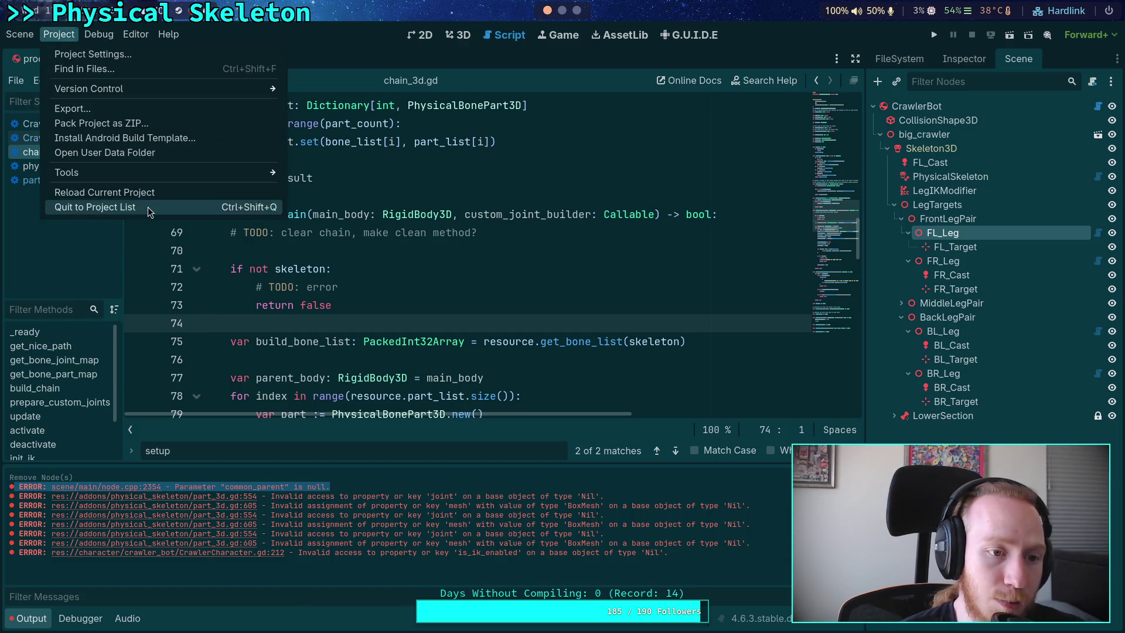
Step: Reload the crawler project and clear the Output log
left_click(155, 204)
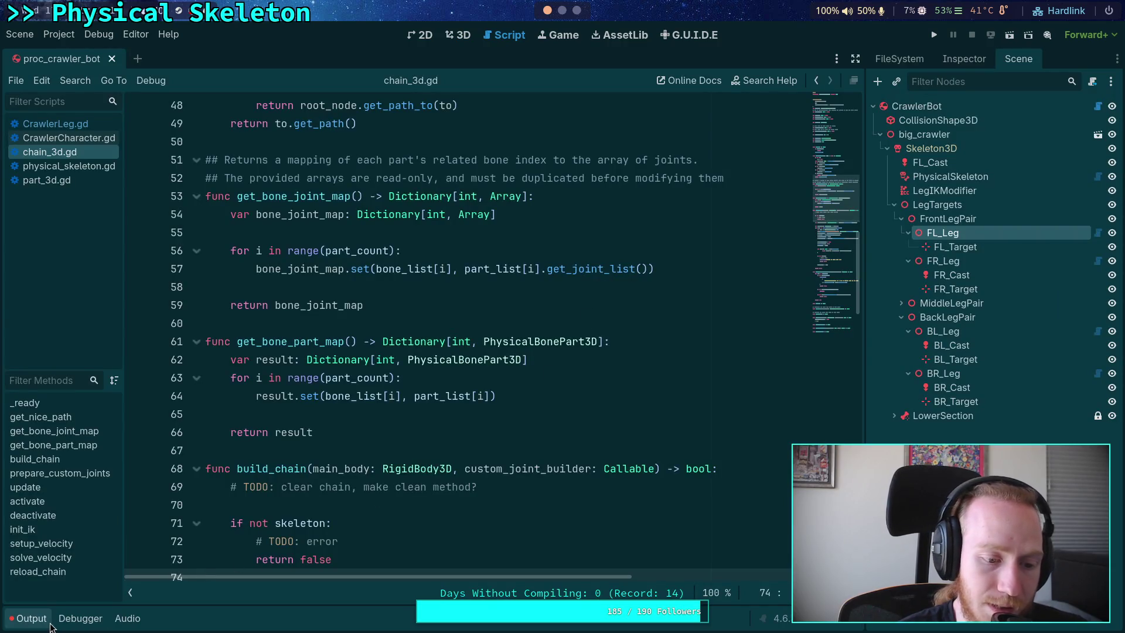
left_click(51, 625)
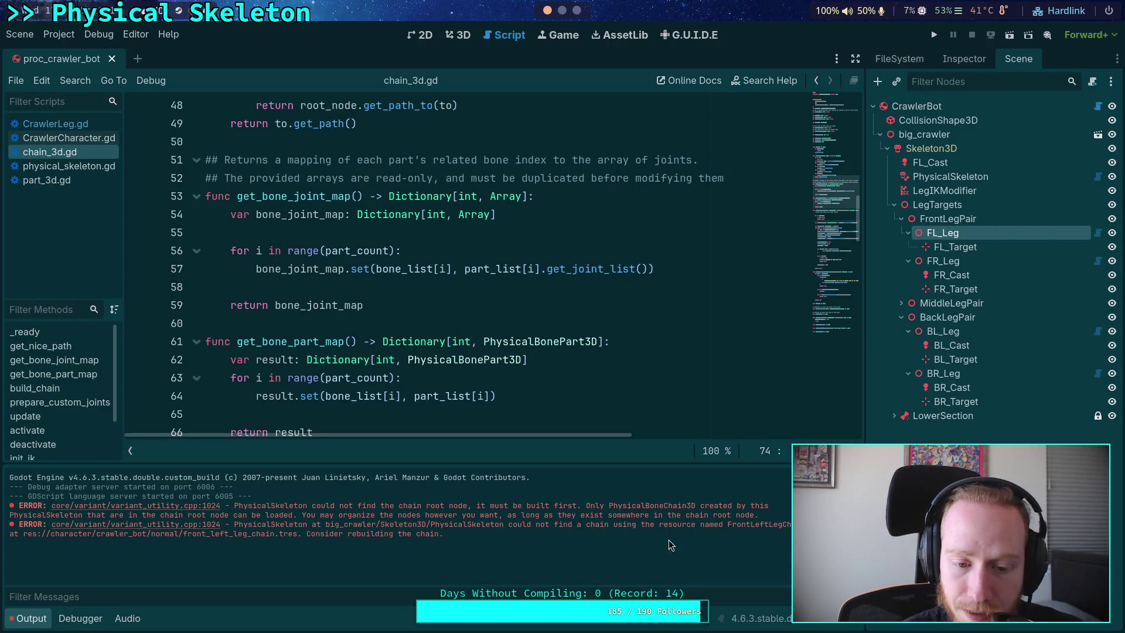
left_click(1109, 478)
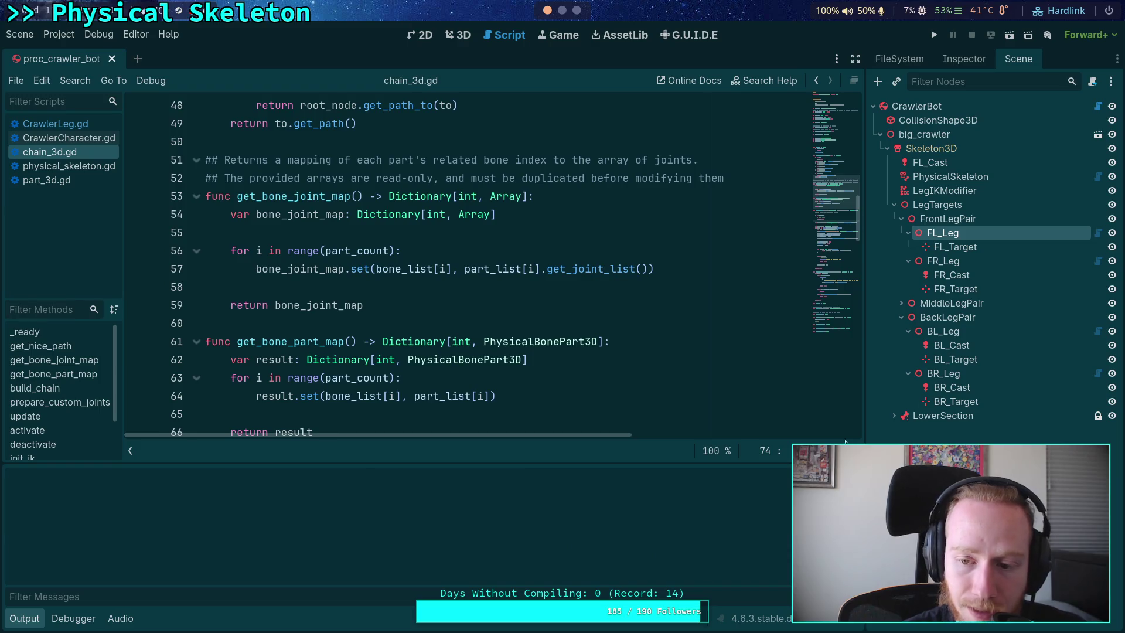
Step: Select CrawlerBot, run Build Crawler, and confirm adding the generated nodes to the scene
left_click(916, 106)
left_click(964, 58)
left_click(972, 175)
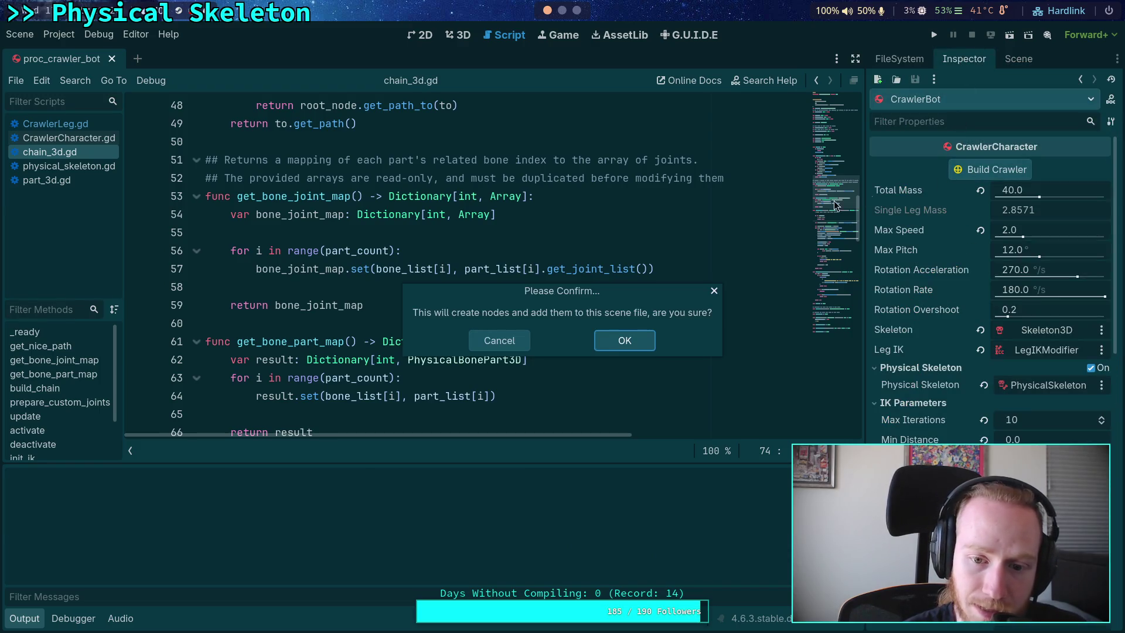
left_click(606, 340)
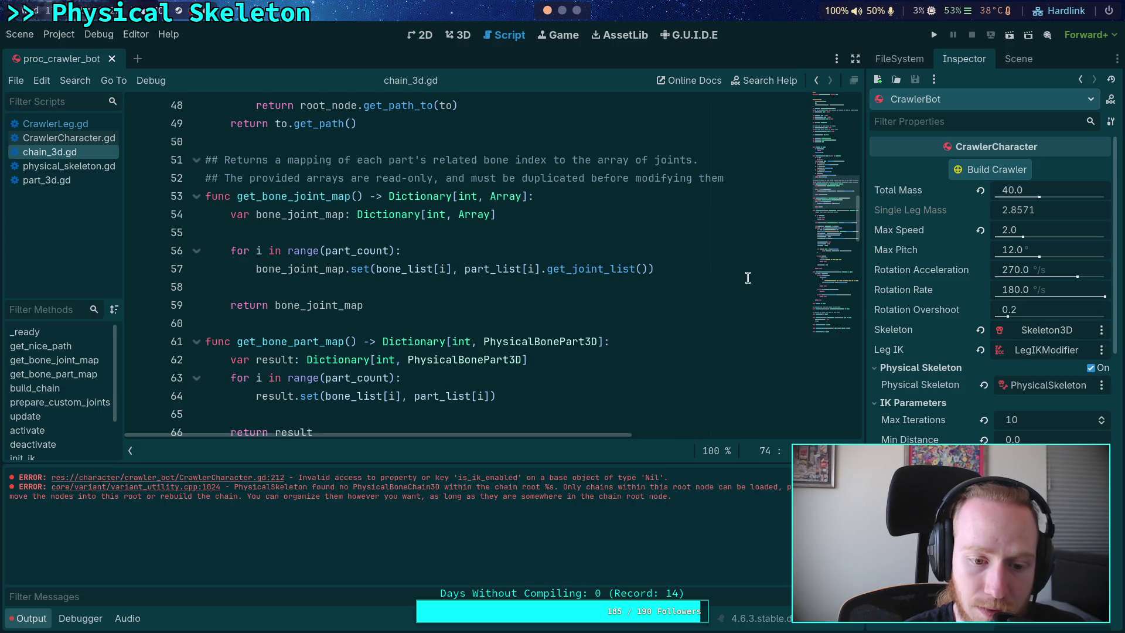
left_click(1019, 58)
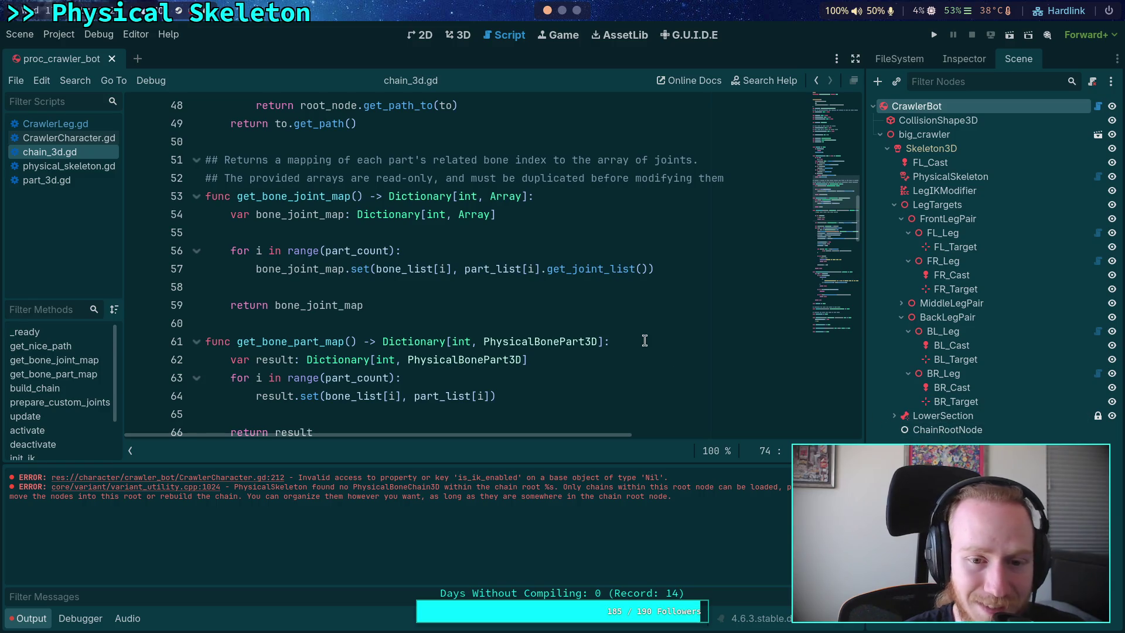
Step: Open physical_skeleton.gd from the script list
left_click(641, 315)
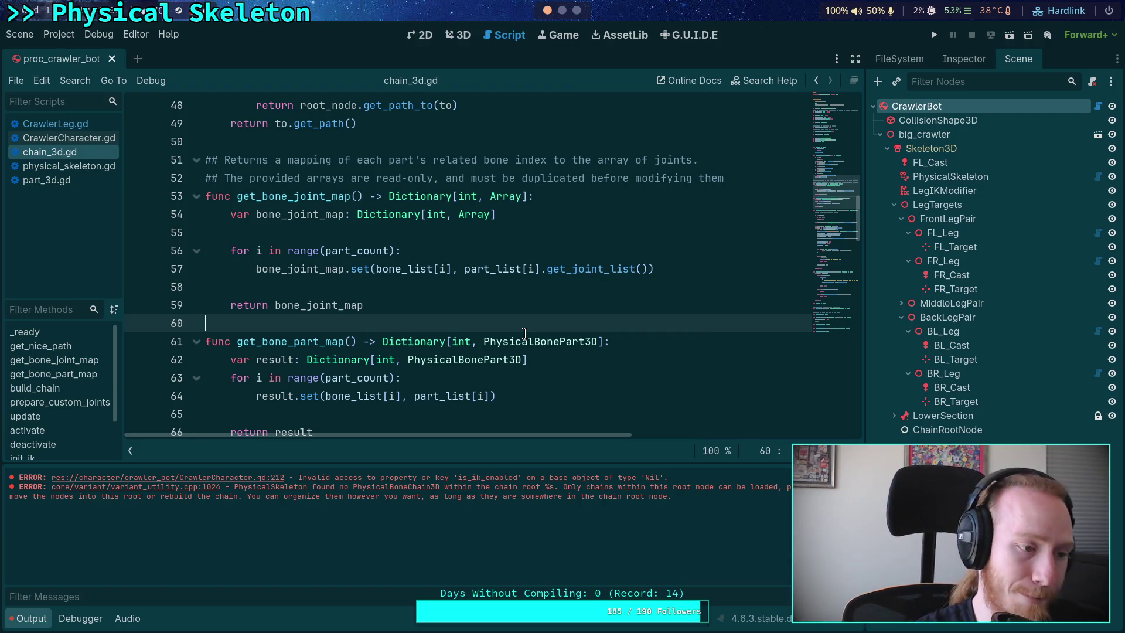
scroll(525, 333, "up", 9)
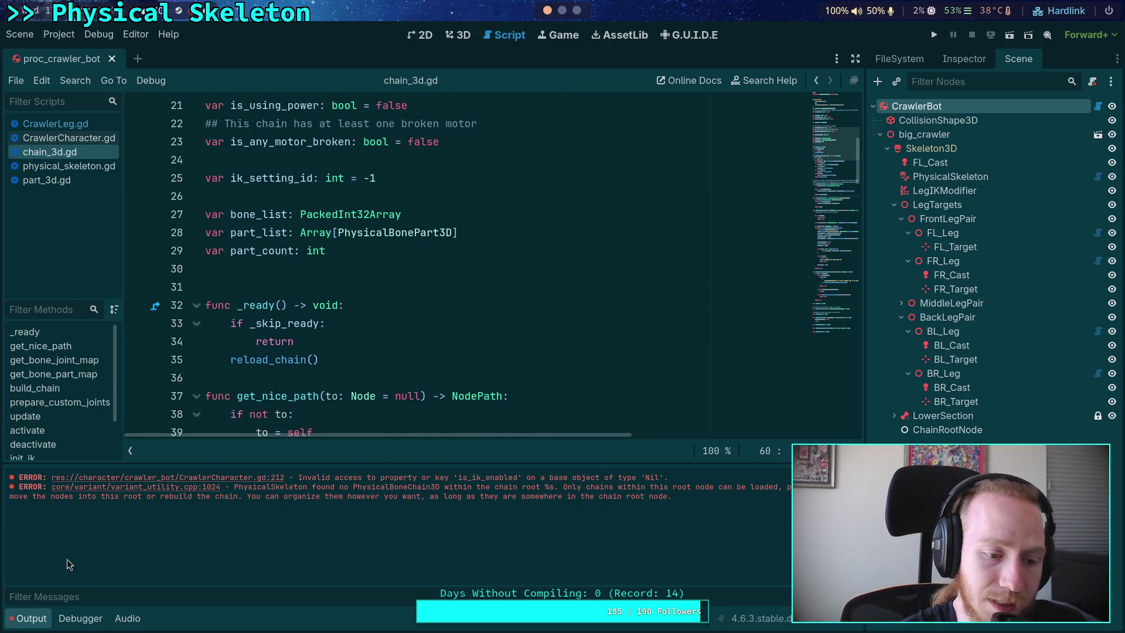
scroll(313, 241, "down", 7)
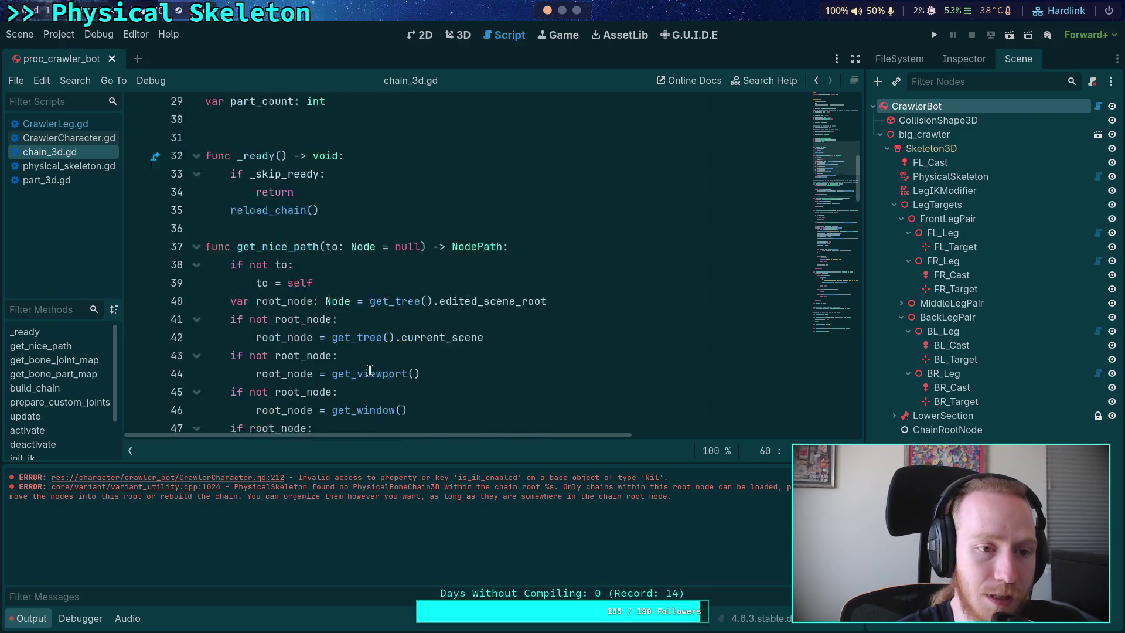
left_click(89, 167)
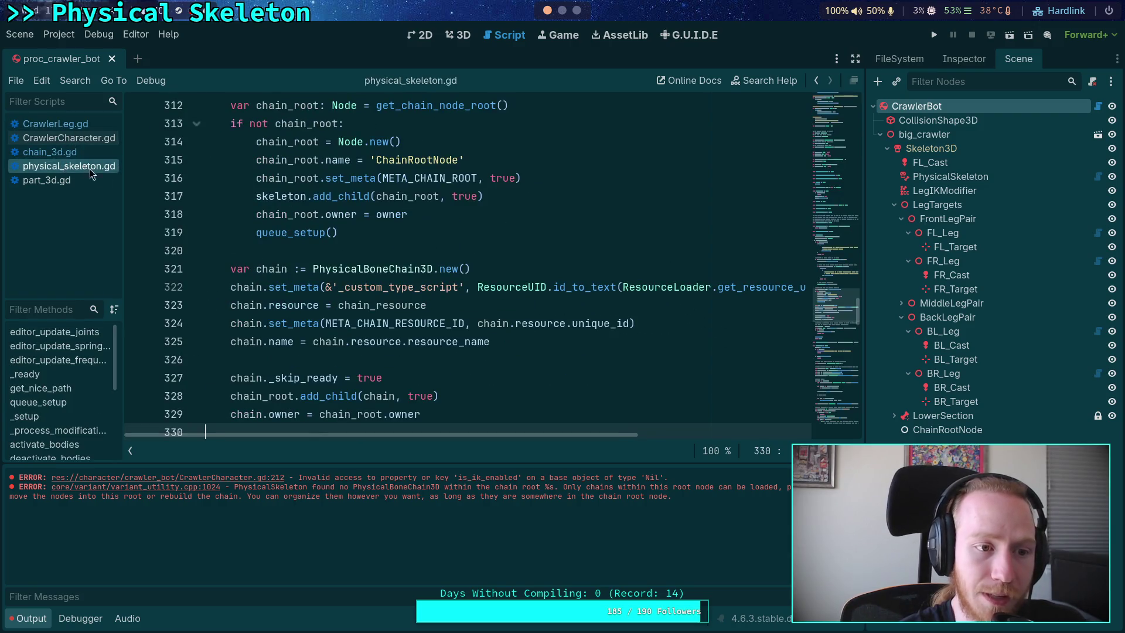
Step: Select the get_chain_node_root call on line 312 and jump to its definition with Lookup Symbol
left_click(398, 232)
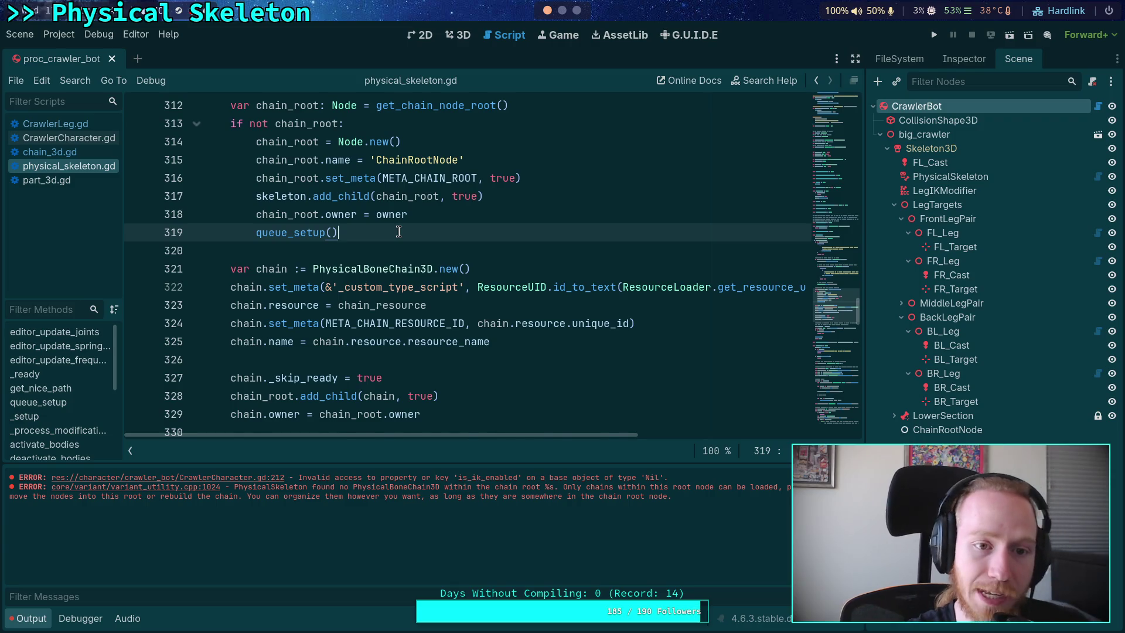
scroll(351, 232, "up", 2)
left_click(308, 232)
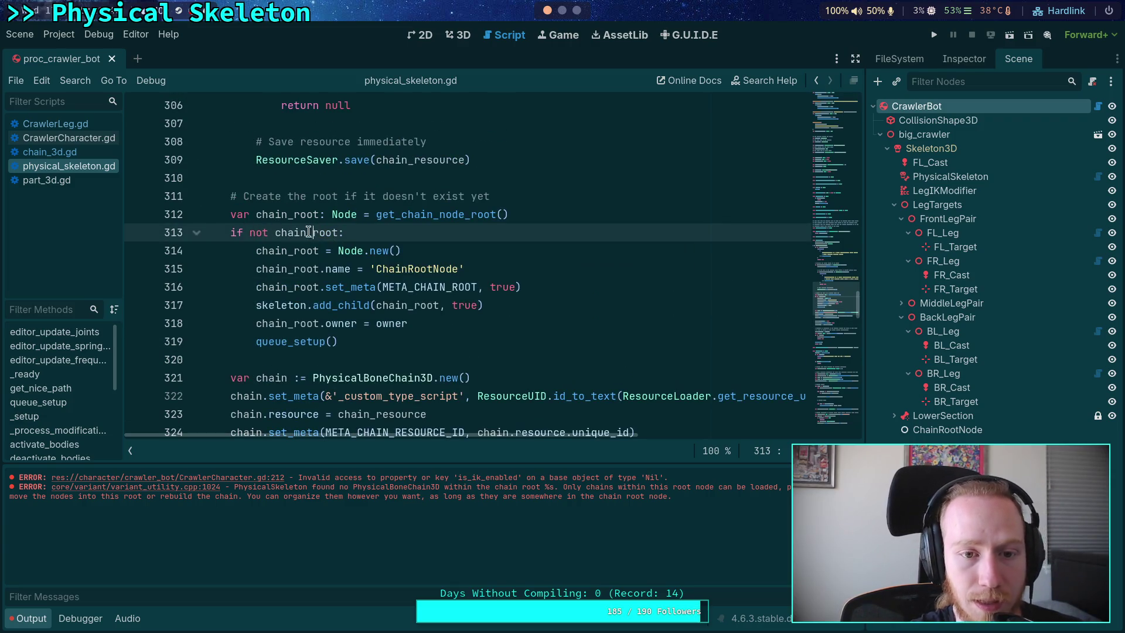
scroll(337, 314, "up", 4)
scroll(338, 314, "up", 7)
scroll(375, 310, "down", 13)
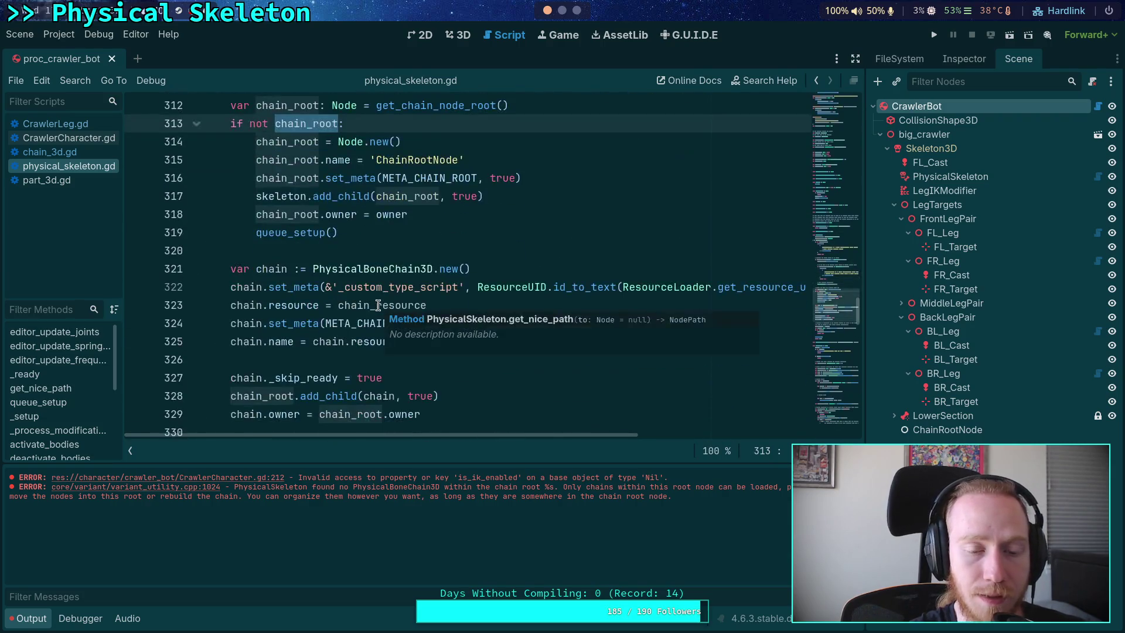
scroll(364, 323, "up", 2)
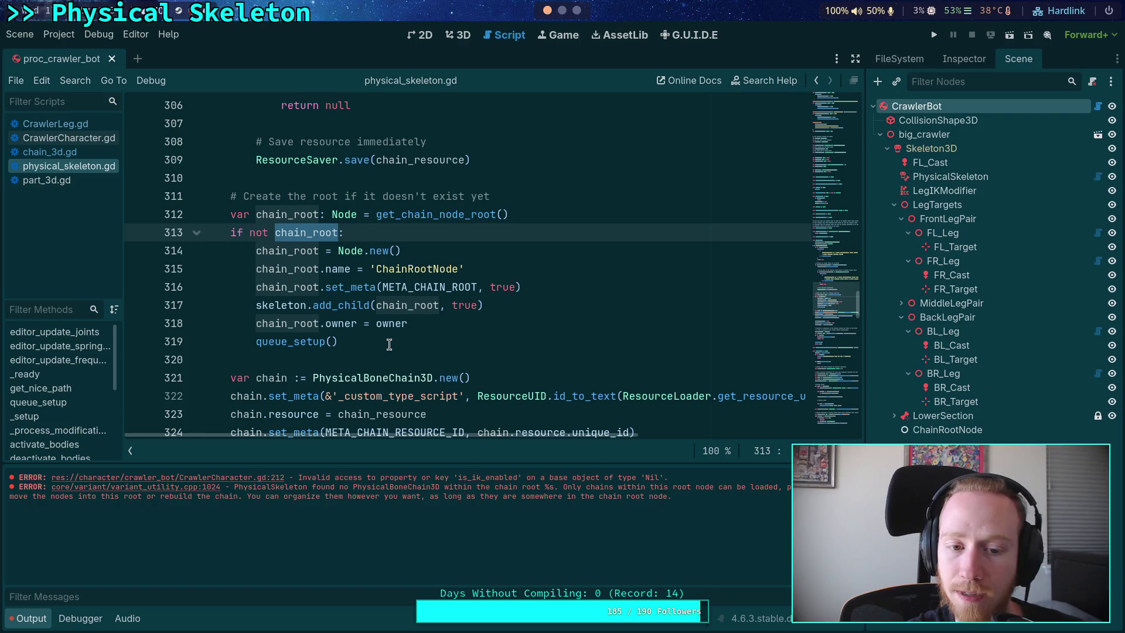
left_click(432, 215)
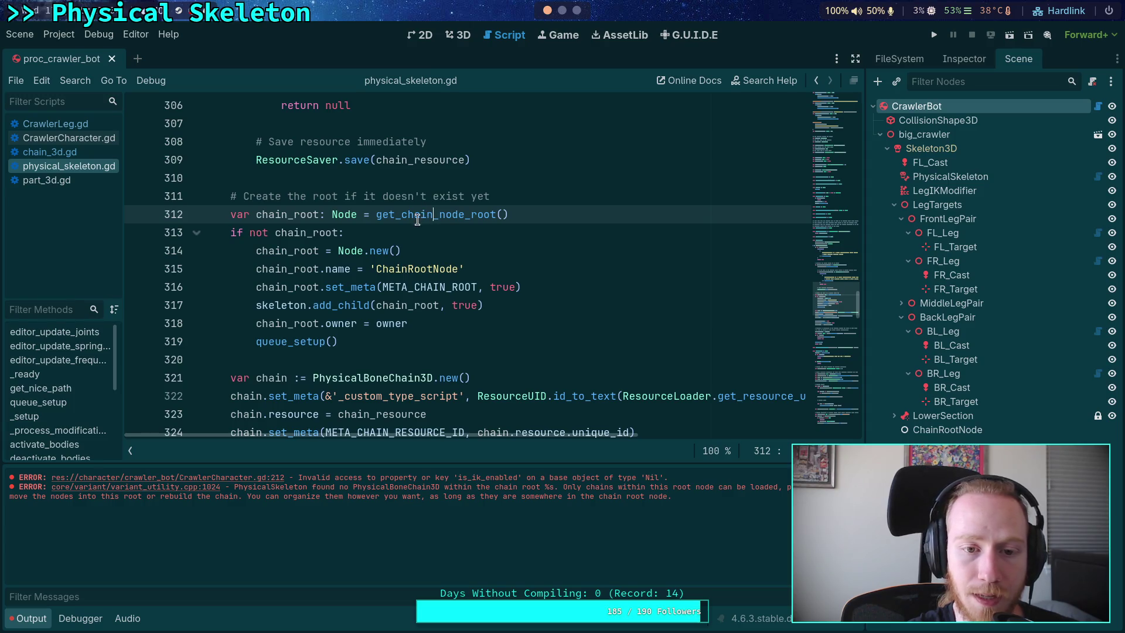
double_click(422, 214)
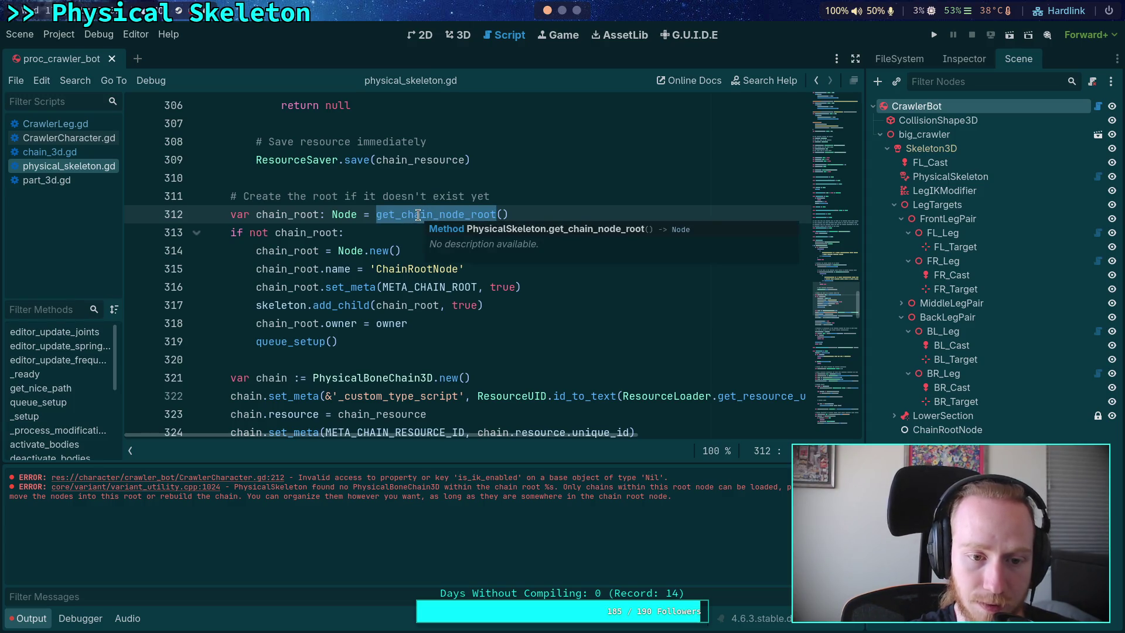
right_click(418, 215)
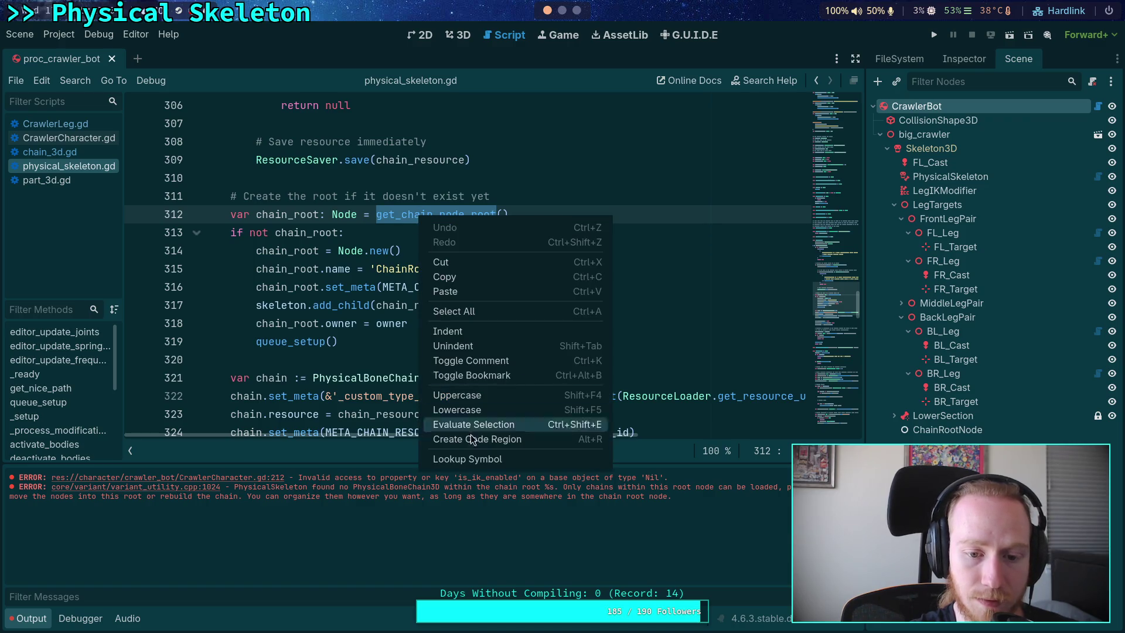
left_click(473, 458)
Step: Hide the Output log and place the caret on blank line 257 above the definition
scroll(453, 315, "down", 3)
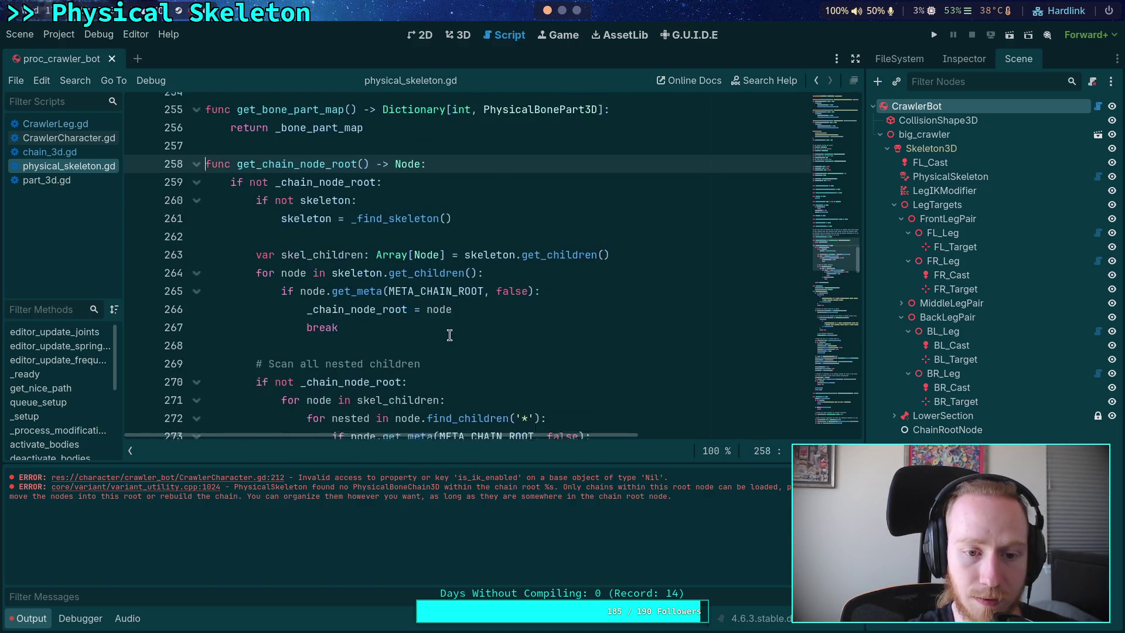
scroll(453, 314, "down", 1)
scroll(452, 315, "up", 1)
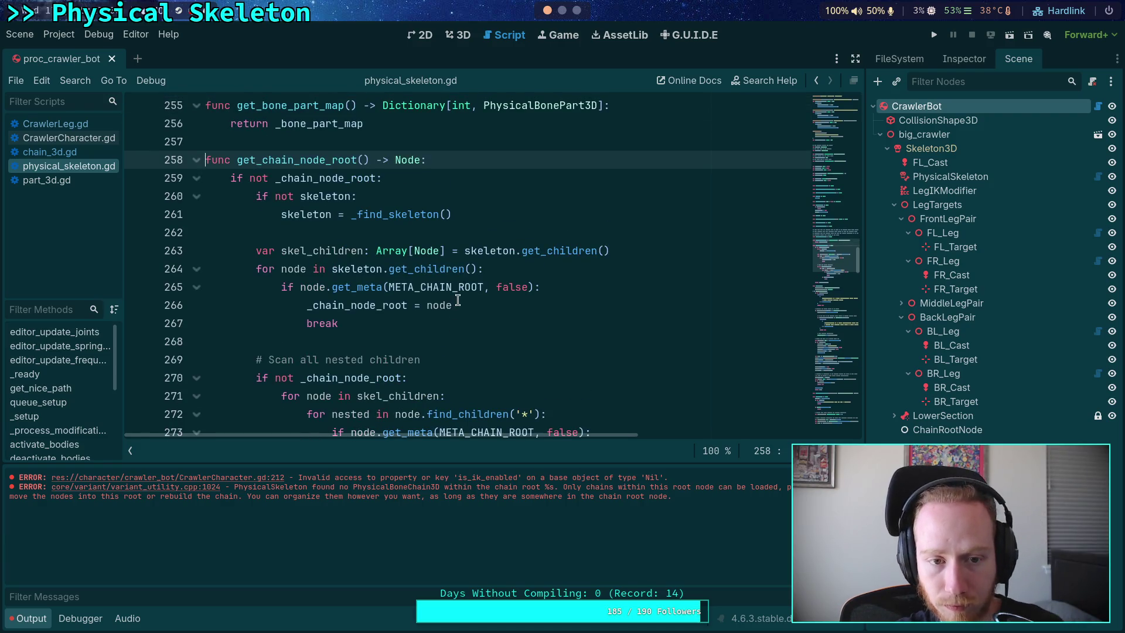
scroll(458, 299, "down", 2)
scroll(458, 300, "down", 3)
scroll(384, 293, "up", 5)
scroll(385, 294, "down", 3)
left_click(28, 618)
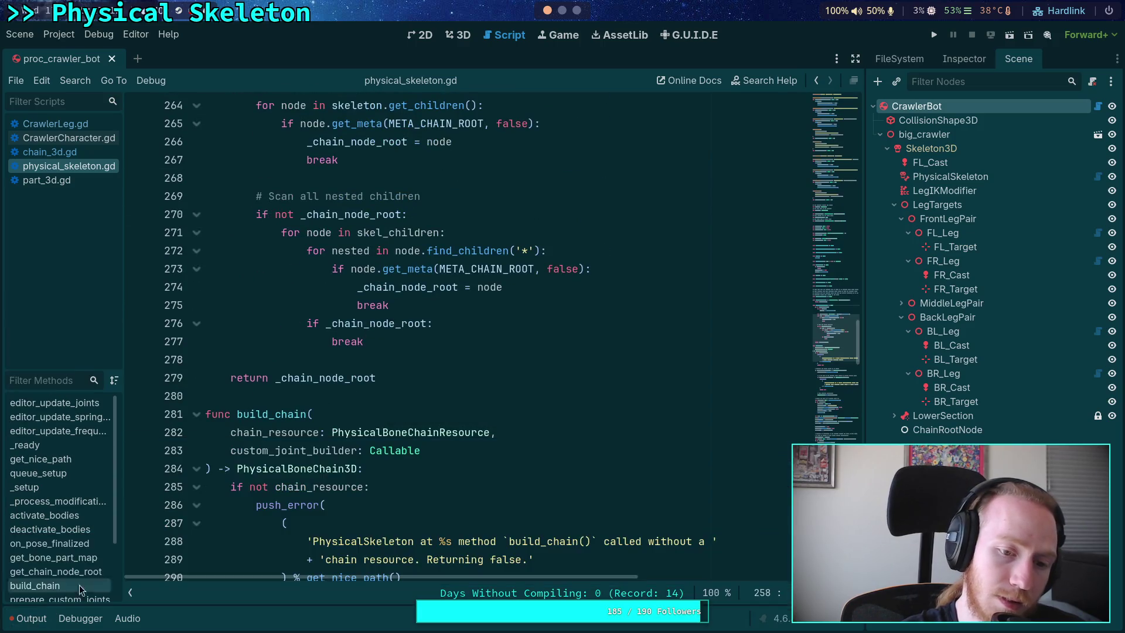
scroll(310, 387, "up", 3)
scroll(310, 387, "up", 5)
left_click(379, 351)
Step: Insert blank lines above get_chain_node_root to make room for a new function
scroll(380, 352, "up", 2)
scroll(406, 353, "down", 8)
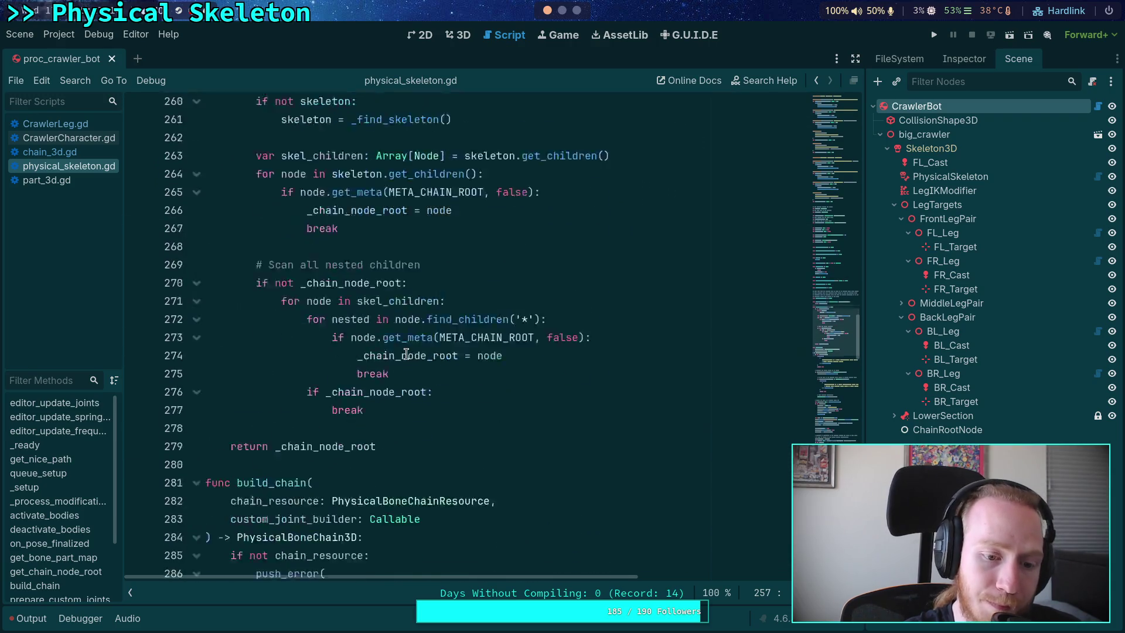
scroll(406, 354, "up", 6)
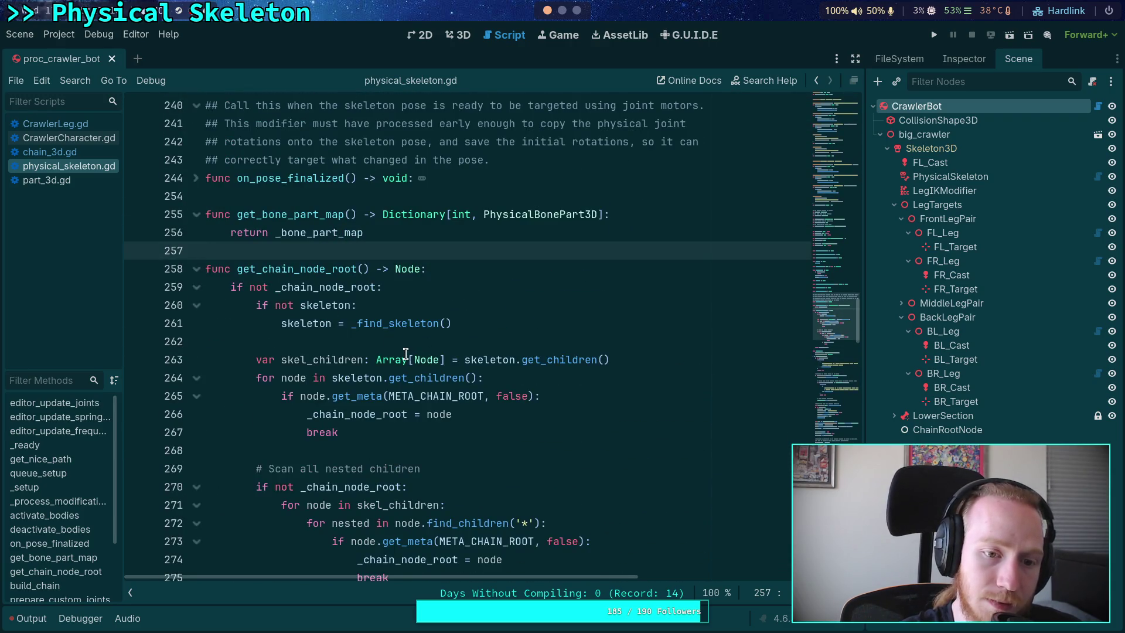
scroll(391, 350, "down", 1)
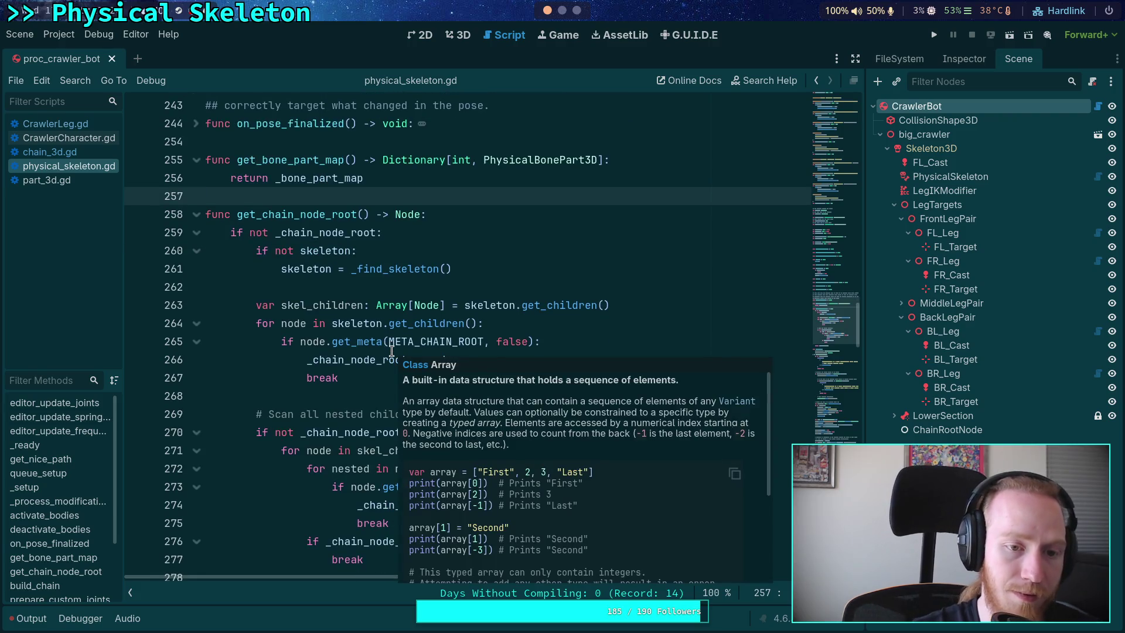
key("Return")
key("Return")
key("Up")
Step: Declare 'func build_chain_root() -> Node:' on line 258 and start its body
type("unc build_c")
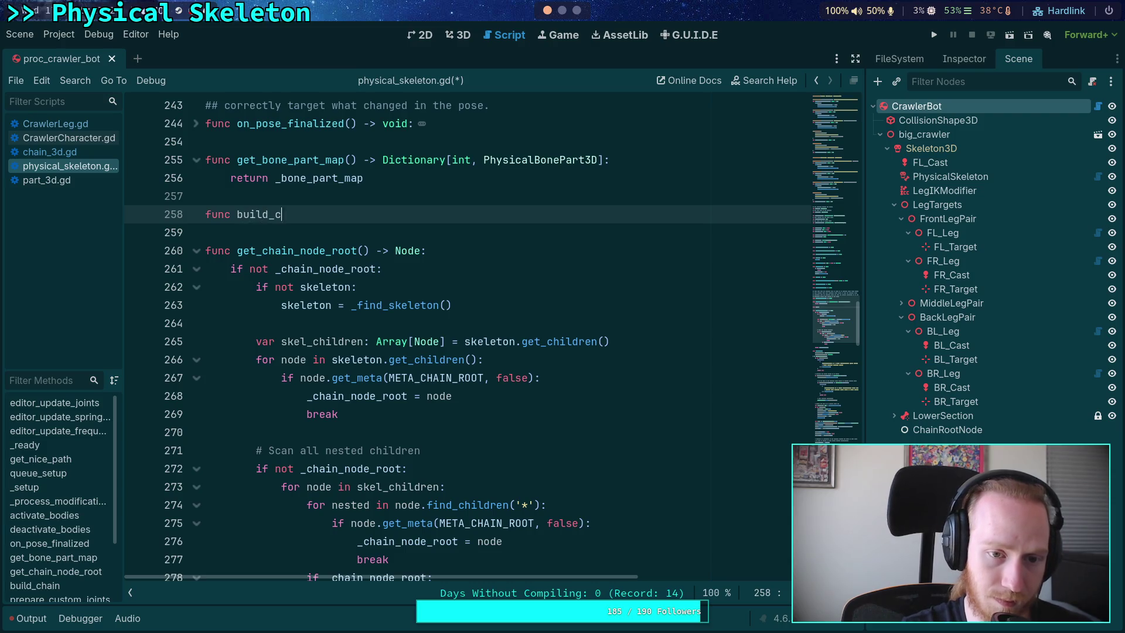
type("hain_root")
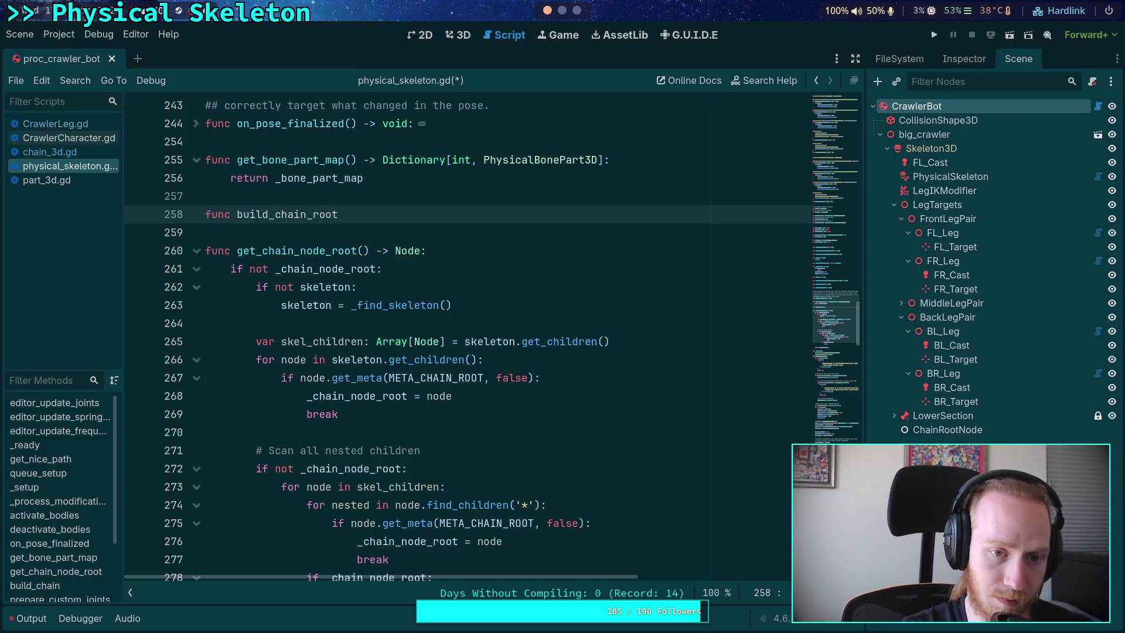
type("() -> Node:")
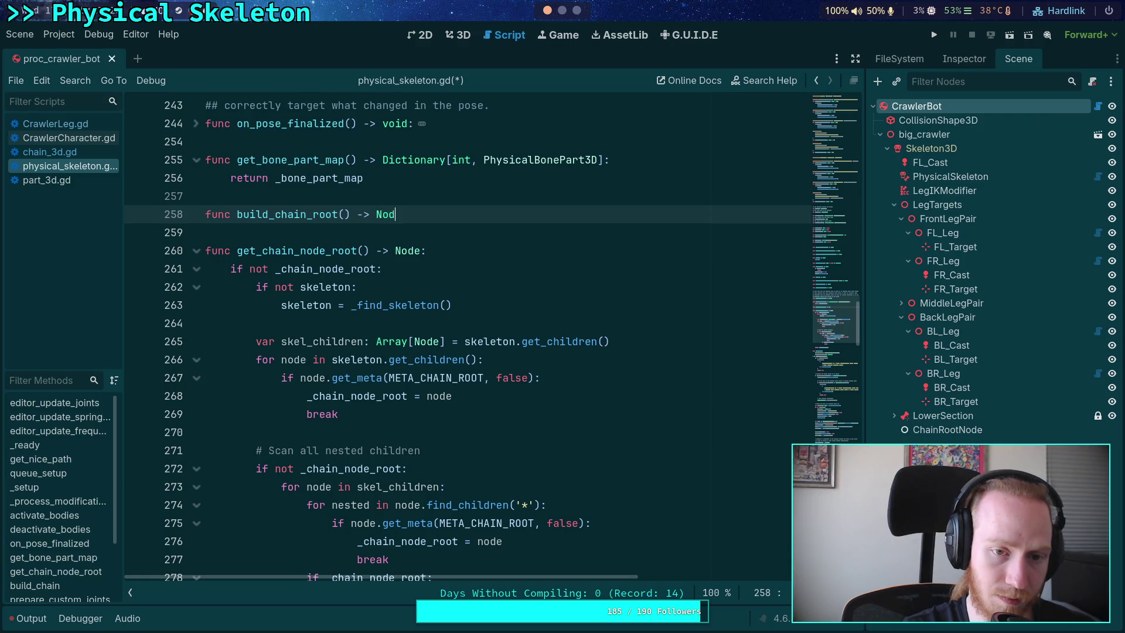
key("Return")
scroll(409, 262, "down", 5)
scroll(410, 262, "down", 12)
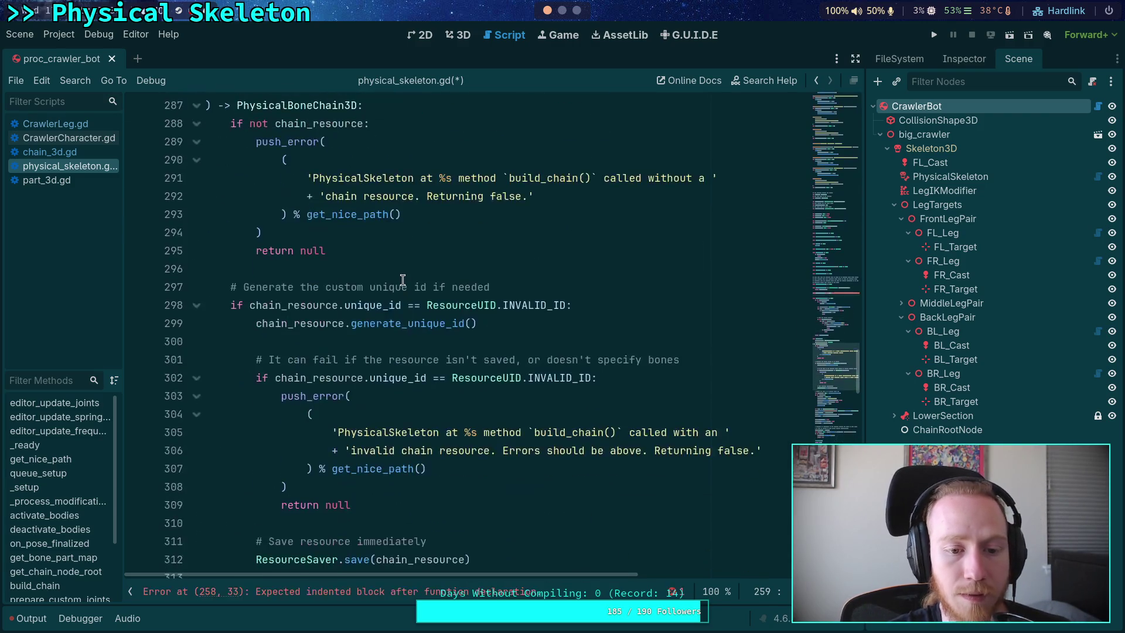